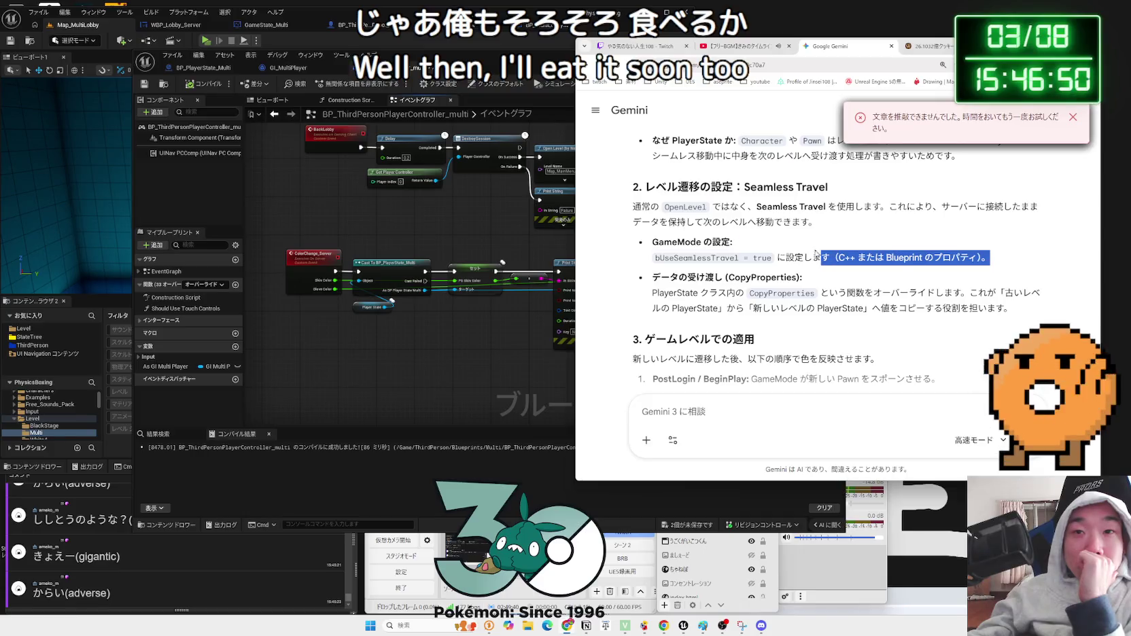
- Read Gemini's CopyProperties and Seamless Travel lines, then return to the BP_ThirdPersonPlayerController_multi graph
{"action": "left_click", "coordinate": [792, 279]}
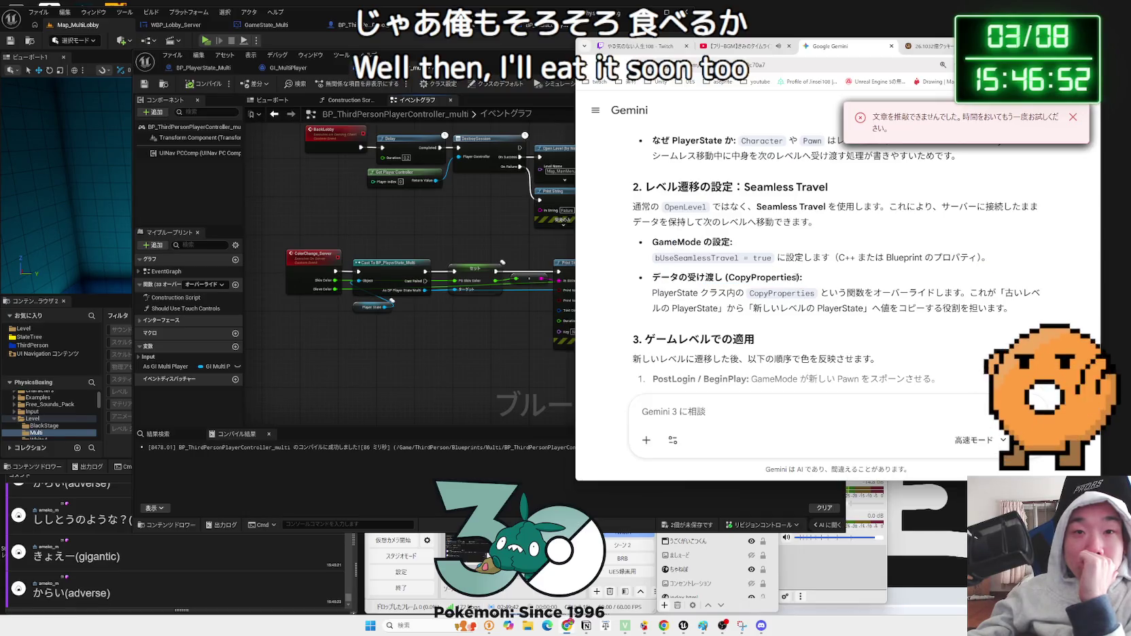
{"action": "mouse_move", "coordinate": [659, 292]}
{"action": "left_mouse_down"}
{"action": "mouse_move", "coordinate": [990, 293]}
{"action": "mouse_move", "coordinate": [1007, 308]}
{"action": "left_mouse_up"}
{"action": "left_click", "coordinate": [957, 294]}
{"action": "left_click", "coordinate": [1007, 308]}
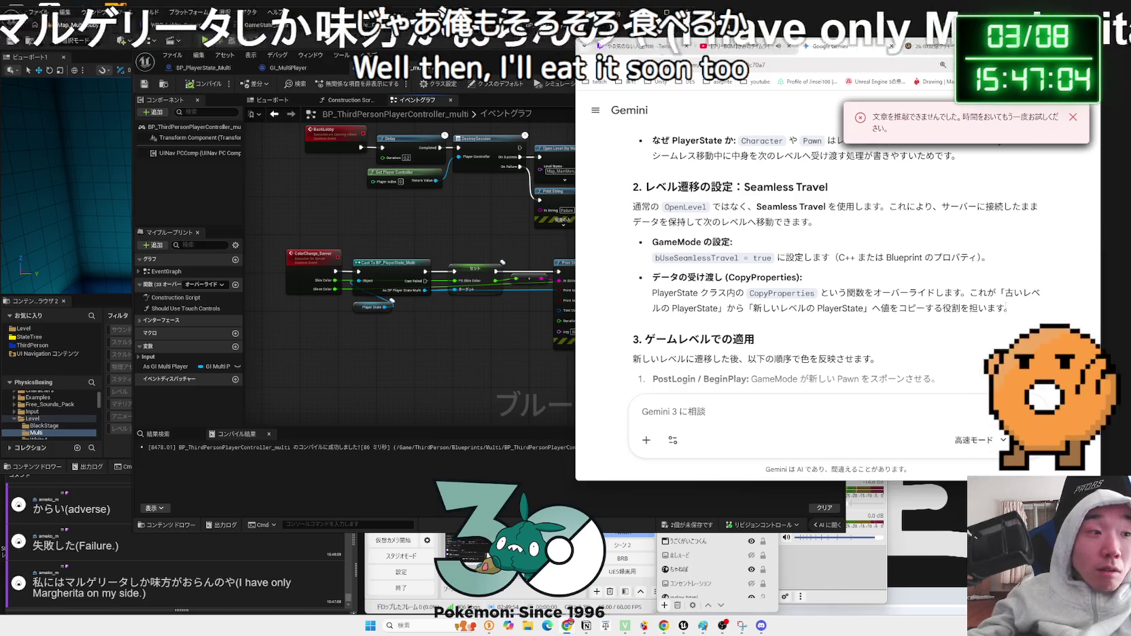
{"action": "left_click_drag", "start_coordinate": [1006, 309], "coordinate": [648, 285]}
{"action": "left_click", "coordinate": [648, 284]}
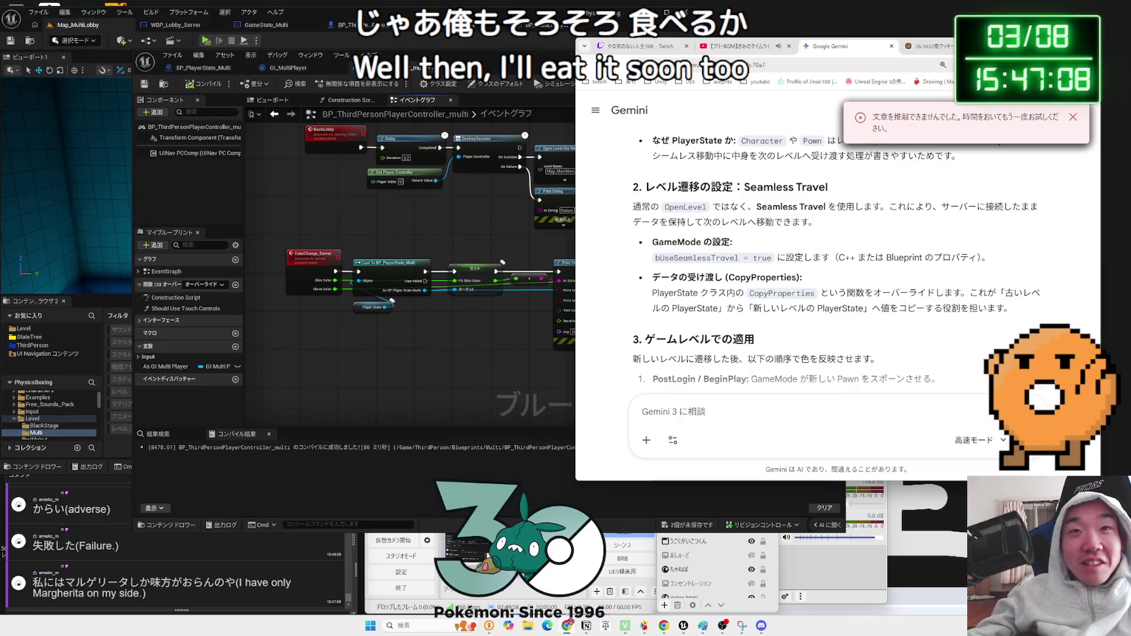
{"action": "mouse_move", "coordinate": [633, 185]}
{"action": "left_mouse_down"}
{"action": "mouse_move", "coordinate": [1040, 299]}
{"action": "mouse_move", "coordinate": [1012, 309]}
{"action": "mouse_move", "coordinate": [833, 293]}
{"action": "mouse_move", "coordinate": [633, 185]}
{"action": "left_mouse_up"}
{"action": "left_click", "coordinate": [447, 239]}
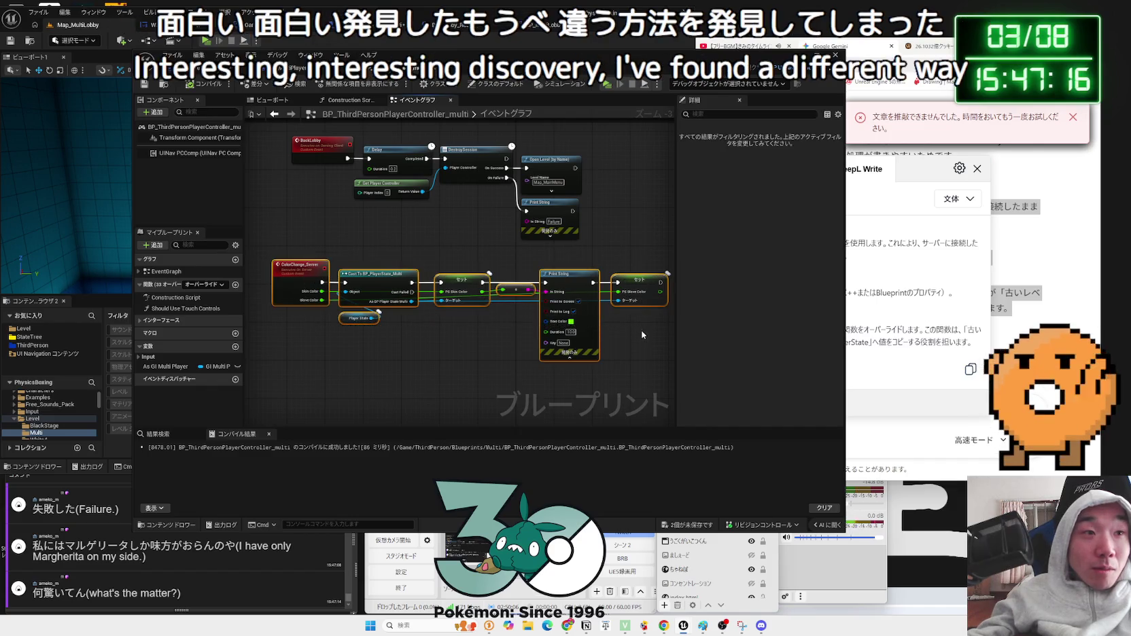
- Move the ColorChange_Server and cast nodes out below the comment box
{"action": "mouse_move", "coordinate": [299, 251]}
{"action": "left_mouse_down"}
{"action": "mouse_move", "coordinate": [359, 275]}
{"action": "mouse_move", "coordinate": [630, 330]}
{"action": "left_mouse_up"}
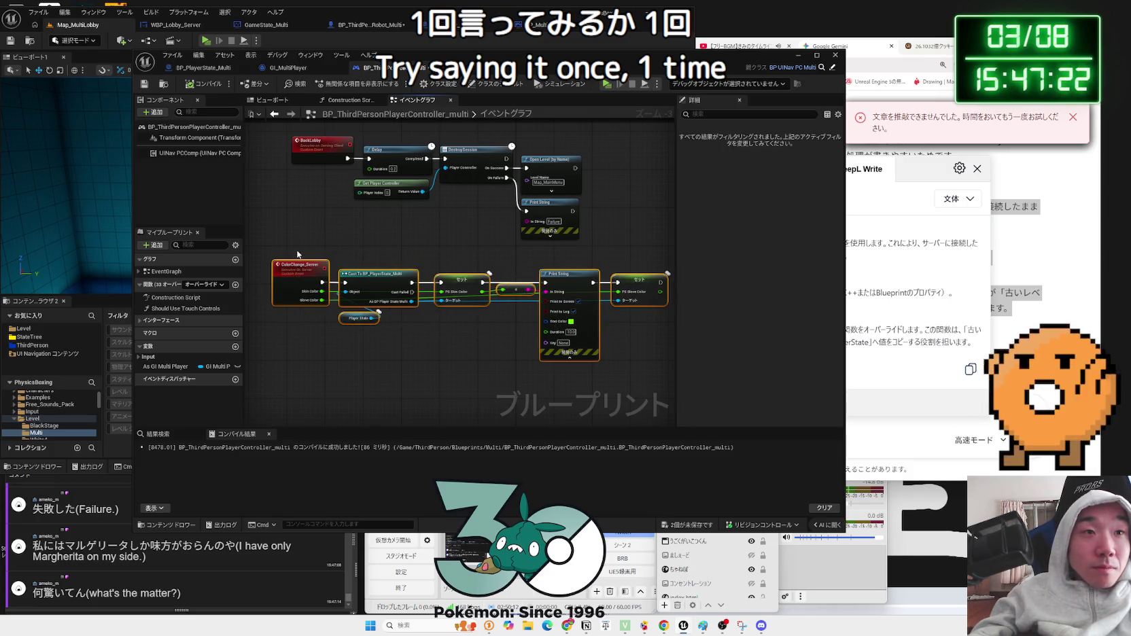
{"action": "scroll", "coordinate": [297, 254], "scroll_direction": "down", "scroll_amount": 3}
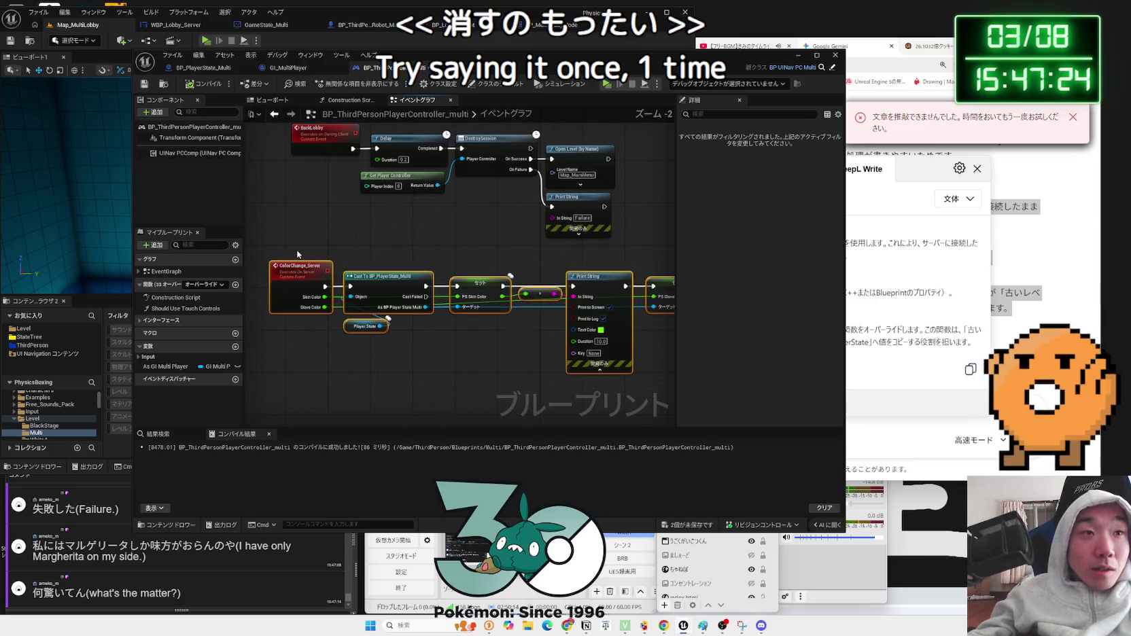
{"action": "scroll", "coordinate": [340, 320], "scroll_direction": "up", "scroll_amount": 5}
{"action": "scroll", "coordinate": [440, 358], "scroll_direction": "down", "scroll_amount": 1}
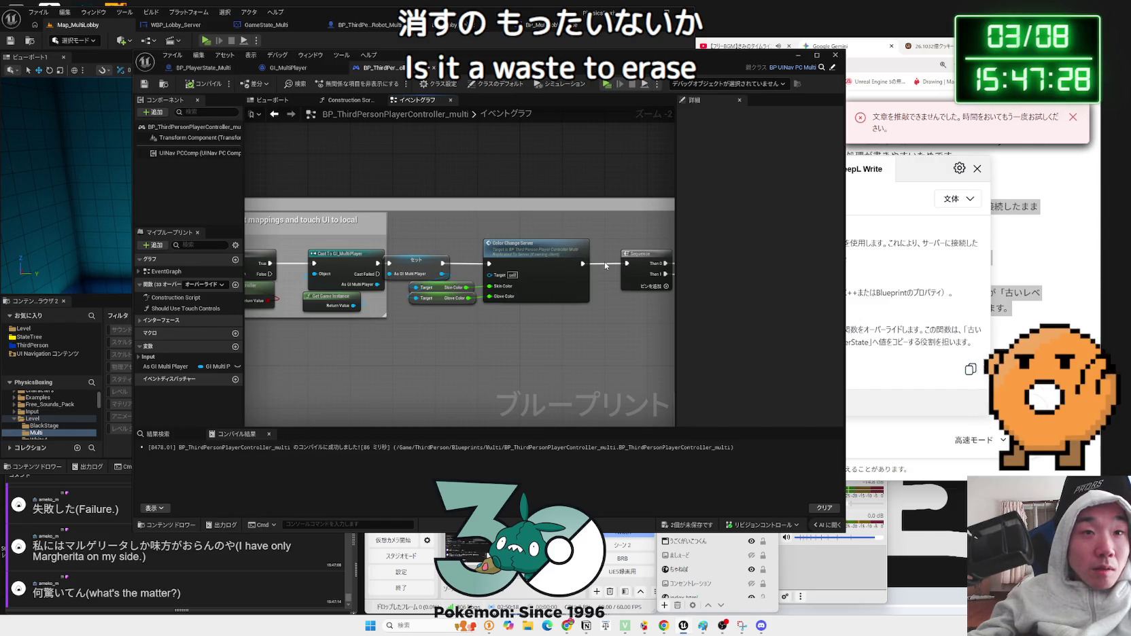
{"action": "mouse_move", "coordinate": [305, 255]}
{"action": "left_mouse_down"}
{"action": "mouse_move", "coordinate": [524, 305]}
{"action": "mouse_move", "coordinate": [517, 408]}
{"action": "left_mouse_up"}
{"action": "scroll", "coordinate": [504, 327], "scroll_direction": "down", "scroll_amount": 2}
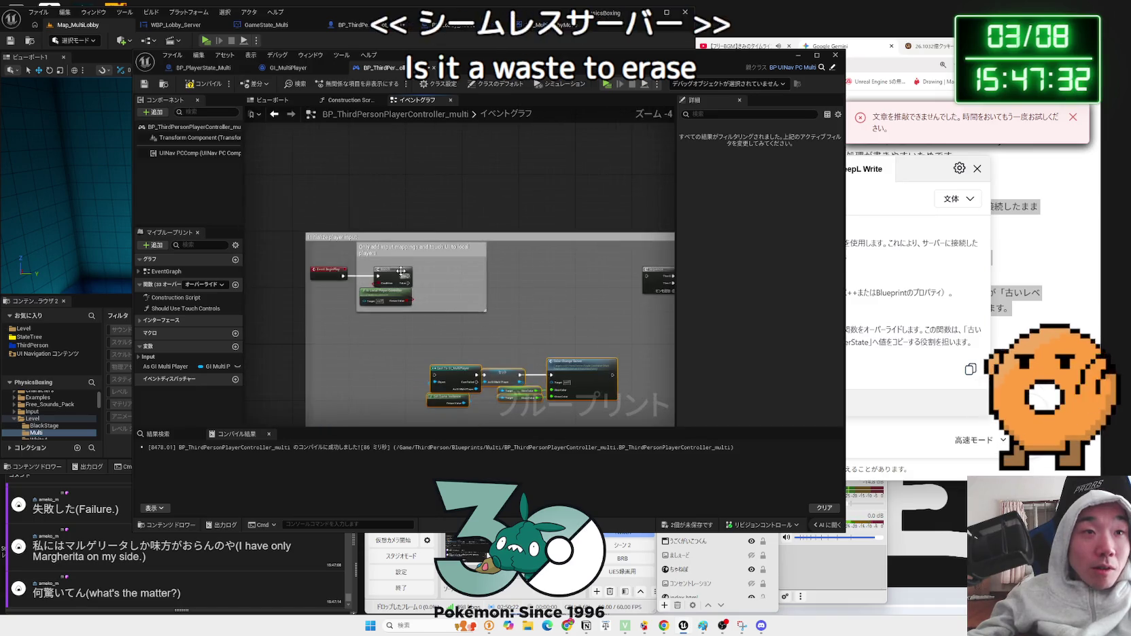
- Wire the Branch's True output onward, shift the comment right, and return to Gemini
{"action": "left_click_drag", "start_coordinate": [406, 276], "coordinate": [646, 276]}
{"action": "mouse_move", "coordinate": [440, 317]}
{"action": "left_mouse_down"}
{"action": "mouse_move", "coordinate": [320, 265]}
{"action": "mouse_move", "coordinate": [485, 256]}
{"action": "mouse_move", "coordinate": [450, 256]}
{"action": "left_mouse_up"}
{"action": "left_click", "coordinate": [598, 258]}
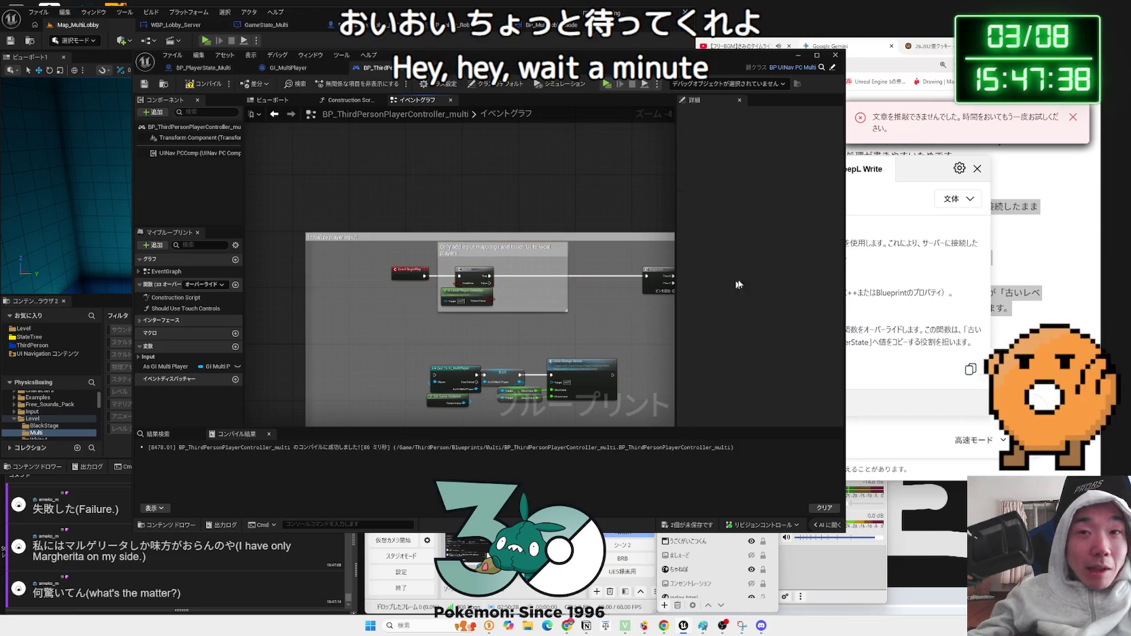
{"action": "left_click", "coordinate": [995, 293]}
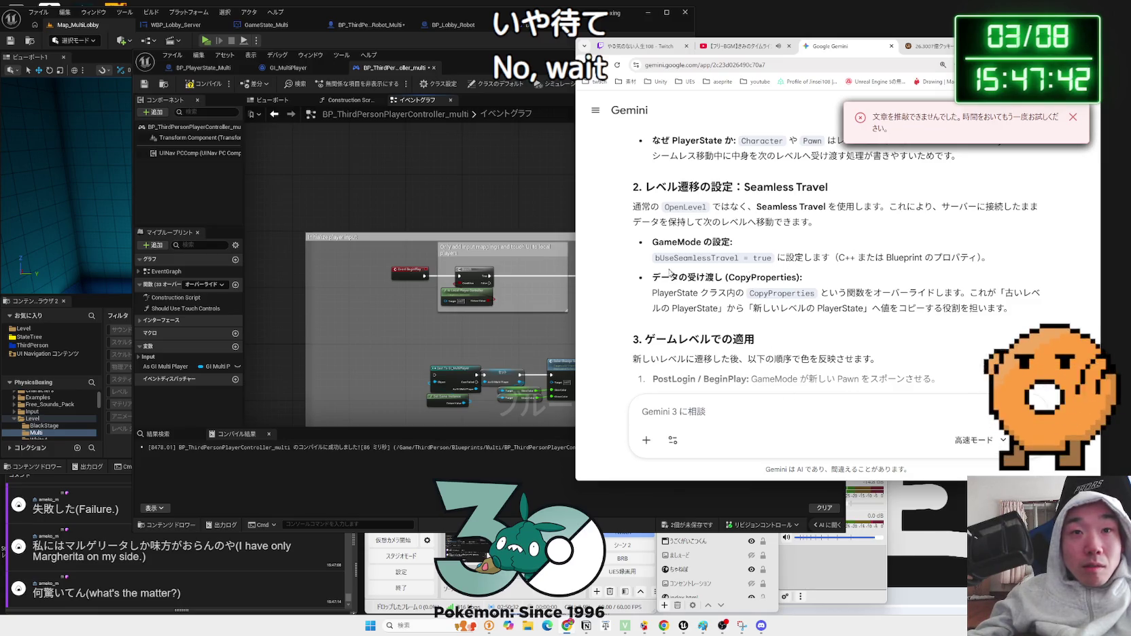
- Ask Gemini in Japanese whether a PlayerState is created only after the player spawns
{"action": "left_click_drag", "start_coordinate": [653, 294], "coordinate": [694, 294]}
{"action": "right_click", "coordinate": [694, 295]}
{"action": "left_click", "coordinate": [714, 305]}
{"action": "left_click", "coordinate": [822, 409]}
{"action": "type", "text": "PlayerState"}
{"action": "key", "text": "Zenkaku_Hankaku"}
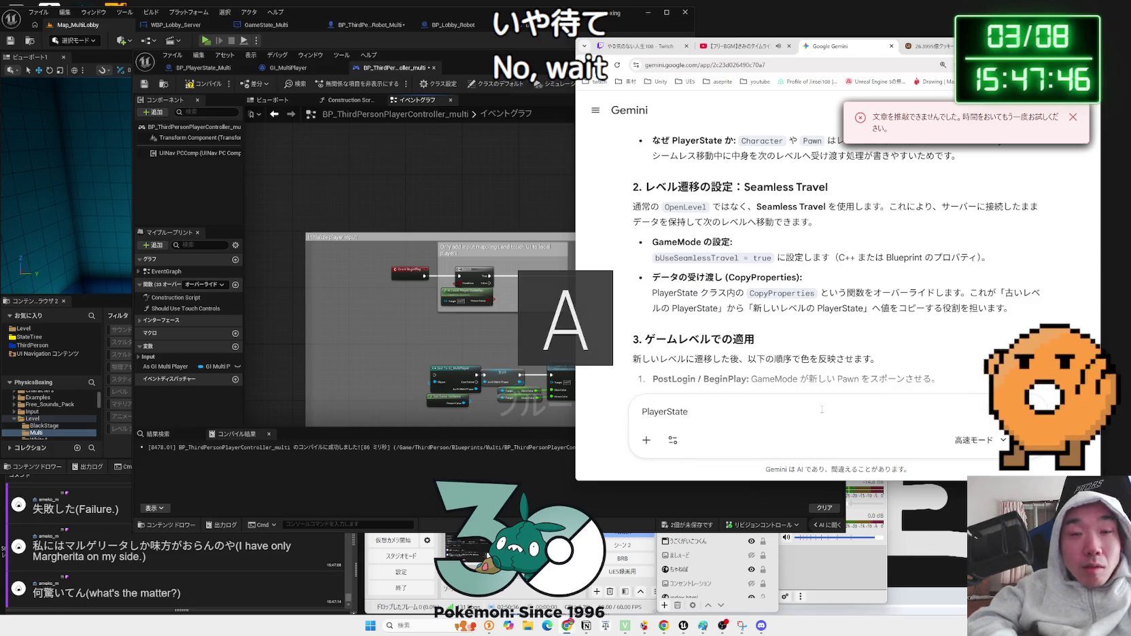
{"action": "key", "text": "Zenkaku_Hankaku"}
{"action": "type", "text": "tte"}
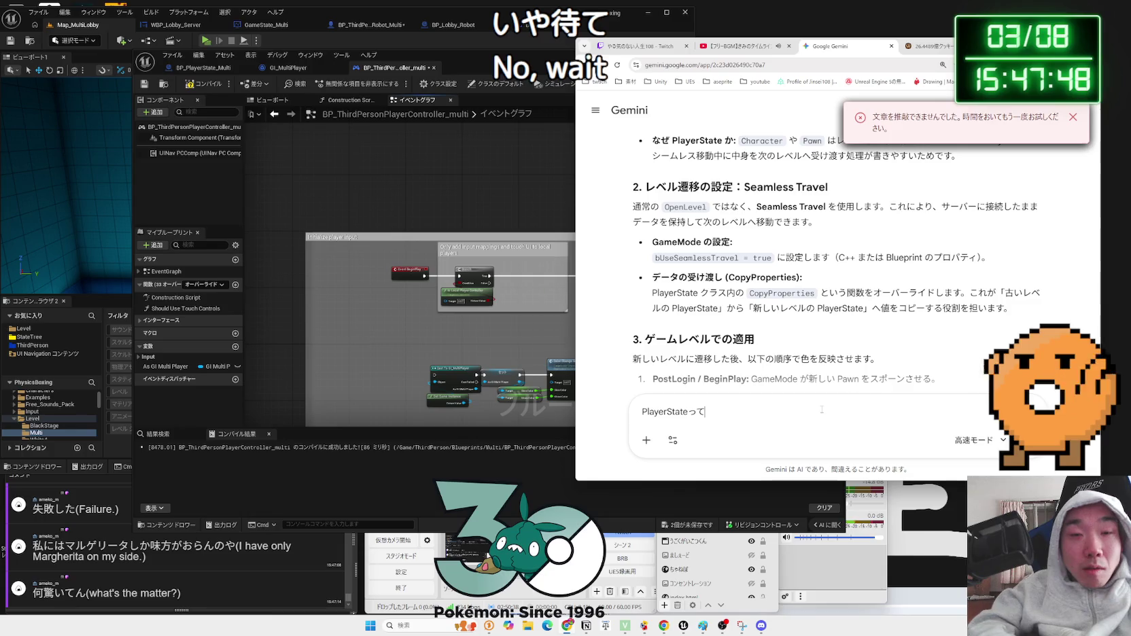
{"action": "type", "text": "yerga"}
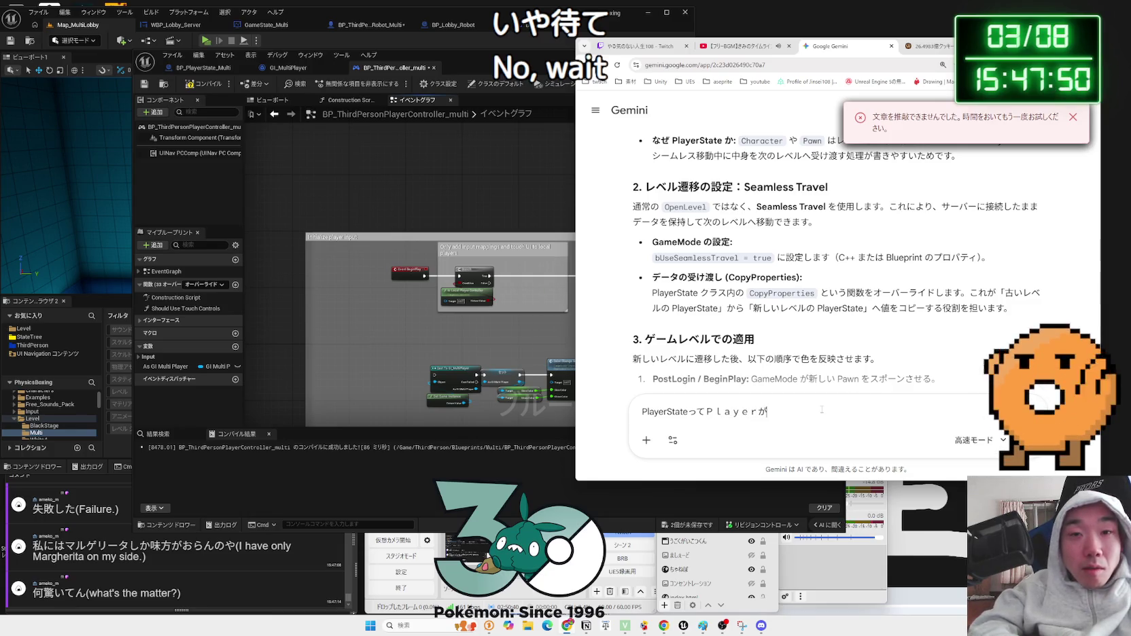
{"action": "type", "text": "awan"}
{"action": "key", "text": "BackSpace"}
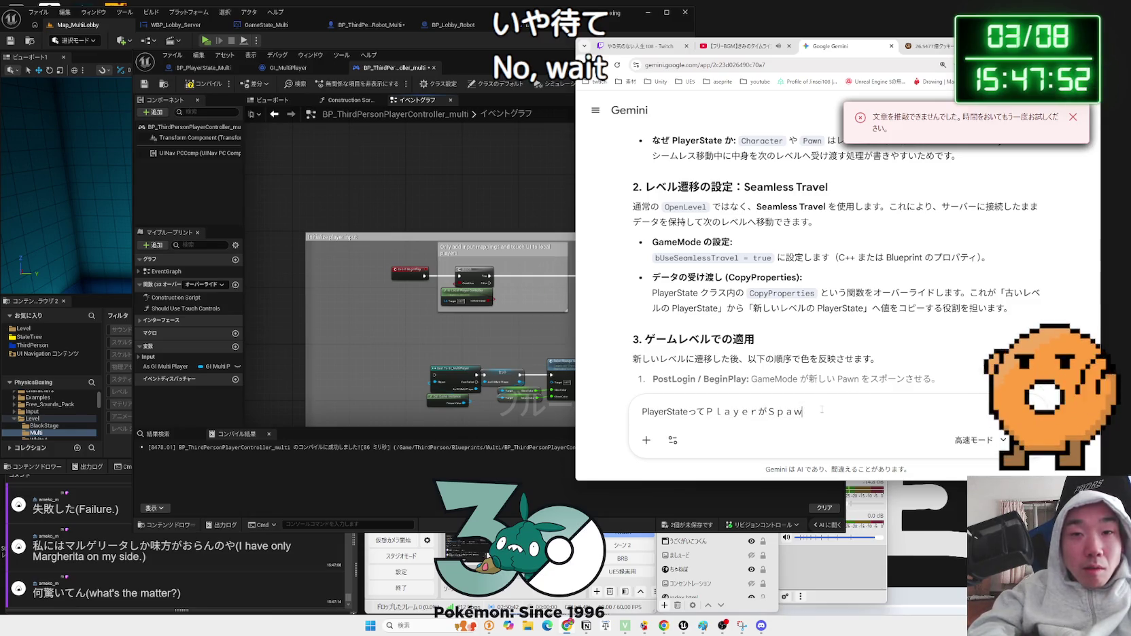
{"action": "type", "text": "sio"}
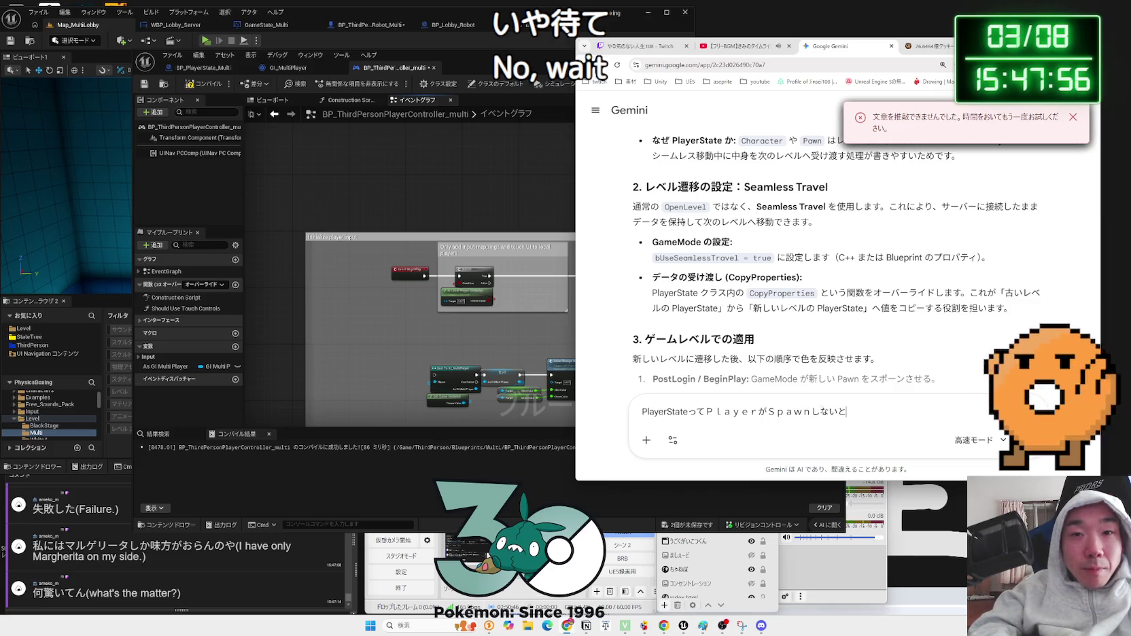
{"action": "type", "text": "tukurare"}
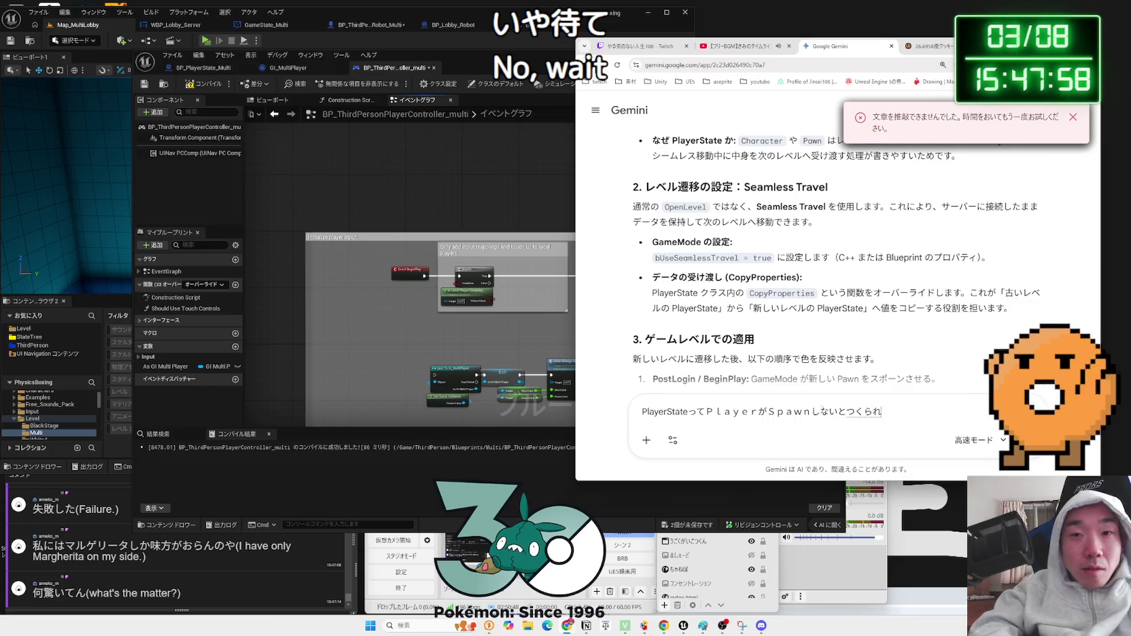
{"action": "type", "text": "?"}
{"action": "key", "text": "space"}
{"action": "key", "text": "Return"}
{"action": "key", "text": "Return"}
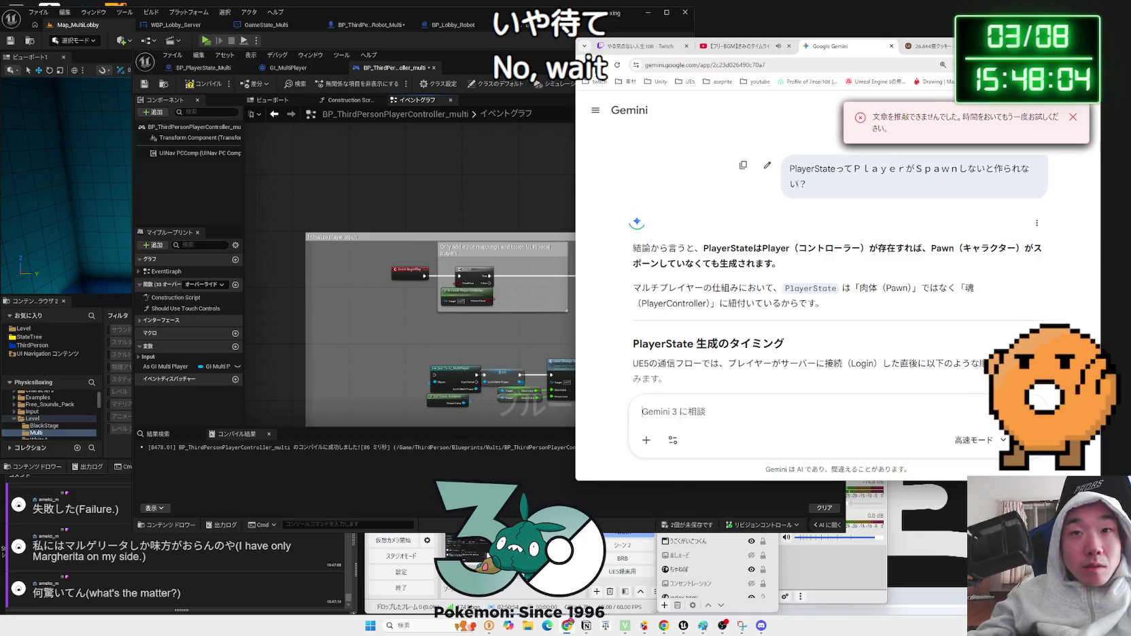
- Read the answer that PlayerState exists without a Pawn, then move the Blueprint window right
{"action": "triple_click", "coordinate": [777, 265]}
{"action": "triple_click", "coordinate": [777, 265]}
{"action": "left_click", "coordinate": [785, 260]}
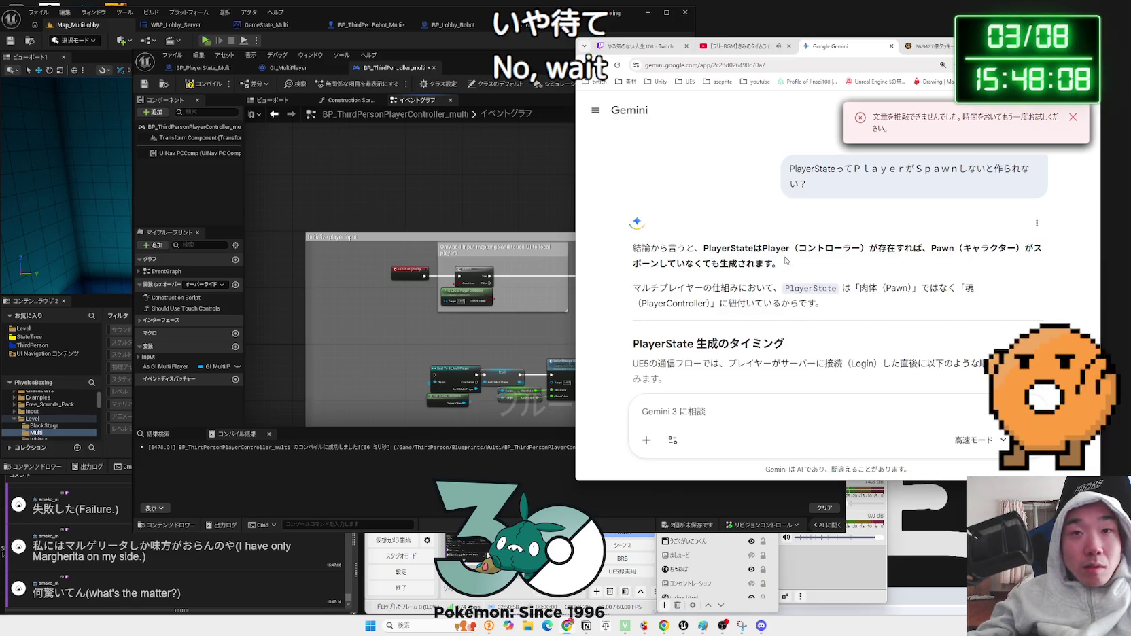
{"action": "left_click_drag", "start_coordinate": [824, 304], "coordinate": [718, 247]}
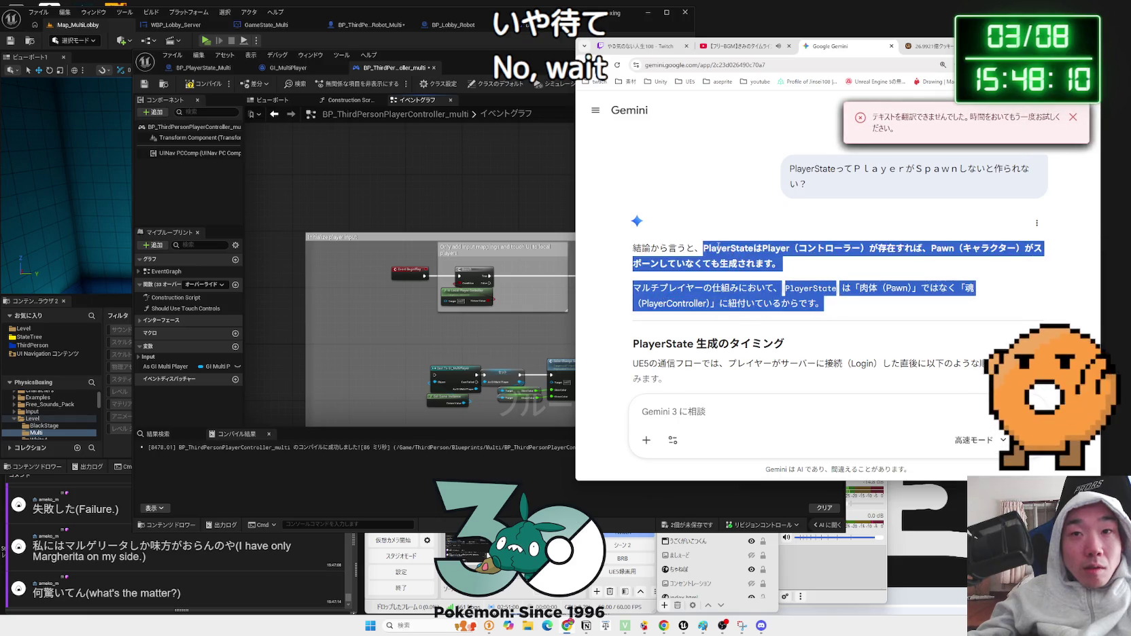
{"action": "left_click", "coordinate": [719, 247]}
{"action": "scroll", "coordinate": [714, 254], "scroll_direction": "down", "scroll_amount": 2}
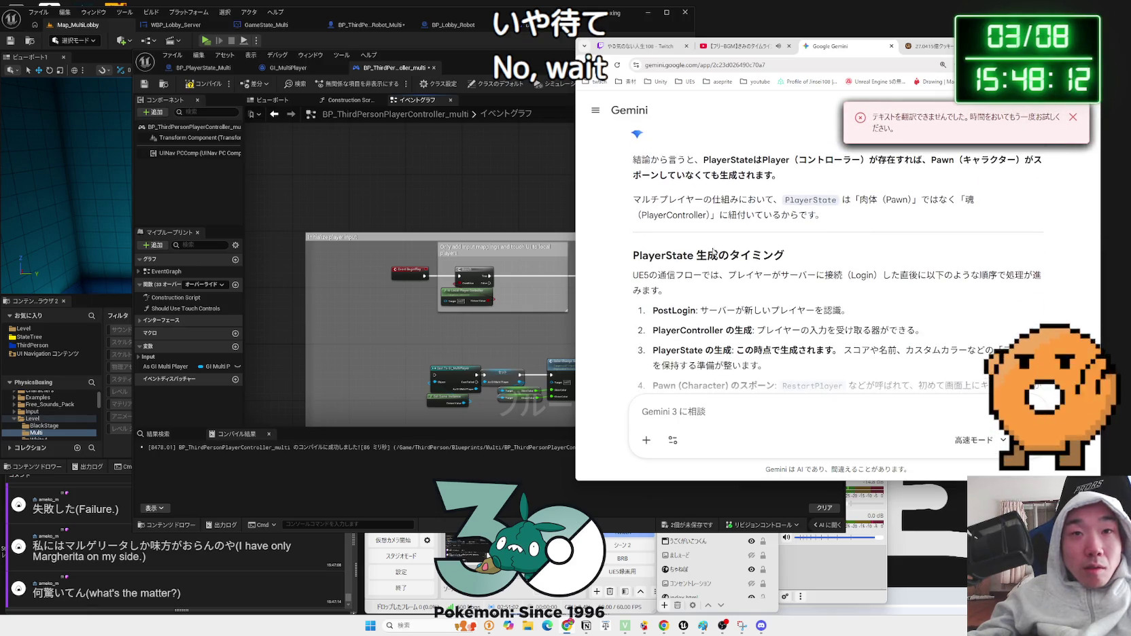
{"action": "left_click", "coordinate": [485, 68]}
{"action": "left_click_drag", "start_coordinate": [485, 68], "coordinate": [924, 69]}
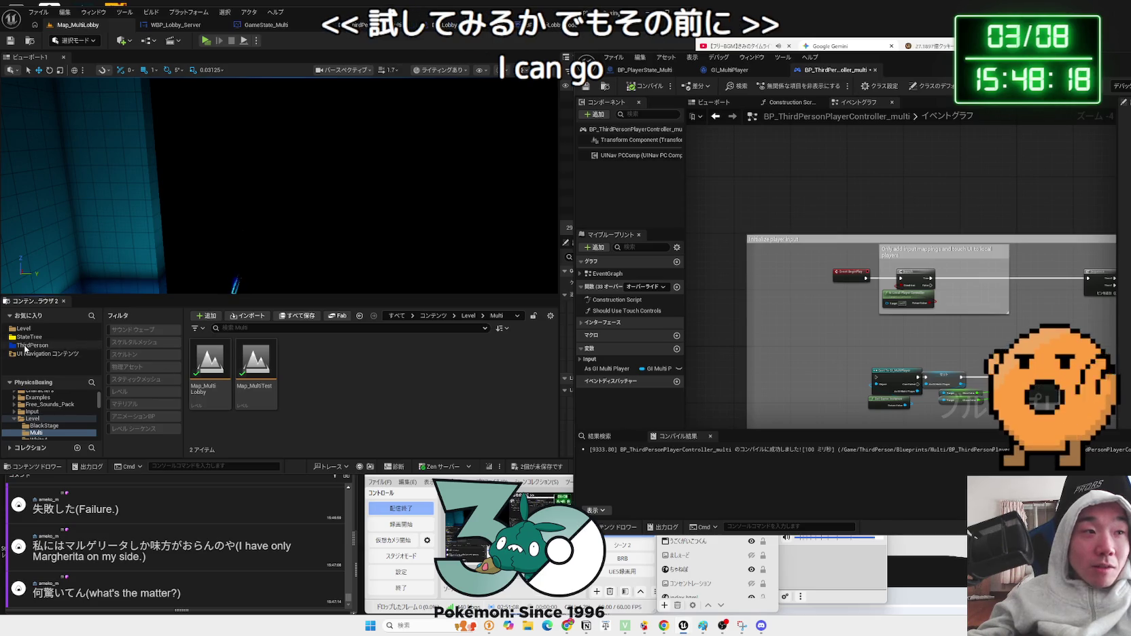
- Browse the Content Browser to ThirdPerson/Blueprints/Multi to show its seven multiplayer Blueprints
{"action": "left_click", "coordinate": [27, 345]}
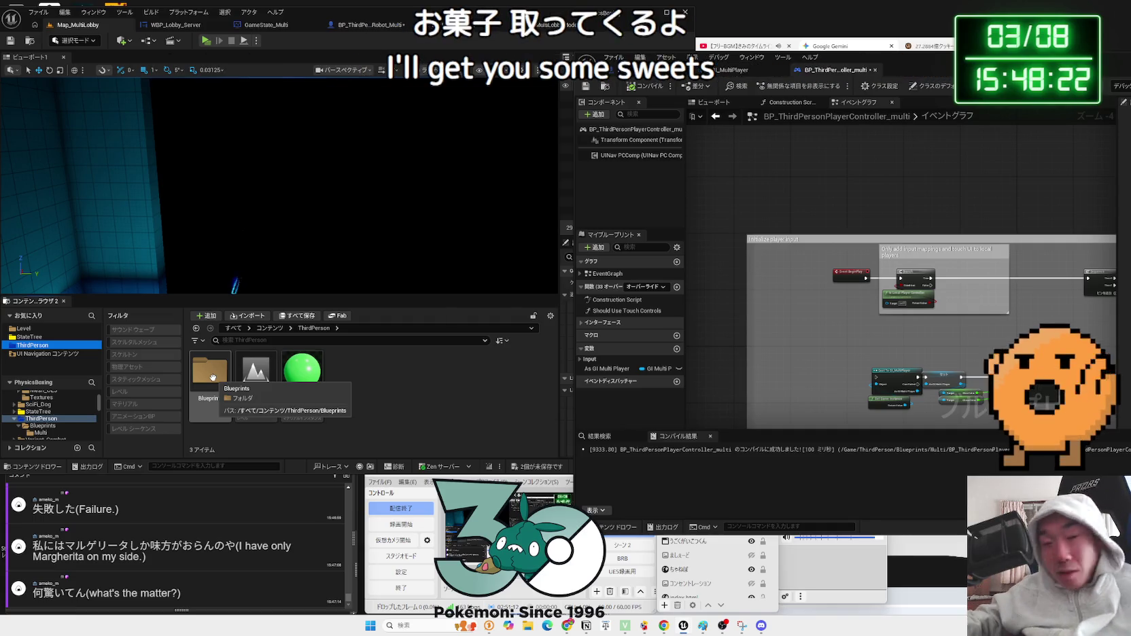
{"action": "double_click", "coordinate": [201, 373]}
{"action": "double_click", "coordinate": [210, 372]}
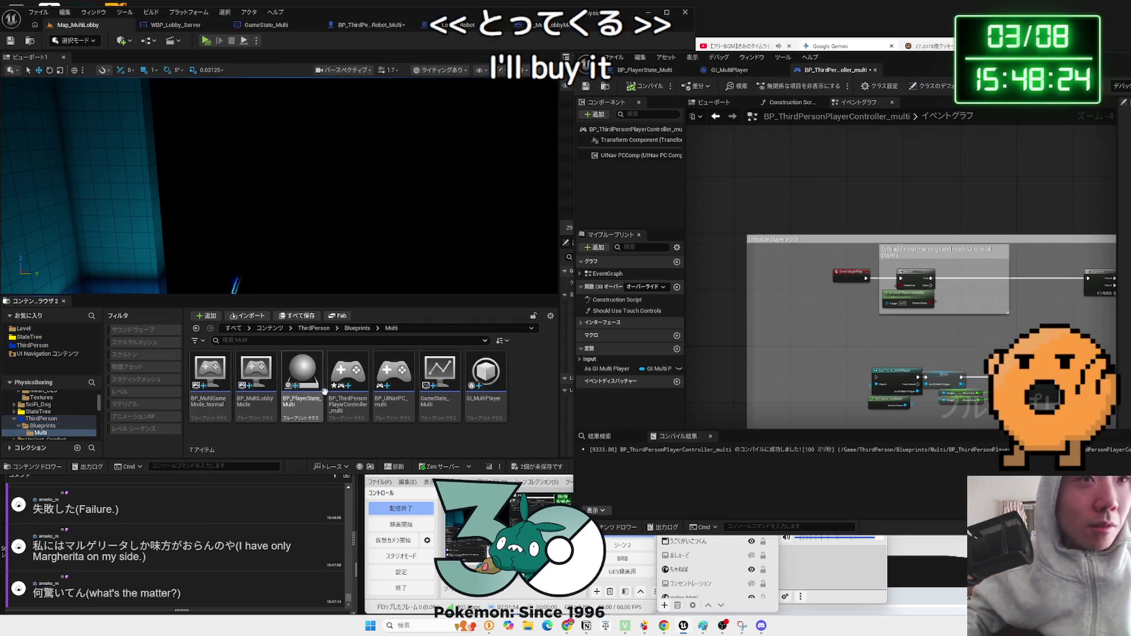
{"action": "mouse_move", "coordinate": [319, 389]}
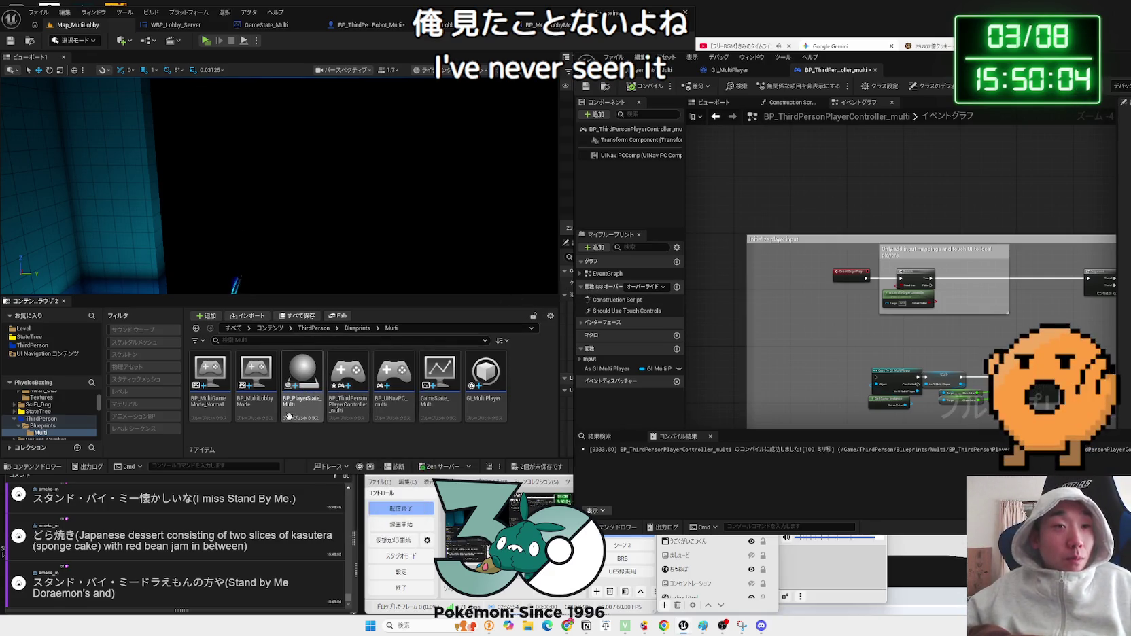
- Open BP_MultiLobbyMode and change its Player State Class from PlayerState to BP_PlayerState_Multi
{"action": "mouse_move", "coordinate": [273, 418]}
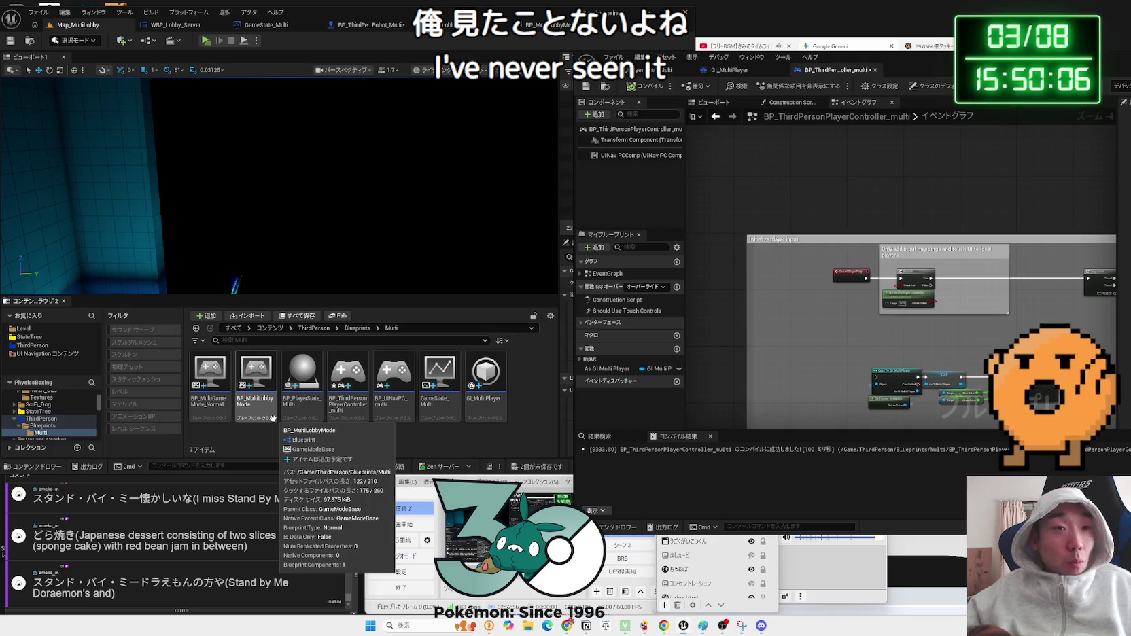
{"action": "double_click", "coordinate": [272, 418]}
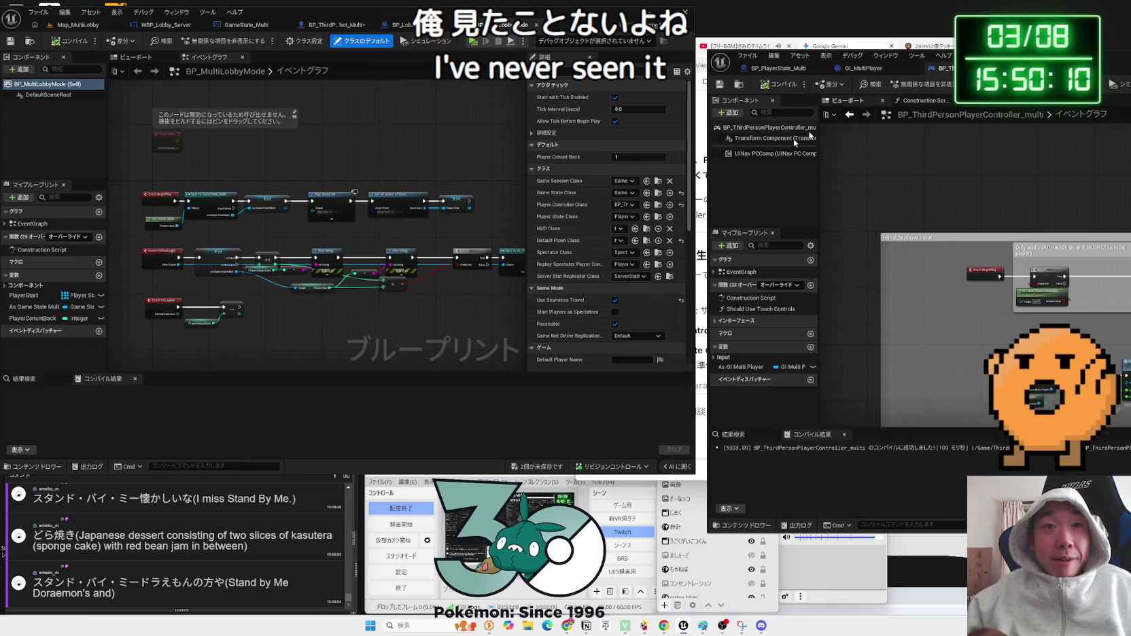
{"action": "left_click_drag", "start_coordinate": [527, 219], "coordinate": [417, 221]}
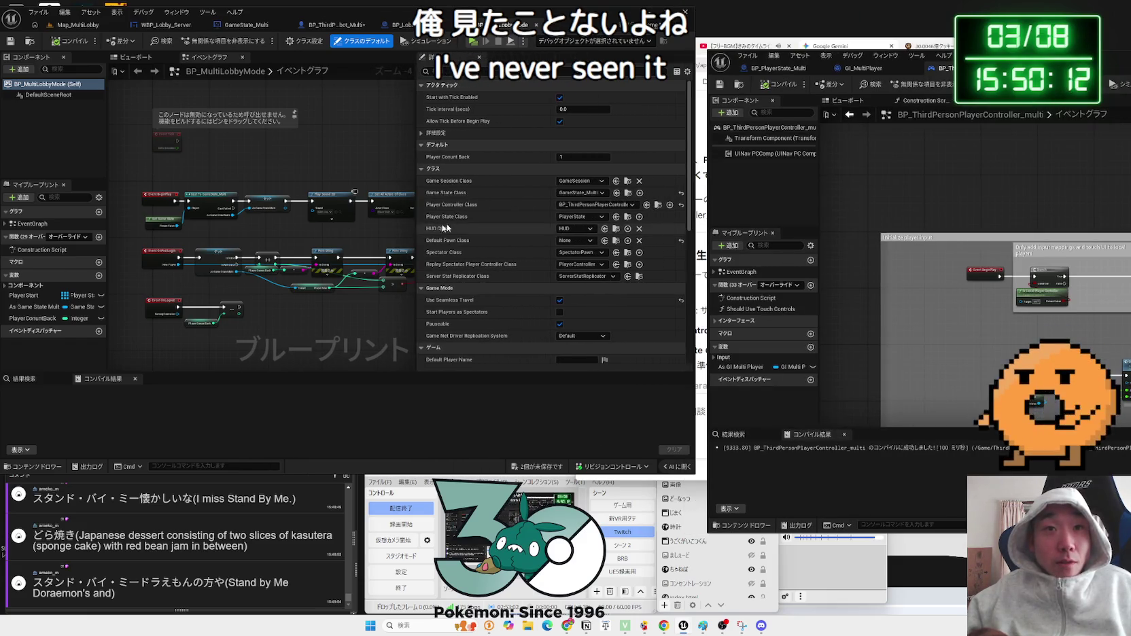
{"action": "left_click", "coordinate": [574, 217]}
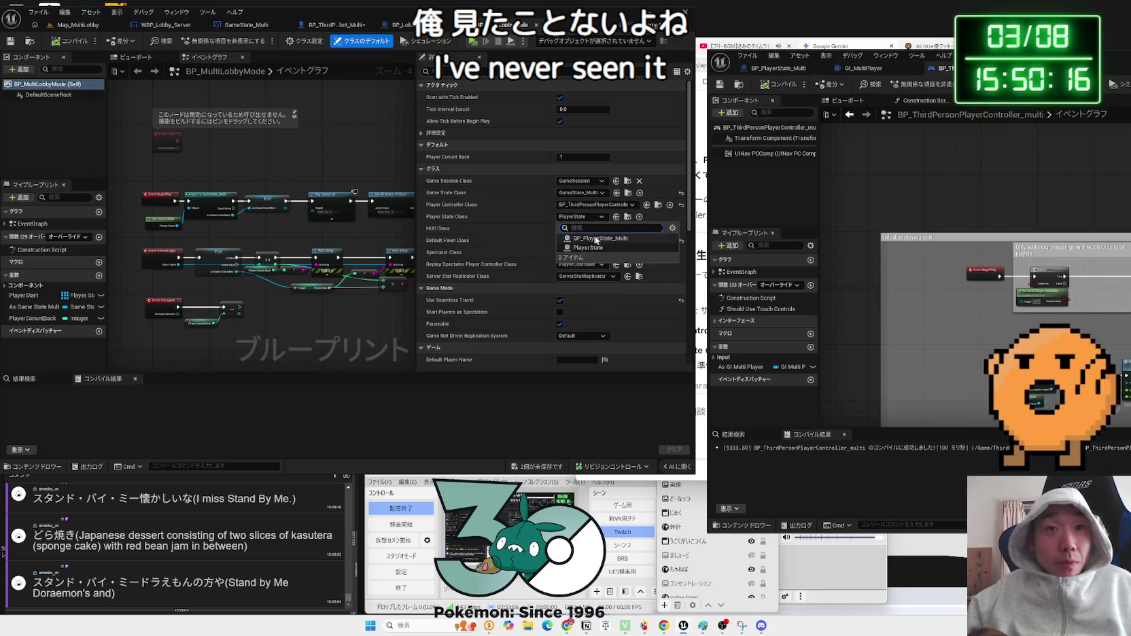
{"action": "left_click", "coordinate": [599, 238]}
{"action": "mouse_move", "coordinate": [416, 182]}
{"action": "left_mouse_down"}
{"action": "mouse_move", "coordinate": [524, 194]}
{"action": "mouse_move", "coordinate": [514, 204]}
{"action": "left_mouse_up"}
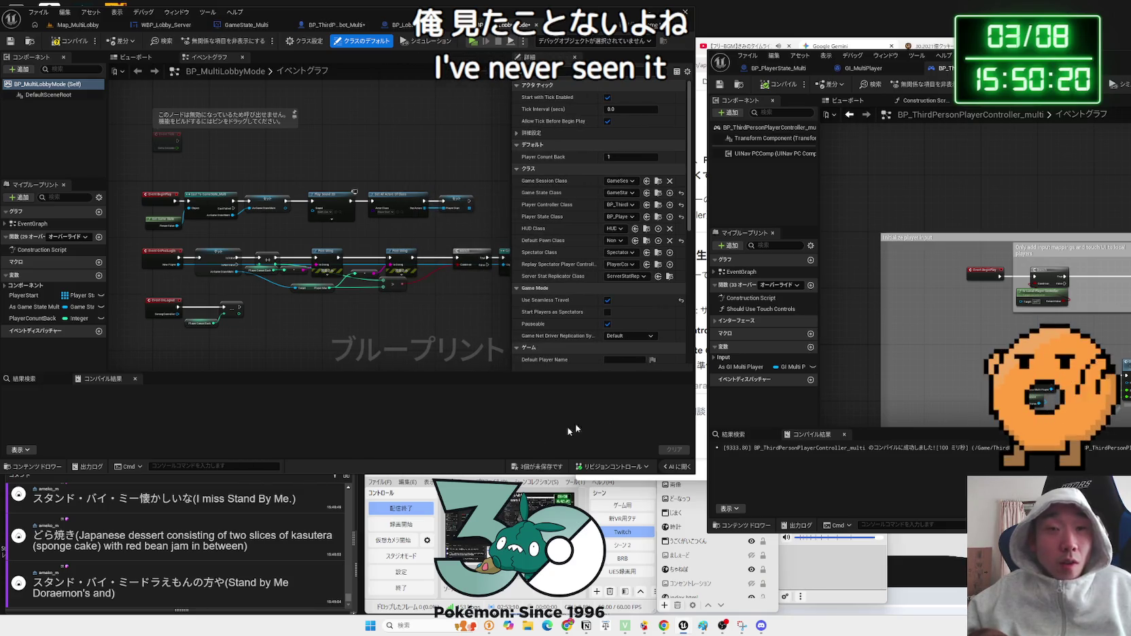
{"action": "left_click", "coordinate": [790, 136]}
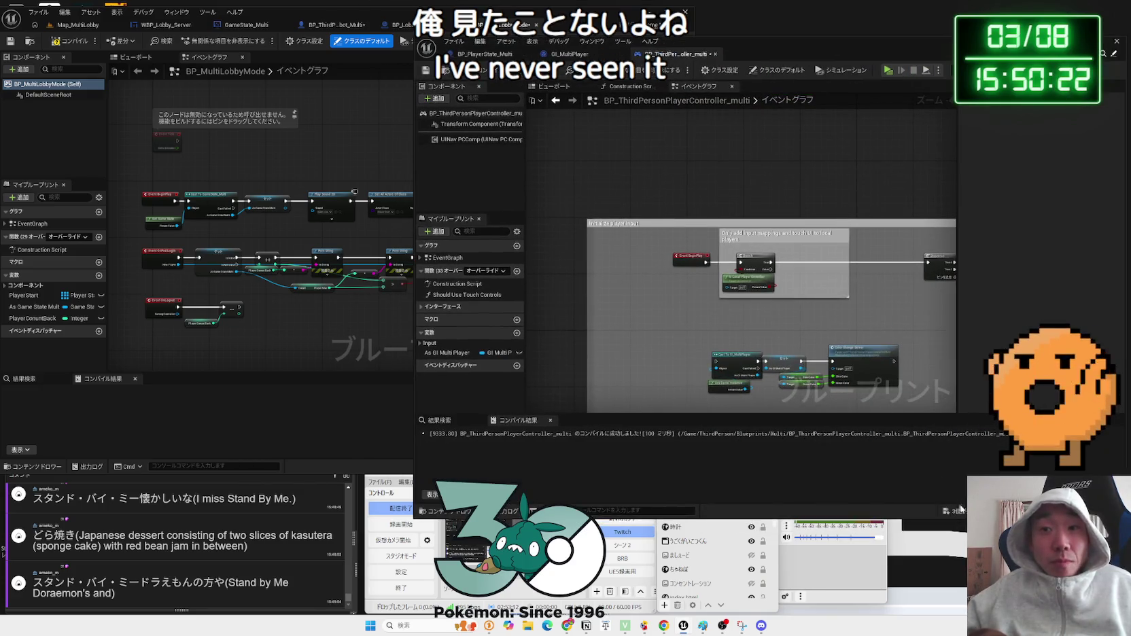
- Save all modified Blueprints, then bring up BP_PlayerState_Multi with PS_GloveColor and PS_SkinColor
{"action": "key", "text": "ctrl+shift+s"}
{"action": "key", "text": "Return"}
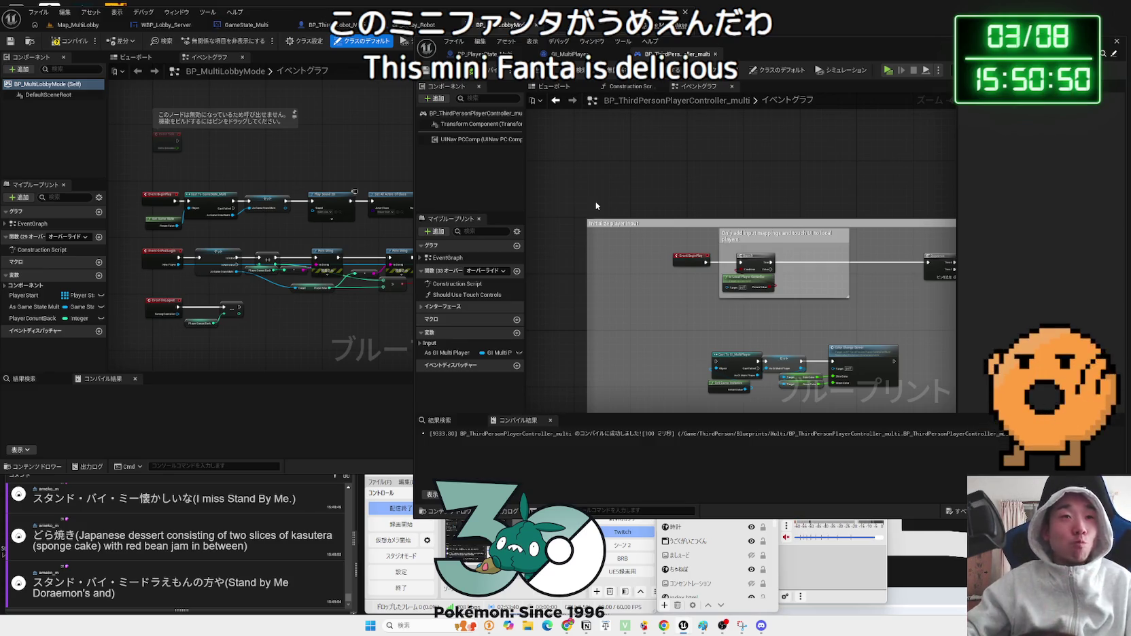
{"action": "left_click", "coordinate": [562, 55]}
{"action": "left_click", "coordinate": [479, 54]}
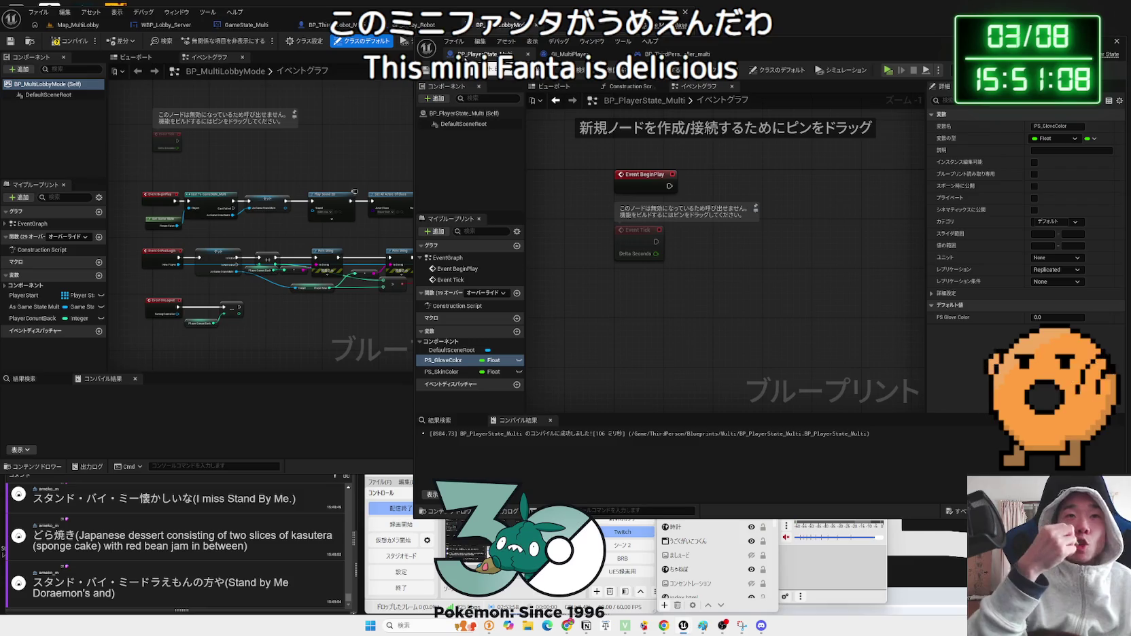
- Compile BP_MultiLobbyMode and switch to the WBP_Lobby_Server event graph
{"action": "left_click", "coordinate": [77, 43]}
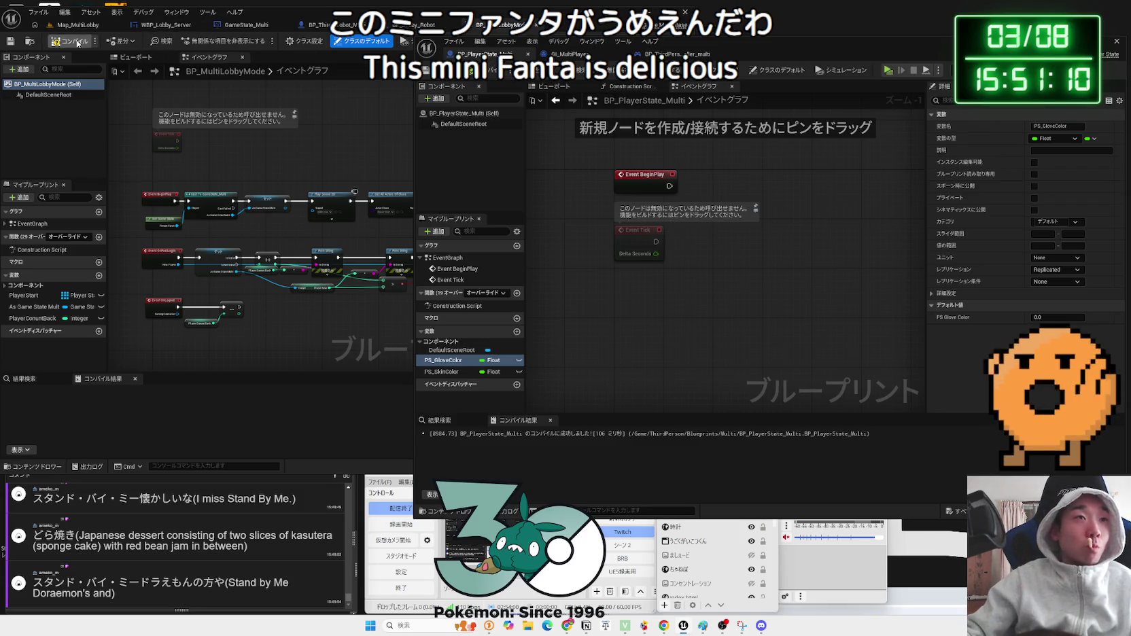
{"action": "left_click", "coordinate": [167, 24]}
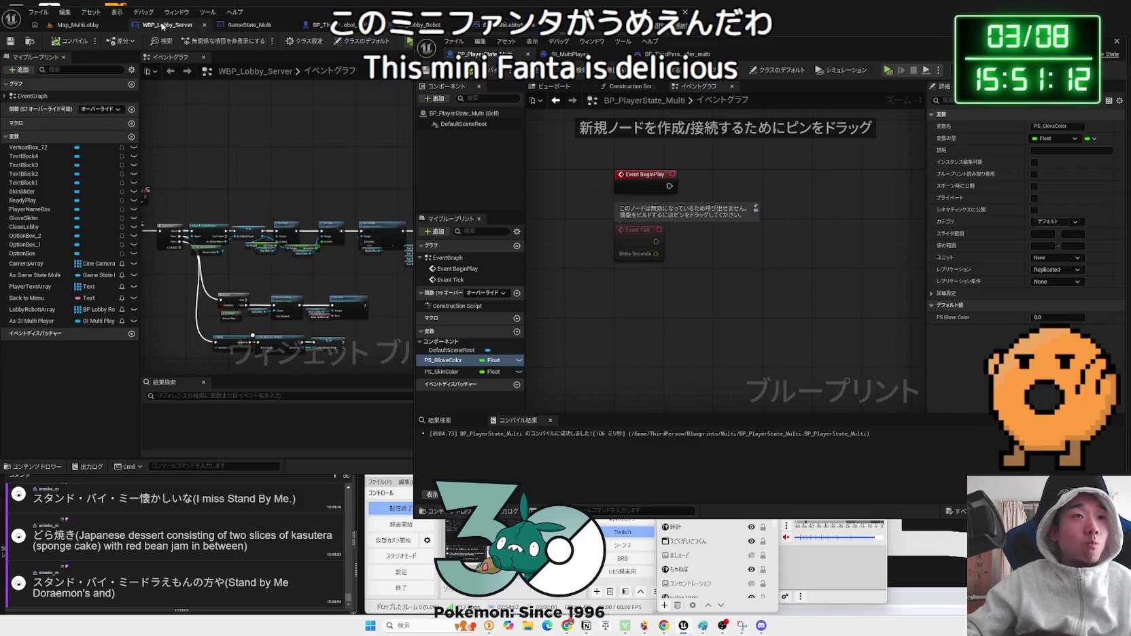
{"action": "left_click_drag", "start_coordinate": [705, 53], "coordinate": [916, 48]}
- Zoom in on the Server Travel nodes, then bring the Gemini chat forward
{"action": "scroll", "coordinate": [443, 244], "scroll_direction": "up", "scroll_amount": 3}
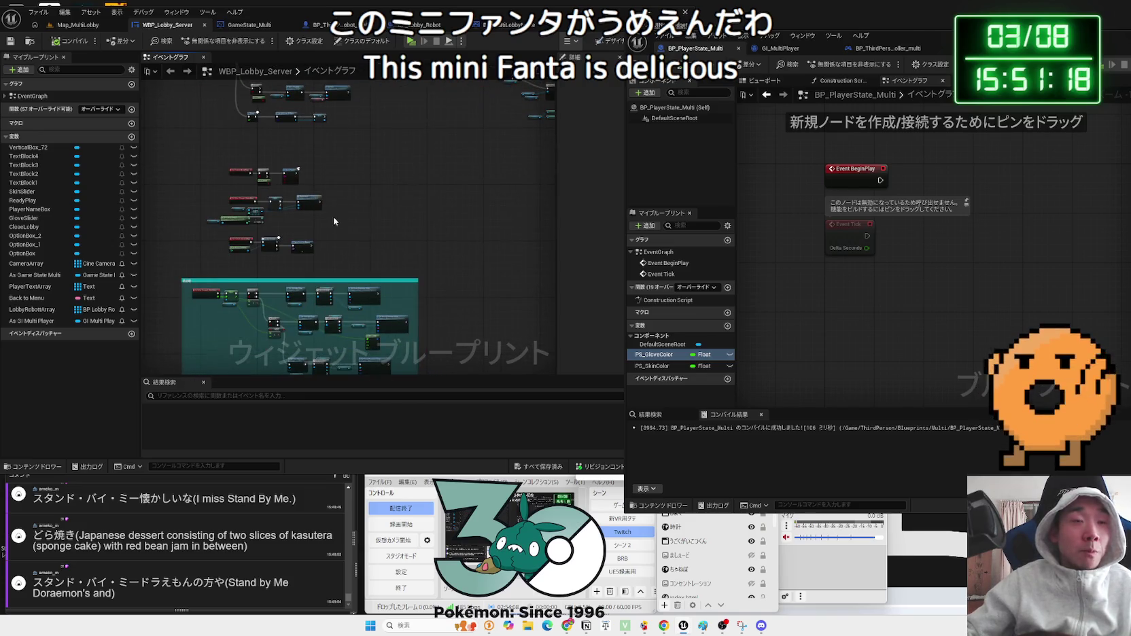
{"action": "scroll", "coordinate": [303, 220], "scroll_direction": "up", "scroll_amount": 4}
{"action": "scroll", "coordinate": [303, 221], "scroll_direction": "down", "scroll_amount": 4}
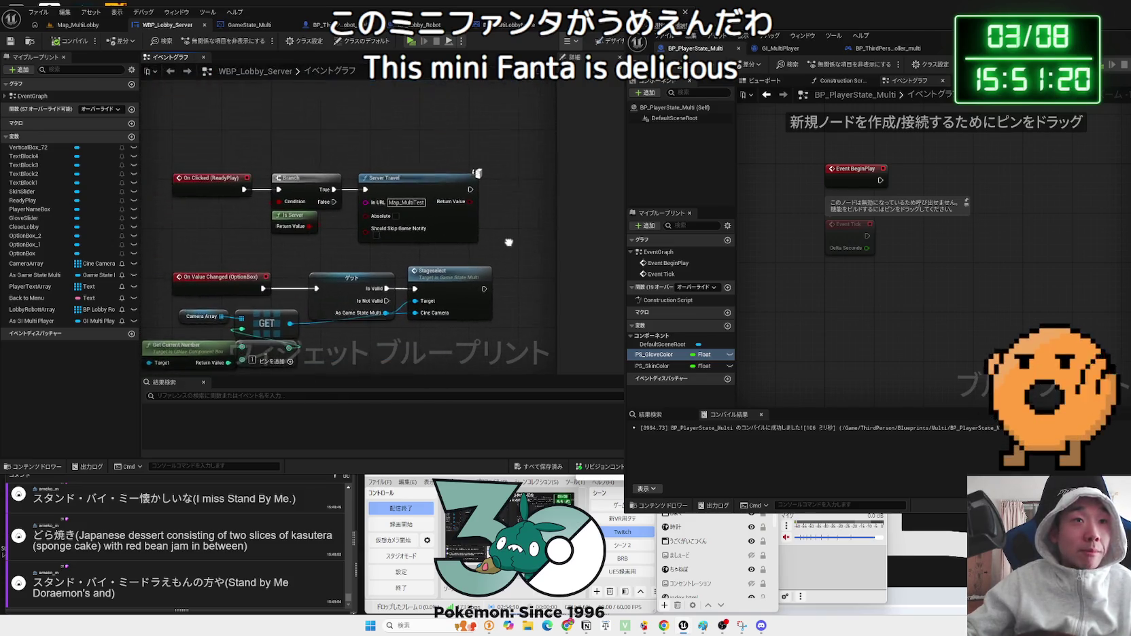
{"action": "scroll", "coordinate": [466, 240], "scroll_direction": "up", "scroll_amount": 4}
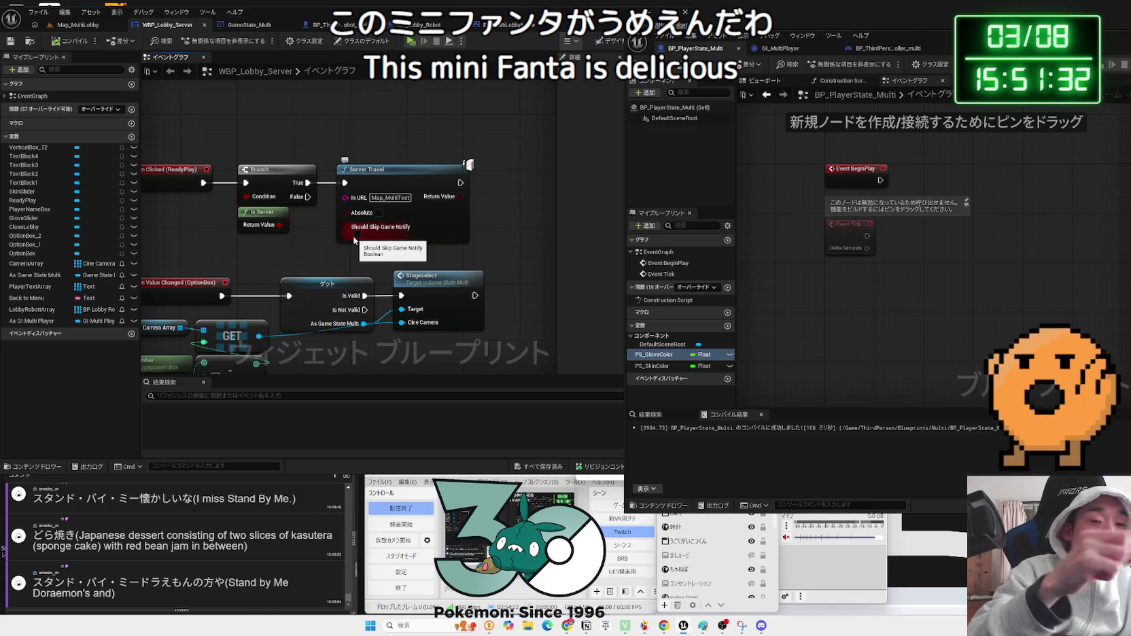
{"action": "left_click", "coordinate": [568, 627]}
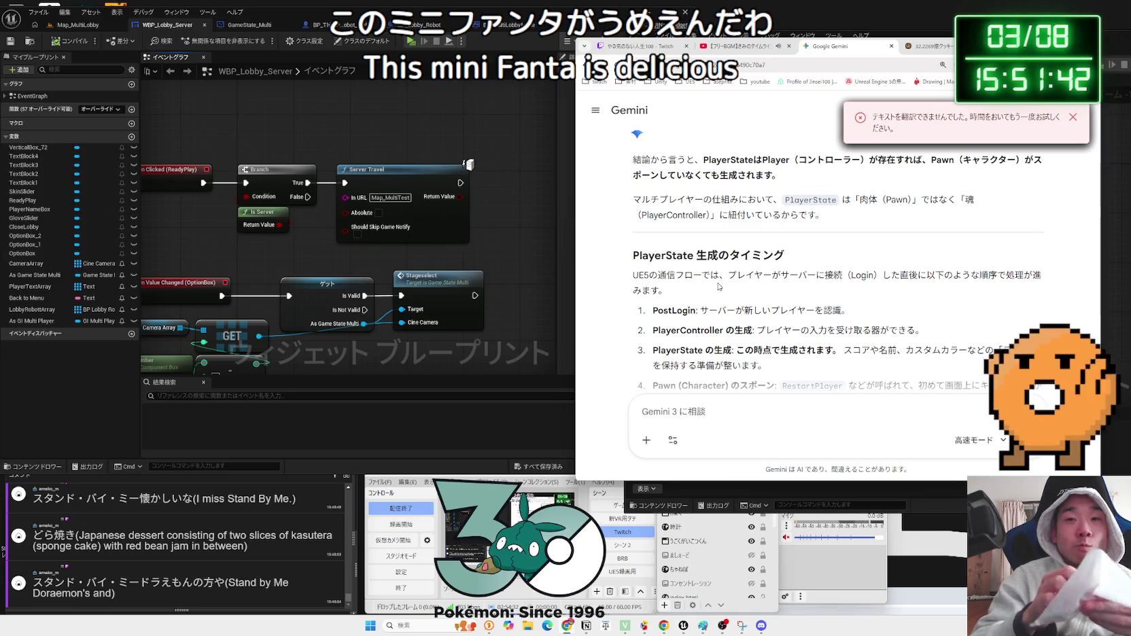
- Scroll back through Gemini's PlayerState CopyProperties answer, then rearrange windows to reveal BP_PlayerState_Multi
{"action": "scroll", "coordinate": [772, 258], "scroll_direction": "up", "scroll_amount": 3}
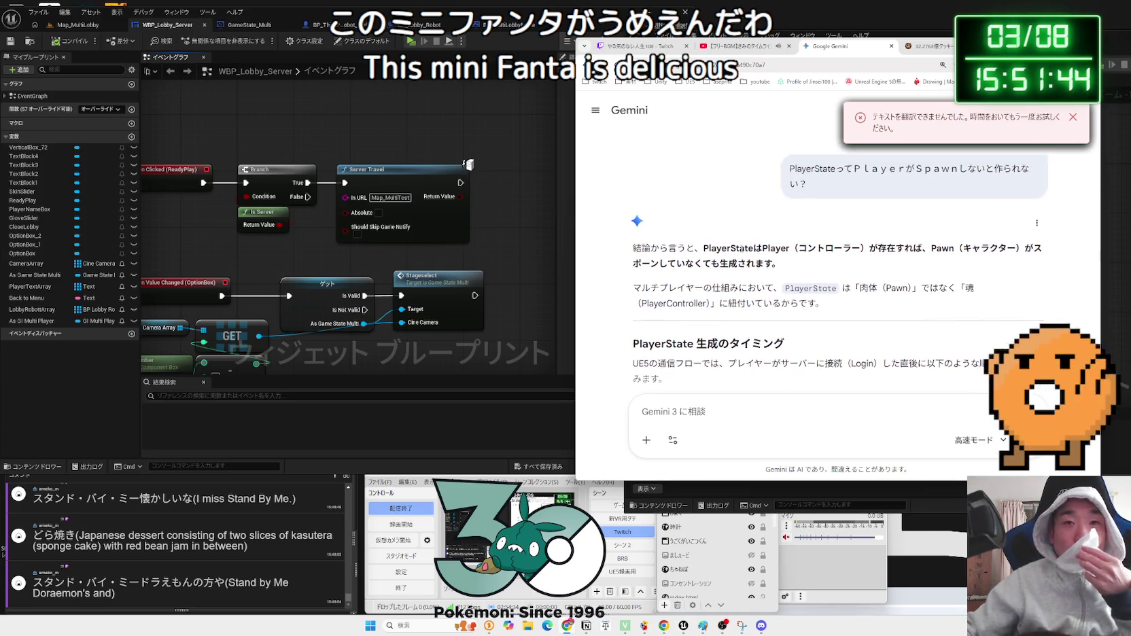
{"action": "scroll", "coordinate": [772, 258], "scroll_direction": "up", "scroll_amount": 2}
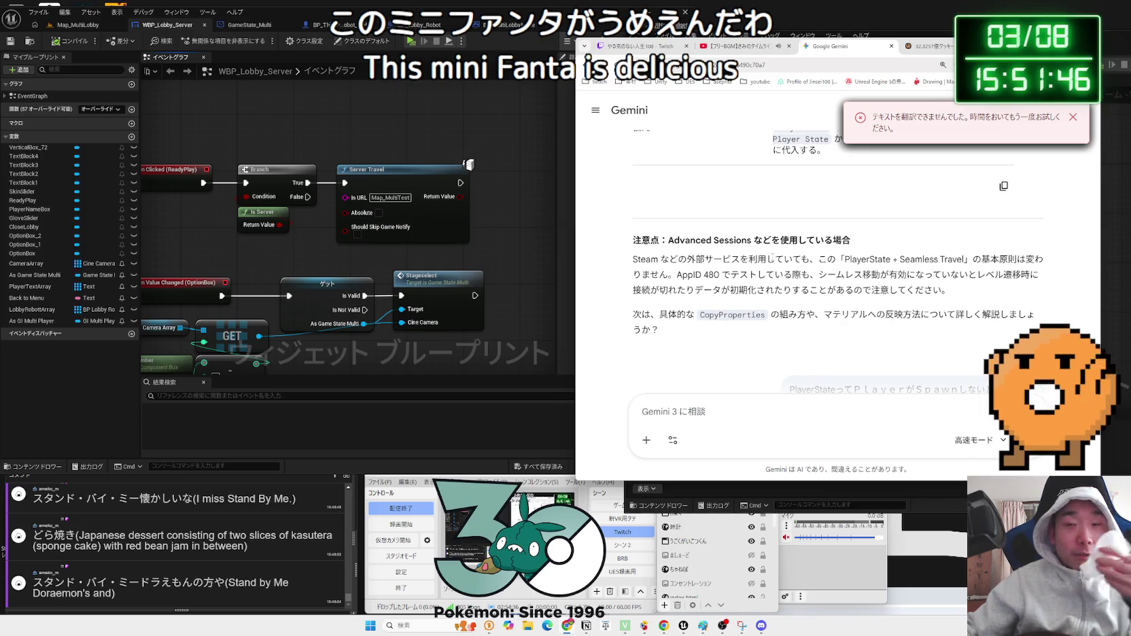
{"action": "scroll", "coordinate": [773, 257], "scroll_direction": "up", "scroll_amount": 1}
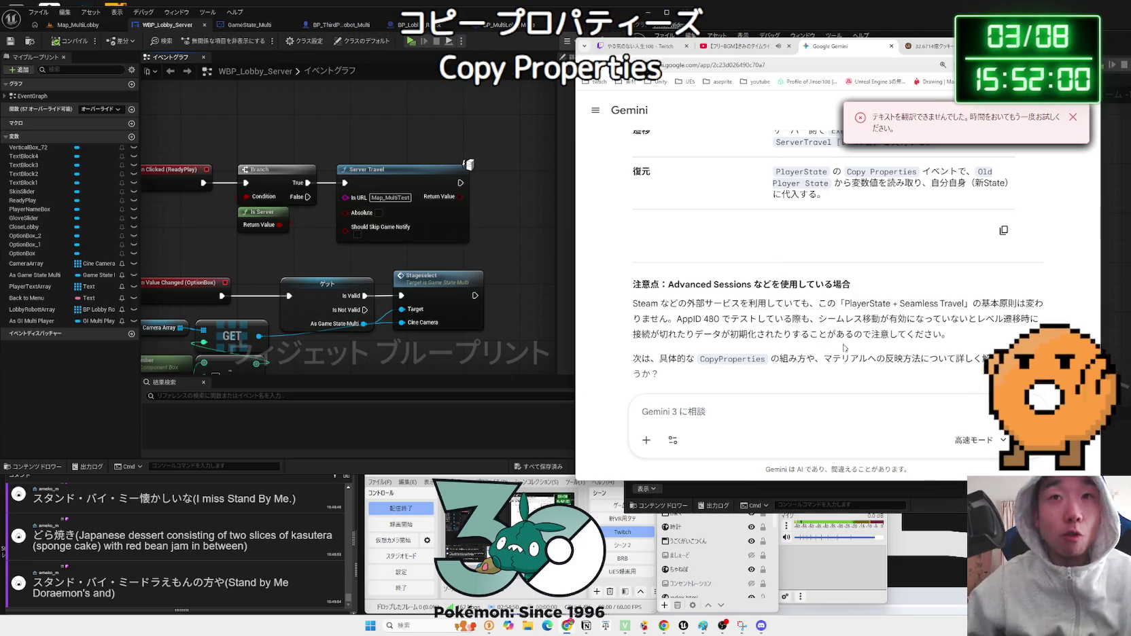
{"action": "scroll", "coordinate": [821, 349], "scroll_direction": "up", "scroll_amount": 5}
{"action": "scroll", "coordinate": [816, 339], "scroll_direction": "up", "scroll_amount": 2}
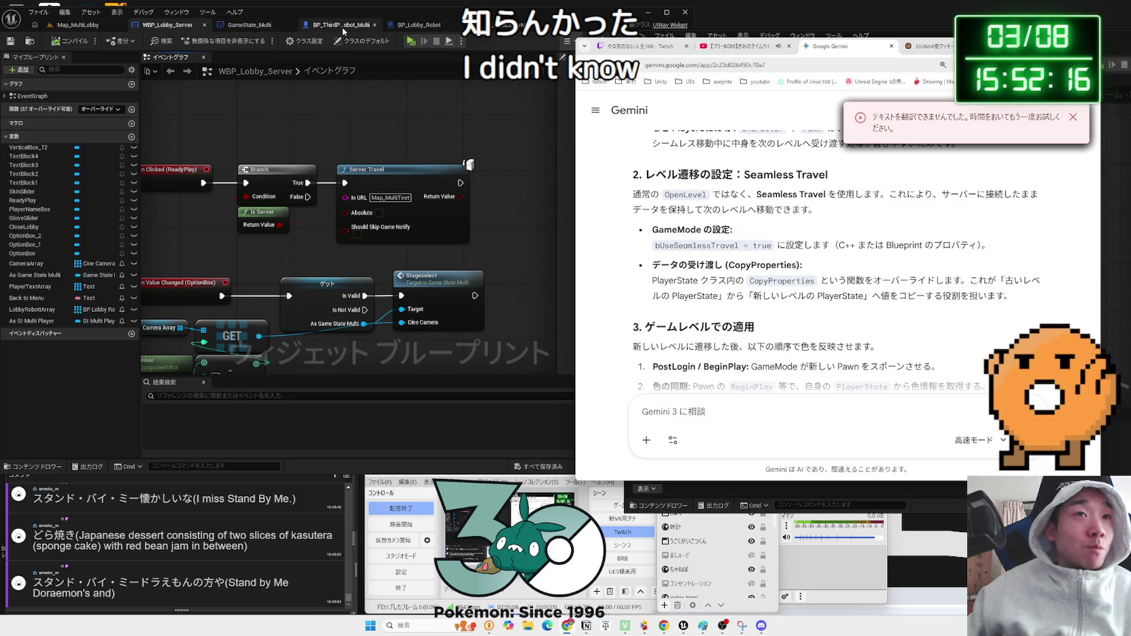
{"action": "left_click_drag", "start_coordinate": [1020, 45], "coordinate": [485, 49]}
{"action": "left_click_drag", "start_coordinate": [904, 35], "coordinate": [717, 32]}
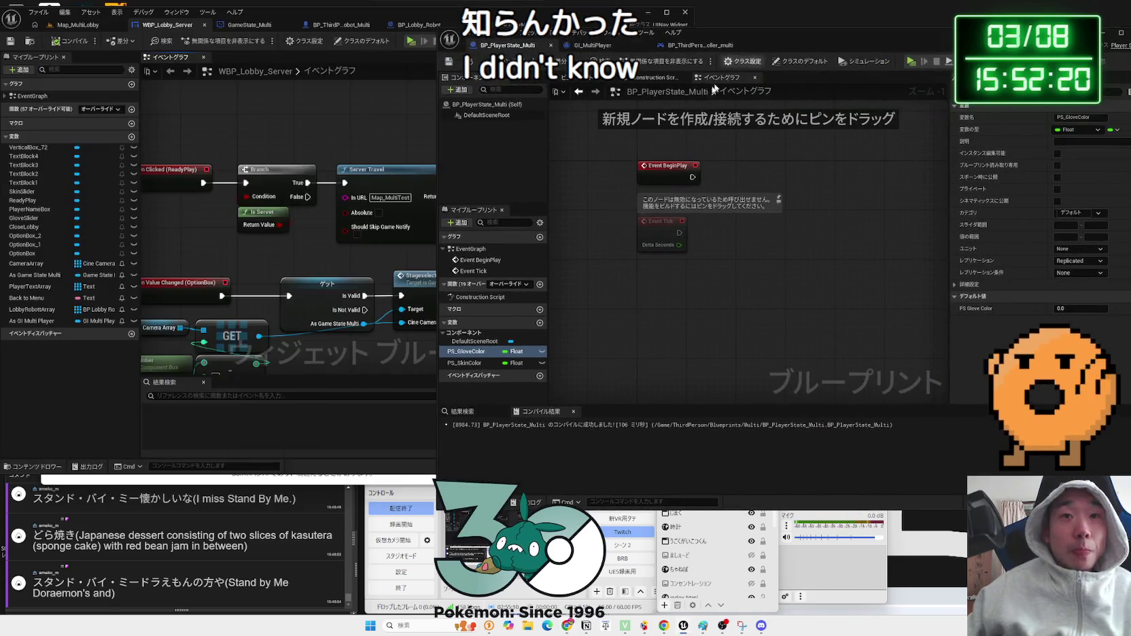
- Find CopyProperties in BP_PlayerState_Multi's Override functions list, then return to Gemini
{"action": "left_click", "coordinate": [521, 285]}
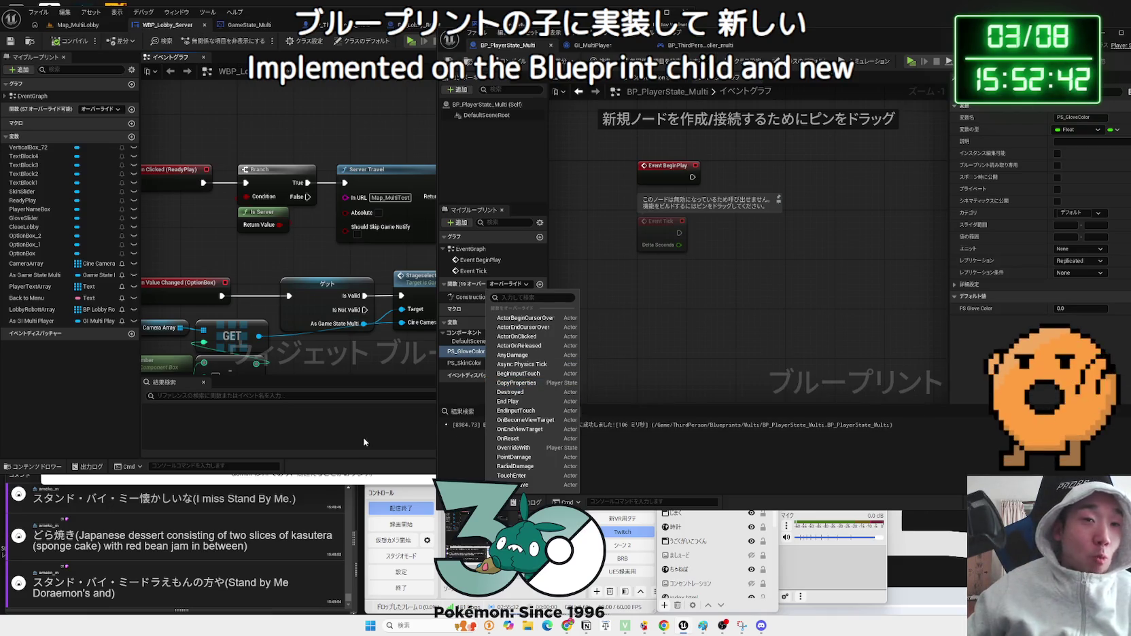
{"action": "left_click", "coordinate": [348, 483]}
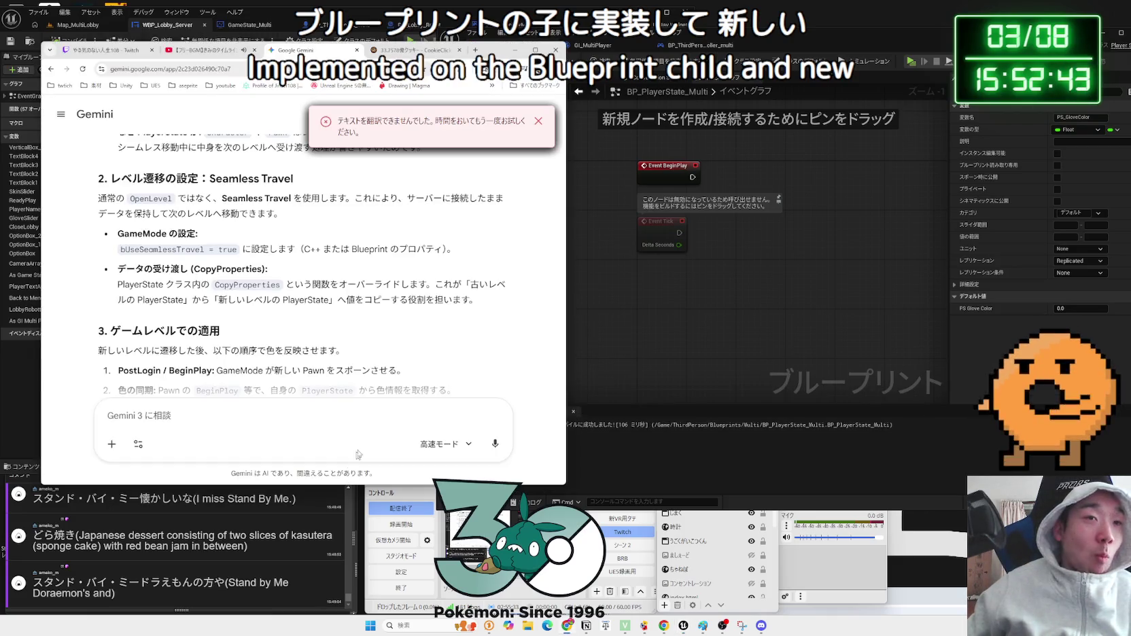
- Search Google in a new tab for 'playerstate copyproperties'
{"action": "left_click", "coordinate": [474, 51]}
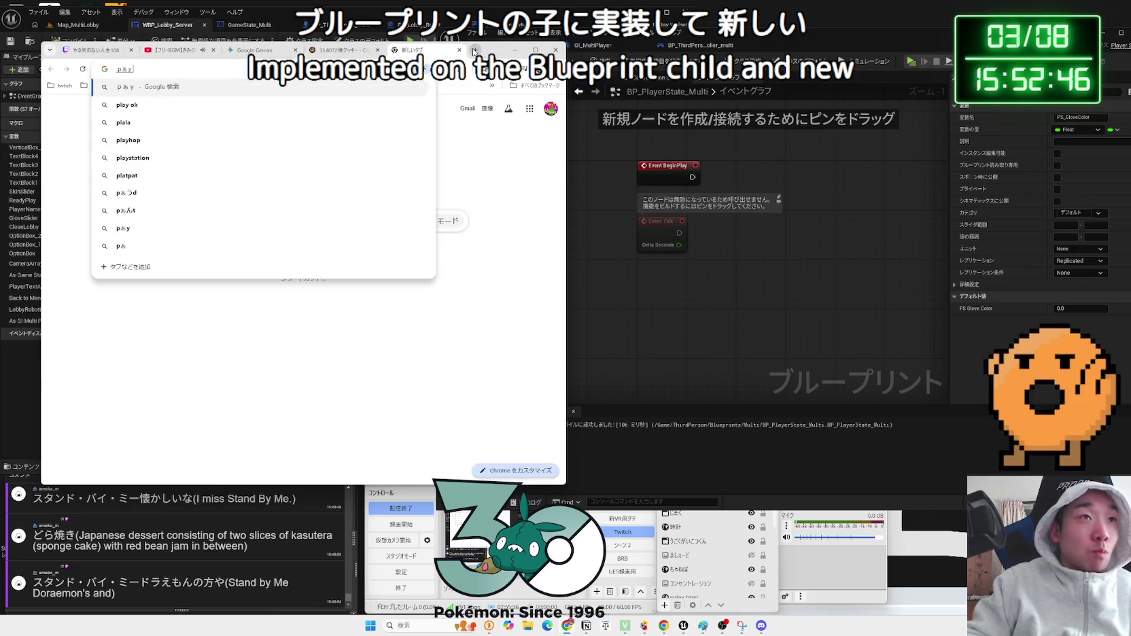
{"action": "type", "text": "o"}
{"action": "key", "text": "BackSpace"}
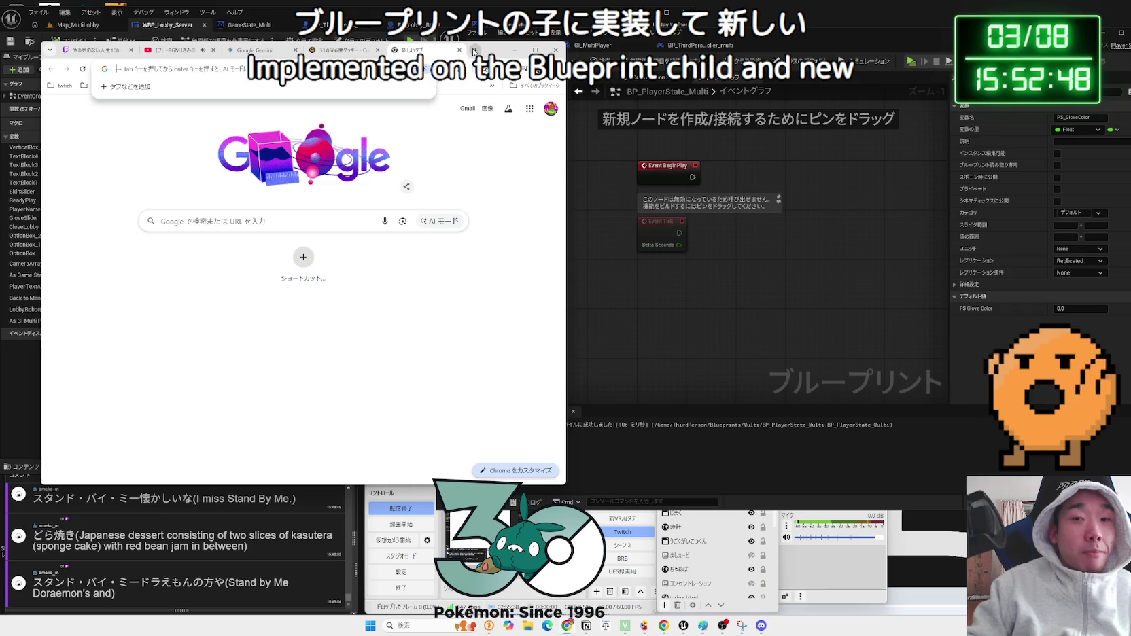
{"action": "type", "text": "players"}
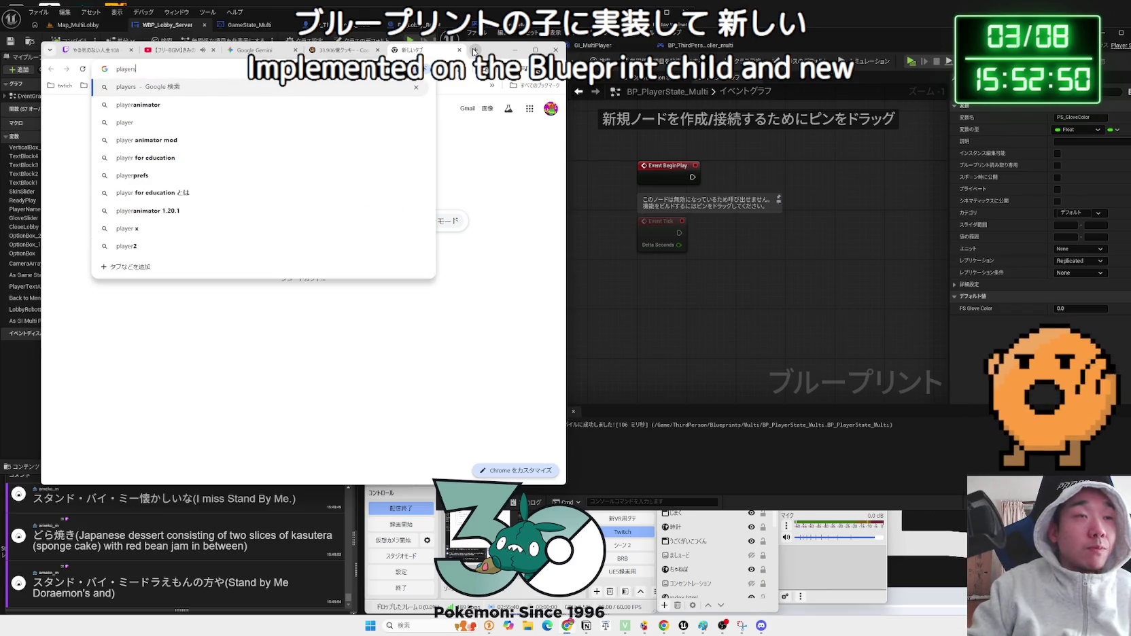
{"action": "type", "text": "tate cop"}
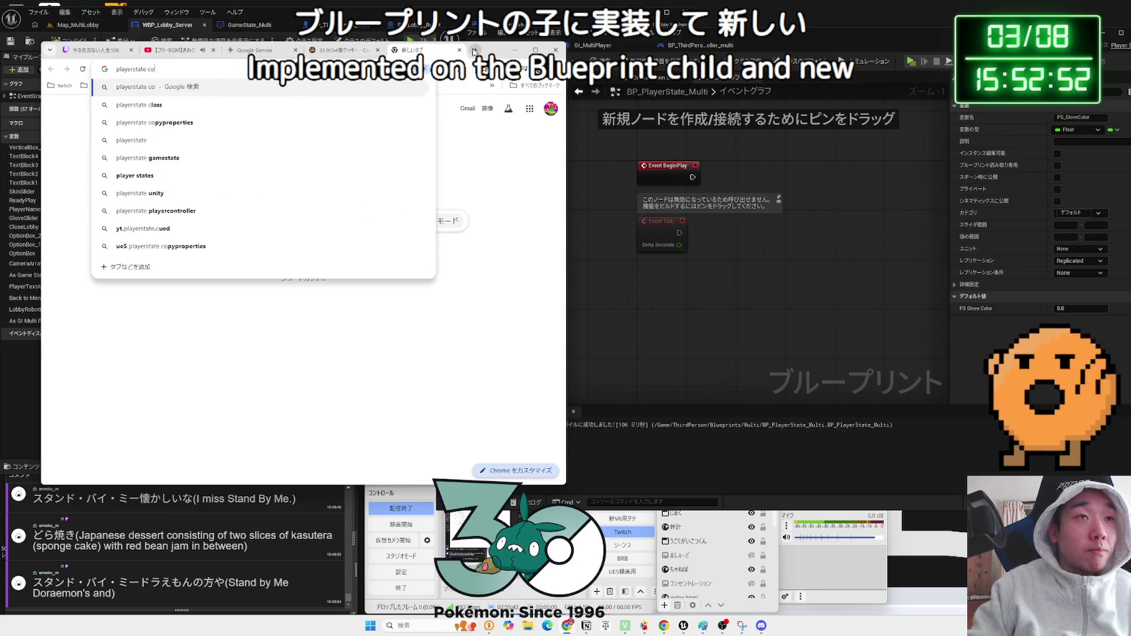
{"action": "left_click", "coordinate": [308, 108]}
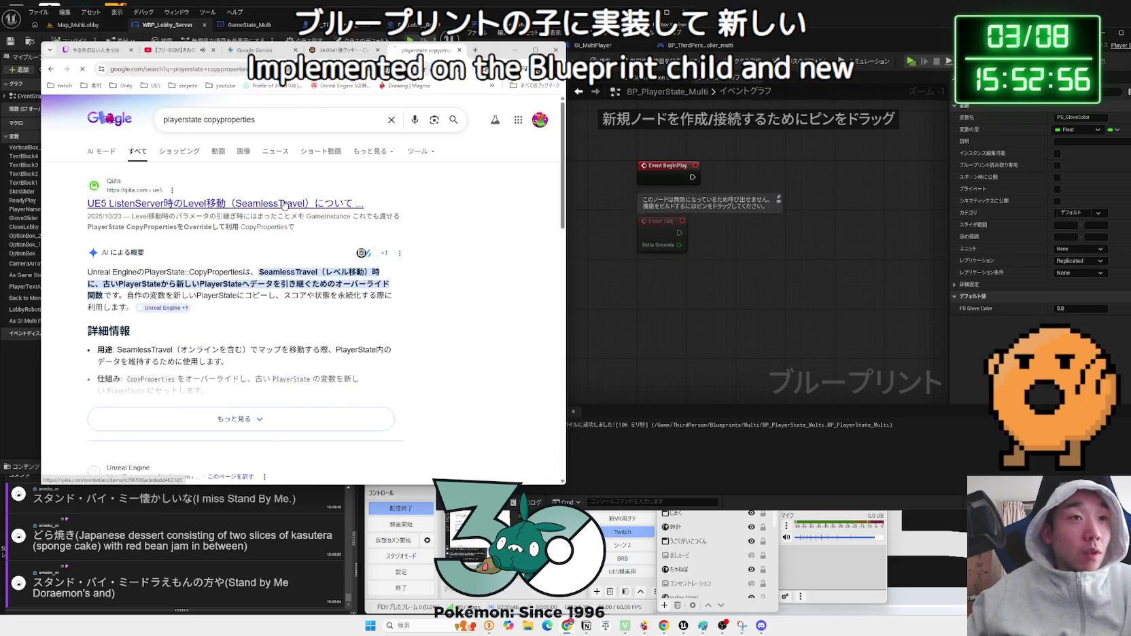
- Read the Qiita UE5 ListenServer SeamlessTravel article's PlayerState CopyProperties code, then go back to Google
{"action": "left_click", "coordinate": [284, 203]}
{"action": "scroll", "coordinate": [282, 210], "scroll_direction": "down", "scroll_amount": 3}
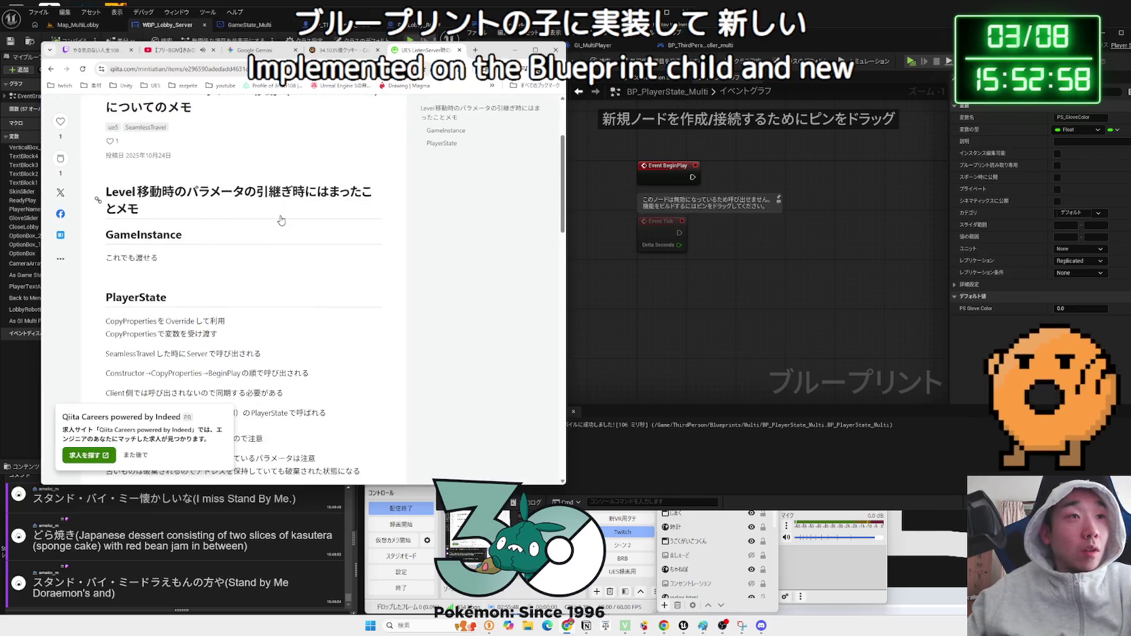
{"action": "scroll", "coordinate": [282, 220], "scroll_direction": "down", "scroll_amount": 2}
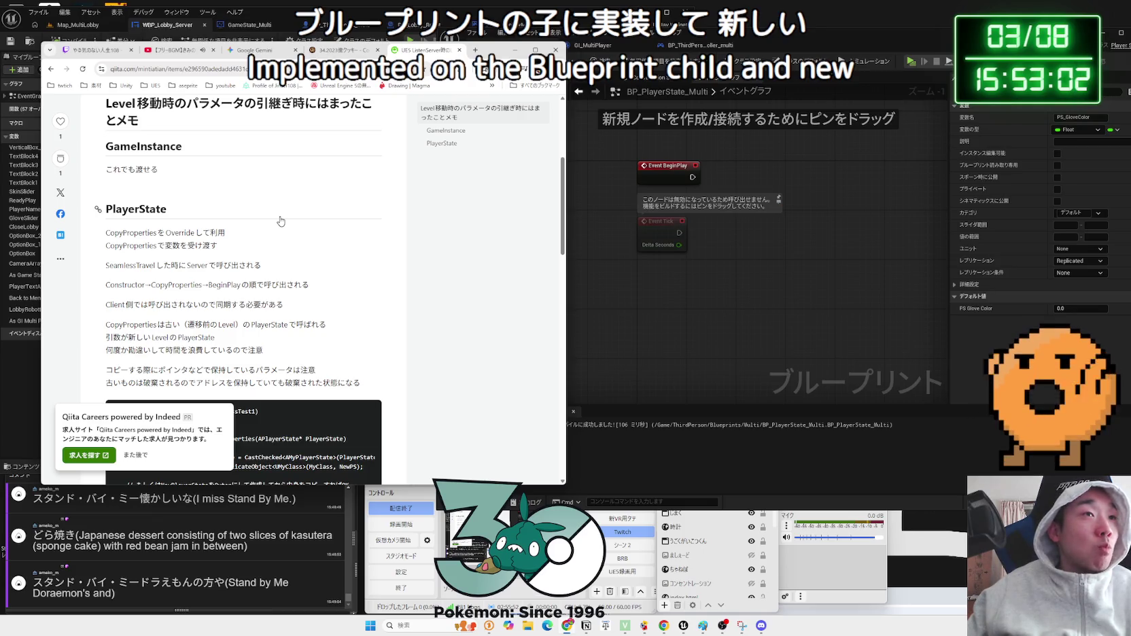
{"action": "scroll", "coordinate": [280, 221], "scroll_direction": "down", "scroll_amount": 1}
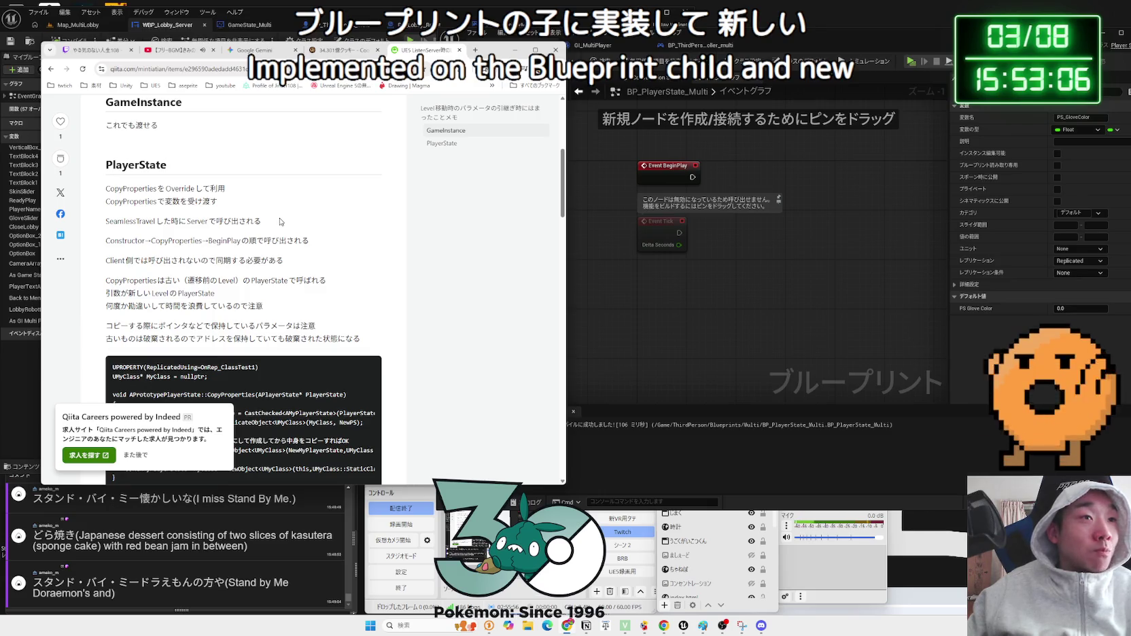
{"action": "scroll", "coordinate": [274, 230], "scroll_direction": "down", "scroll_amount": 1}
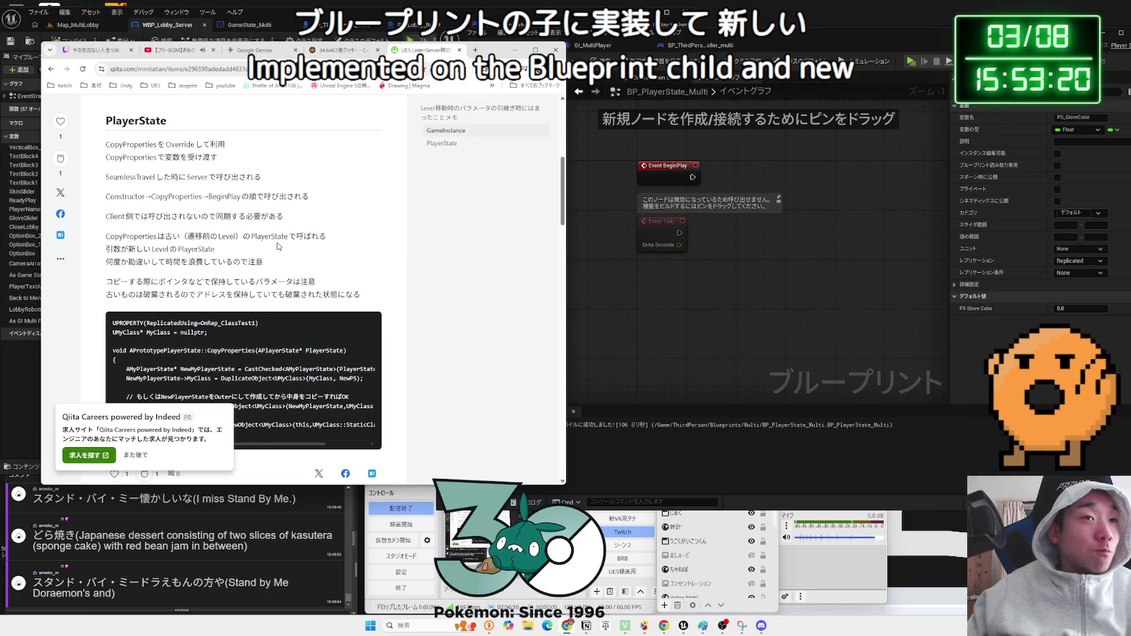
{"action": "scroll", "coordinate": [278, 246], "scroll_direction": "down", "scroll_amount": 2}
{"action": "scroll", "coordinate": [277, 244], "scroll_direction": "down", "scroll_amount": 2}
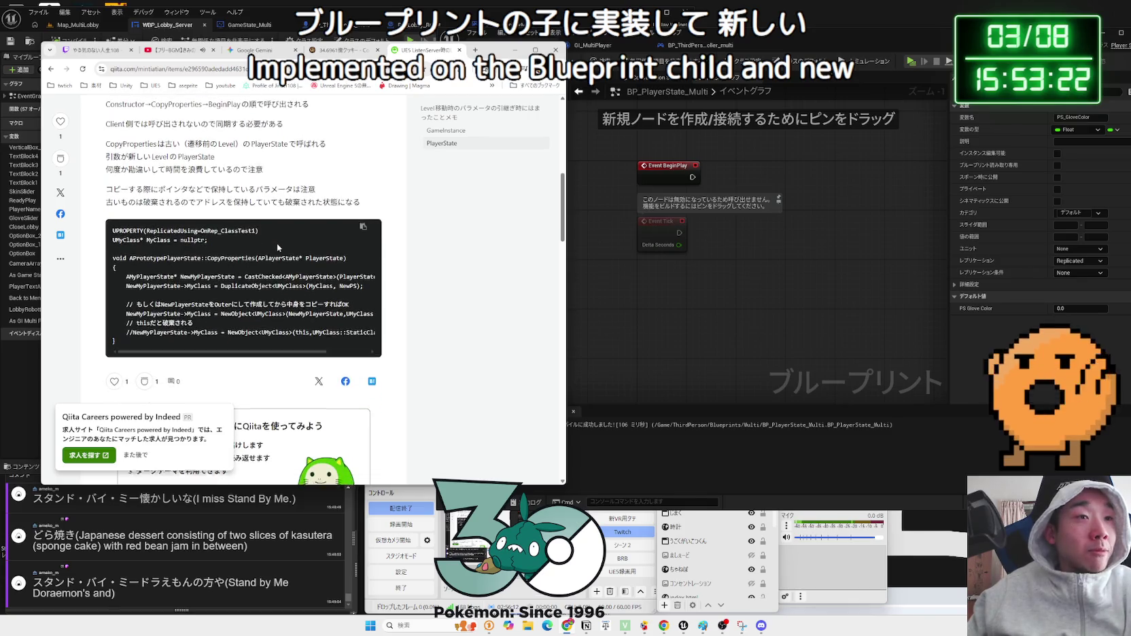
{"action": "scroll", "coordinate": [277, 244], "scroll_direction": "up", "scroll_amount": 4}
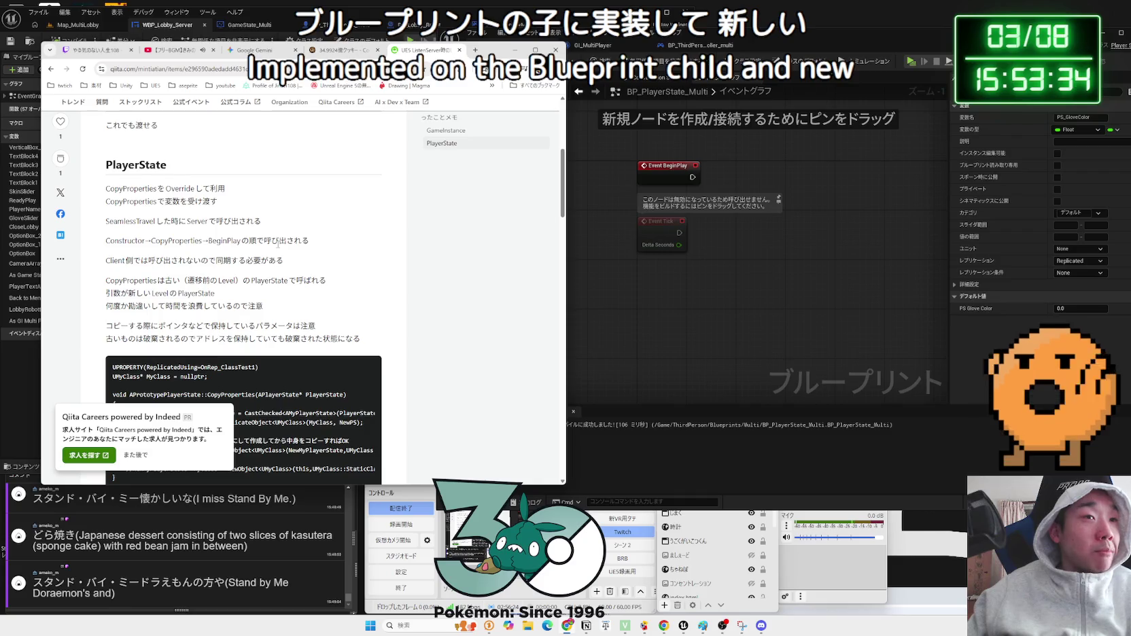
{"action": "key", "text": "alt+Left"}
{"action": "scroll", "coordinate": [272, 253], "scroll_direction": "down", "scroll_amount": 5}
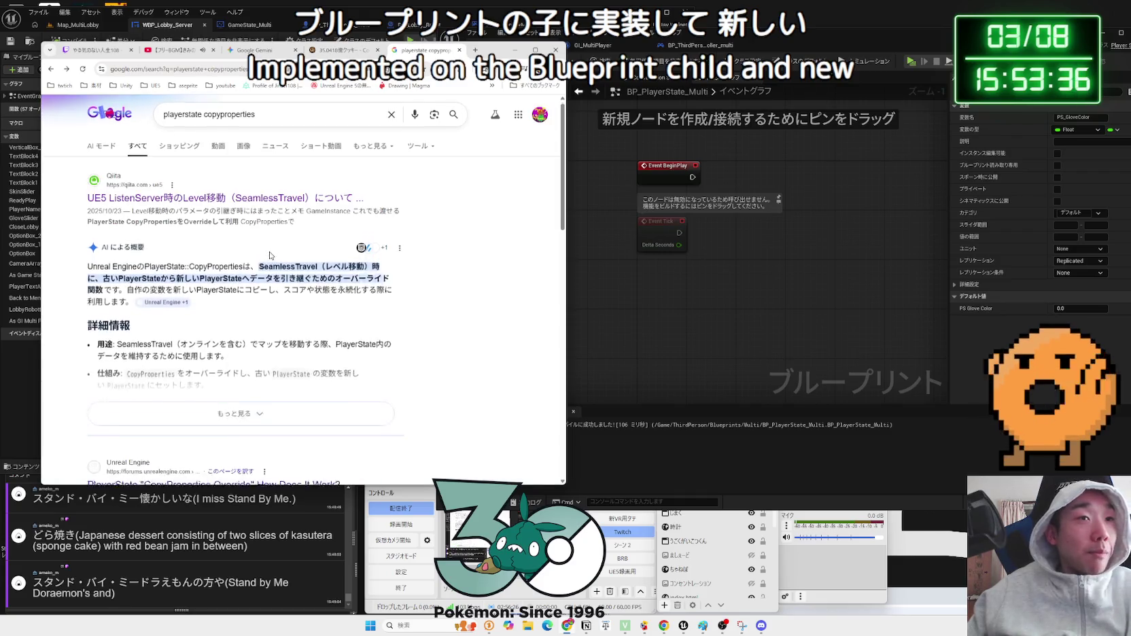
- Open the Zenn article on using SeamlessTravel and read its opening sections
{"action": "left_click", "coordinate": [284, 331]}
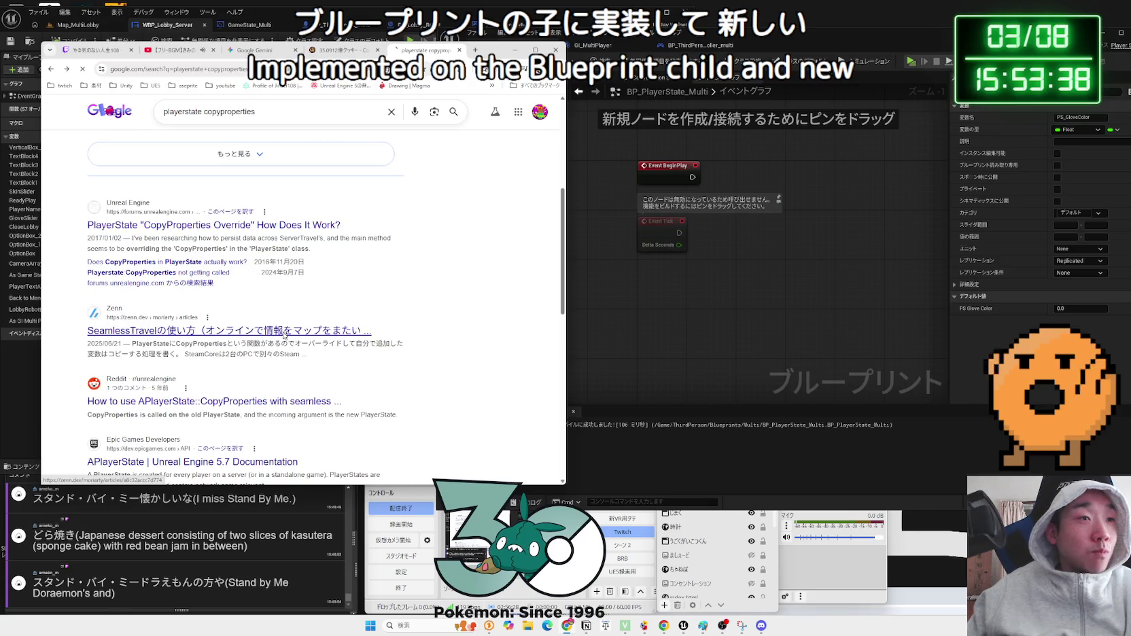
{"action": "scroll", "coordinate": [282, 329], "scroll_direction": "down", "scroll_amount": 1}
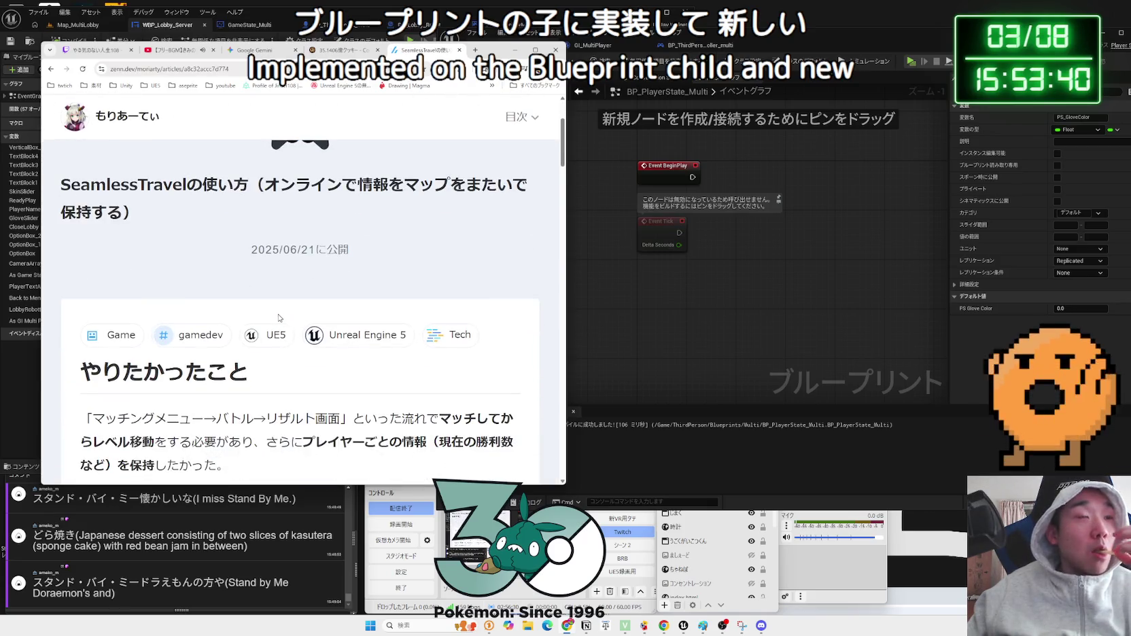
{"action": "scroll", "coordinate": [279, 317], "scroll_direction": "down", "scroll_amount": 1}
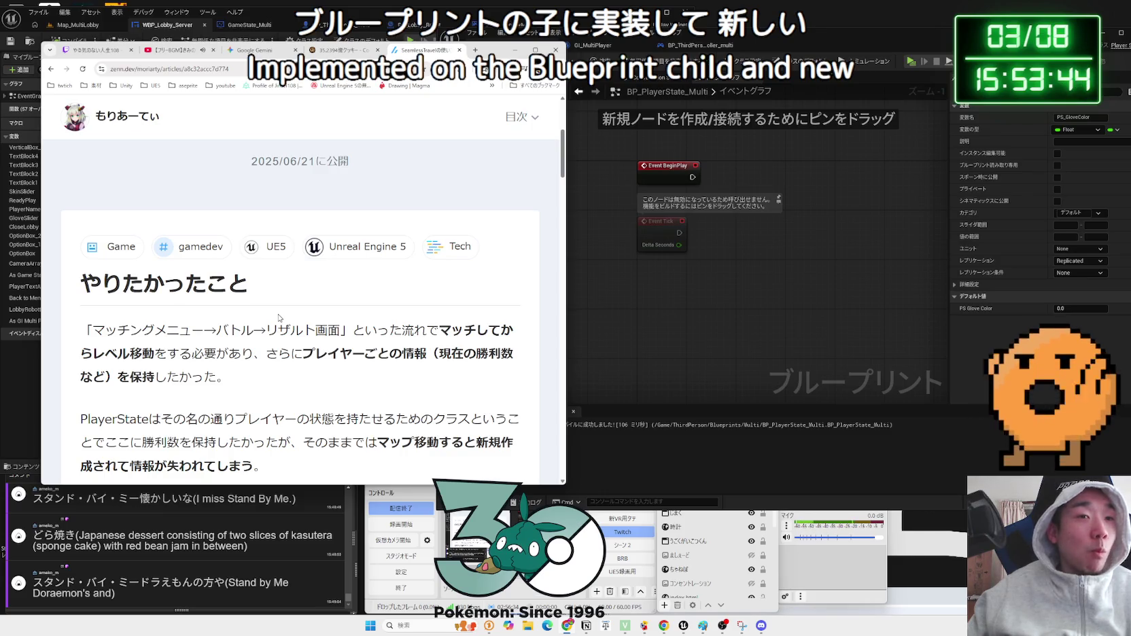
{"action": "scroll", "coordinate": [278, 317], "scroll_direction": "down", "scroll_amount": 2}
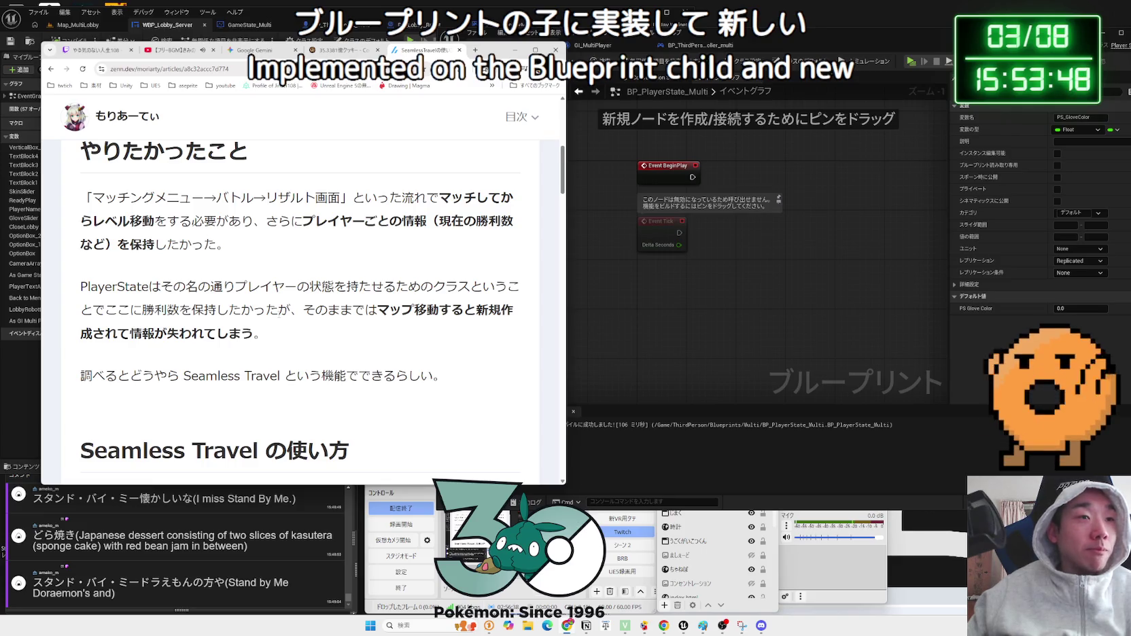
{"action": "scroll", "coordinate": [279, 315], "scroll_direction": "down", "scroll_amount": 3}
{"action": "scroll", "coordinate": [278, 314], "scroll_direction": "down", "scroll_amount": 3}
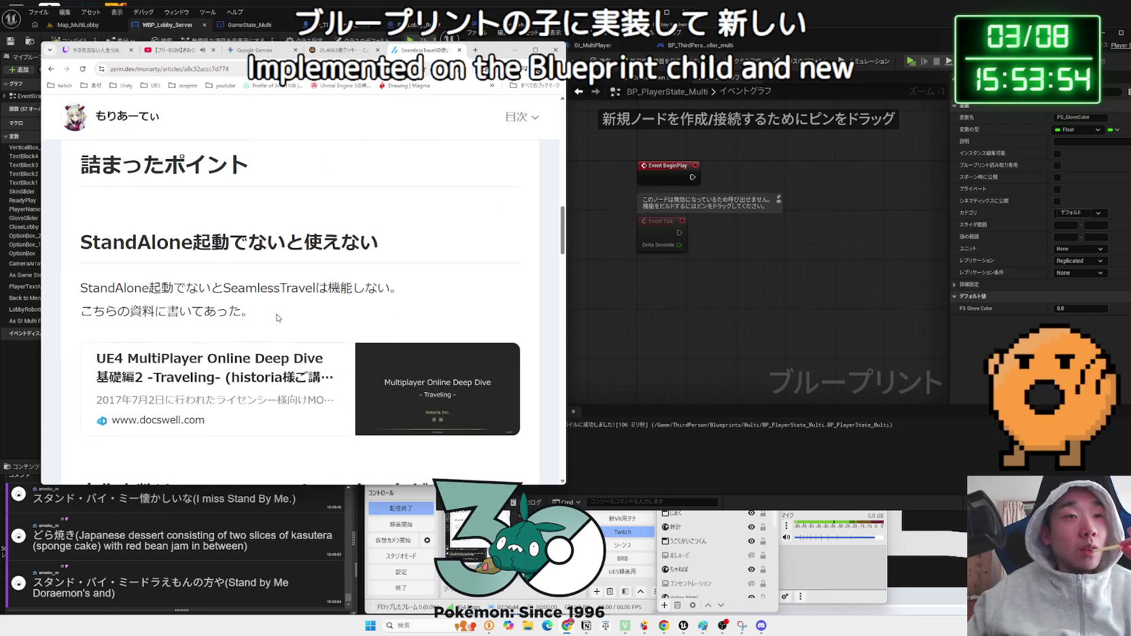
{"action": "scroll", "coordinate": [277, 317], "scroll_direction": "down", "scroll_amount": 1}
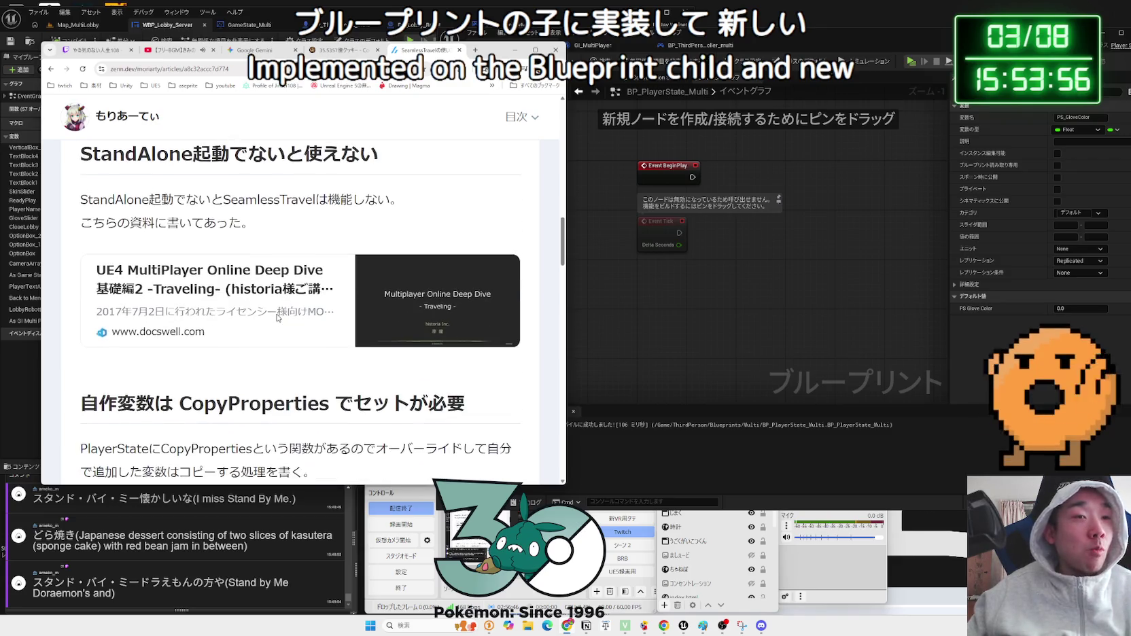
- Read the CopyProperties override and SteamCore sections, then return to the Google results
{"action": "scroll", "coordinate": [278, 317], "scroll_direction": "down", "scroll_amount": 1}
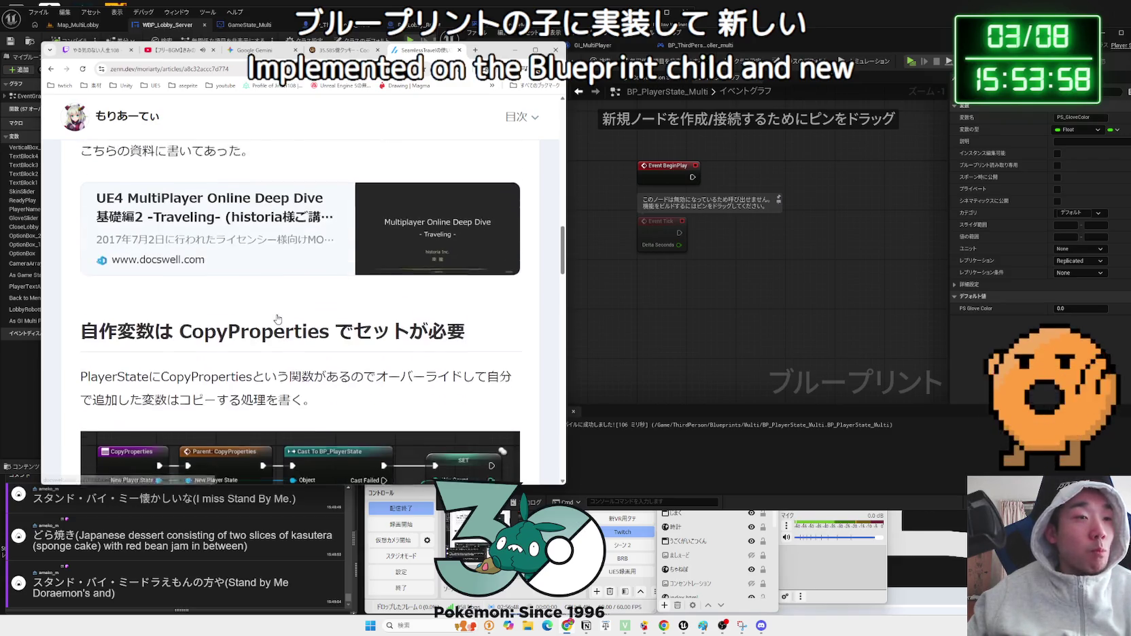
{"action": "scroll", "coordinate": [278, 319], "scroll_direction": "down", "scroll_amount": 1}
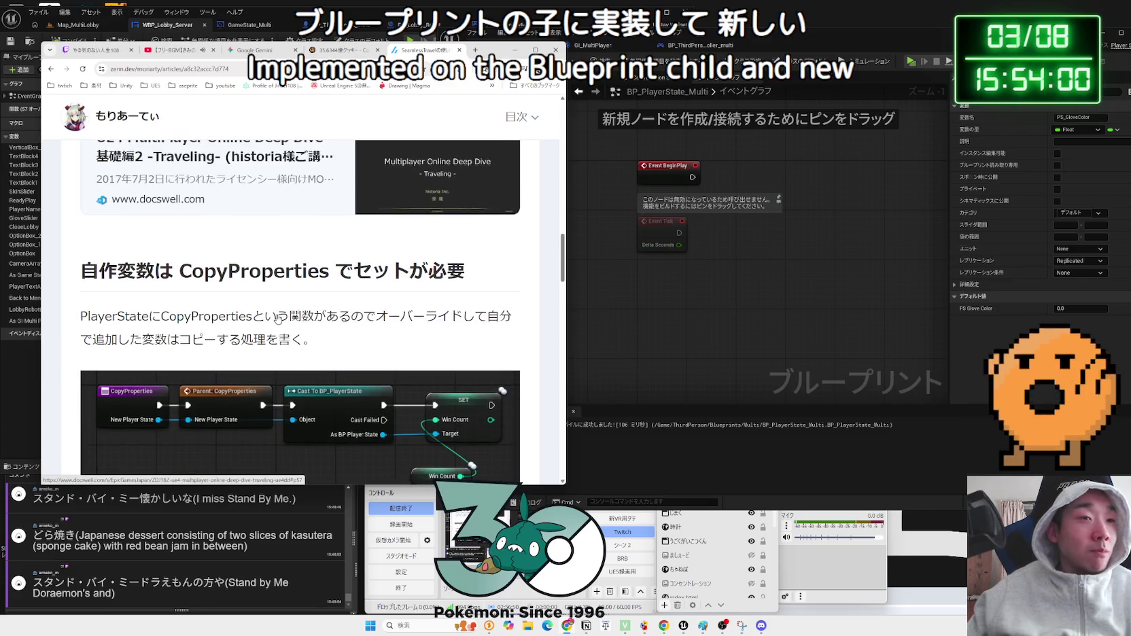
{"action": "scroll", "coordinate": [277, 318], "scroll_direction": "down", "scroll_amount": 1}
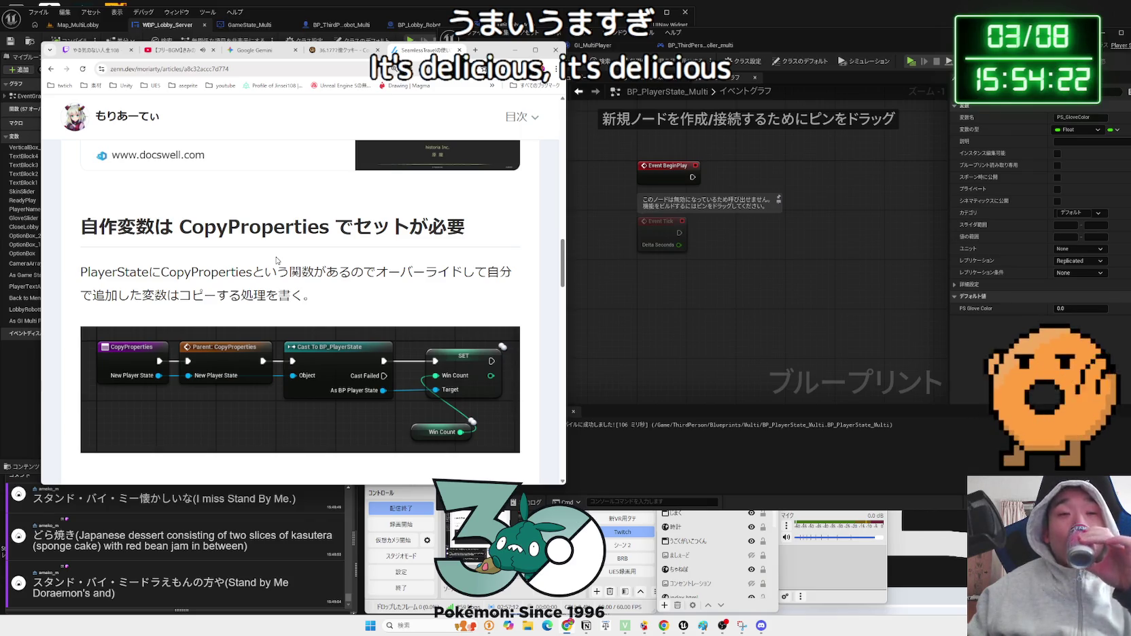
{"action": "scroll", "coordinate": [277, 260], "scroll_direction": "down", "scroll_amount": 3}
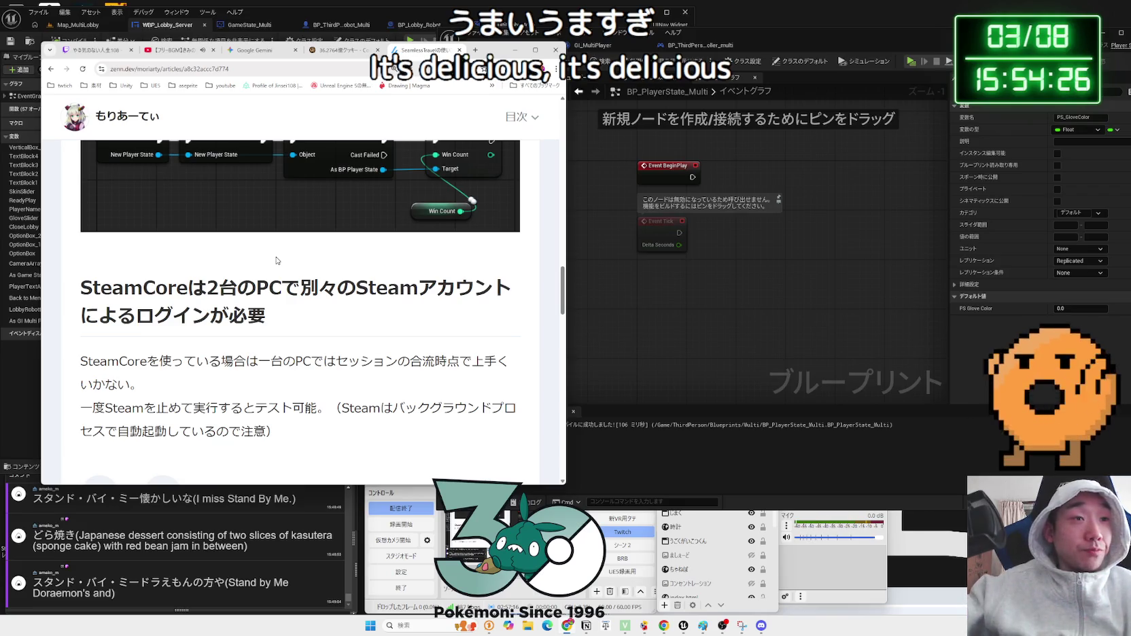
{"action": "scroll", "coordinate": [284, 286], "scroll_direction": "down", "scroll_amount": 3}
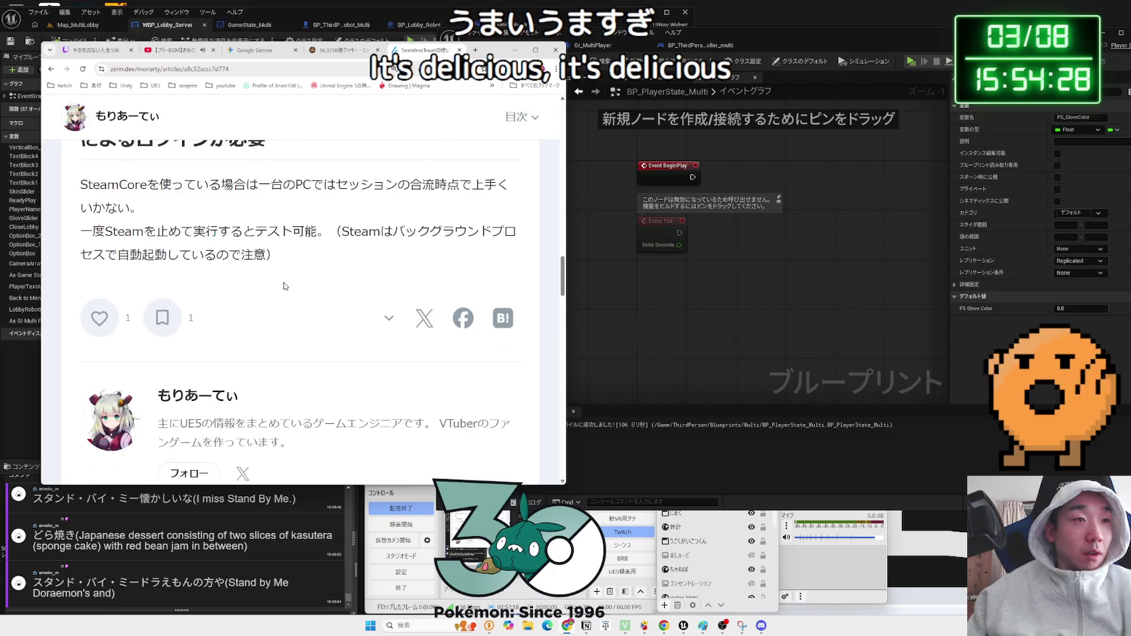
{"action": "scroll", "coordinate": [284, 286], "scroll_direction": "up", "scroll_amount": 10}
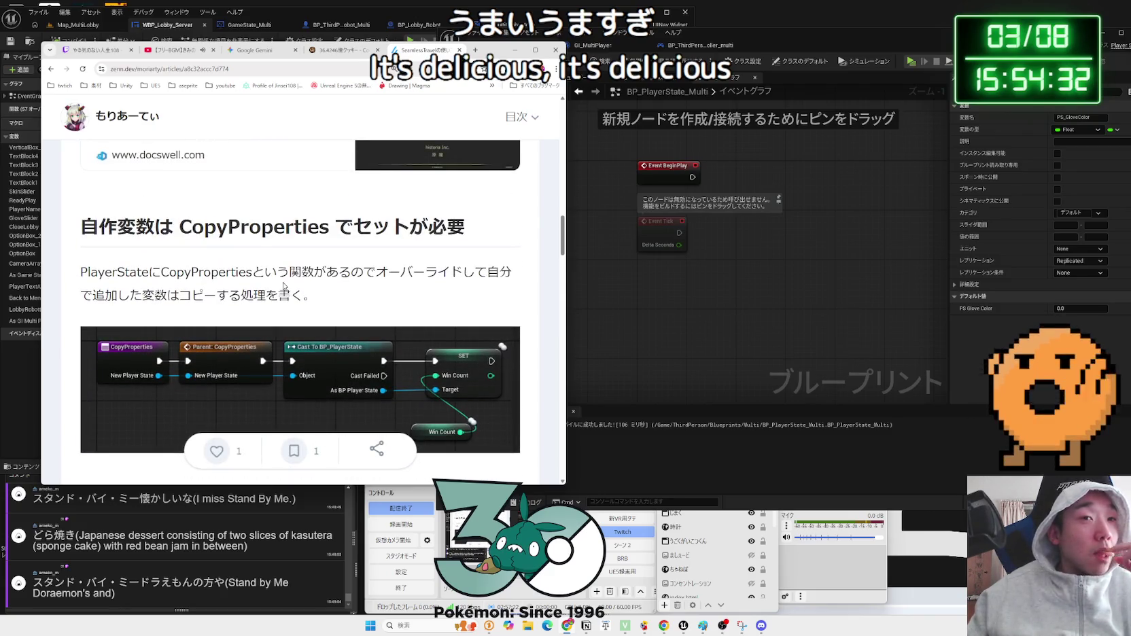
{"action": "scroll", "coordinate": [284, 286], "scroll_direction": "down", "scroll_amount": 1}
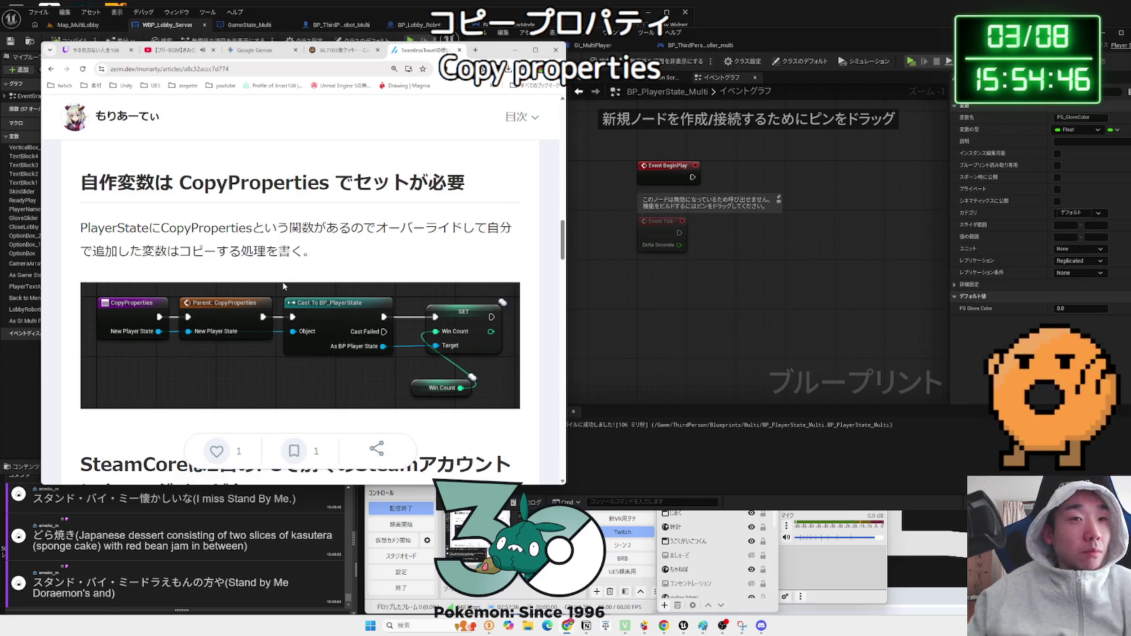
{"action": "key", "text": "alt+Left"}
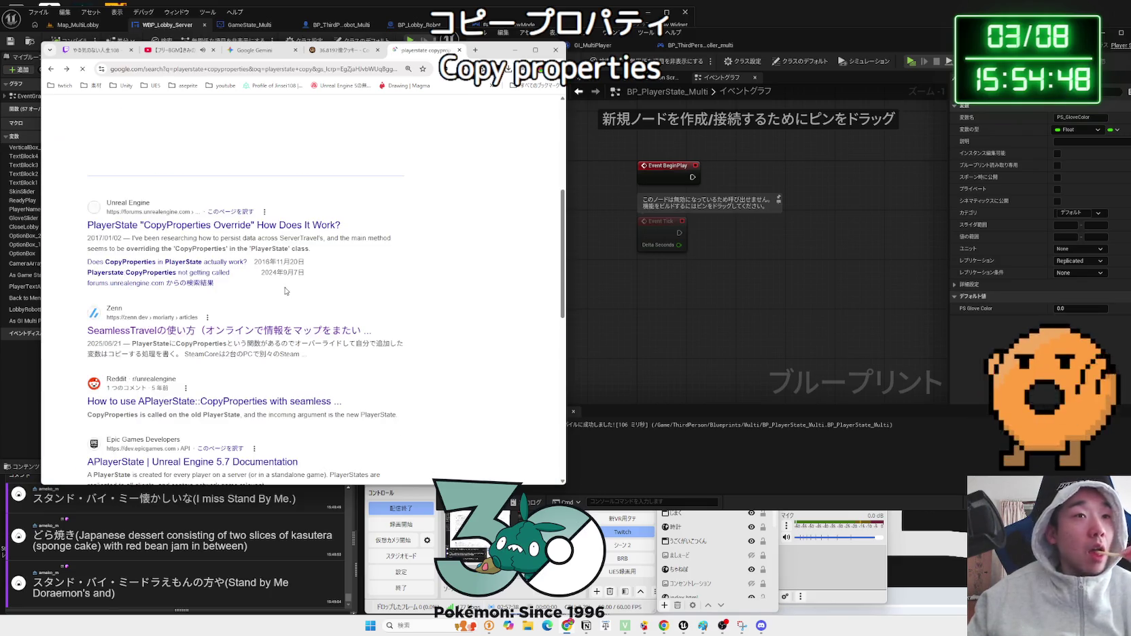
- Open the note UE5 gameplay framework article and start its embedded video
{"action": "scroll", "coordinate": [284, 286], "scroll_direction": "down", "scroll_amount": 4}
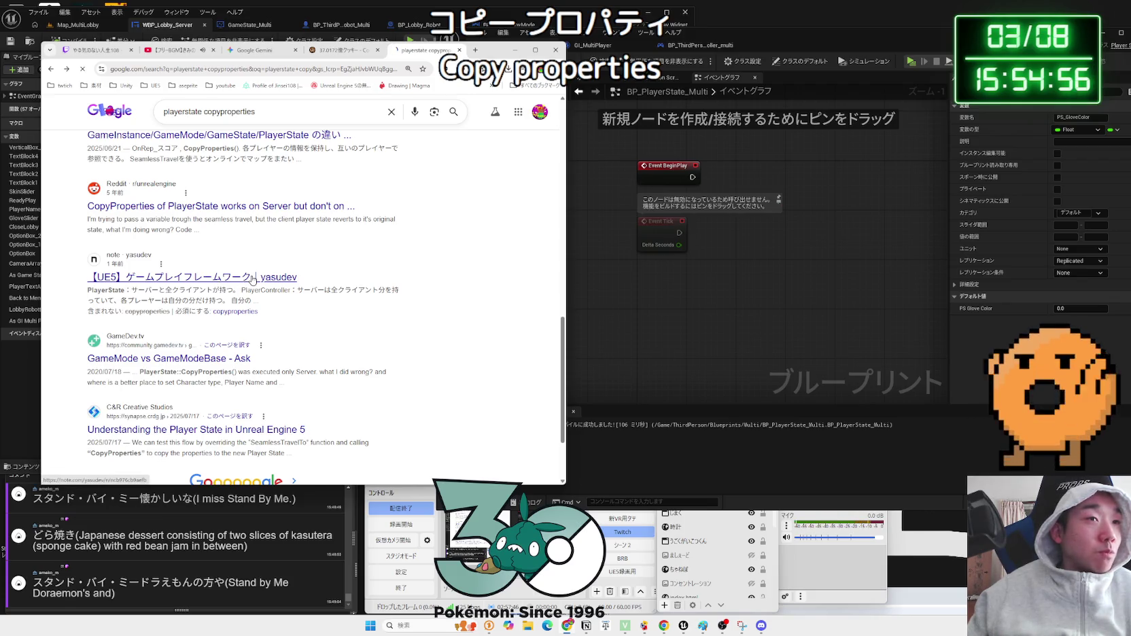
{"action": "left_click", "coordinate": [253, 279]}
{"action": "scroll", "coordinate": [253, 279], "scroll_direction": "down", "scroll_amount": 4}
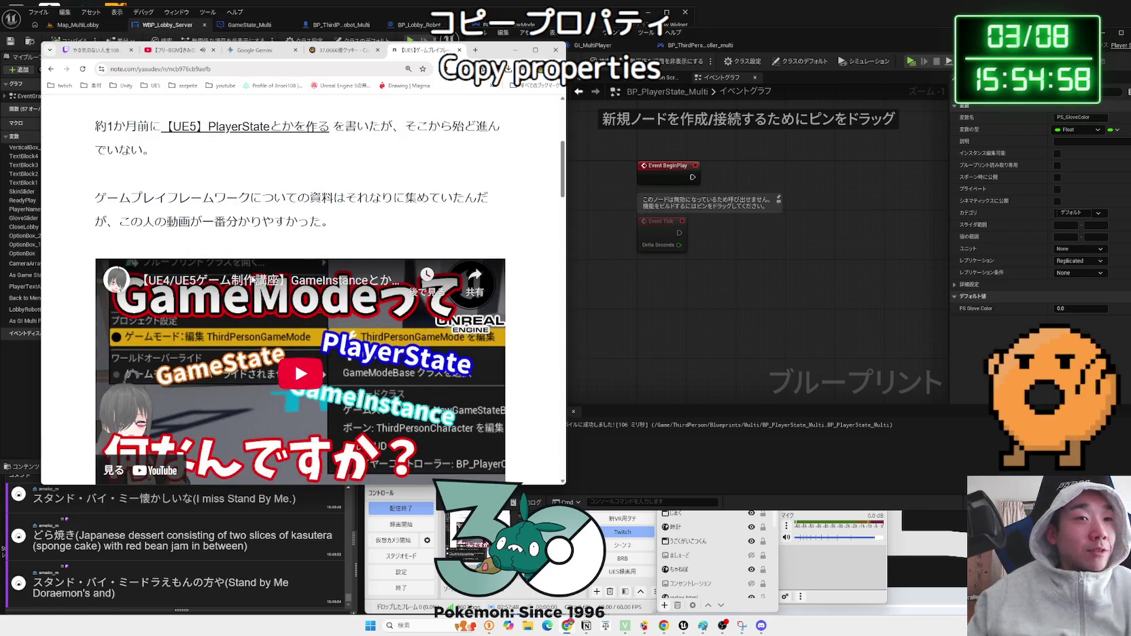
{"action": "scroll", "coordinate": [292, 340], "scroll_direction": "down", "scroll_amount": 1}
{"action": "left_click", "coordinate": [291, 326]}
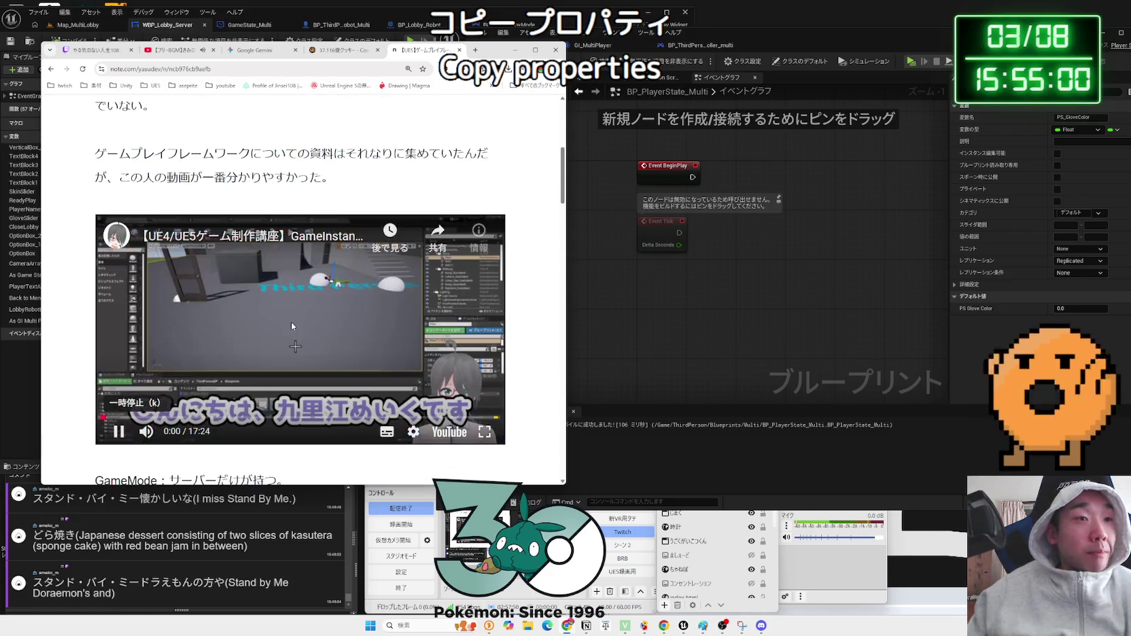
{"action": "scroll", "coordinate": [292, 326], "scroll_direction": "down", "scroll_amount": 2}
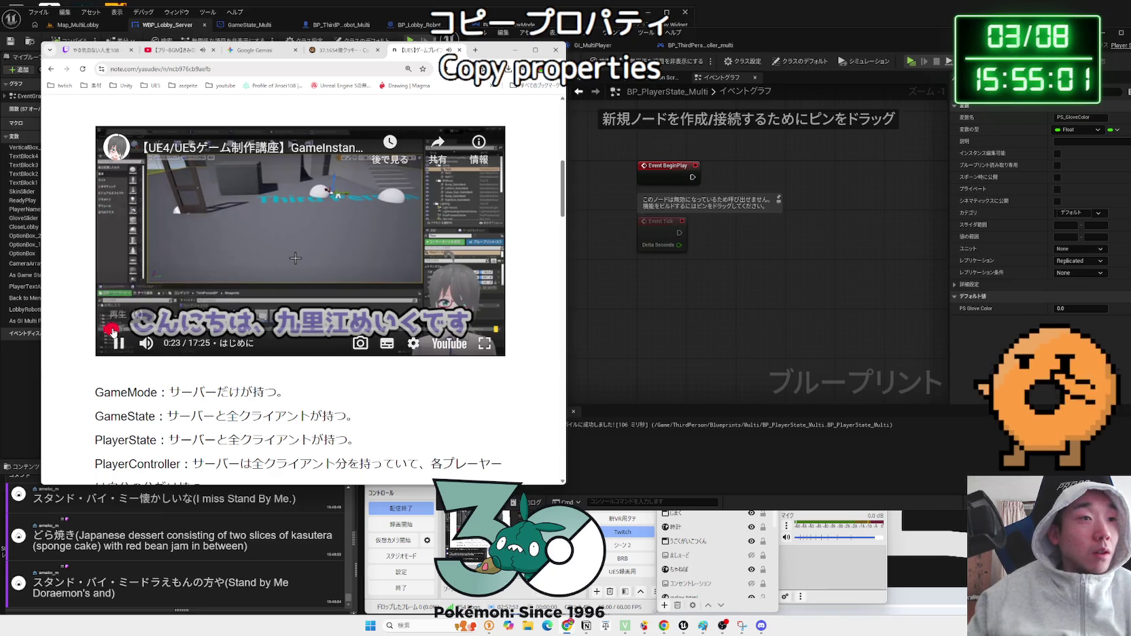
- Skip the video forward in jumps from 0:23 through the GameMode part to 8:00
{"action": "left_click", "coordinate": [120, 331]}
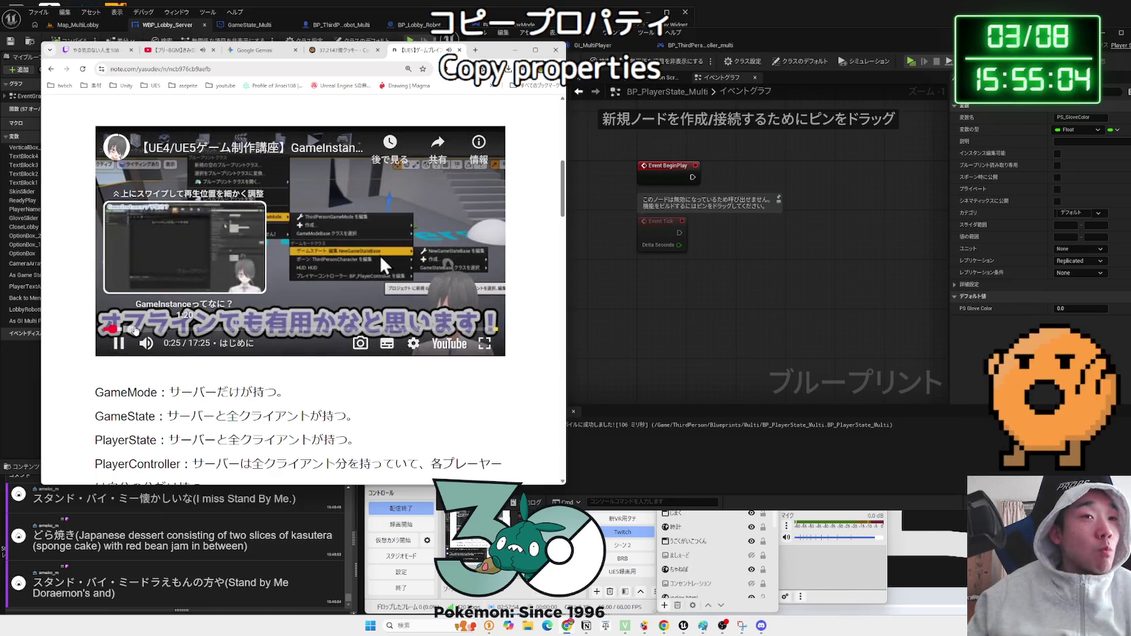
{"action": "left_click", "coordinate": [138, 331]}
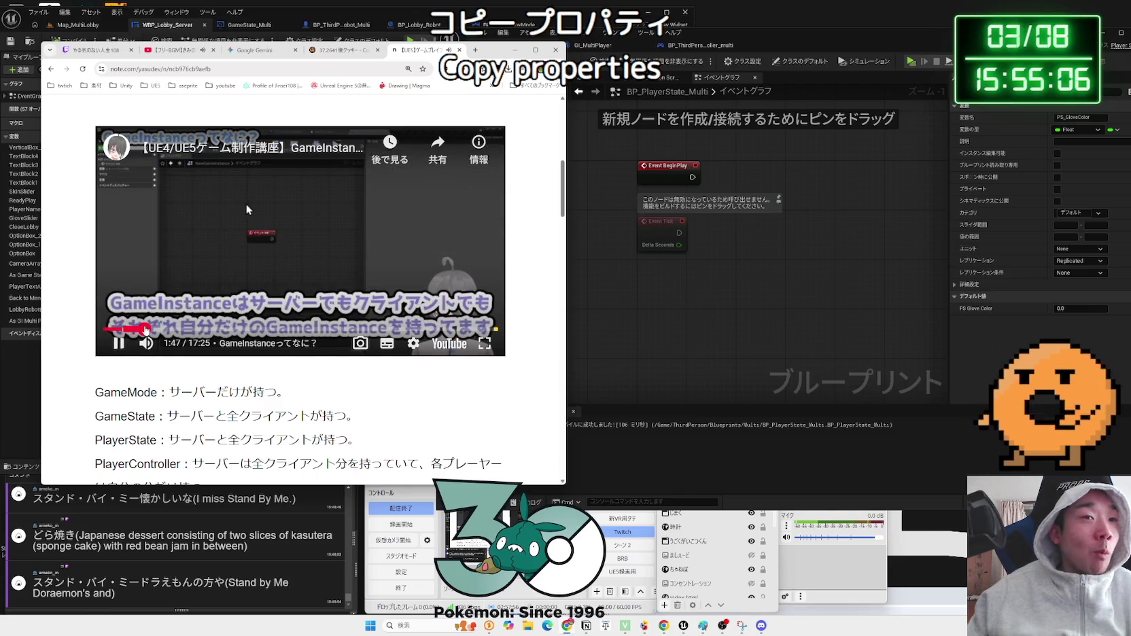
{"action": "left_click", "coordinate": [160, 330]}
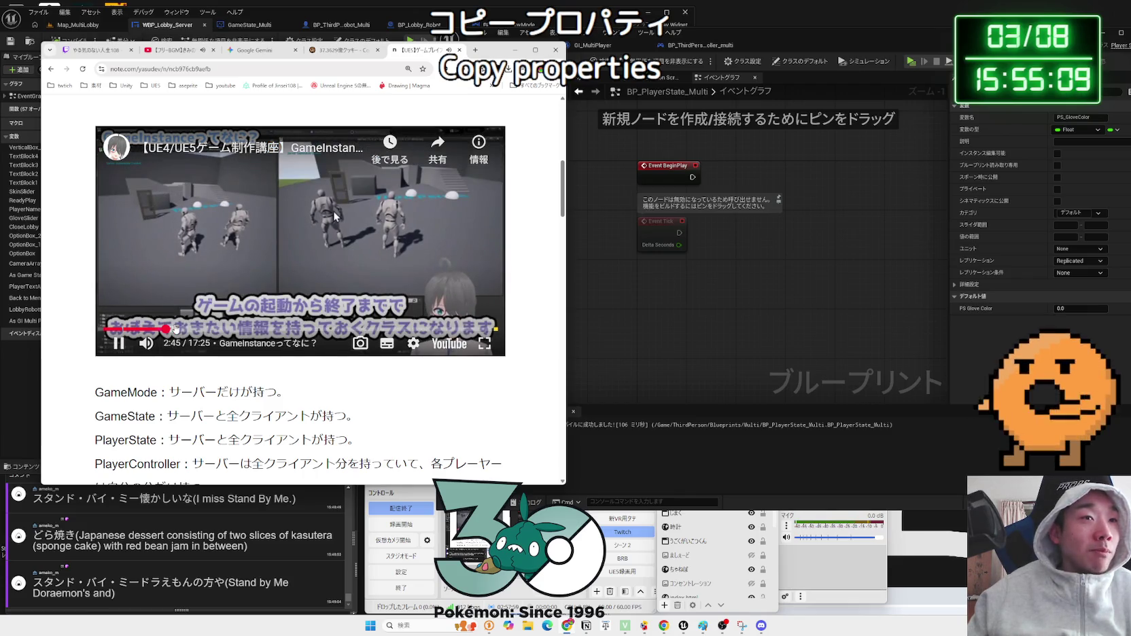
{"action": "left_click", "coordinate": [190, 329]}
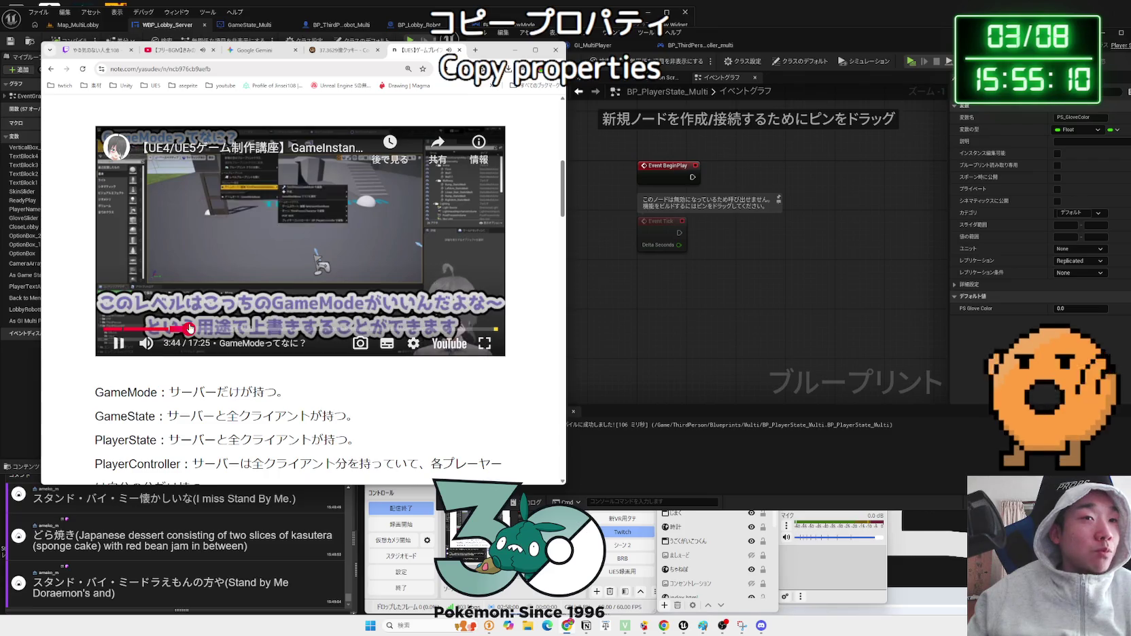
{"action": "left_click", "coordinate": [210, 329]}
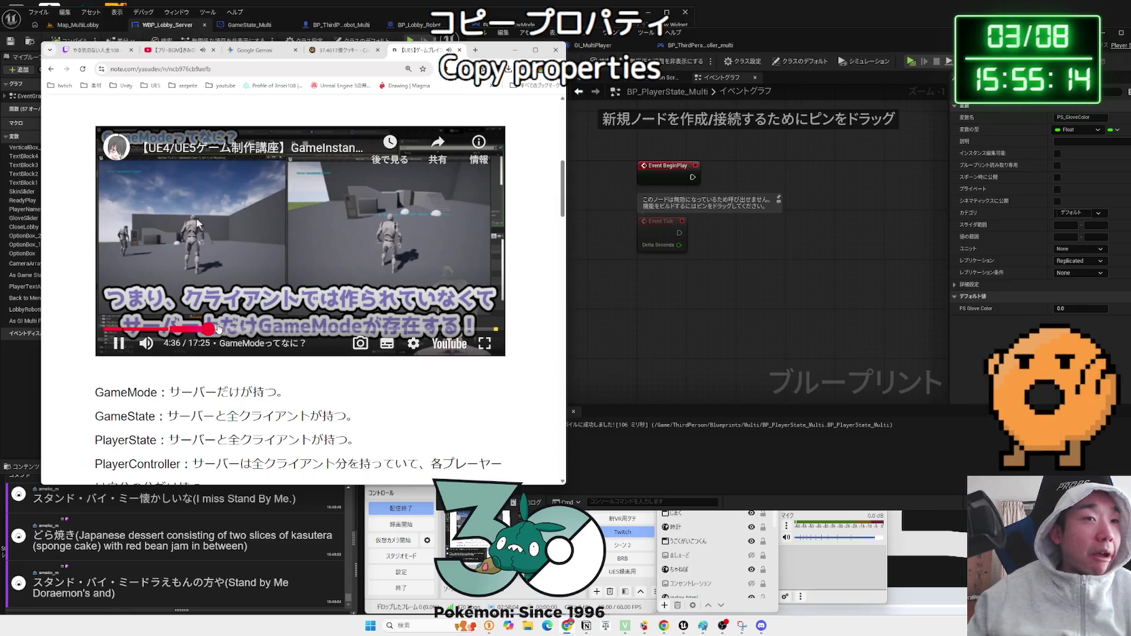
{"action": "left_click", "coordinate": [227, 329]}
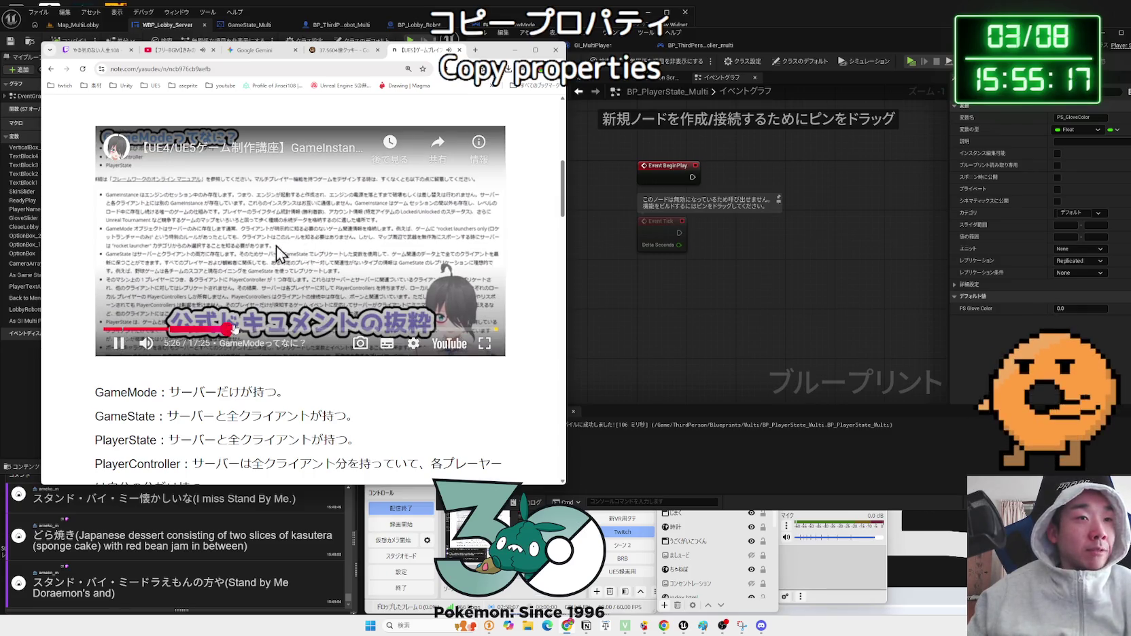
{"action": "left_click", "coordinate": [247, 329]}
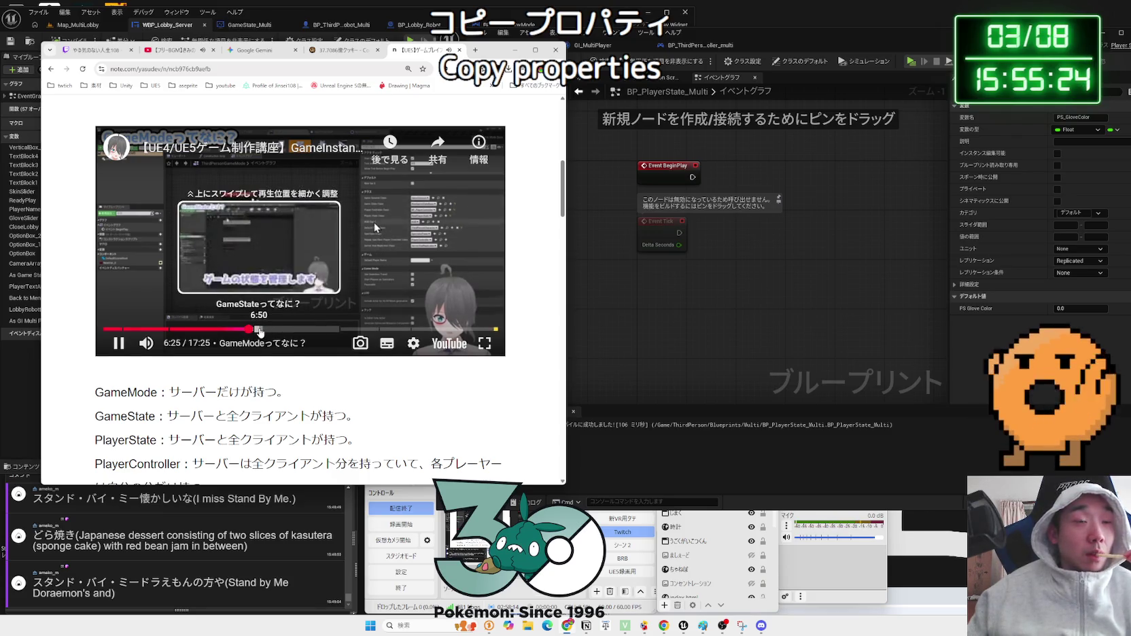
{"action": "left_click", "coordinate": [259, 331]}
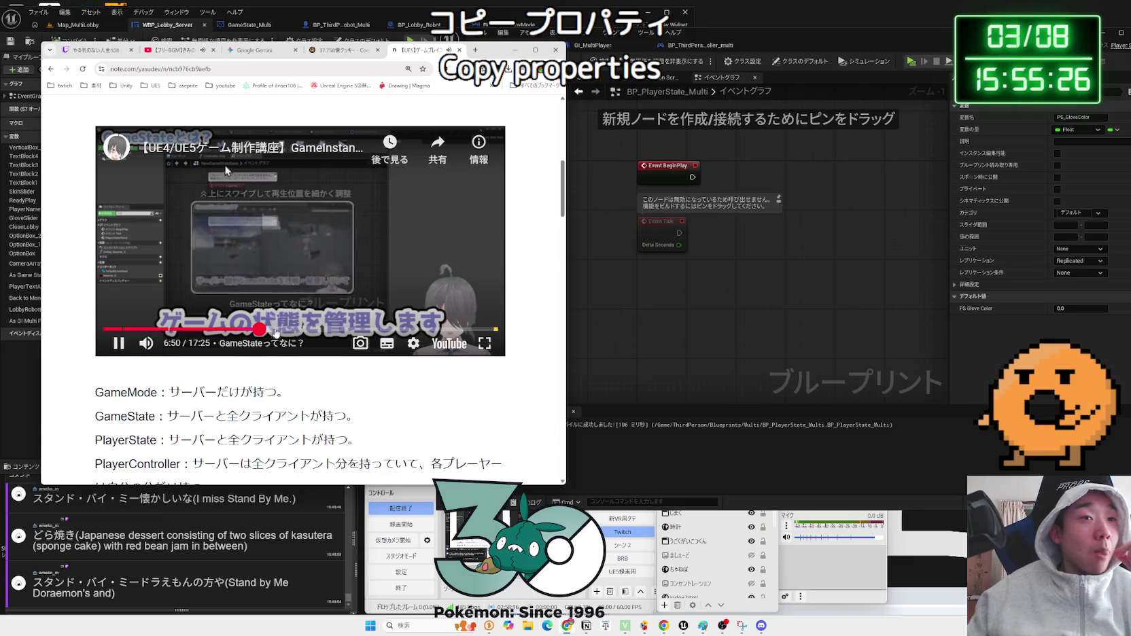
{"action": "left_click", "coordinate": [279, 332]}
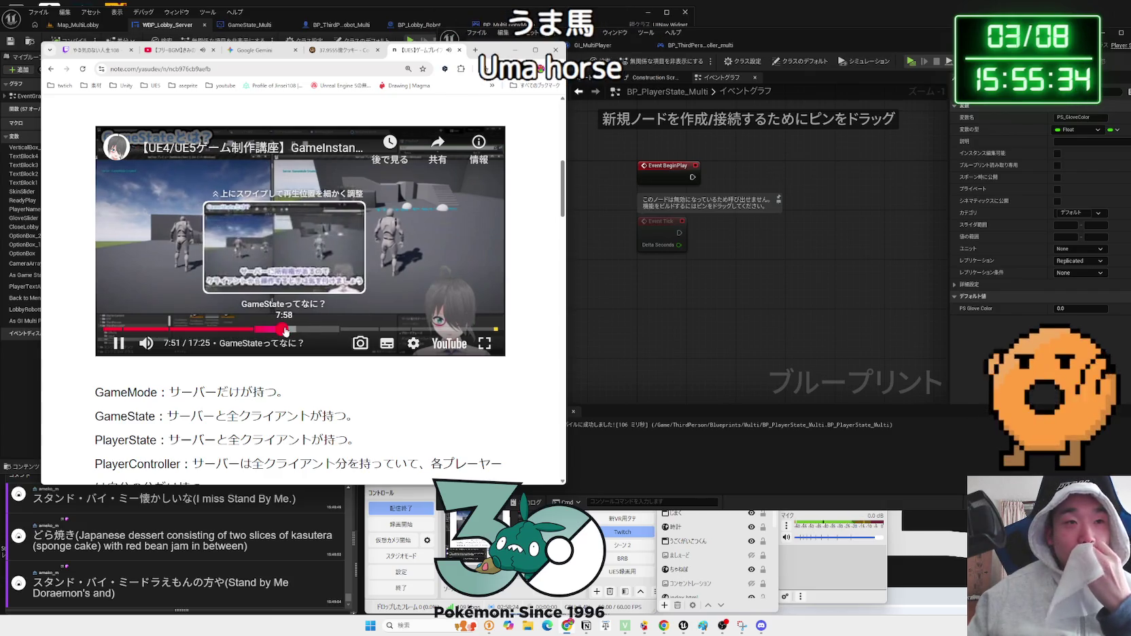
{"action": "left_click", "coordinate": [285, 331]}
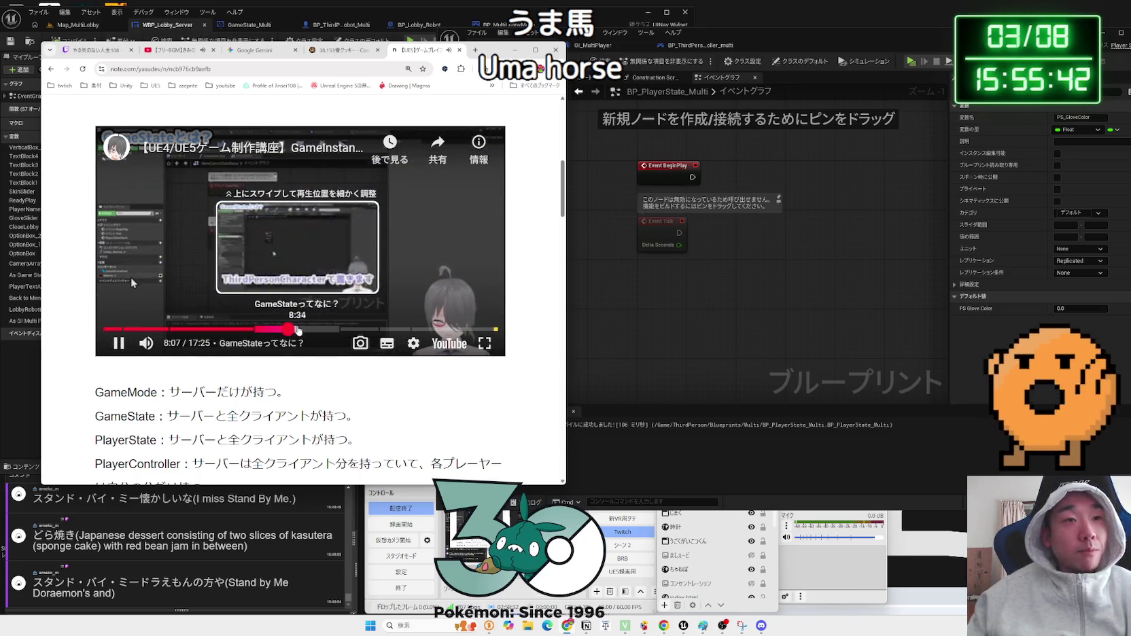
- Step through the GameState part of the video from about 8:22 to 9:38
{"action": "left_click", "coordinate": [293, 331]}
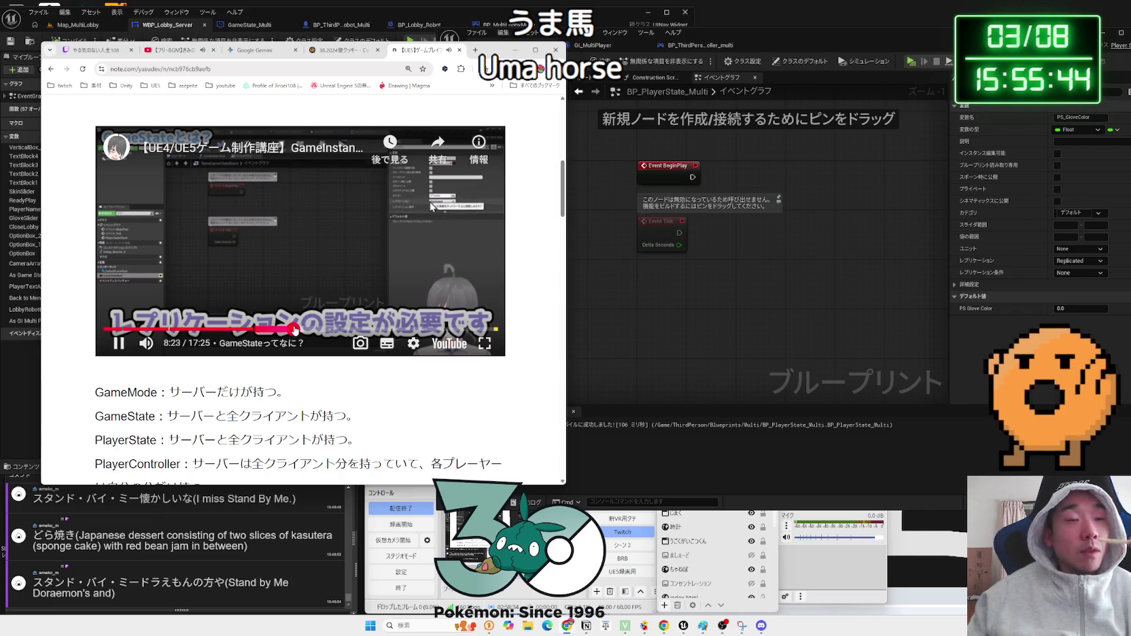
{"action": "key", "text": "Left"}
{"action": "key", "text": "Left"}
{"action": "key", "text": "Left"}
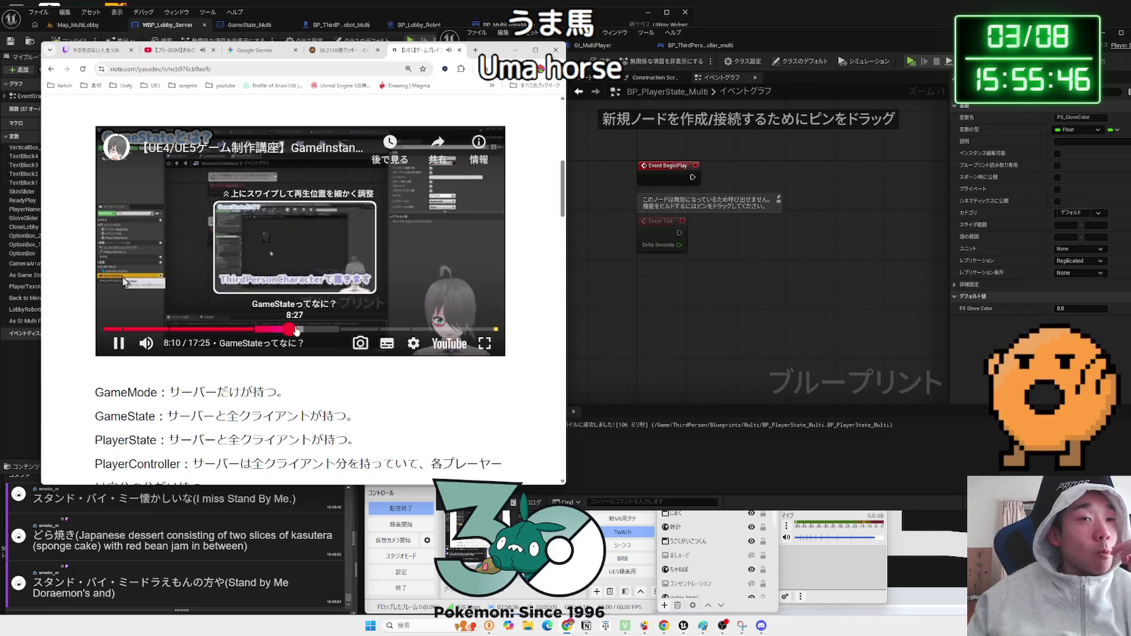
{"action": "left_click", "coordinate": [296, 331]}
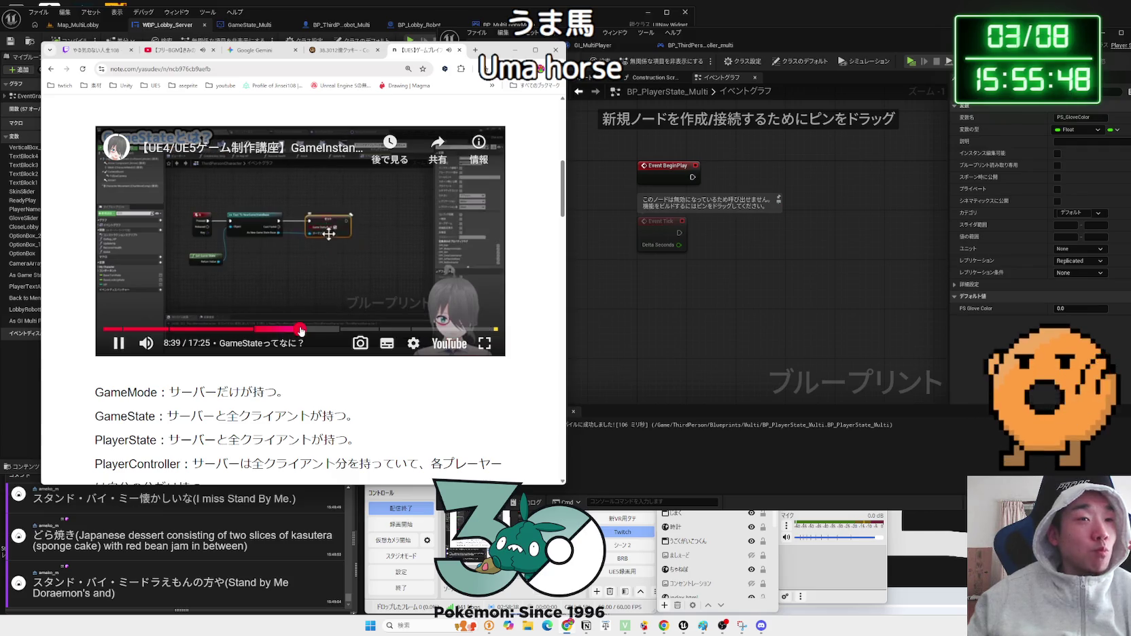
{"action": "left_click", "coordinate": [305, 331]}
{"action": "left_click", "coordinate": [308, 331]}
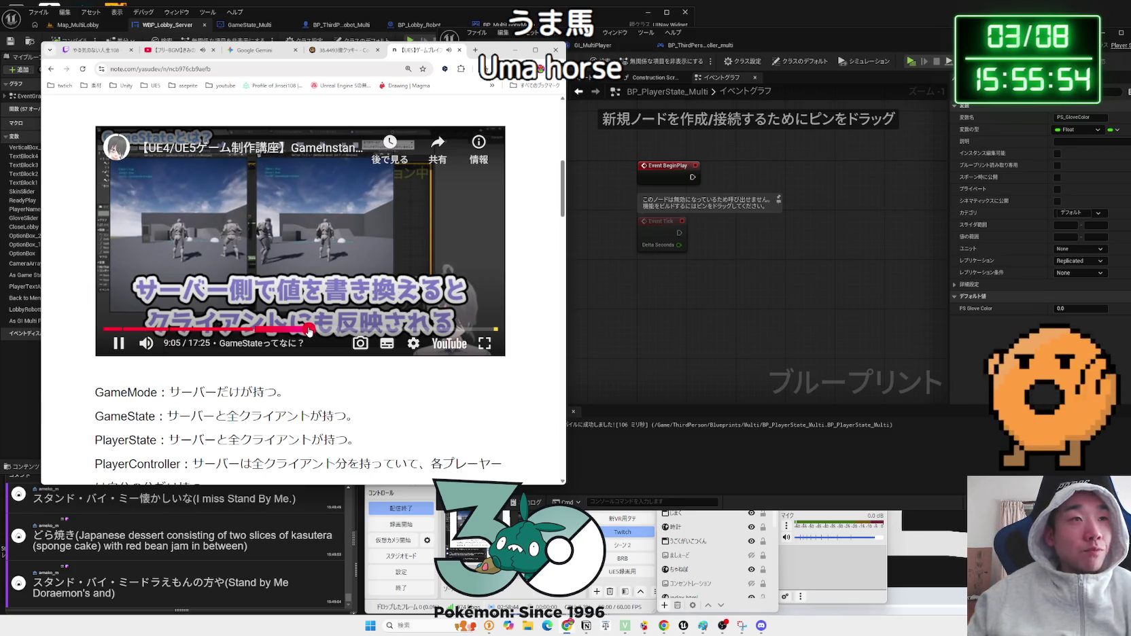
{"action": "left_click", "coordinate": [313, 331]}
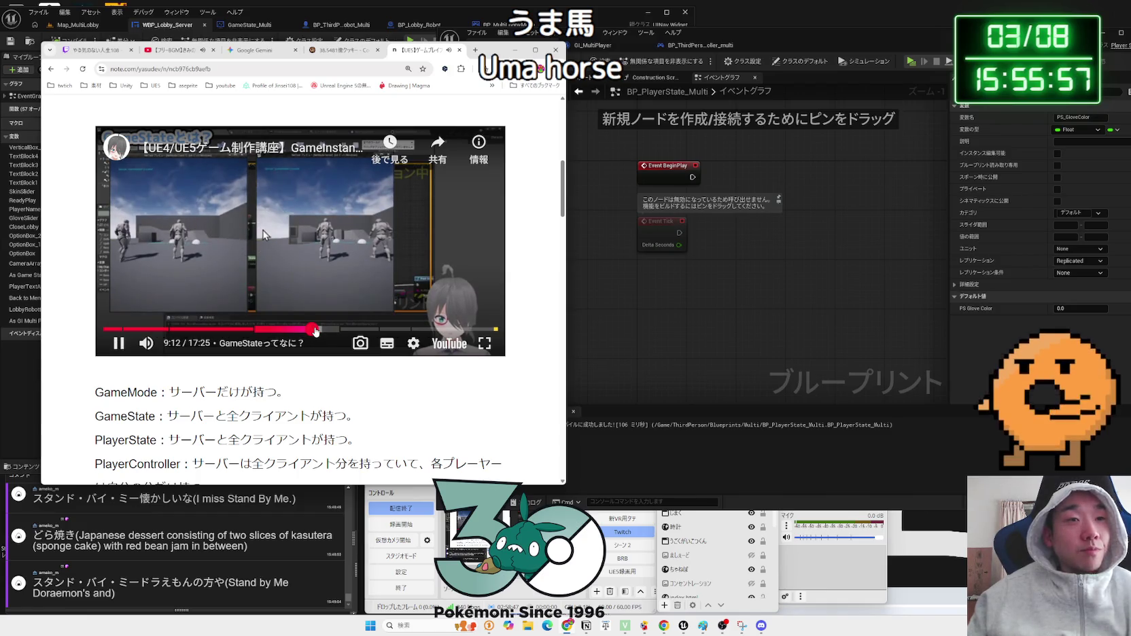
{"action": "left_click", "coordinate": [315, 331]}
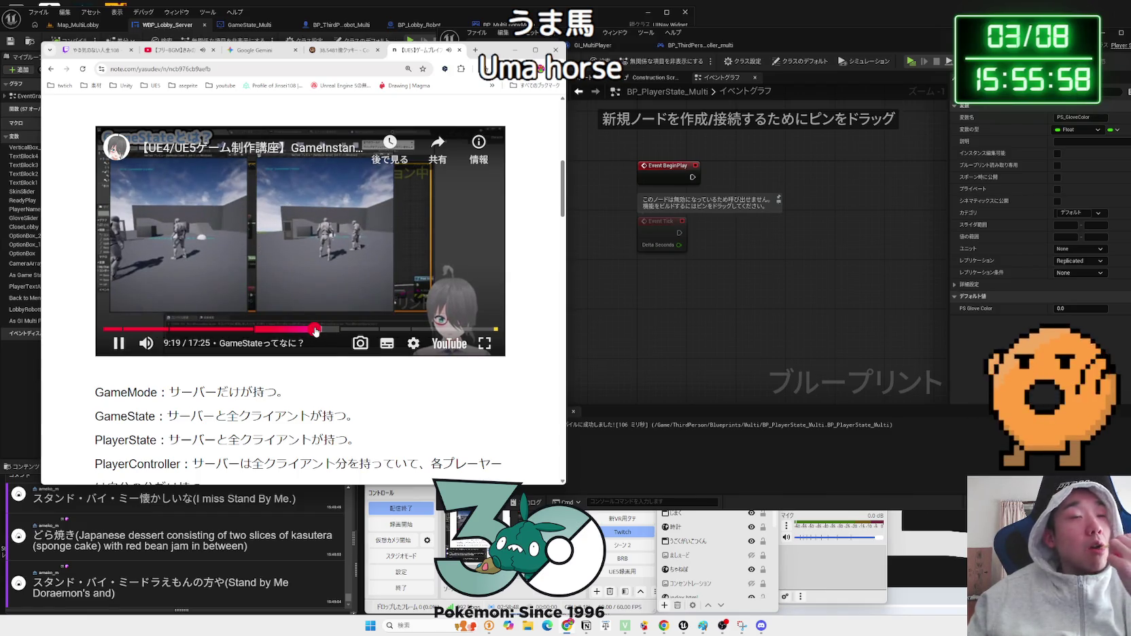
{"action": "left_click", "coordinate": [320, 331]}
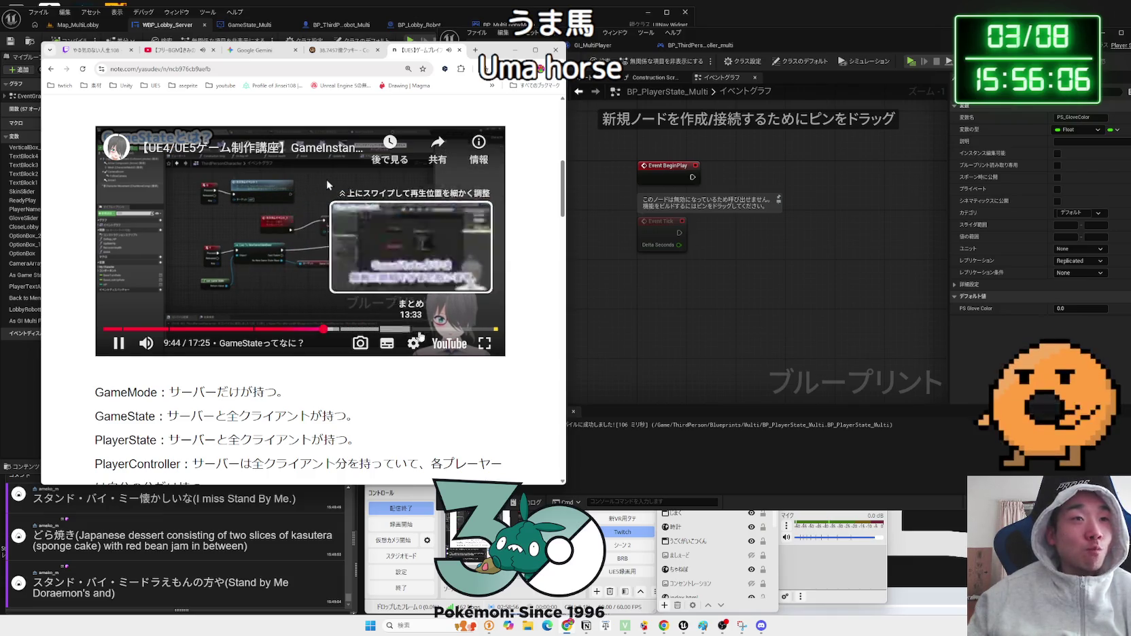
{"action": "left_click", "coordinate": [322, 332]}
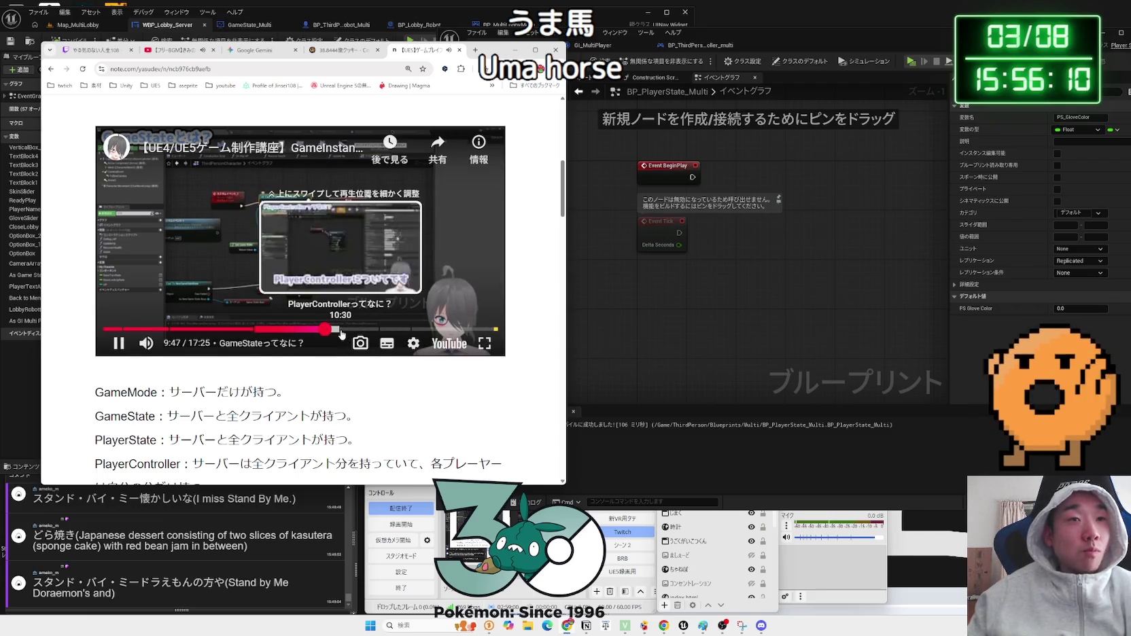
- Jump ahead to the PlayerState and PlayerController chapters, rewinding five seconds
{"action": "left_click", "coordinate": [379, 331]}
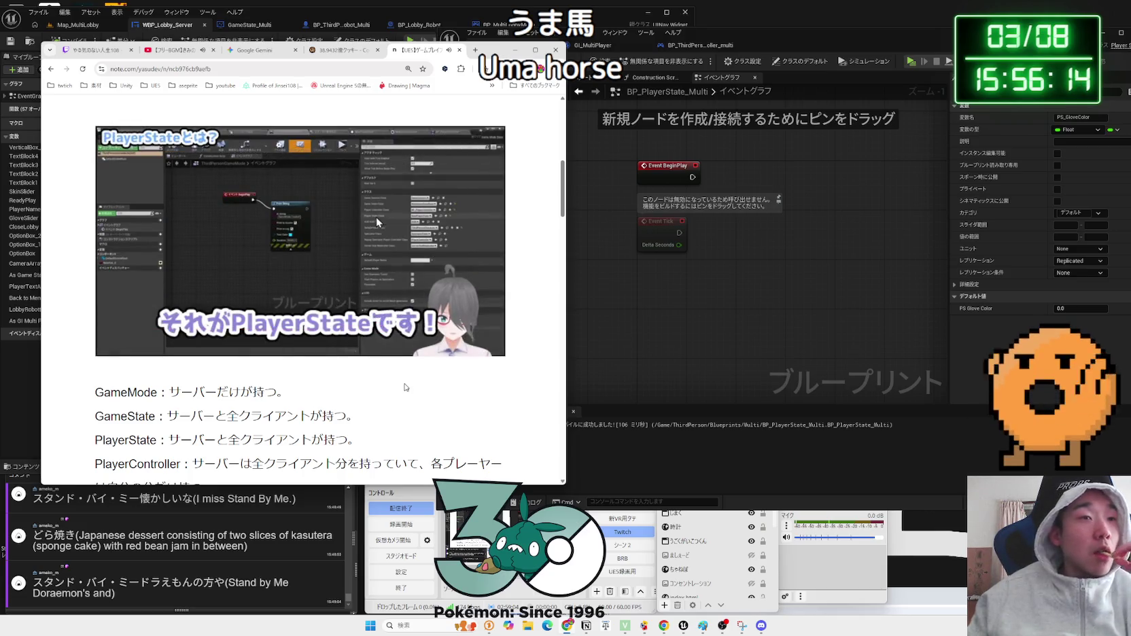
{"action": "left_click", "coordinate": [372, 333]}
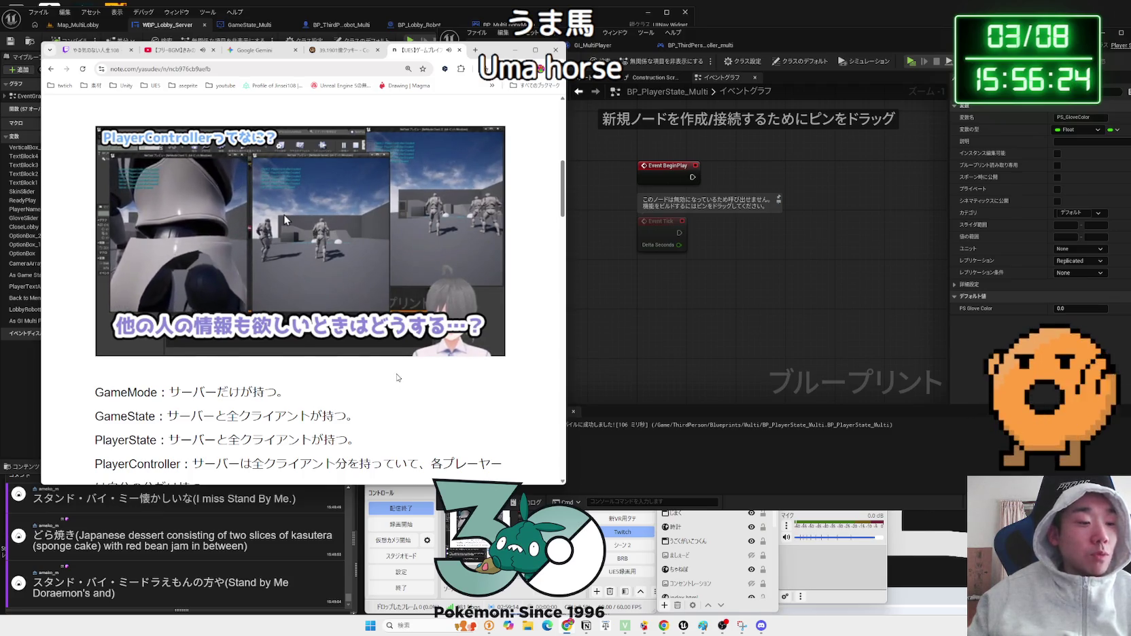
{"action": "key", "text": "Left"}
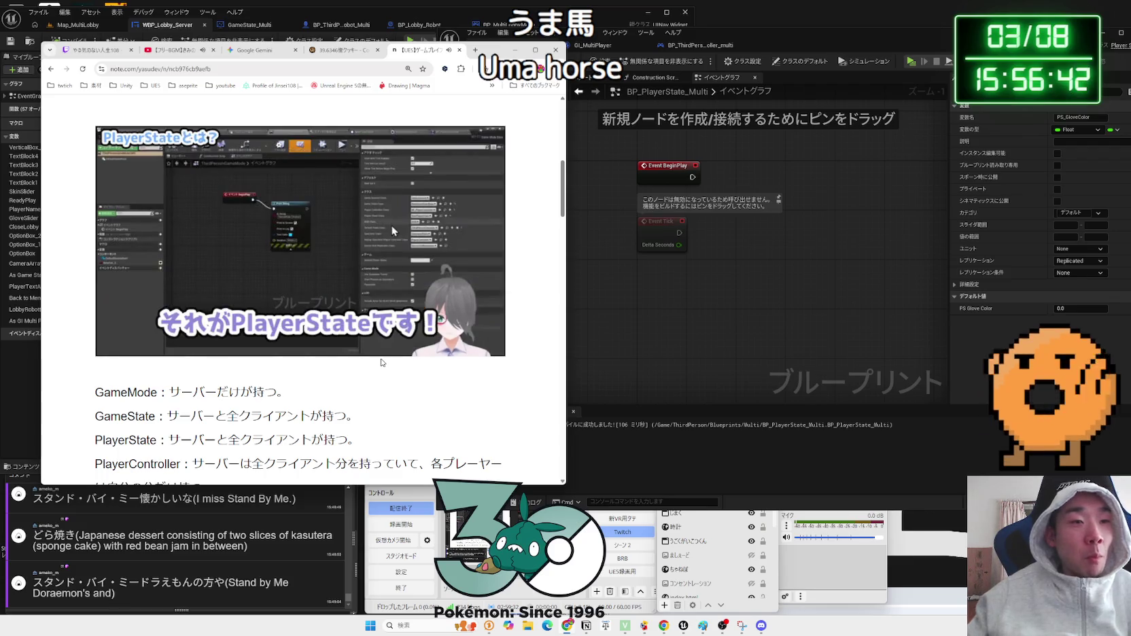
- Watch the video fullscreen, pause it, return to the page and resume playback
{"action": "scroll", "coordinate": [381, 362], "scroll_direction": "down", "scroll_amount": 1}
{"action": "scroll", "coordinate": [380, 362], "scroll_direction": "up", "scroll_amount": 1}
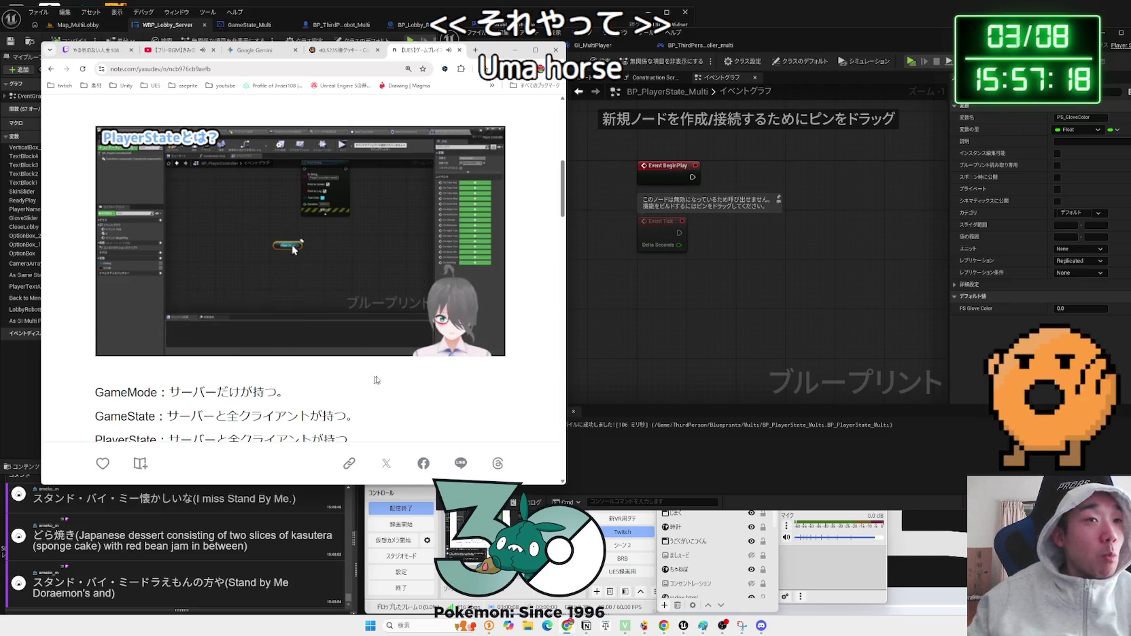
{"action": "mouse_move", "coordinate": [381, 289]}
{"action": "left_click", "coordinate": [483, 346]}
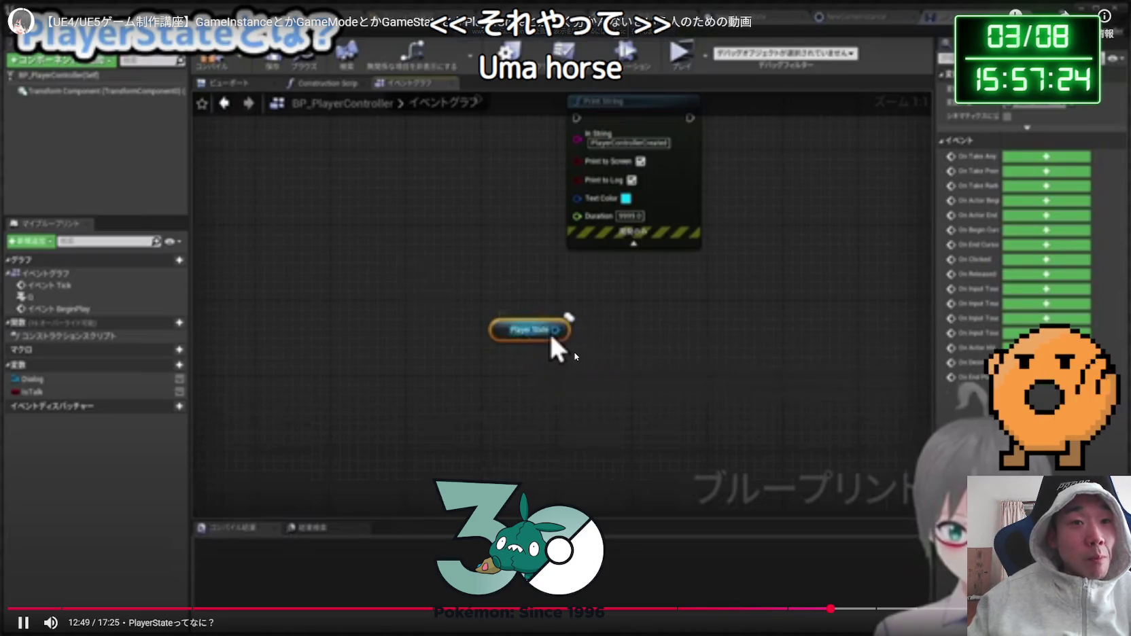
{"action": "key", "text": "space"}
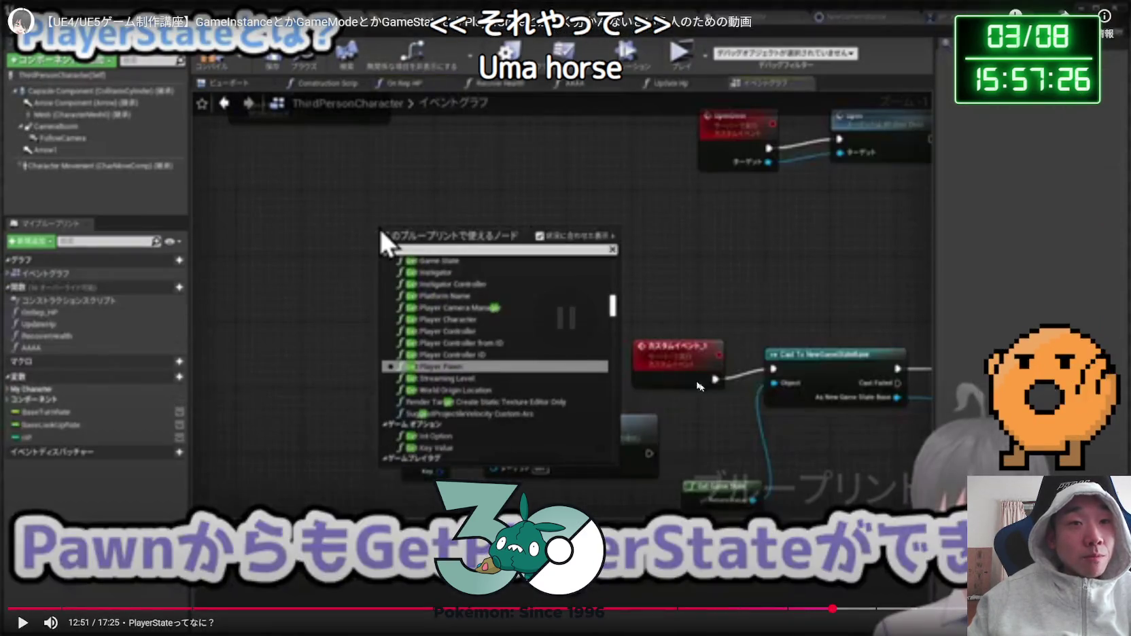
{"action": "key", "text": "Escape"}
{"action": "left_click", "coordinate": [416, 297]}
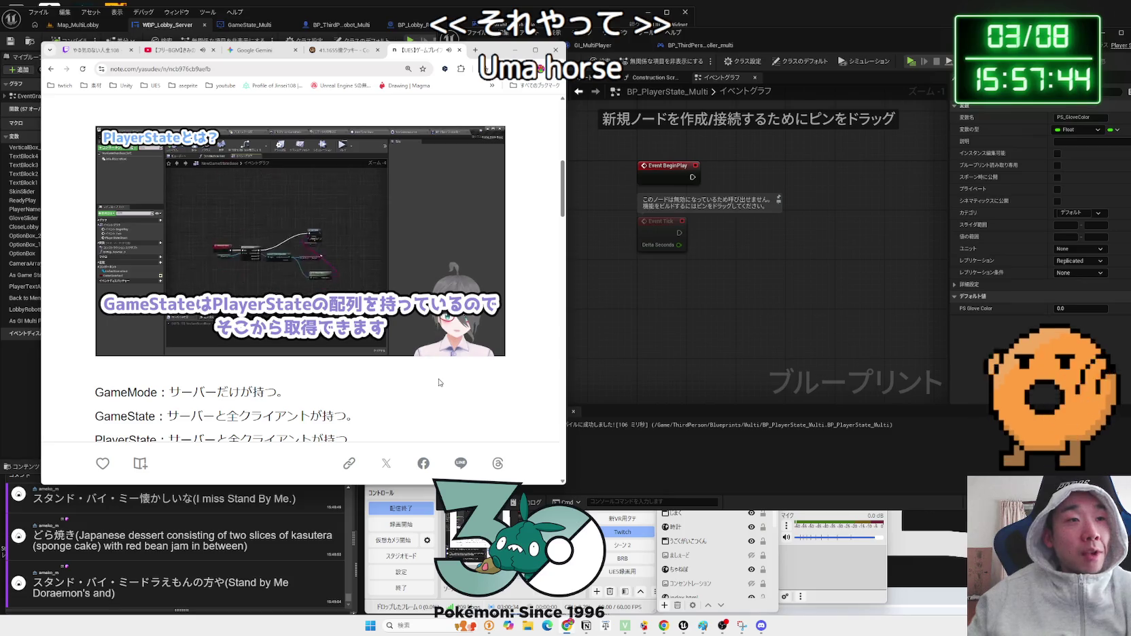
- Toggle fullscreen again, then pause the video at 13:26 and resume it
{"action": "mouse_move", "coordinate": [402, 264]}
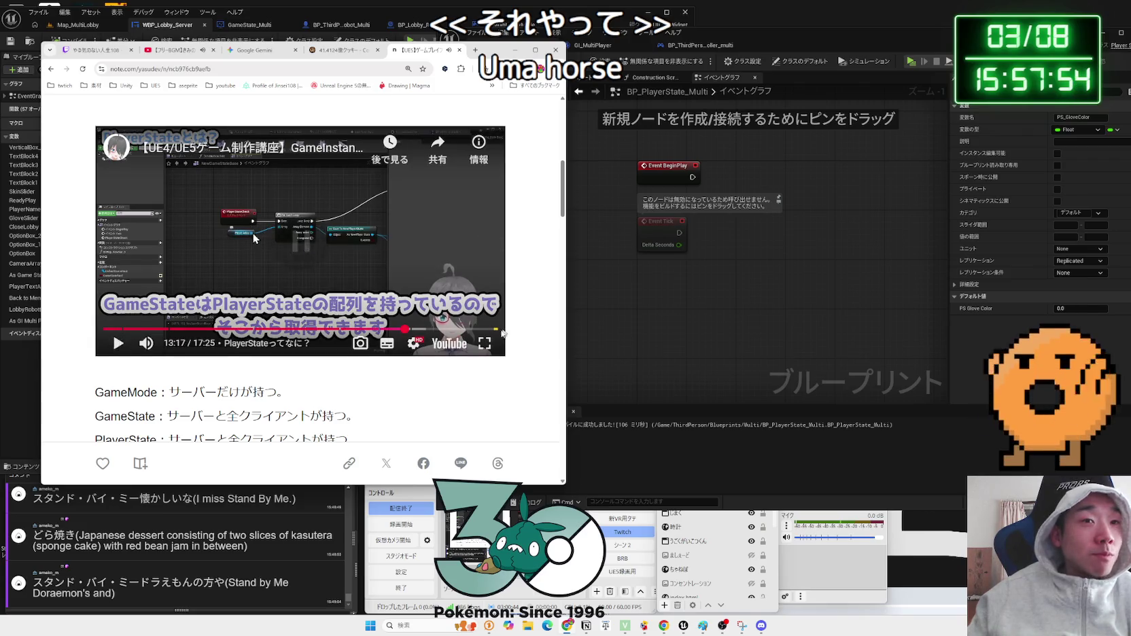
{"action": "double_click", "coordinate": [479, 241]}
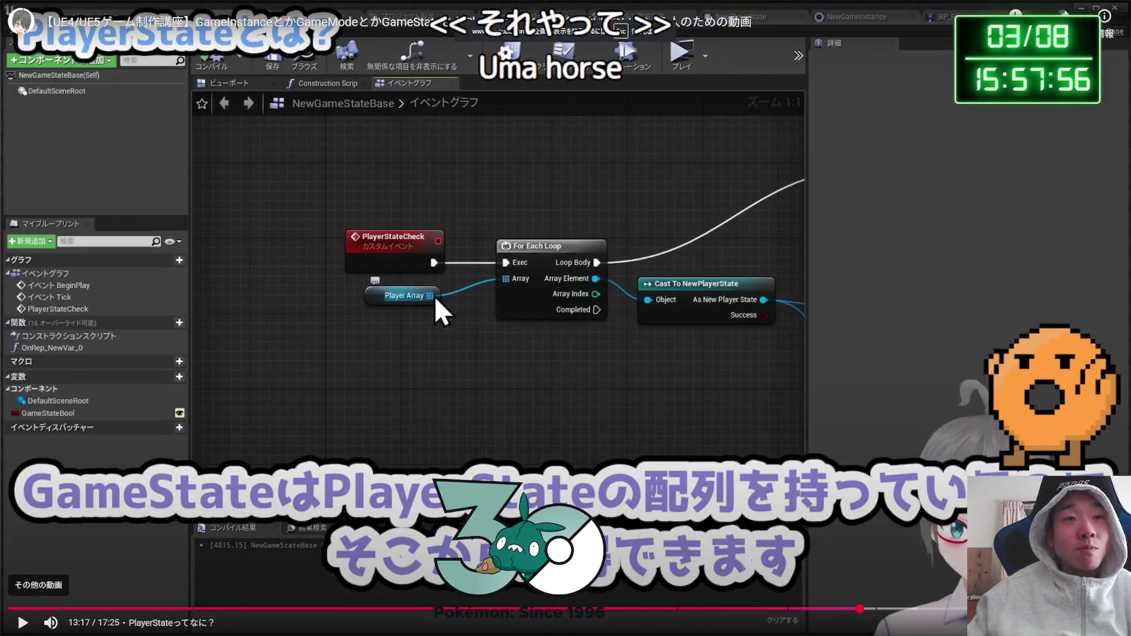
{"action": "key", "text": "Escape"}
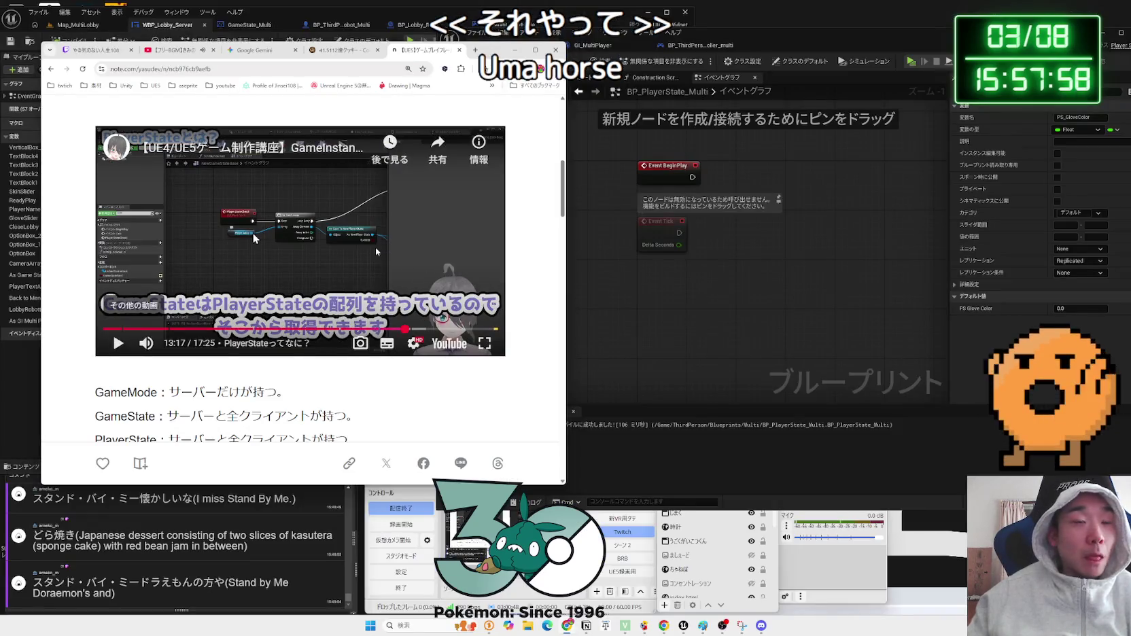
{"action": "left_click", "coordinate": [376, 252]}
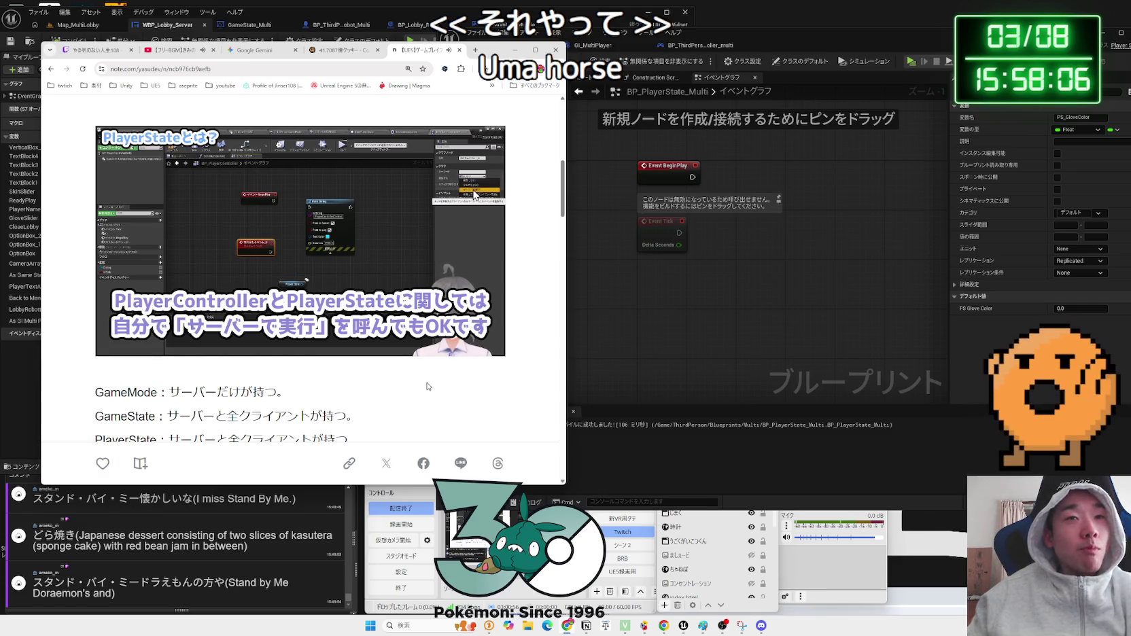
{"action": "left_click", "coordinate": [357, 238]}
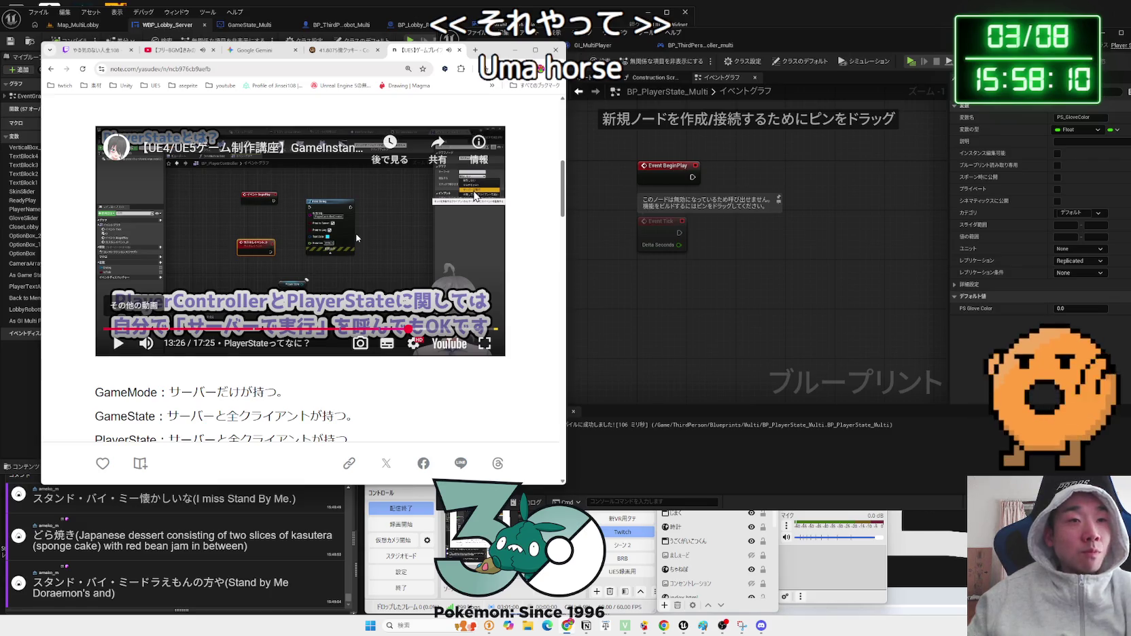
{"action": "left_click", "coordinate": [362, 240]}
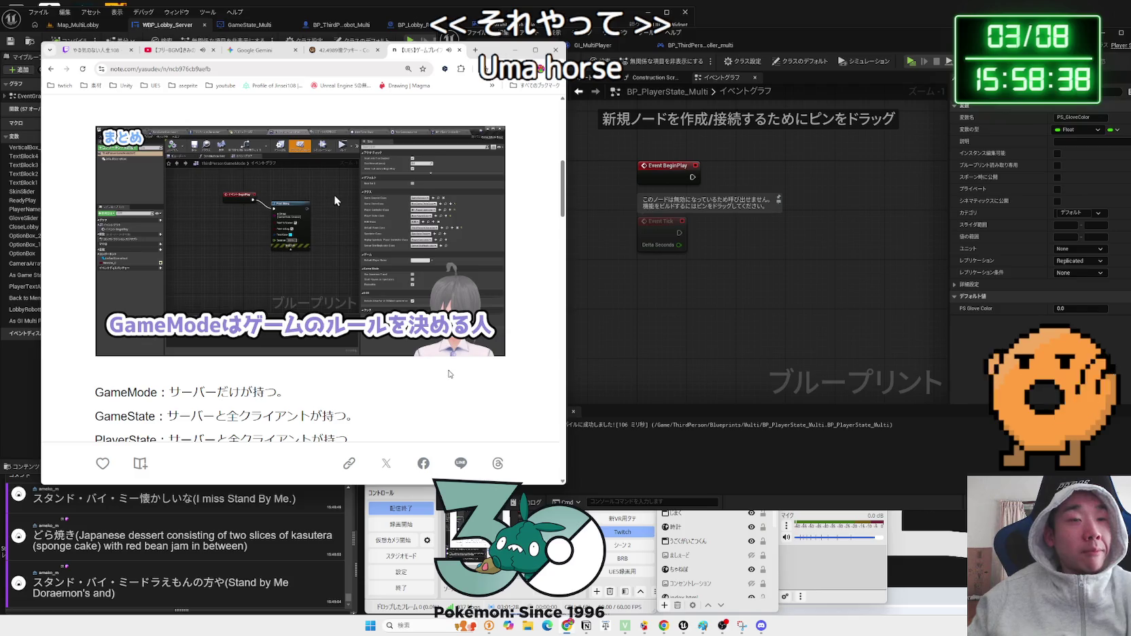
- Skip ahead five seconds at a time to the summary chapter around 14:56
{"action": "key", "text": "Right"}
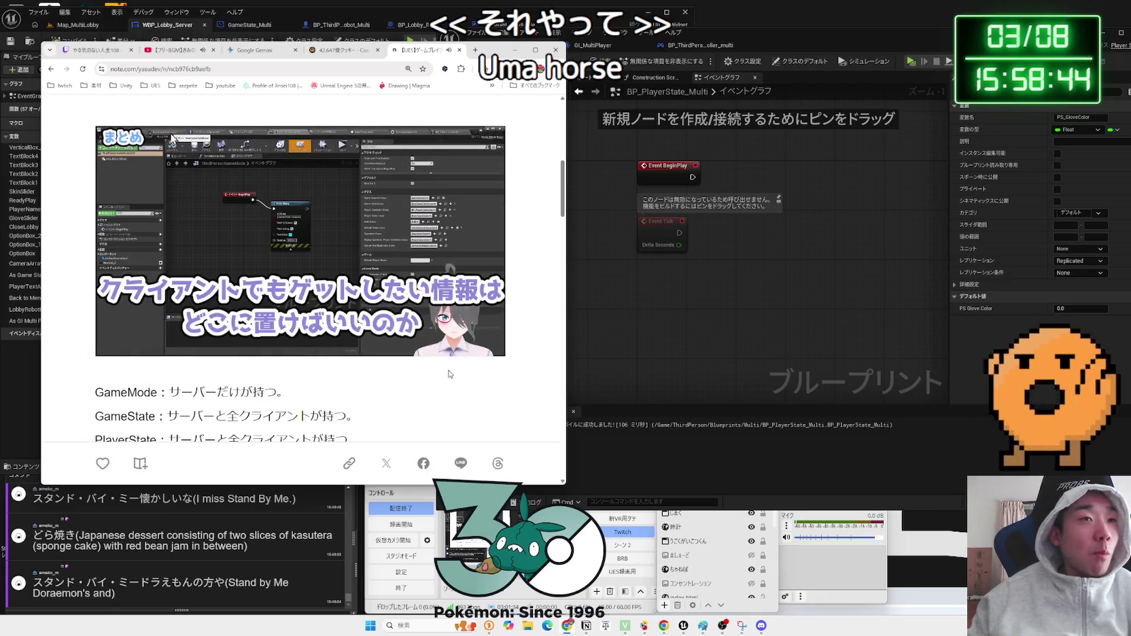
{"action": "key", "text": "Right"}
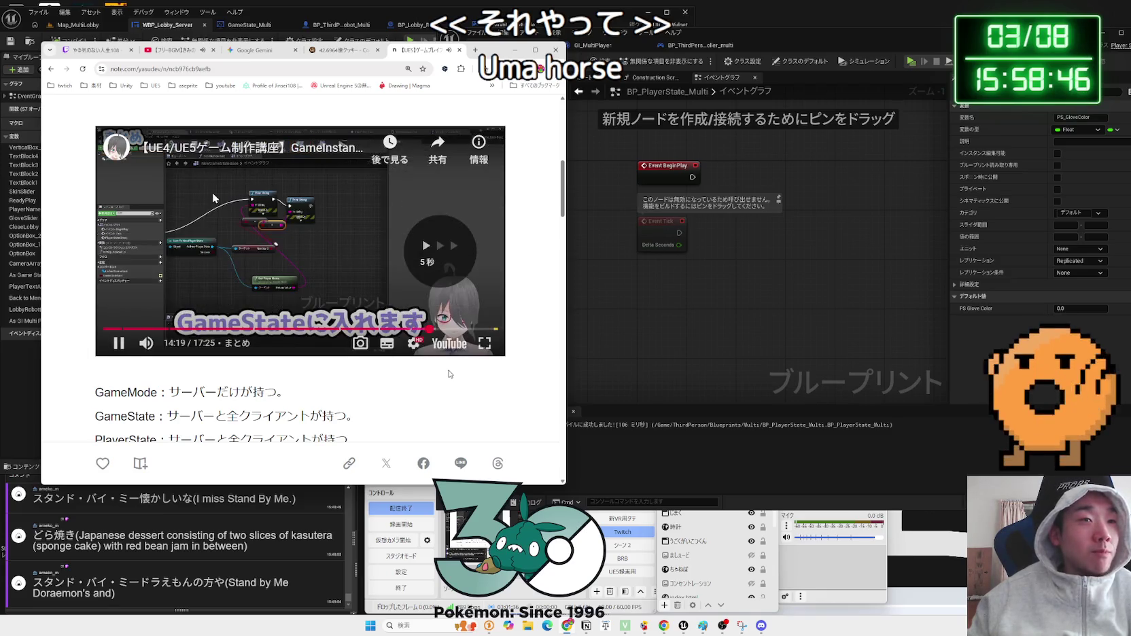
{"action": "key", "text": "Left"}
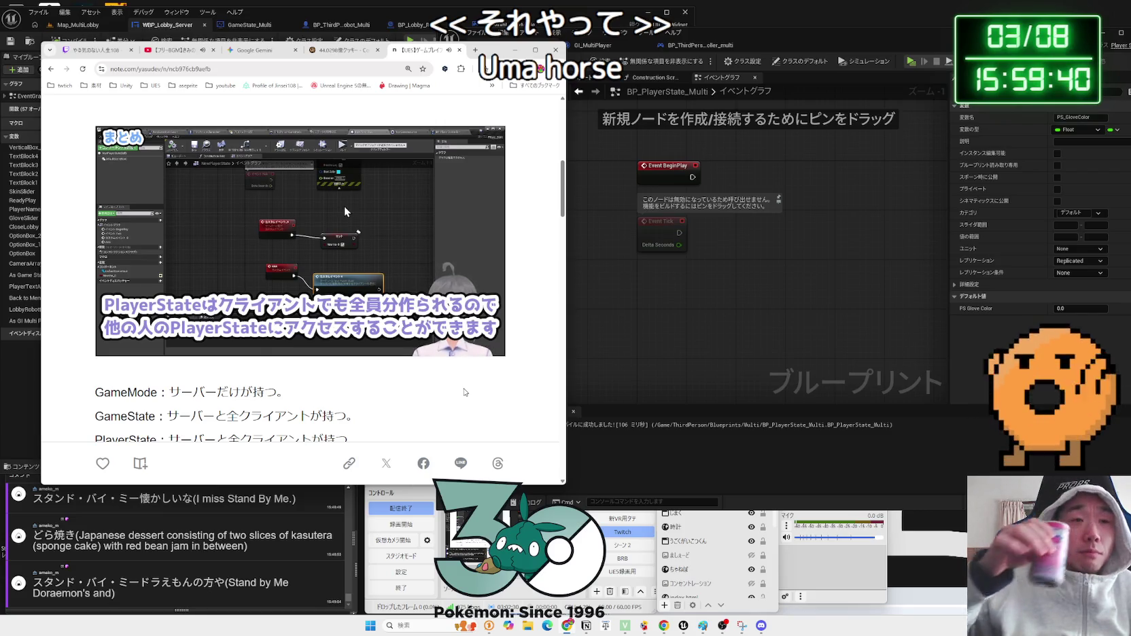
- Let the summary on accessing other players' PlayerState play on to about 15:10
{"action": "mouse_move", "coordinate": [363, 250]}
{"action": "scroll", "coordinate": [362, 251], "scroll_direction": "down", "scroll_amount": 2}
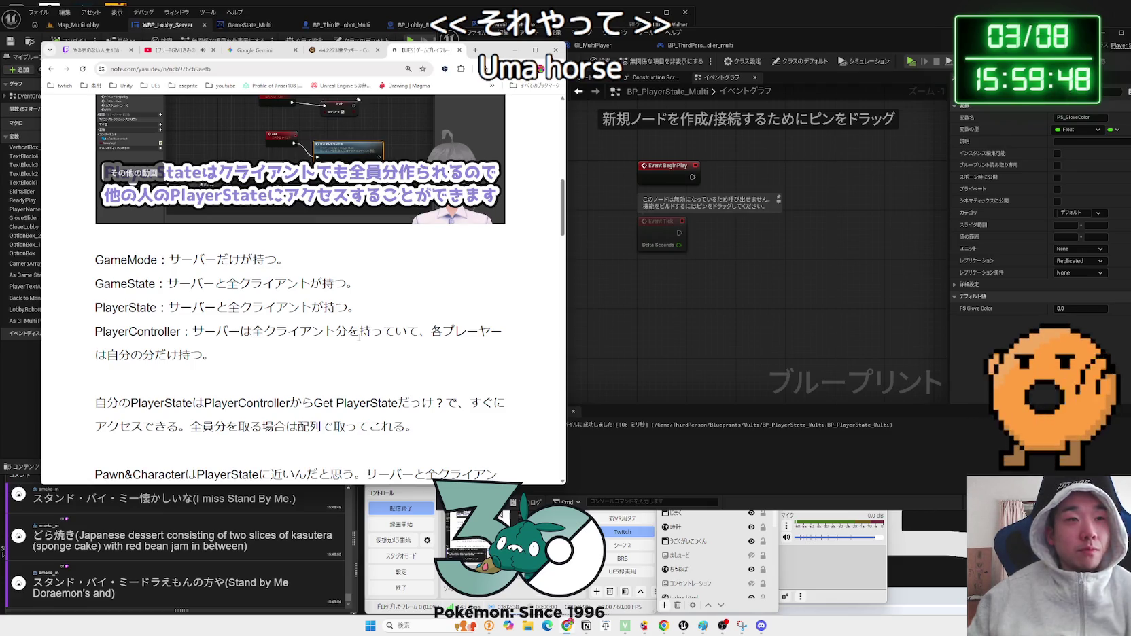
- Scroll to the remarks on keeping HP and MP in PlayerState, then return to Google
{"action": "scroll", "coordinate": [359, 342], "scroll_direction": "down", "scroll_amount": 7}
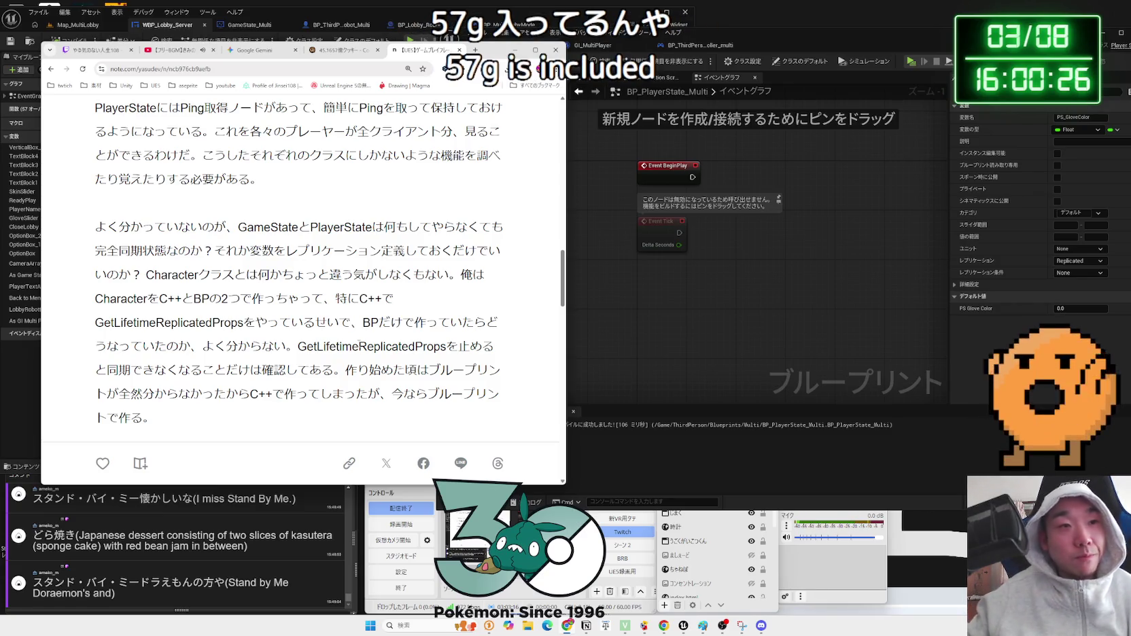
{"action": "scroll", "coordinate": [348, 311], "scroll_direction": "down", "scroll_amount": 3}
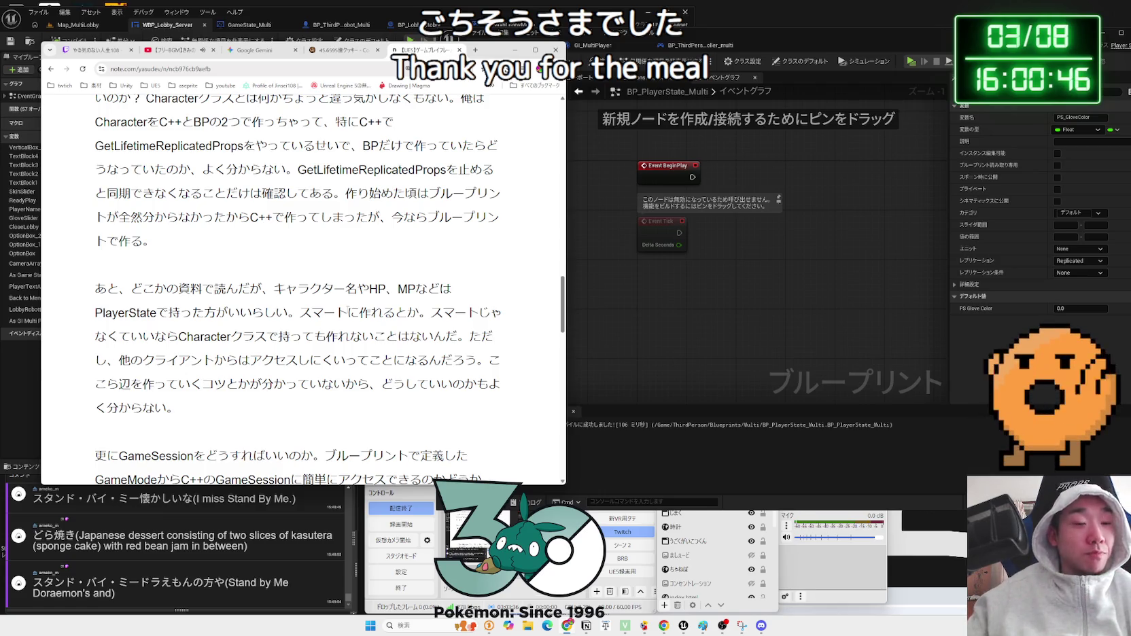
{"action": "scroll", "coordinate": [344, 308], "scroll_direction": "up", "scroll_amount": 10}
{"action": "key", "text": "alt+Left"}
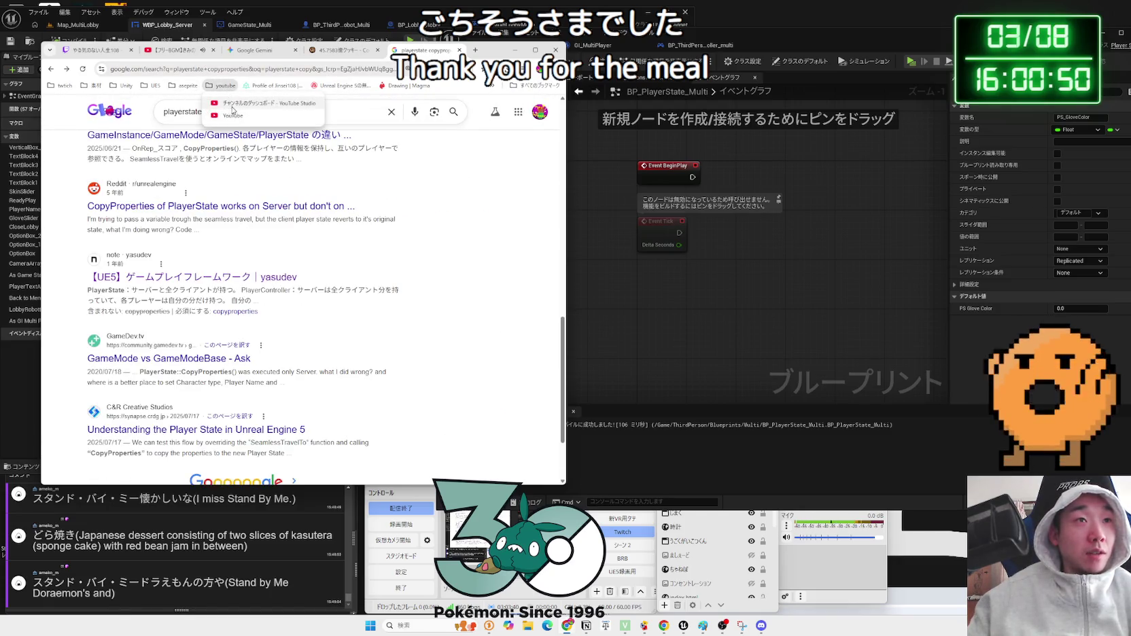
- Search YouTube for 'UE5 playerstate'
{"action": "left_click", "coordinate": [233, 115]}
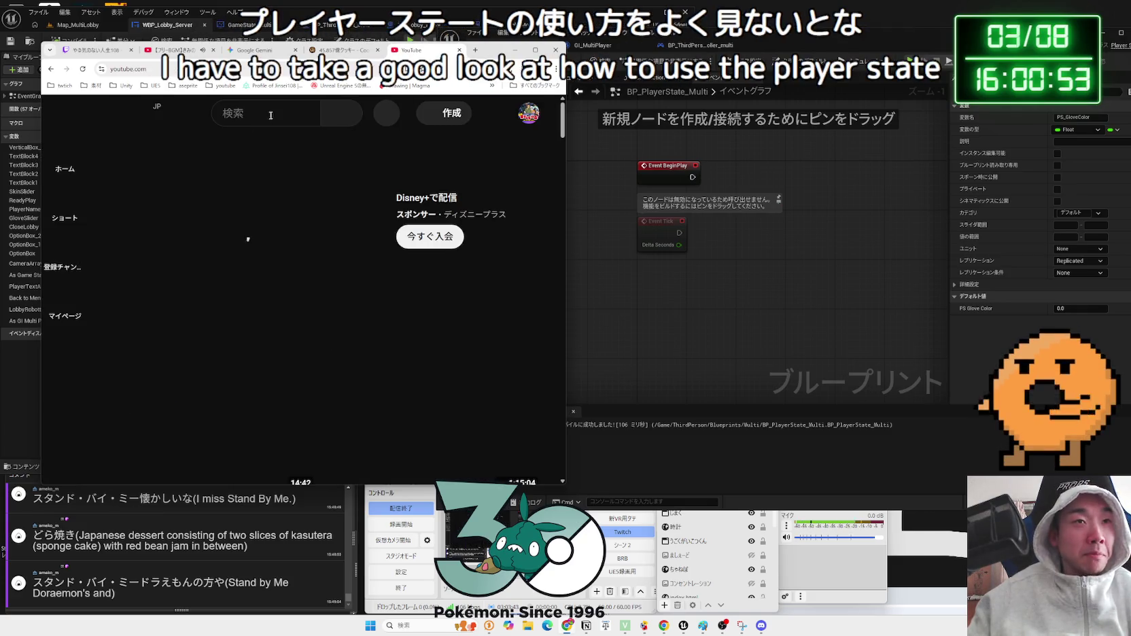
{"action": "left_click", "coordinate": [271, 114]}
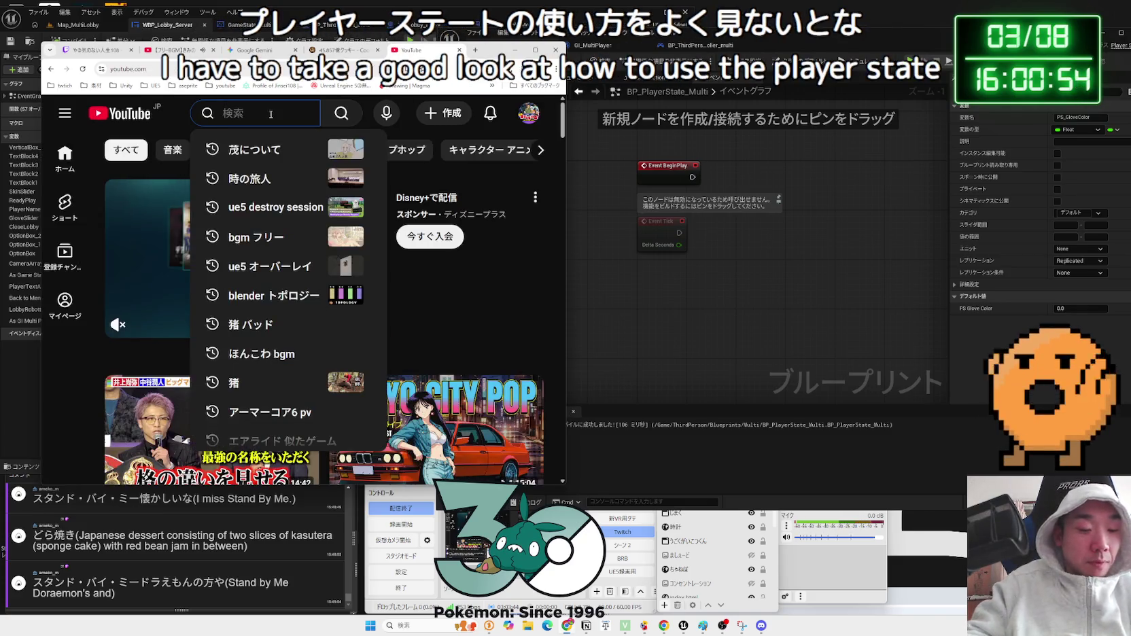
{"action": "type", "text": "UE5 pla"}
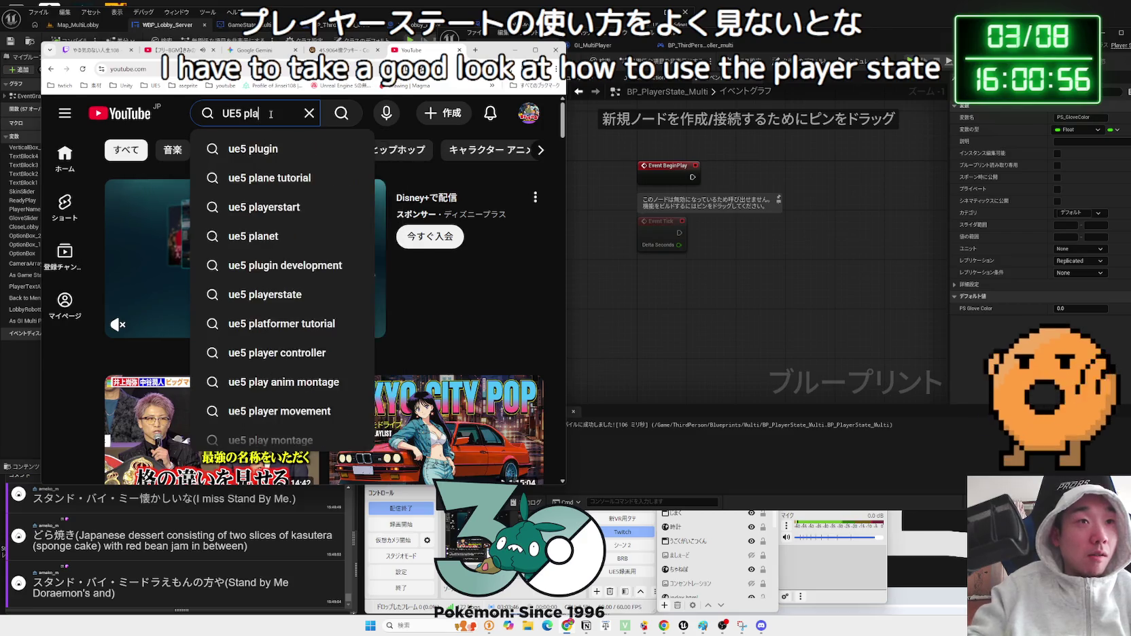
{"action": "type", "text": "yer"}
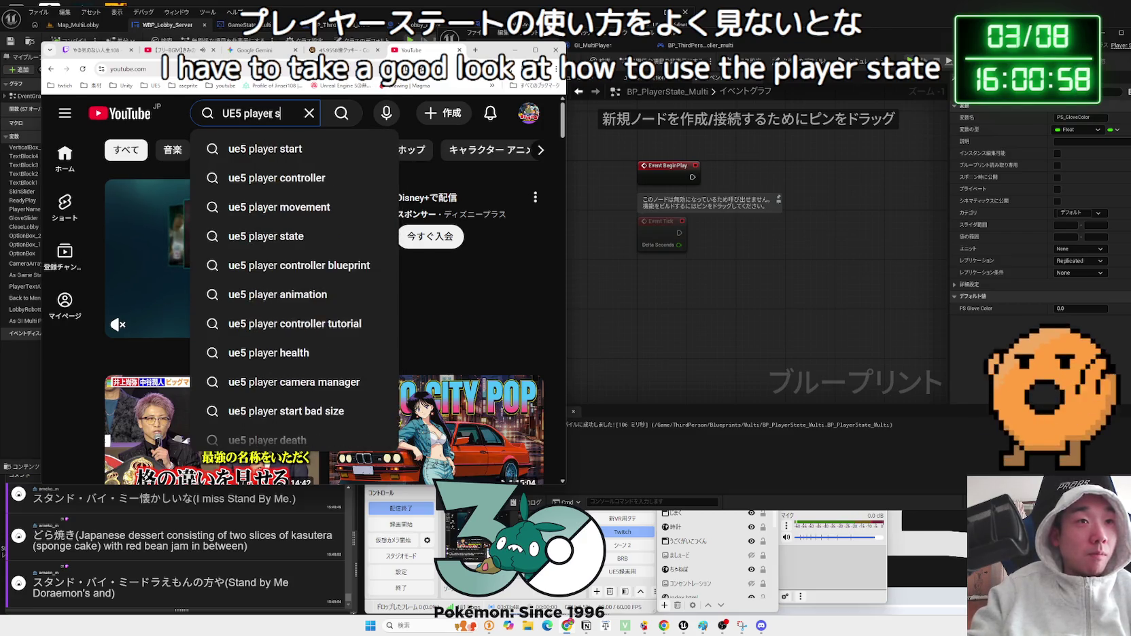
{"action": "type", "text": "state"}
{"action": "key", "text": "Return"}
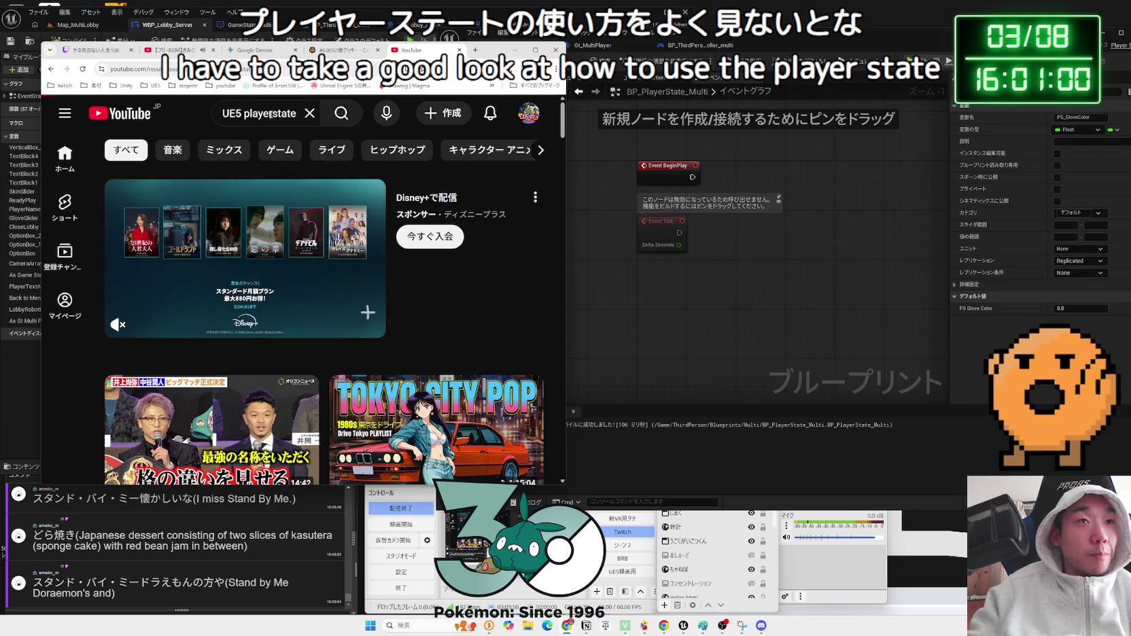
- Scroll through the UE5 playerstate results, past Code With Ro's Player Character vs Player State video
{"action": "scroll", "coordinate": [195, 236], "scroll_direction": "down", "scroll_amount": 2}
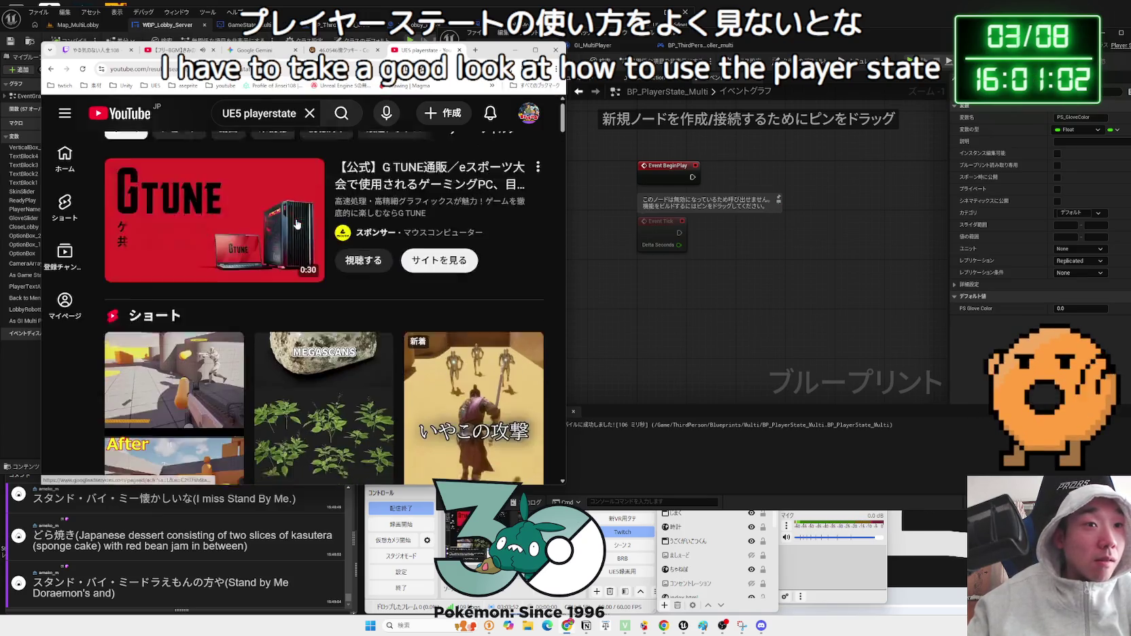
{"action": "scroll", "coordinate": [196, 236], "scroll_direction": "down", "scroll_amount": 10}
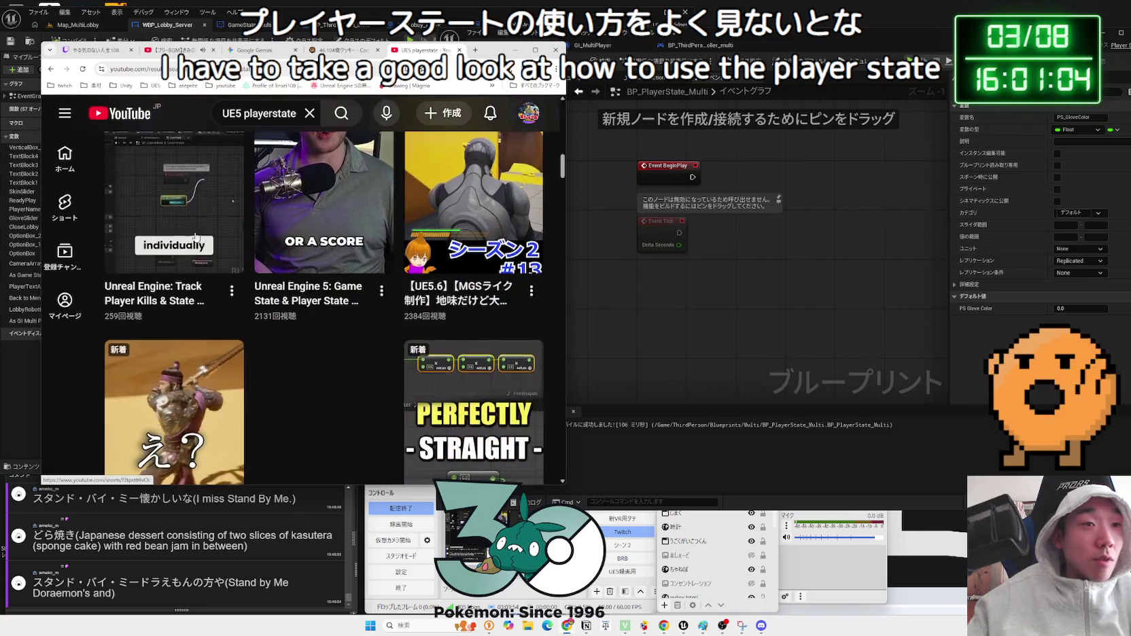
{"action": "scroll", "coordinate": [325, 269], "scroll_direction": "down", "scroll_amount": 6}
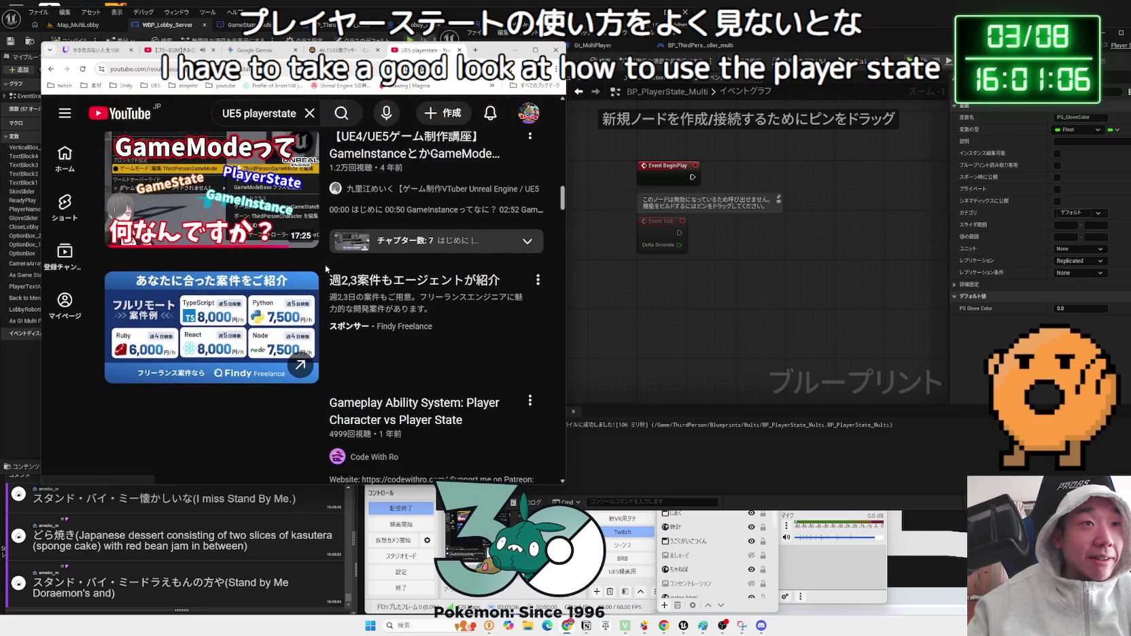
{"action": "scroll", "coordinate": [265, 310], "scroll_direction": "down", "scroll_amount": 2}
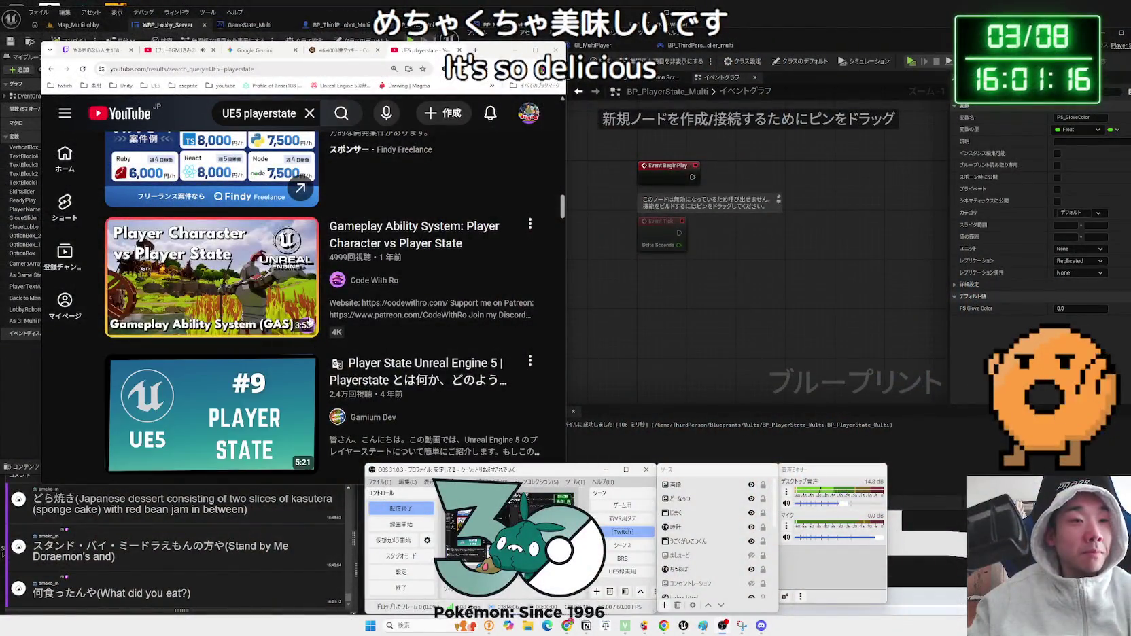
{"action": "scroll", "coordinate": [380, 271], "scroll_direction": "down", "scroll_amount": 3}
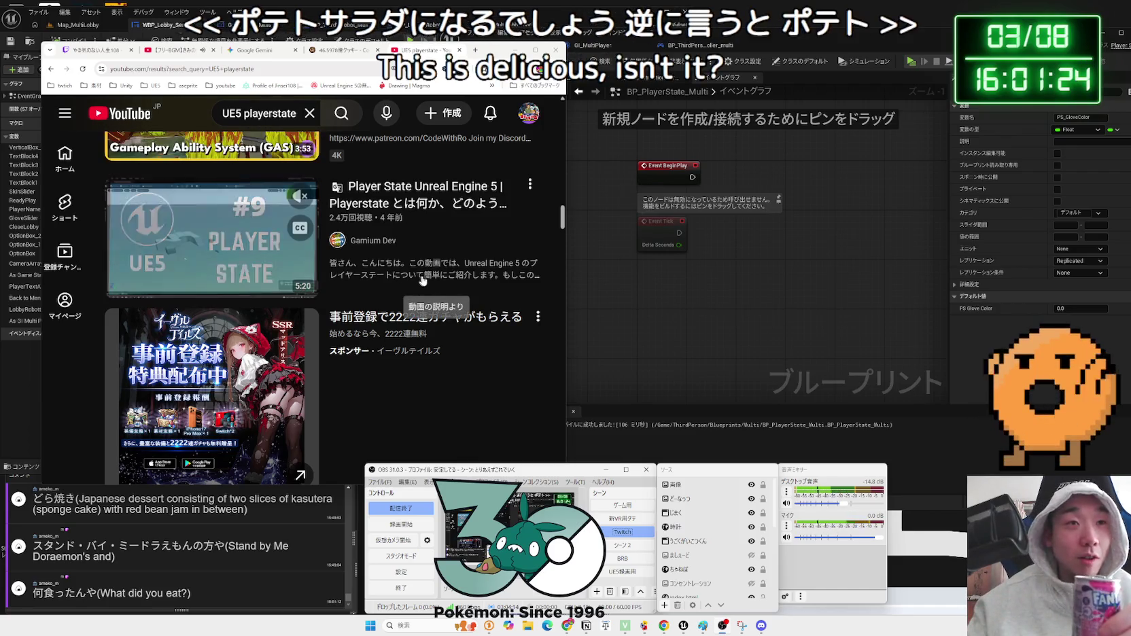
{"action": "scroll", "coordinate": [428, 280], "scroll_direction": "down", "scroll_amount": 4}
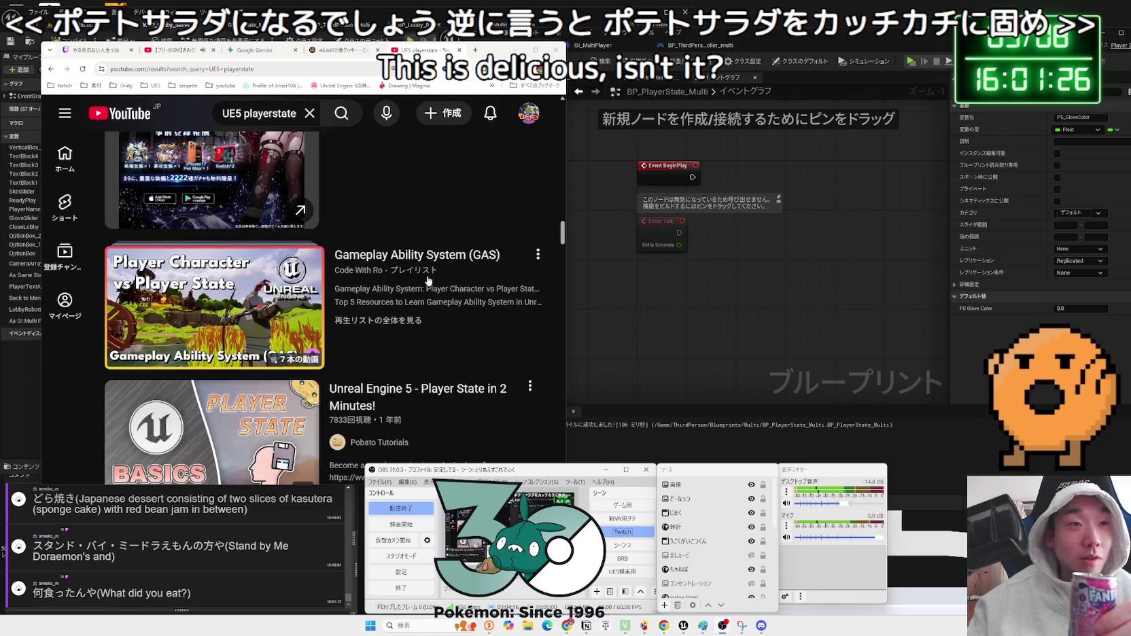
{"action": "scroll", "coordinate": [427, 280], "scroll_direction": "down", "scroll_amount": 3}
{"action": "scroll", "coordinate": [427, 280], "scroll_direction": "down", "scroll_amount": 1}
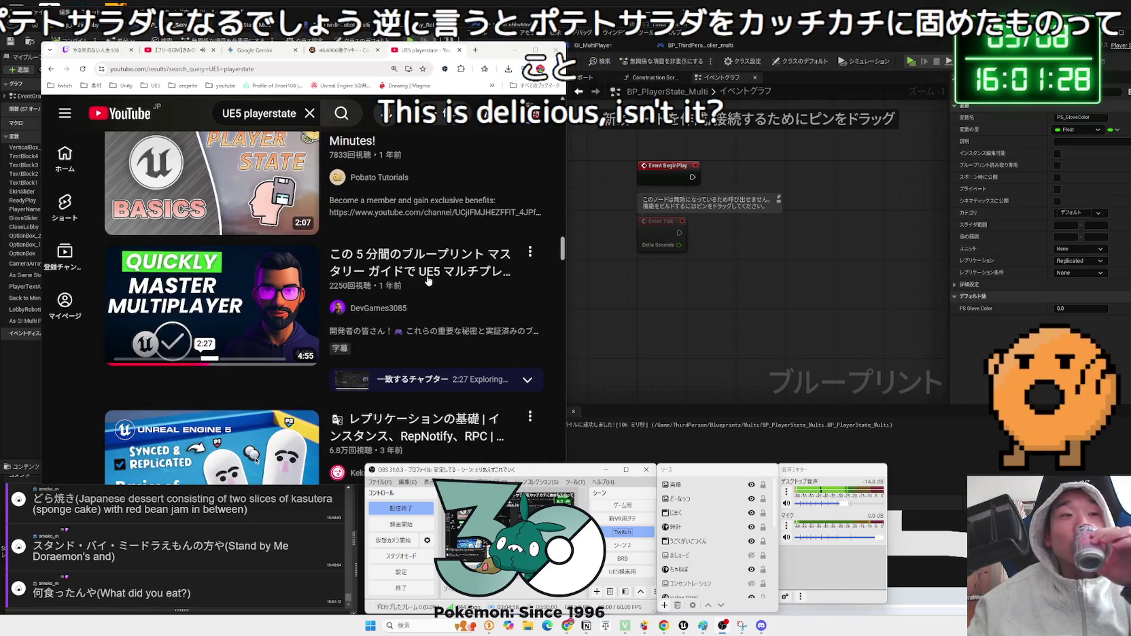
{"action": "scroll", "coordinate": [427, 280], "scroll_direction": "down", "scroll_amount": 2}
{"action": "scroll", "coordinate": [427, 280], "scroll_direction": "up", "scroll_amount": 4}
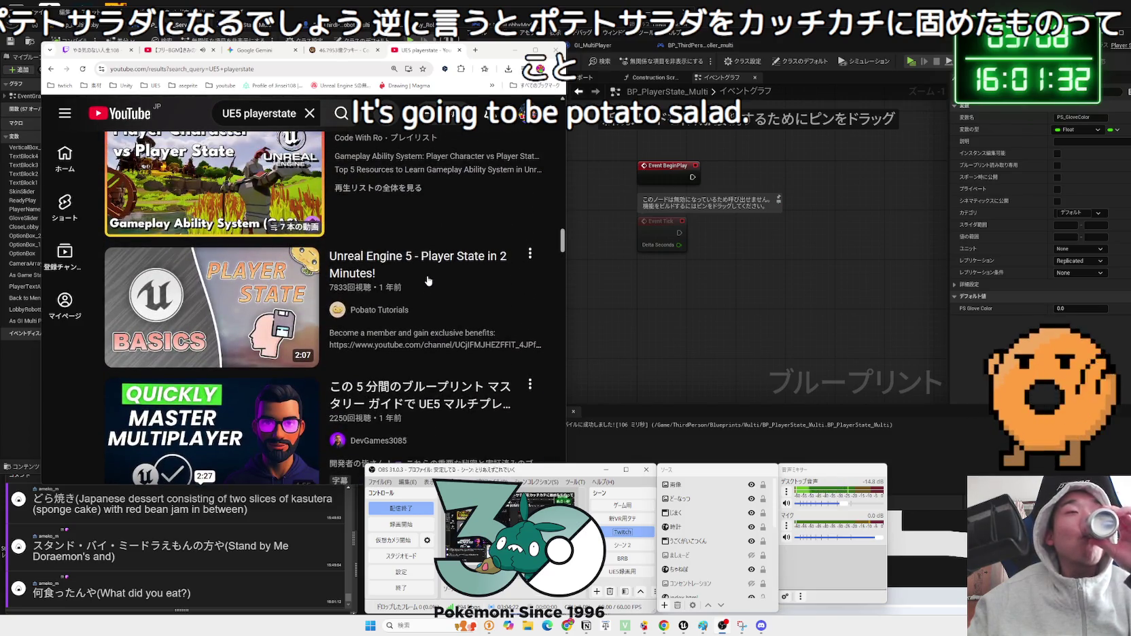
{"action": "scroll", "coordinate": [427, 280], "scroll_direction": "up", "scroll_amount": 7}
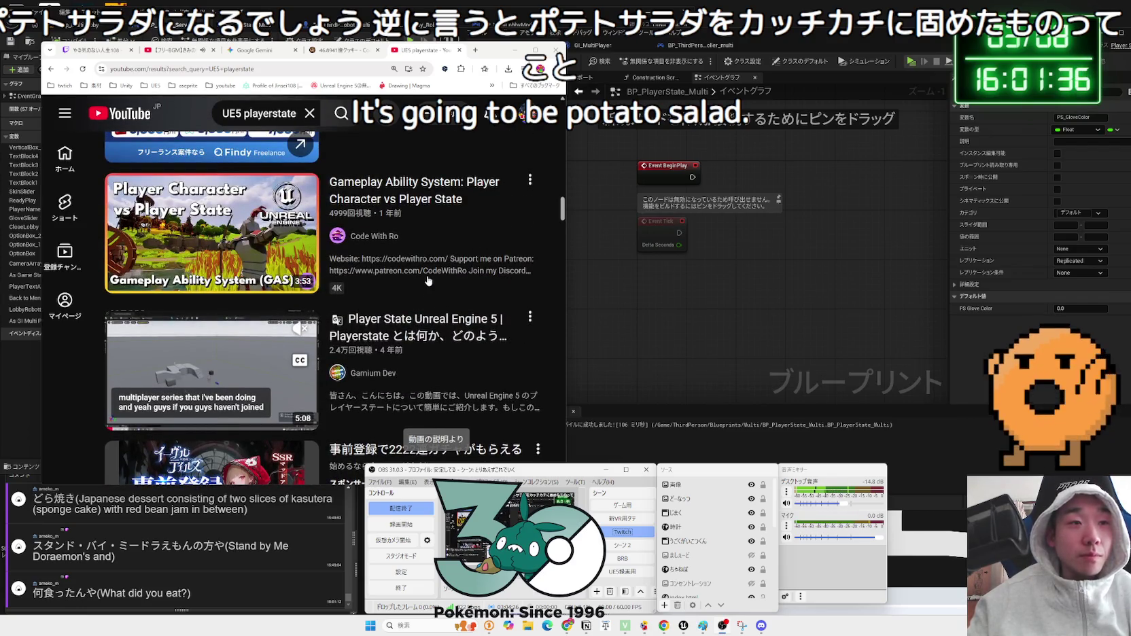
{"action": "scroll", "coordinate": [428, 280], "scroll_direction": "up", "scroll_amount": 1}
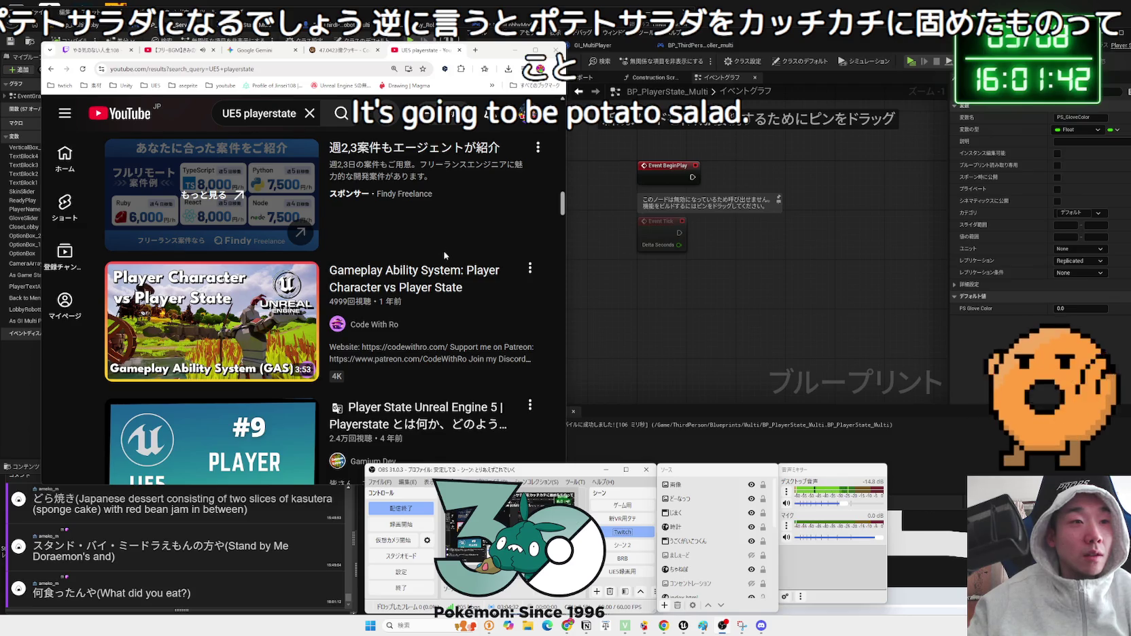
{"action": "scroll", "coordinate": [429, 280], "scroll_direction": "down", "scroll_amount": 2}
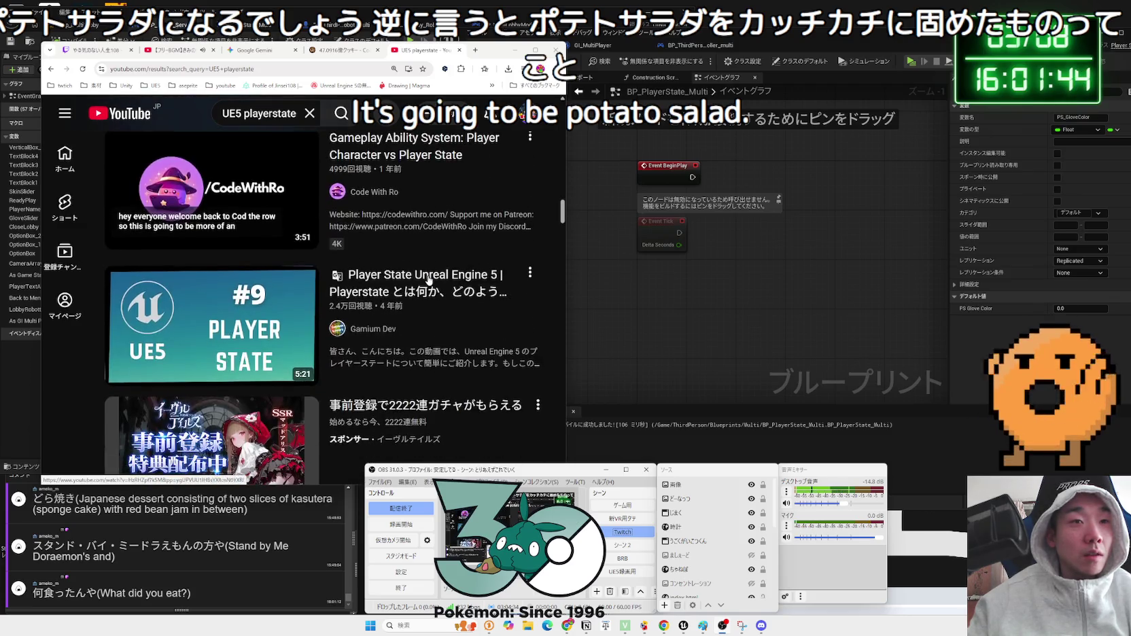
{"action": "scroll", "coordinate": [429, 280], "scroll_direction": "up", "scroll_amount": 1}
- Briefly open the GAS video, then get back to the results and scroll to Player State Unreal Engine 5
{"action": "left_click", "coordinate": [420, 276]}
{"action": "key", "text": "alt+Left"}
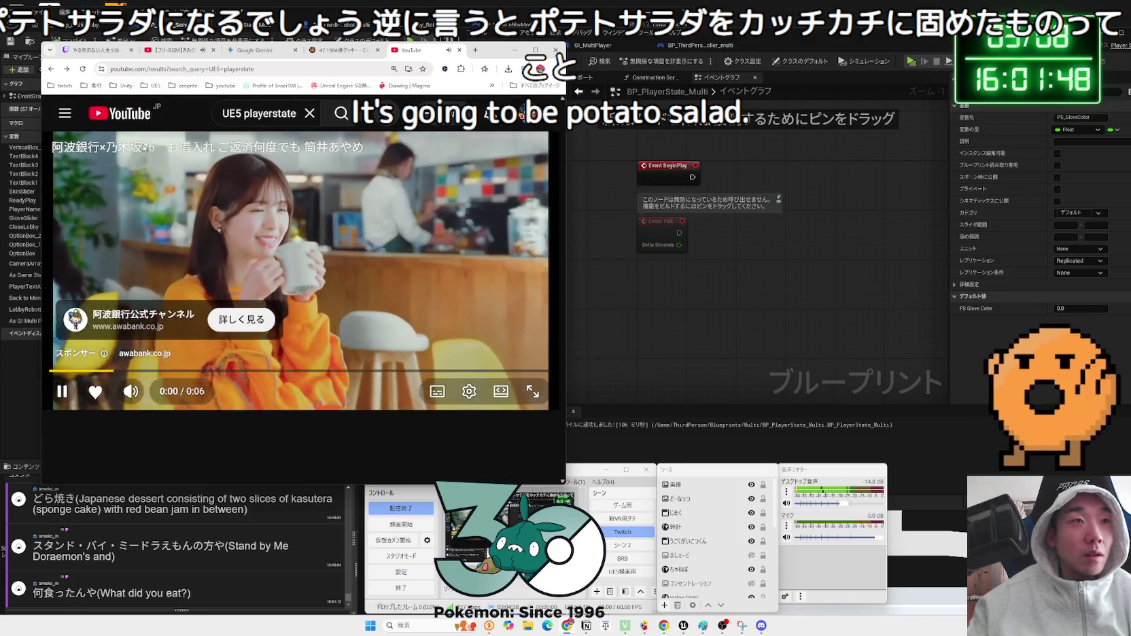
{"action": "left_click", "coordinate": [119, 114]}
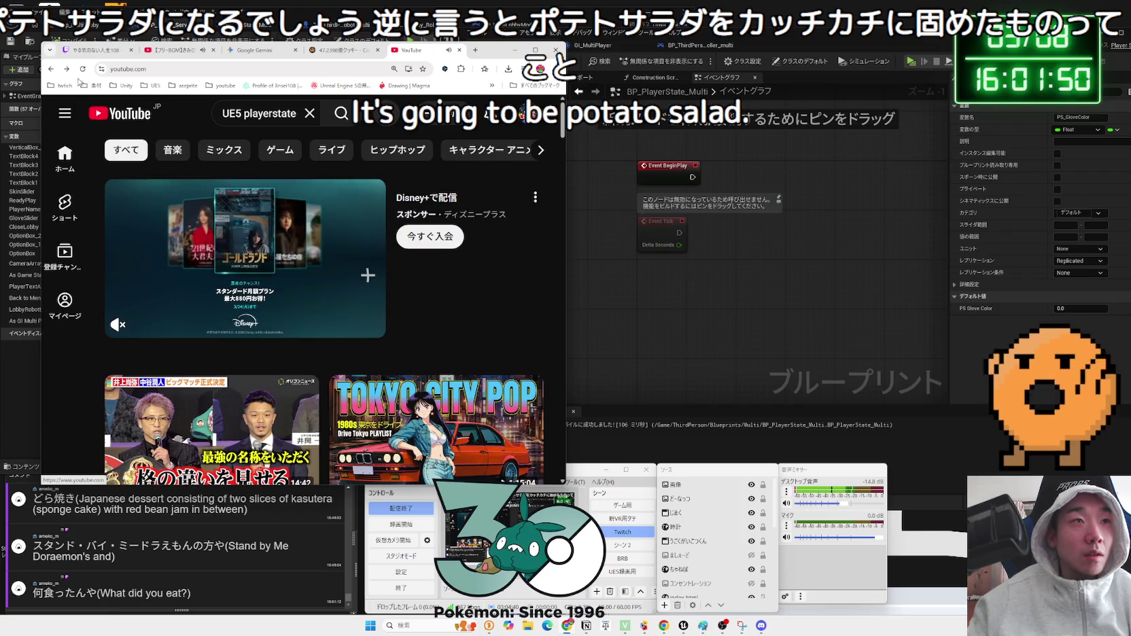
{"action": "left_click", "coordinate": [66, 70]}
{"action": "scroll", "coordinate": [317, 265], "scroll_direction": "down", "scroll_amount": 10}
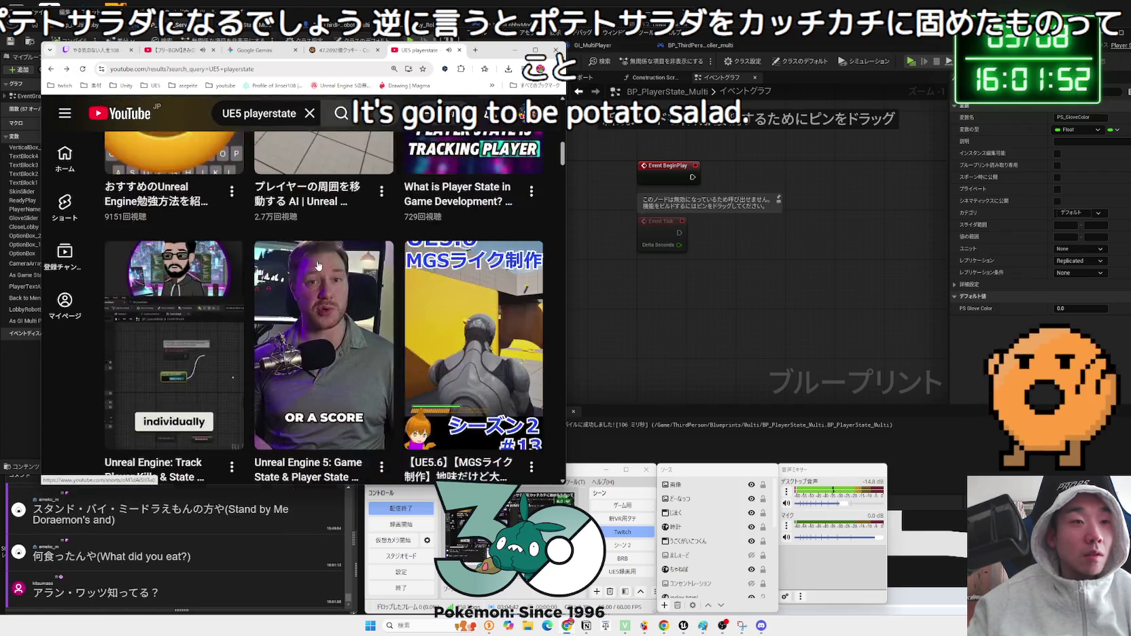
{"action": "scroll", "coordinate": [318, 265], "scroll_direction": "down", "scroll_amount": 4}
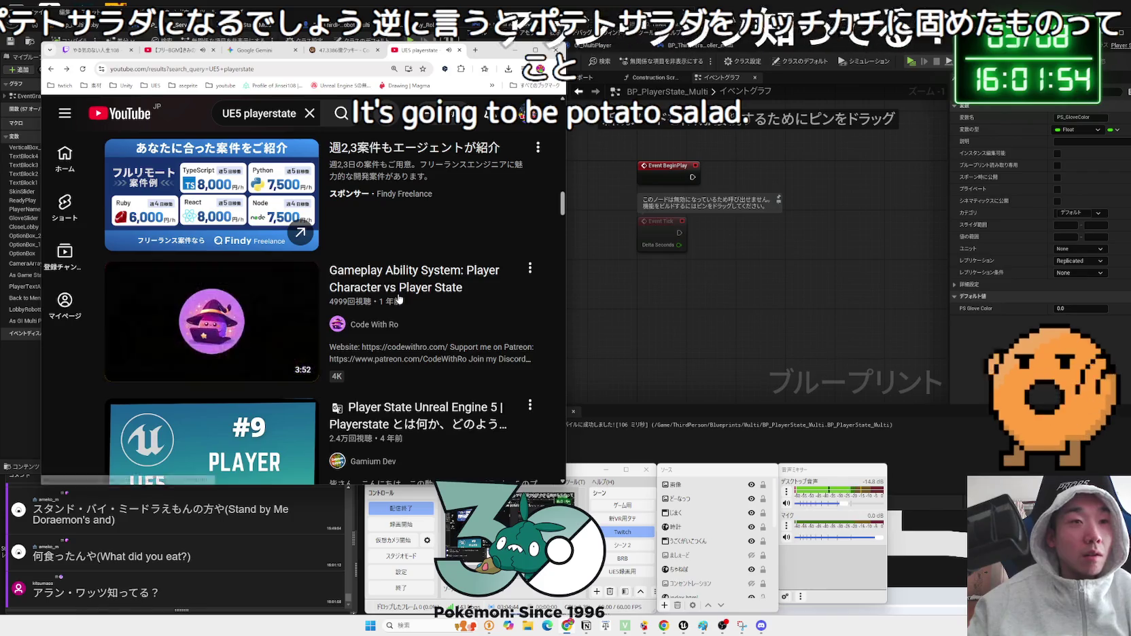
{"action": "scroll", "coordinate": [399, 295], "scroll_direction": "down", "scroll_amount": 3}
- Play Player State Unreal Engine 5 with translated subtitles, skipped to about 0:22, and select a chat comment name
{"action": "left_click", "coordinate": [398, 294]}
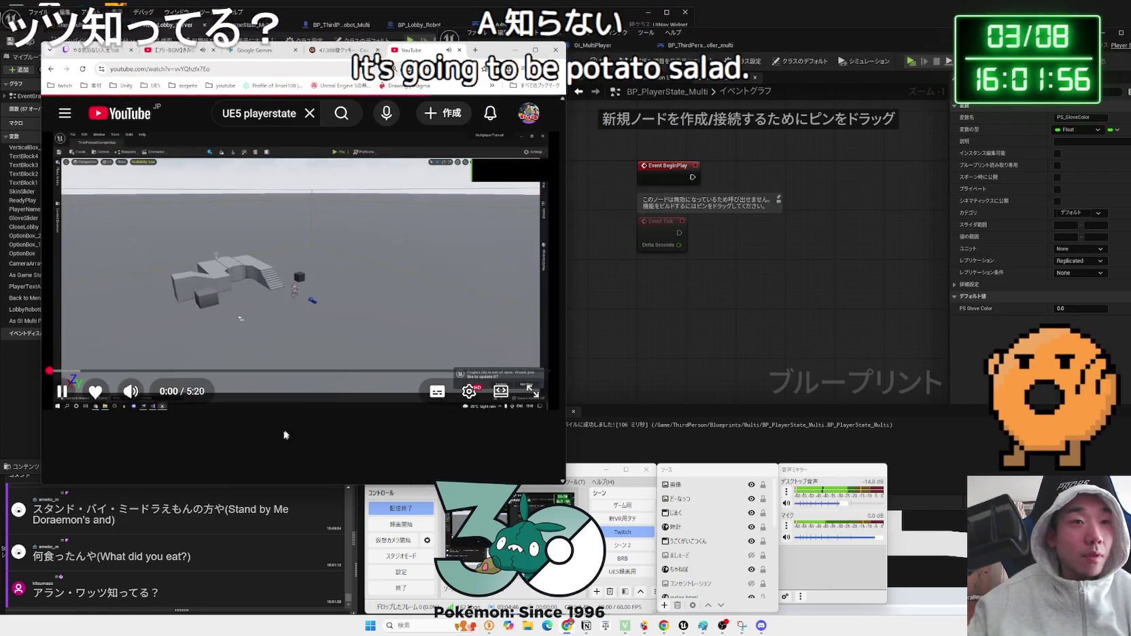
{"action": "left_click", "coordinate": [440, 400]}
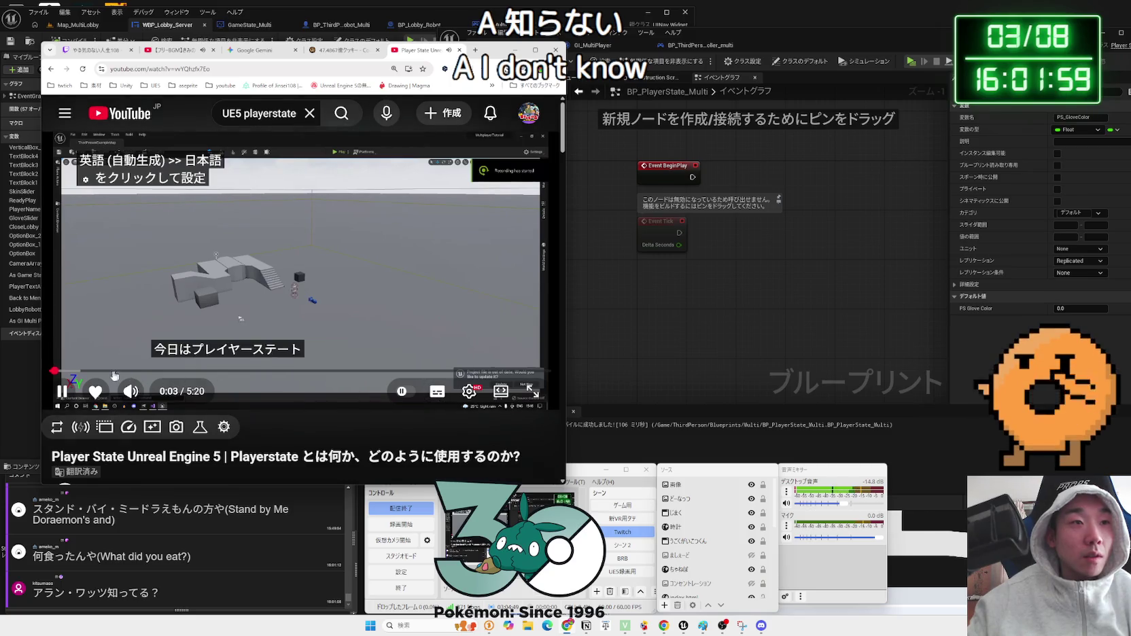
{"action": "left_click_drag", "start_coordinate": [68, 373], "coordinate": [101, 376]}
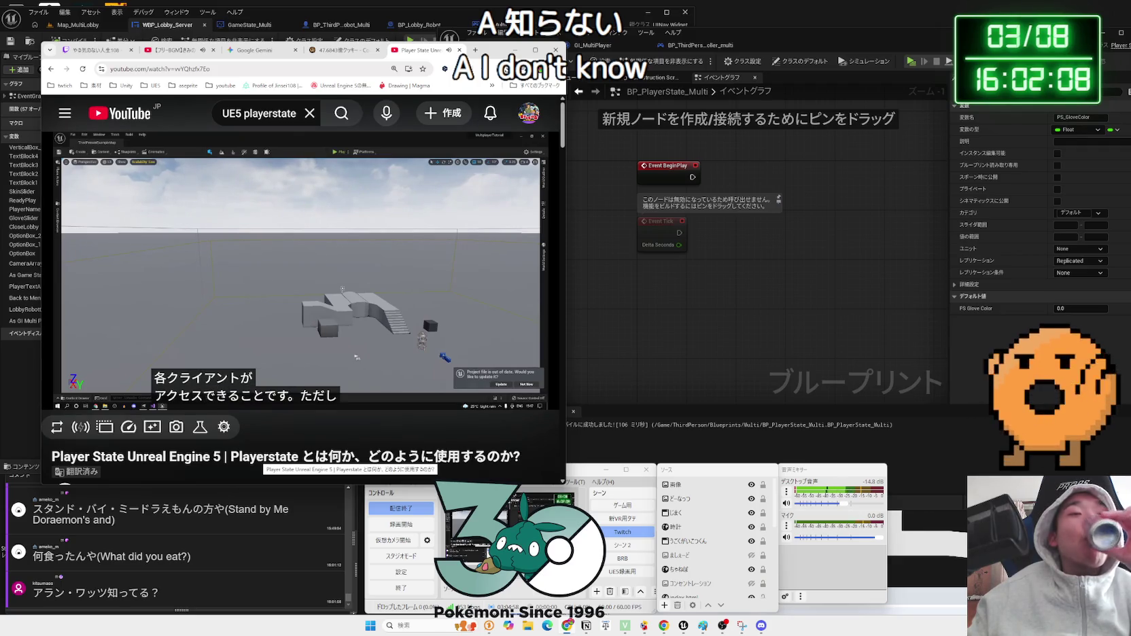
{"action": "mouse_move", "coordinate": [363, 322]}
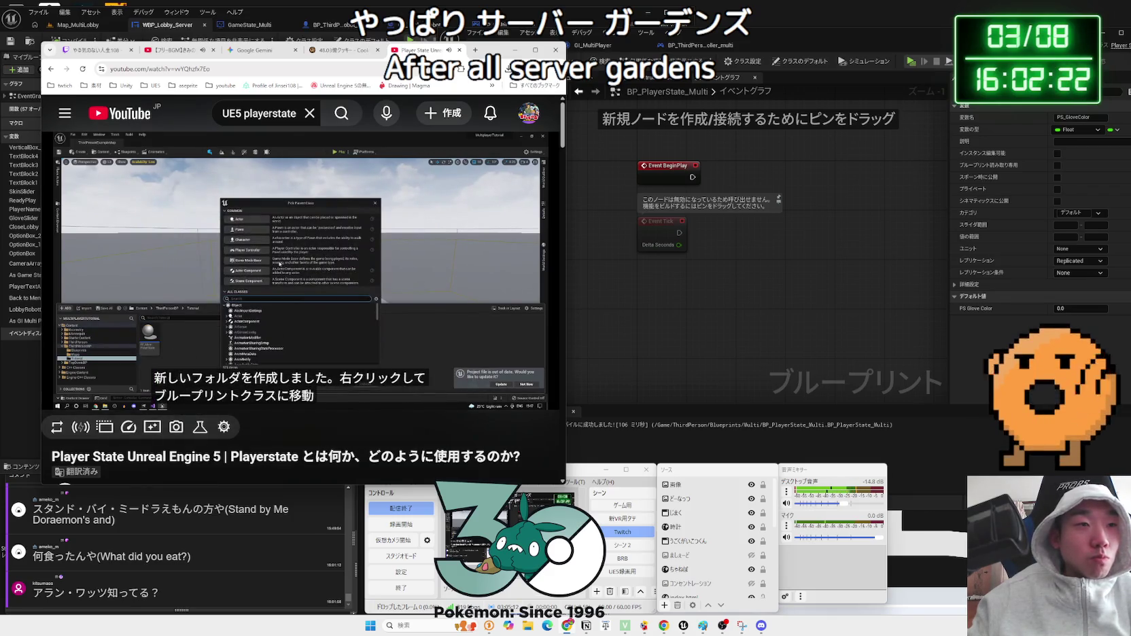
{"action": "left_click_drag", "start_coordinate": [108, 592], "coordinate": [54, 592]}
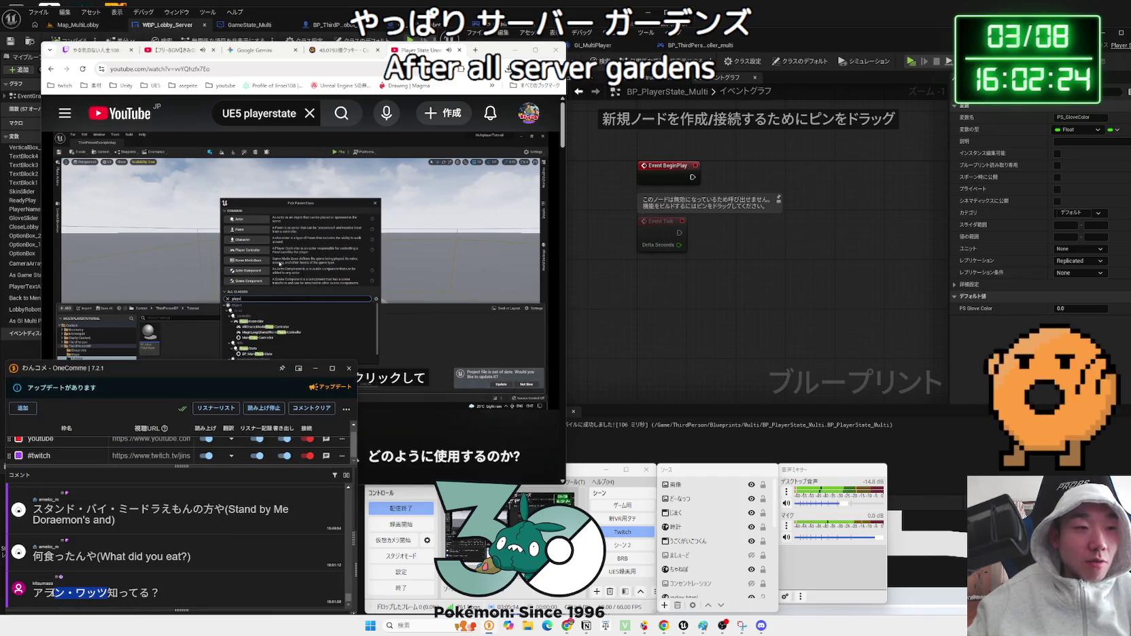
- Search Google for the copied quote, skim the quote results, and open the article linked in the chat
{"action": "key", "text": "ctrl+c"}
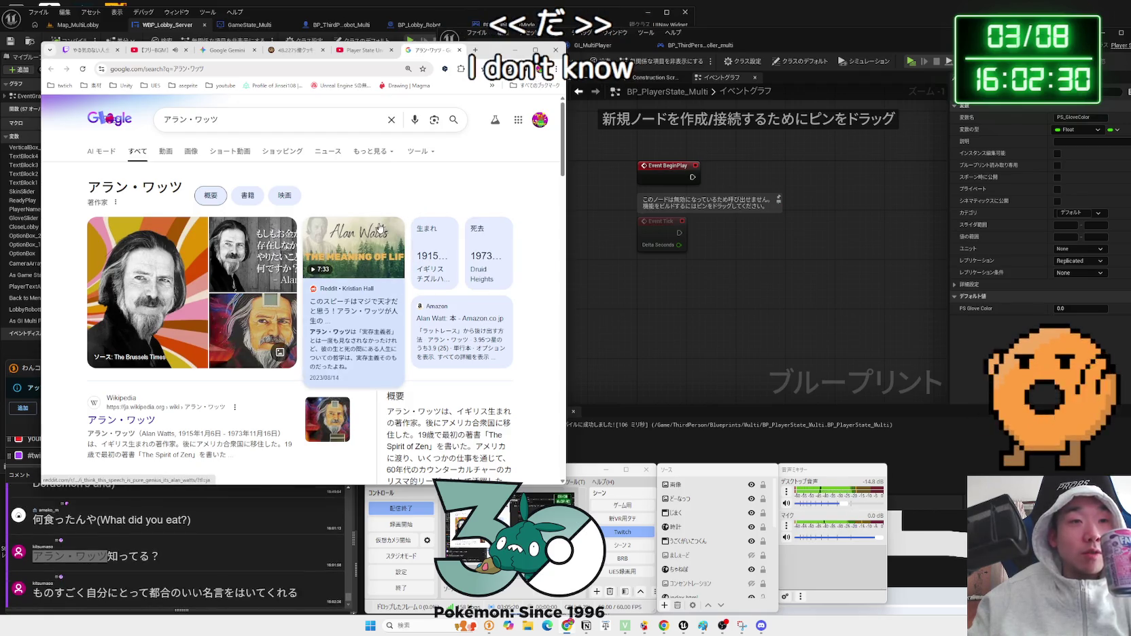
{"action": "scroll", "coordinate": [306, 254], "scroll_direction": "down", "scroll_amount": 2}
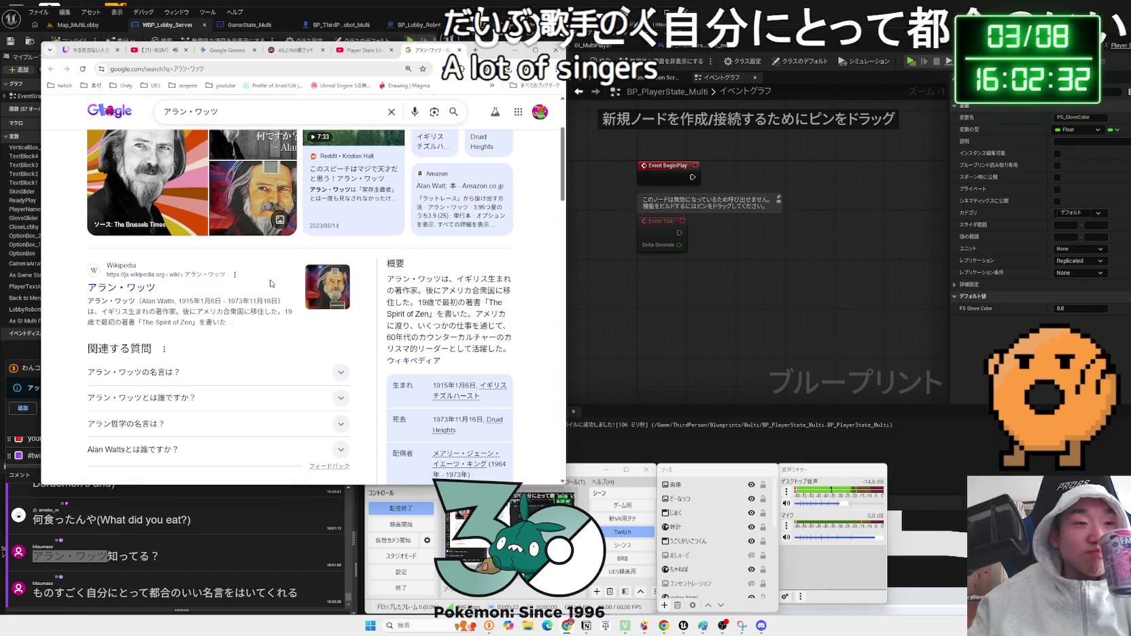
{"action": "scroll", "coordinate": [219, 324], "scroll_direction": "down", "scroll_amount": 1}
{"action": "left_click", "coordinate": [219, 325]}
{"action": "scroll", "coordinate": [219, 325], "scroll_direction": "down", "scroll_amount": 2}
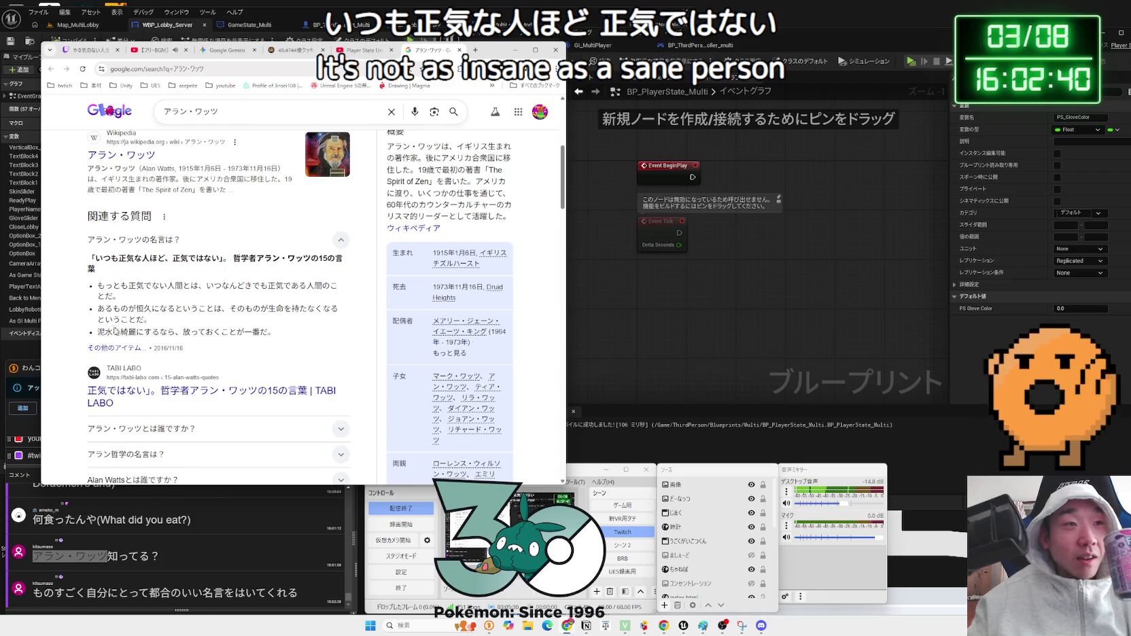
{"action": "left_click_drag", "start_coordinate": [116, 333], "coordinate": [269, 330]}
{"action": "left_click", "coordinate": [270, 330]}
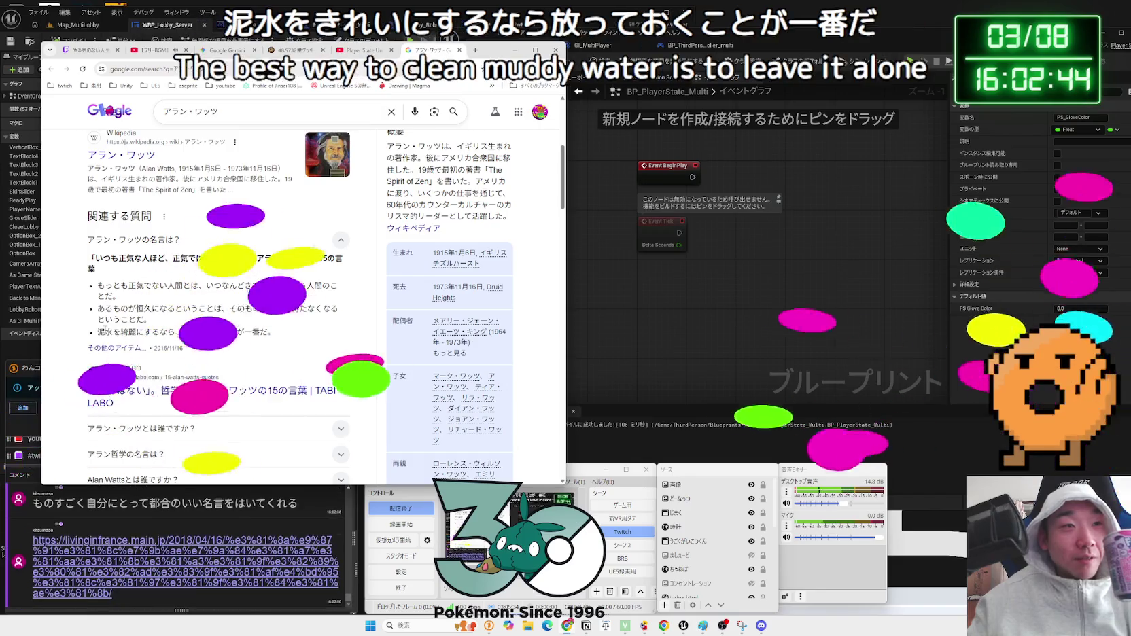
{"action": "triple_click", "coordinate": [105, 310]}
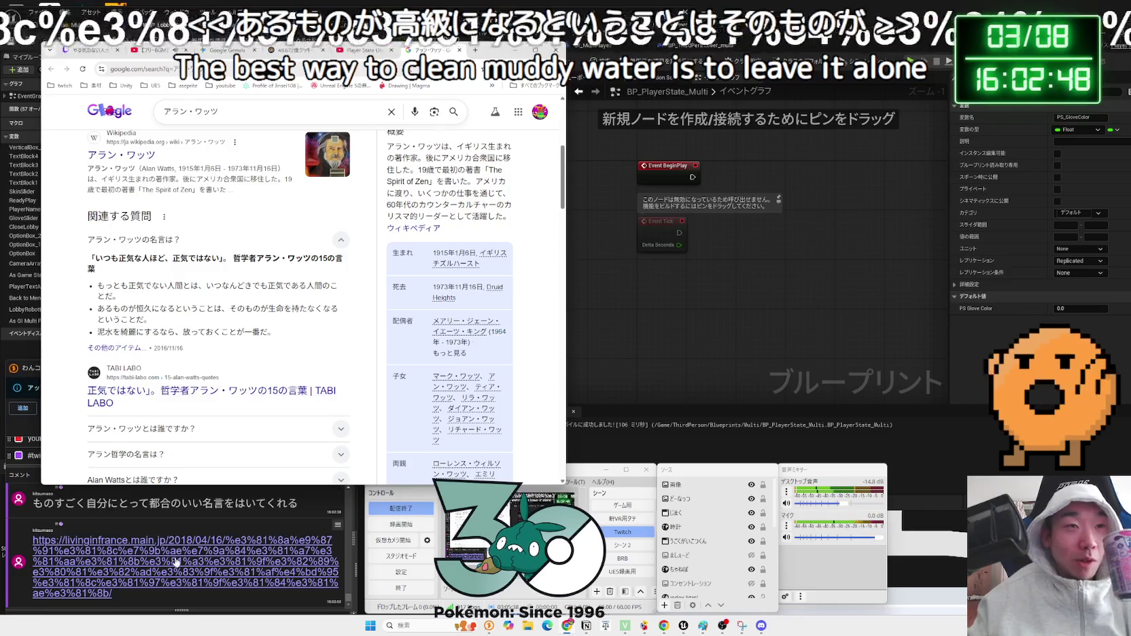
{"action": "left_click", "coordinate": [197, 544]}
{"action": "left_click", "coordinate": [402, 51]}
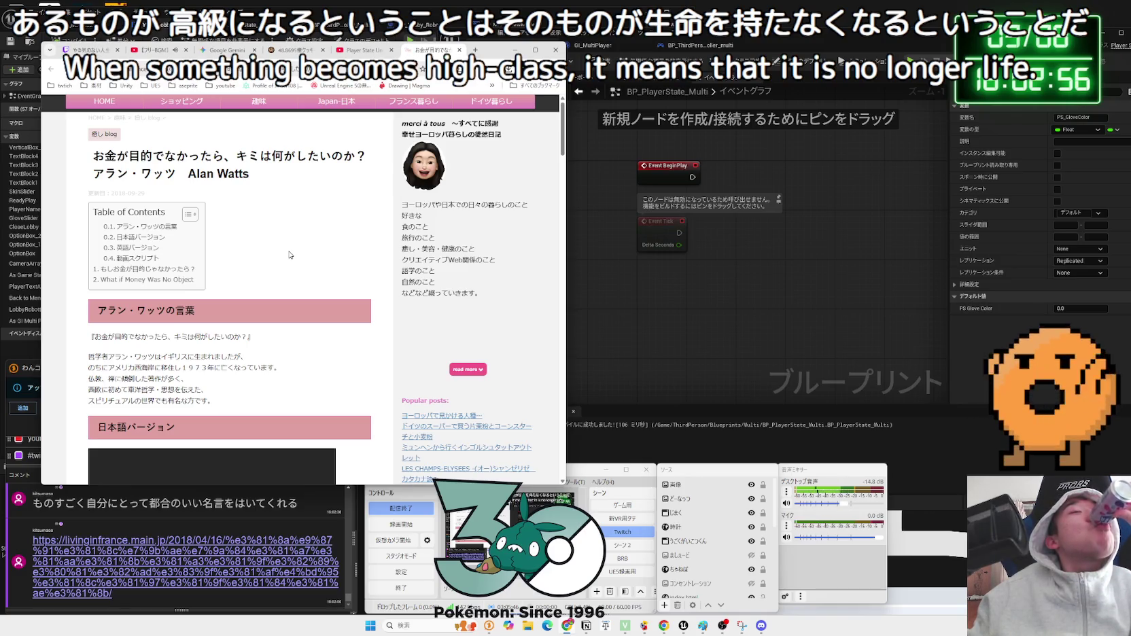
- Scroll to the article's script table, highlighting its first question and the student story's opening line
{"action": "scroll", "coordinate": [263, 297], "scroll_direction": "down", "scroll_amount": 1}
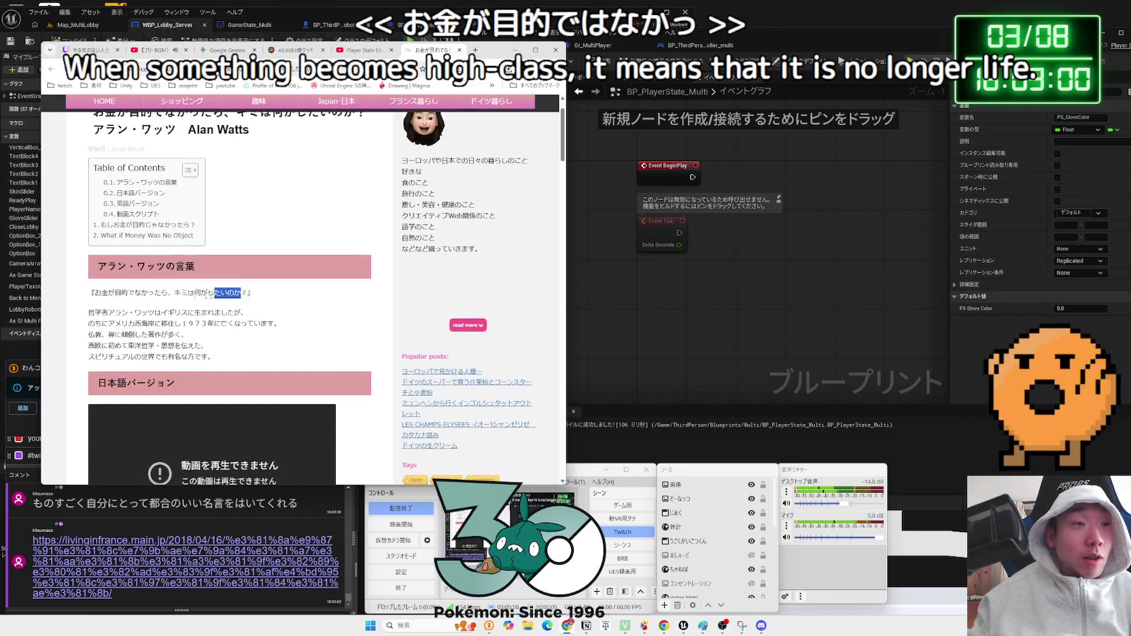
{"action": "scroll", "coordinate": [193, 295], "scroll_direction": "down", "scroll_amount": 6}
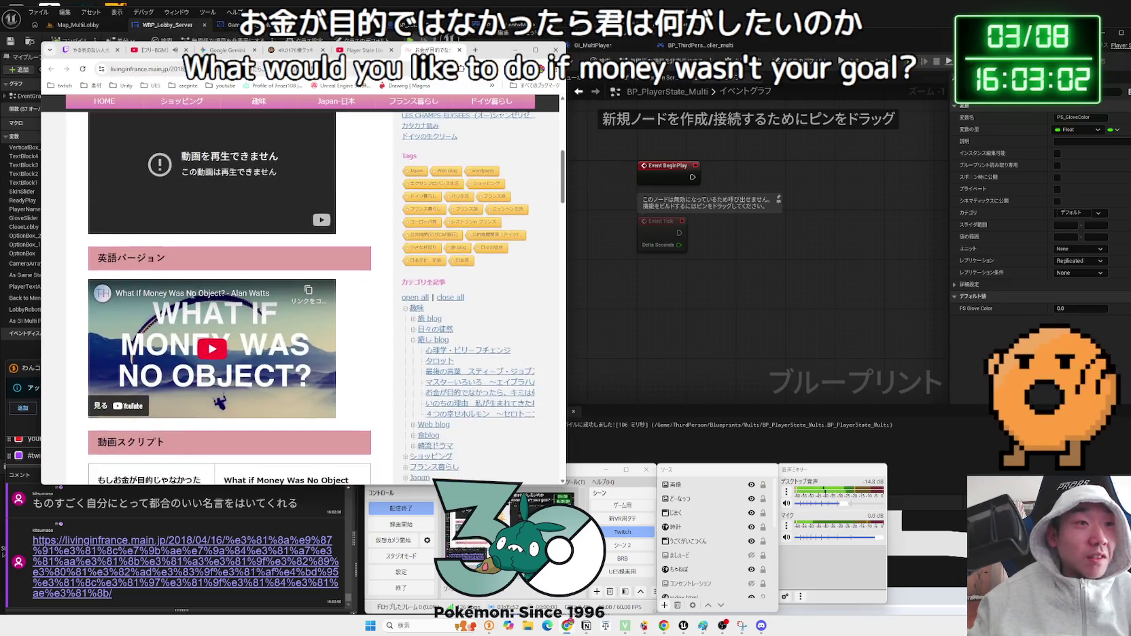
{"action": "scroll", "coordinate": [193, 295], "scroll_direction": "down", "scroll_amount": 4}
{"action": "scroll", "coordinate": [193, 296], "scroll_direction": "up", "scroll_amount": 3}
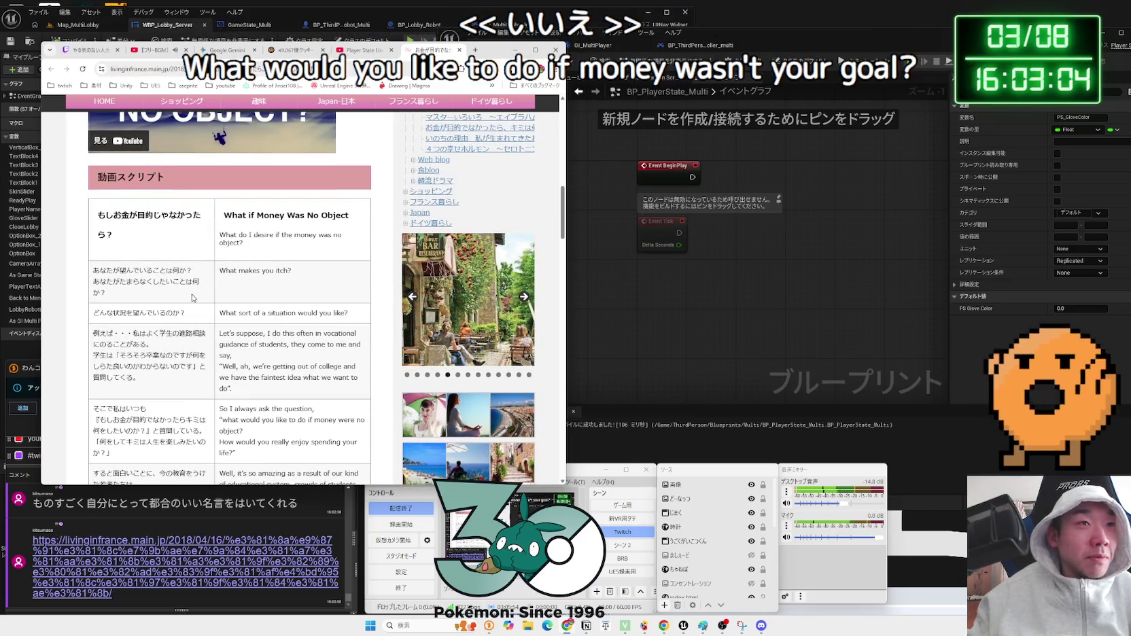
{"action": "mouse_move", "coordinate": [105, 277]}
{"action": "left_mouse_down"}
{"action": "mouse_move", "coordinate": [202, 285]}
{"action": "mouse_move", "coordinate": [95, 266]}
{"action": "mouse_move", "coordinate": [188, 271]}
{"action": "left_mouse_up"}
{"action": "scroll", "coordinate": [95, 265], "scroll_direction": "down", "scroll_amount": 1}
{"action": "scroll", "coordinate": [198, 275], "scroll_direction": "down", "scroll_amount": 3}
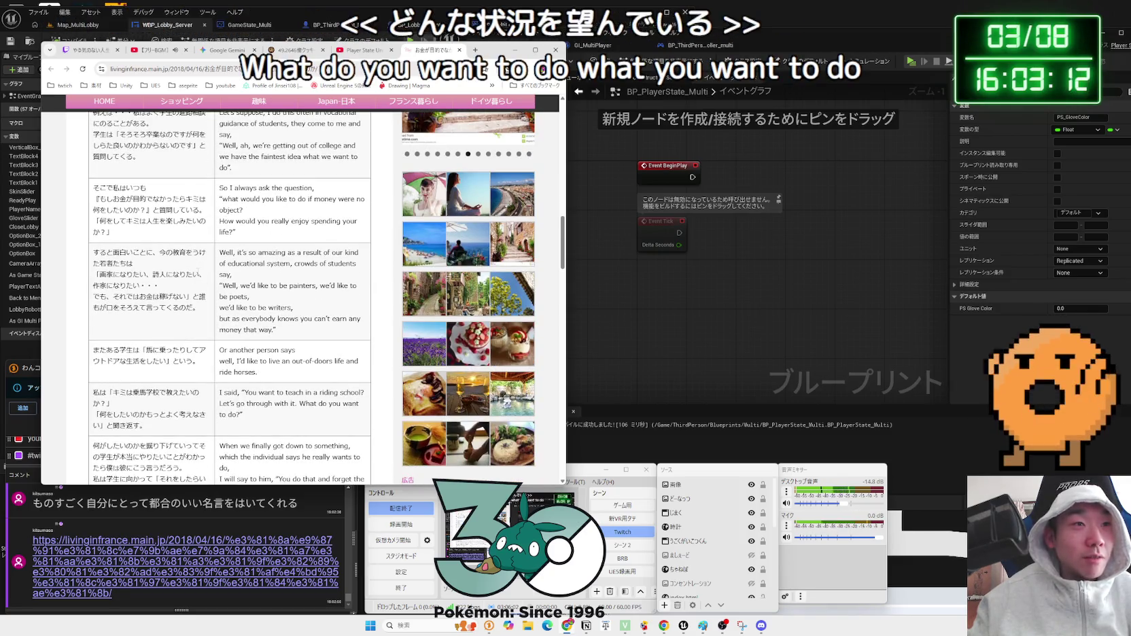
{"action": "scroll", "coordinate": [198, 275], "scroll_direction": "up", "scroll_amount": 2}
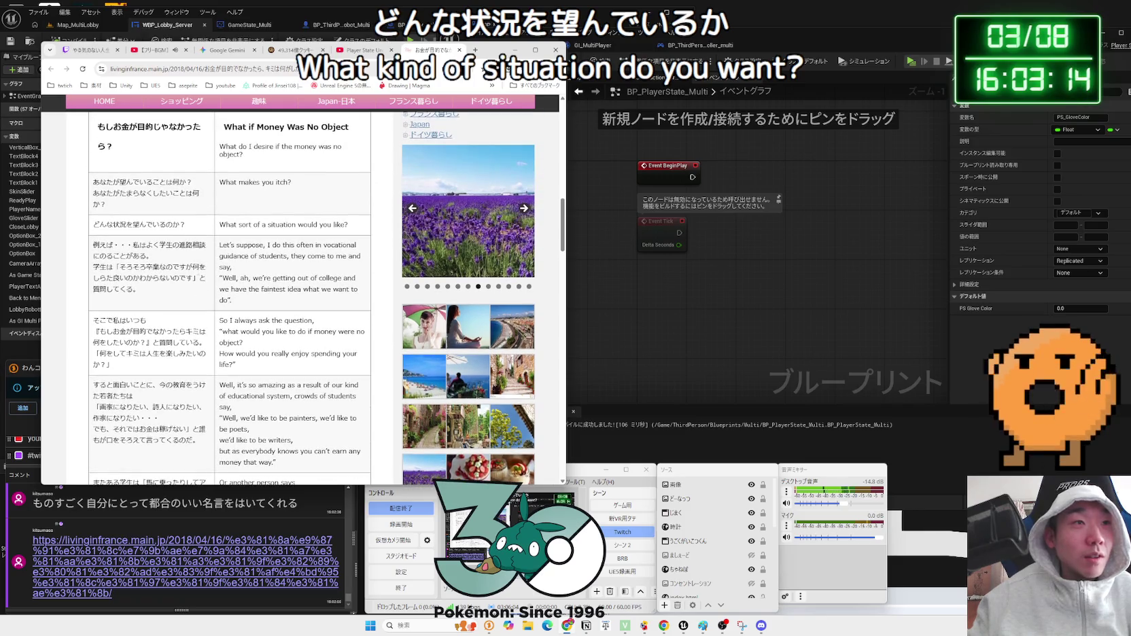
{"action": "mouse_move", "coordinate": [151, 257]}
{"action": "left_mouse_down"}
{"action": "mouse_move", "coordinate": [93, 249]}
{"action": "mouse_move", "coordinate": [204, 257]}
{"action": "mouse_move", "coordinate": [119, 263]}
{"action": "mouse_move", "coordinate": [204, 269]}
{"action": "mouse_move", "coordinate": [194, 279]}
{"action": "left_mouse_up"}
{"action": "left_click", "coordinate": [194, 279]}
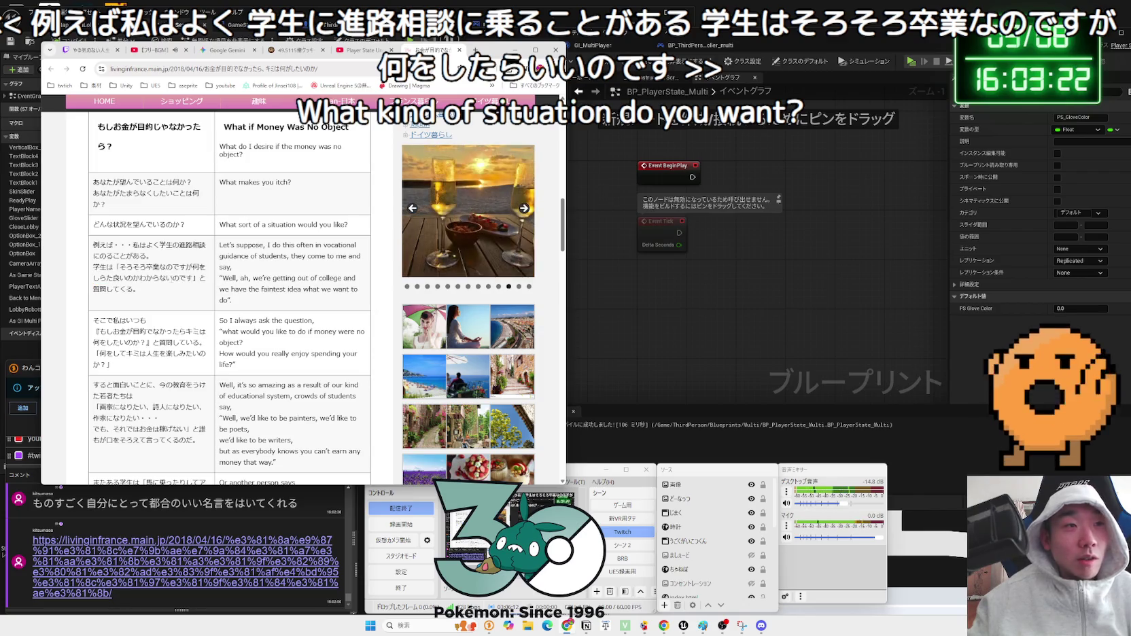
- Read on, highlighting the lines about not earning money and wanting to ride horses
{"action": "scroll", "coordinate": [193, 278], "scroll_direction": "down", "scroll_amount": 1}
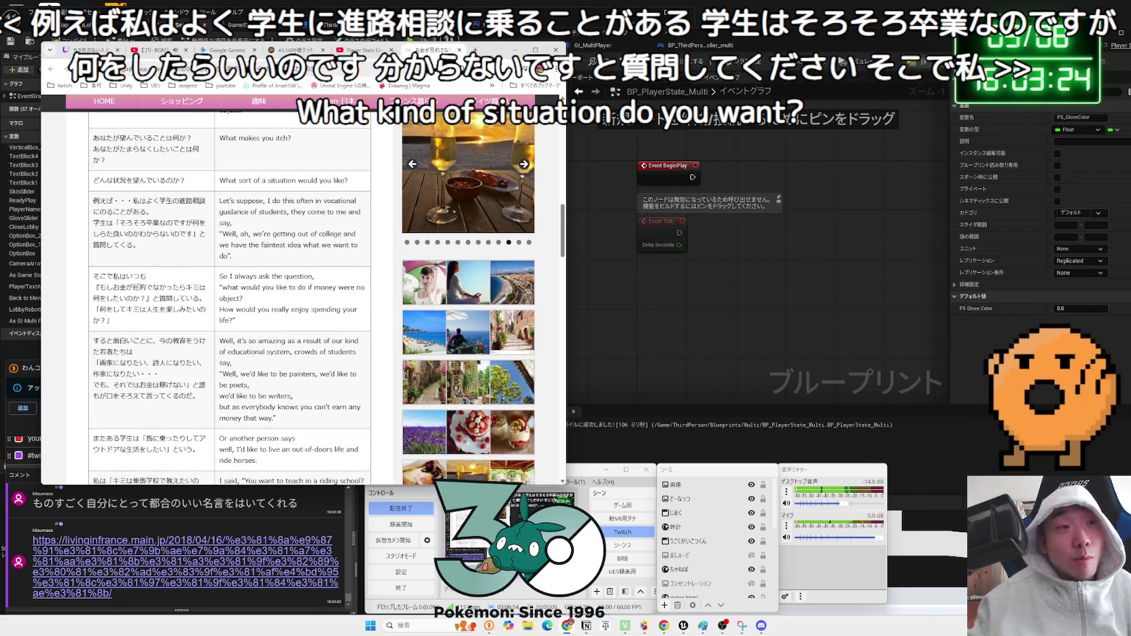
{"action": "mouse_move", "coordinate": [99, 287]}
{"action": "left_mouse_down"}
{"action": "mouse_move", "coordinate": [202, 299]}
{"action": "mouse_move", "coordinate": [140, 299]}
{"action": "left_mouse_up"}
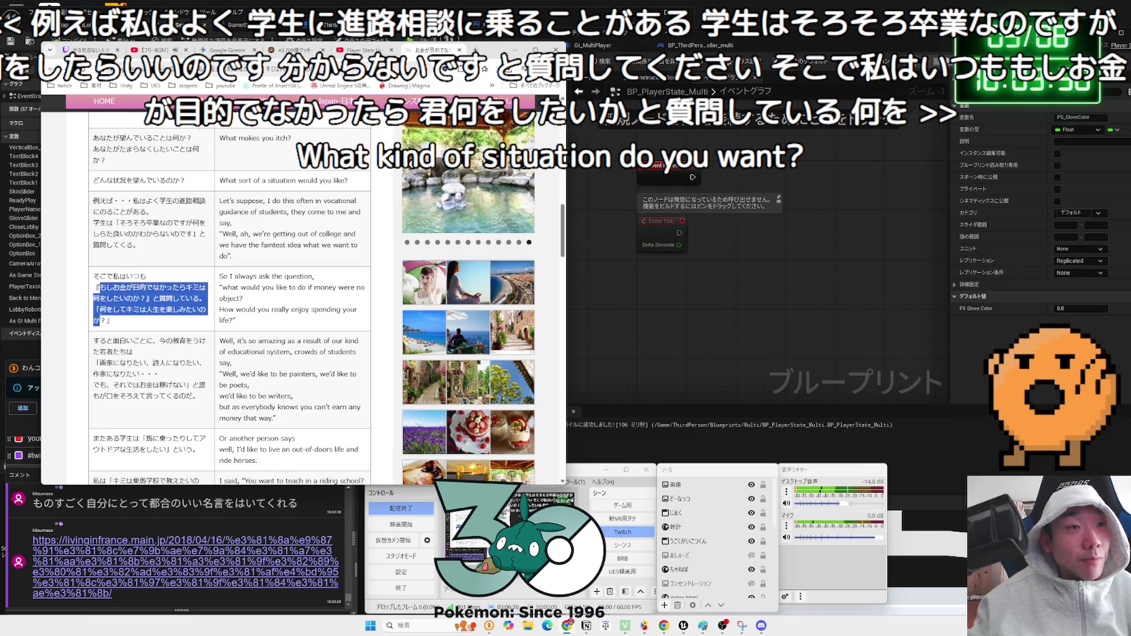
{"action": "left_click", "coordinate": [97, 287]}
{"action": "scroll", "coordinate": [224, 286], "scroll_direction": "down", "scroll_amount": 1}
{"action": "scroll", "coordinate": [224, 299], "scroll_direction": "down", "scroll_amount": 1}
{"action": "mouse_move", "coordinate": [93, 298]}
{"action": "left_mouse_down"}
{"action": "mouse_move", "coordinate": [211, 302]}
{"action": "mouse_move", "coordinate": [161, 306]}
{"action": "left_mouse_up"}
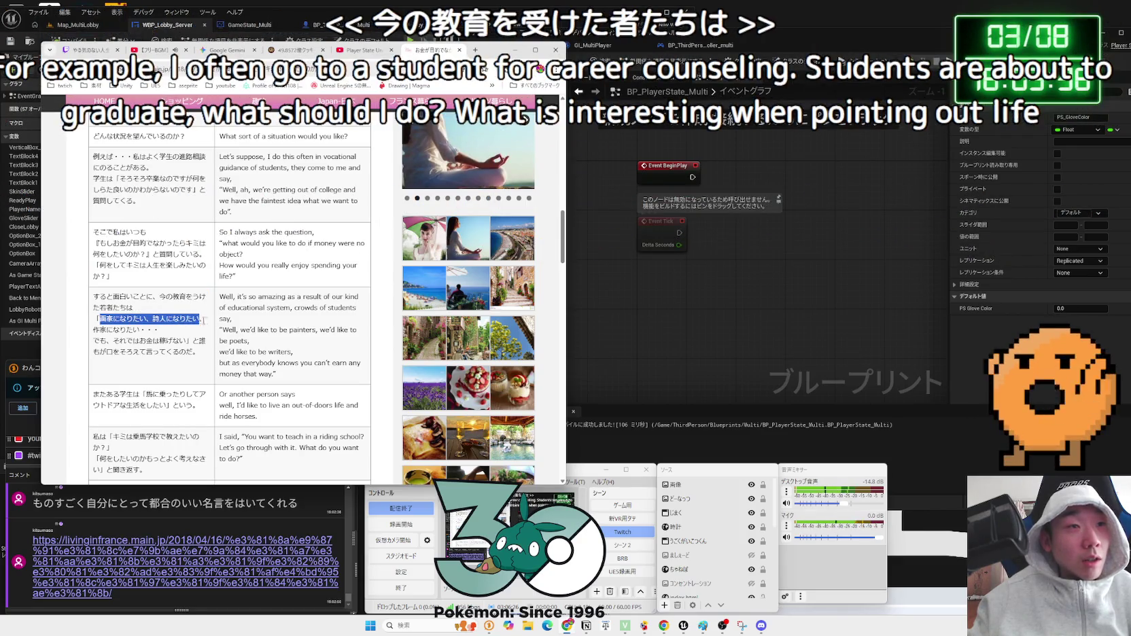
{"action": "left_click_drag", "start_coordinate": [185, 341], "coordinate": [126, 331]}
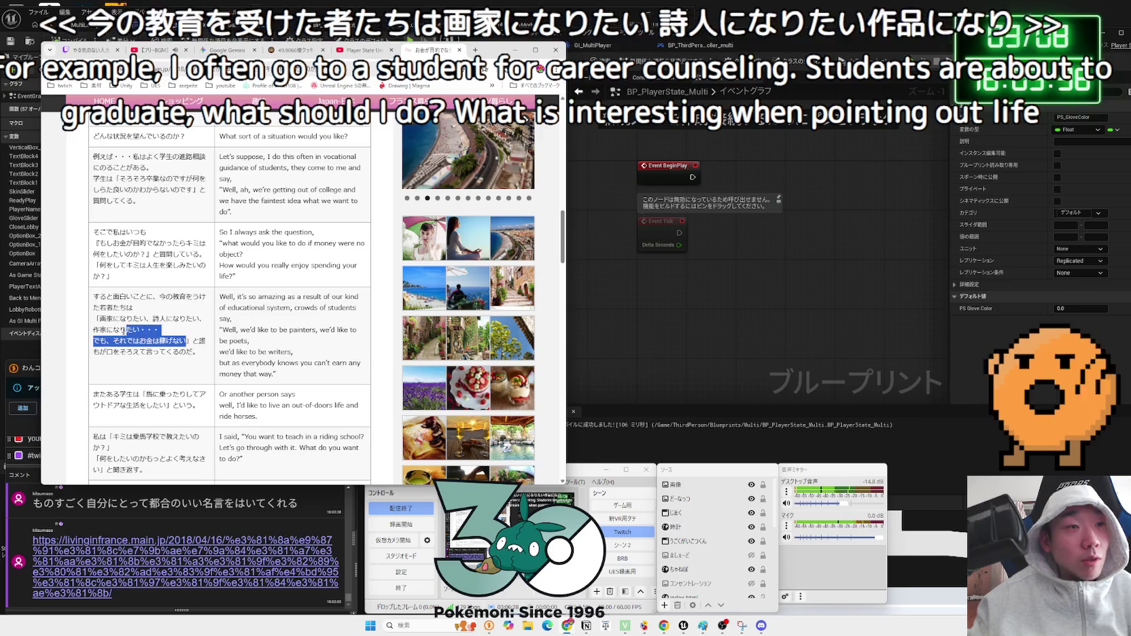
{"action": "left_click", "coordinate": [165, 338]}
{"action": "scroll", "coordinate": [164, 338], "scroll_direction": "down", "scroll_amount": 2}
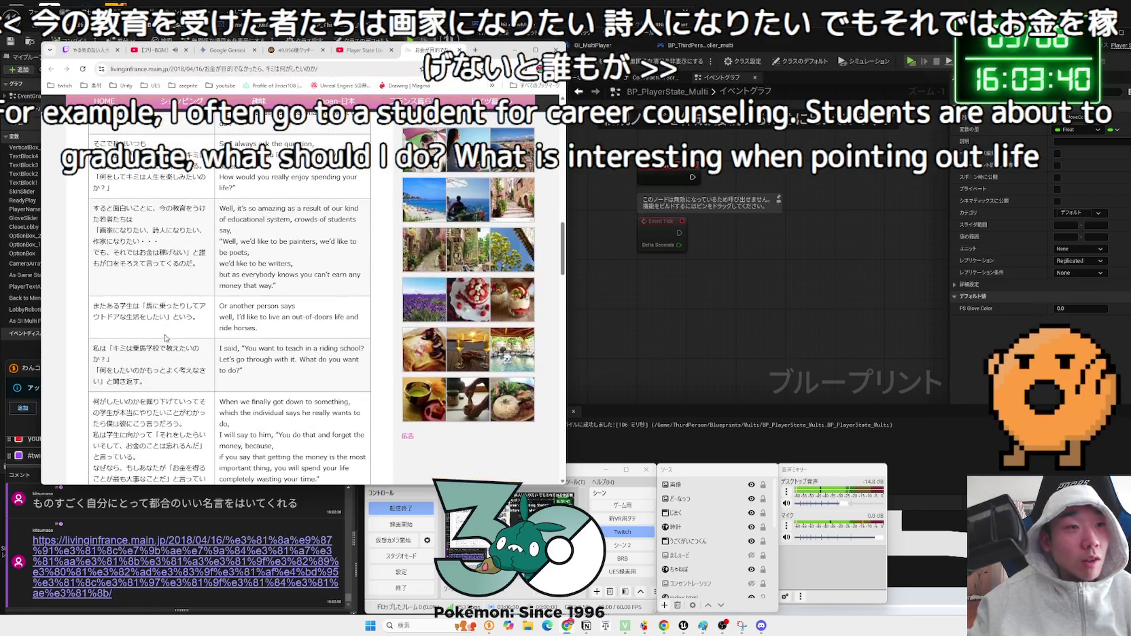
{"action": "left_click_drag", "start_coordinate": [140, 306], "coordinate": [180, 307]}
{"action": "left_click", "coordinate": [193, 317]}
{"action": "scroll", "coordinate": [194, 317], "scroll_direction": "down", "scroll_amount": 2}
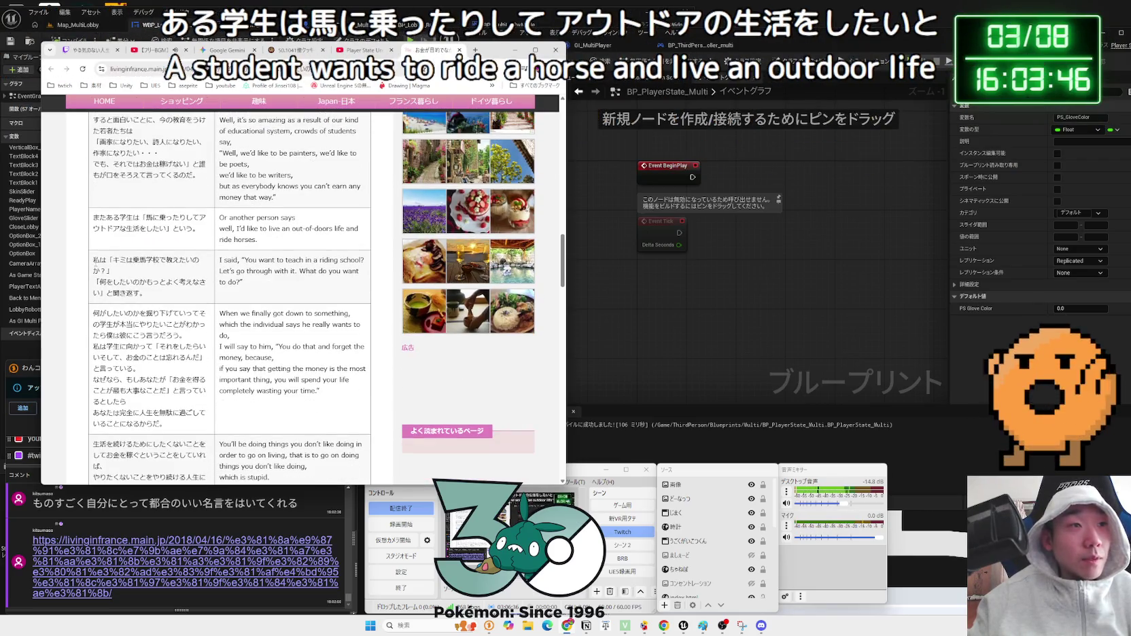
- Highlight the riding-school, 'think harder' and 私は学生に向かって lines of the student story
{"action": "mouse_move", "coordinate": [146, 260]}
{"action": "left_mouse_down"}
{"action": "mouse_move", "coordinate": [173, 259]}
{"action": "mouse_move", "coordinate": [112, 271]}
{"action": "left_mouse_up"}
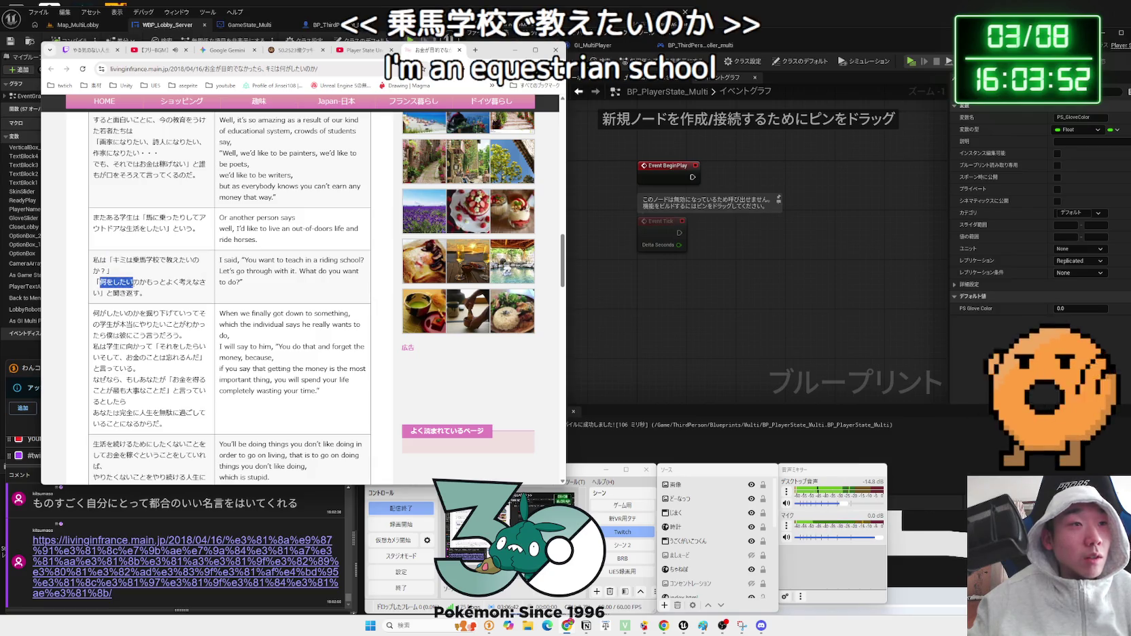
{"action": "mouse_move", "coordinate": [179, 282]}
{"action": "left_mouse_down"}
{"action": "mouse_move", "coordinate": [113, 293]}
{"action": "mouse_move", "coordinate": [185, 270]}
{"action": "mouse_move", "coordinate": [194, 294]}
{"action": "left_mouse_up"}
{"action": "left_click", "coordinate": [134, 293]}
{"action": "scroll", "coordinate": [224, 299], "scroll_direction": "down", "scroll_amount": 1}
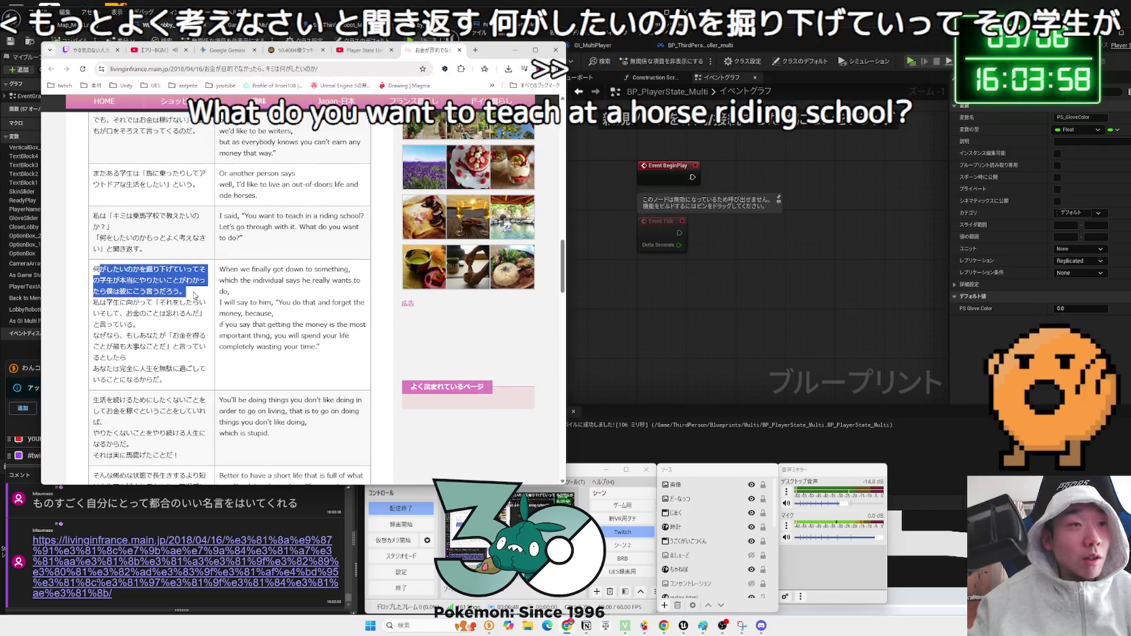
{"action": "left_click", "coordinate": [96, 281]}
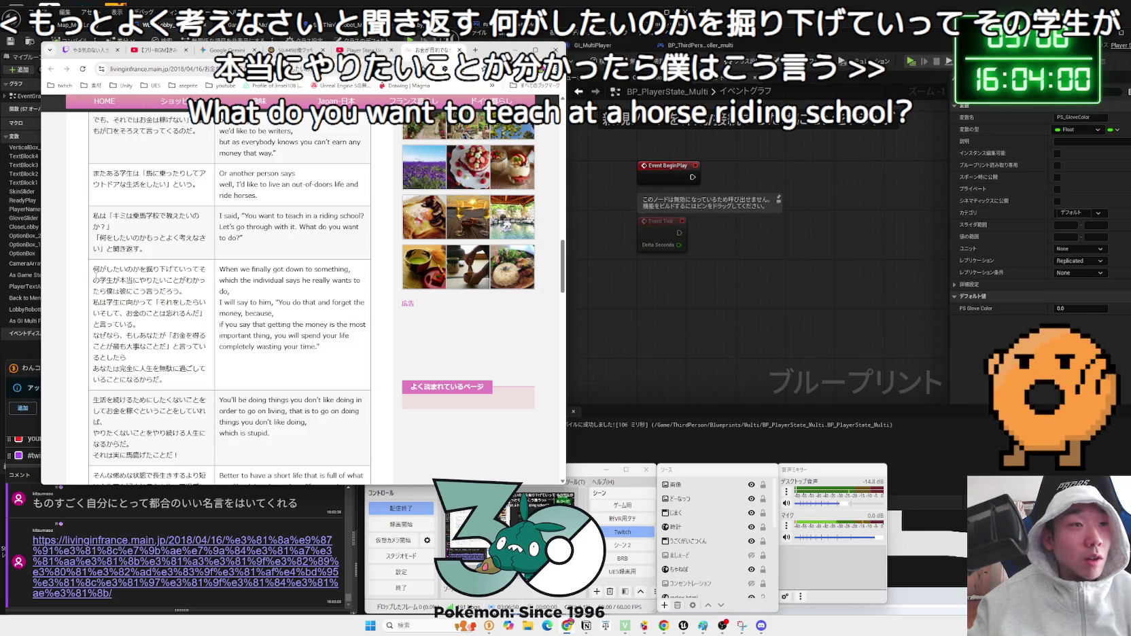
{"action": "left_click_drag", "start_coordinate": [99, 303], "coordinate": [198, 313]}
{"action": "left_click", "coordinate": [170, 316]}
{"action": "left_click", "coordinate": [198, 313]}
{"action": "left_click", "coordinate": [198, 314]}
{"action": "mouse_move", "coordinate": [99, 303]}
{"action": "left_mouse_down"}
{"action": "mouse_move", "coordinate": [197, 314]}
{"action": "mouse_move", "coordinate": [170, 325]}
{"action": "mouse_move", "coordinate": [206, 292]}
{"action": "mouse_move", "coordinate": [139, 303]}
{"action": "mouse_move", "coordinate": [166, 302]}
{"action": "left_mouse_up"}
{"action": "left_click", "coordinate": [170, 325]}
{"action": "scroll", "coordinate": [323, 172], "scroll_direction": "down", "scroll_amount": 1}
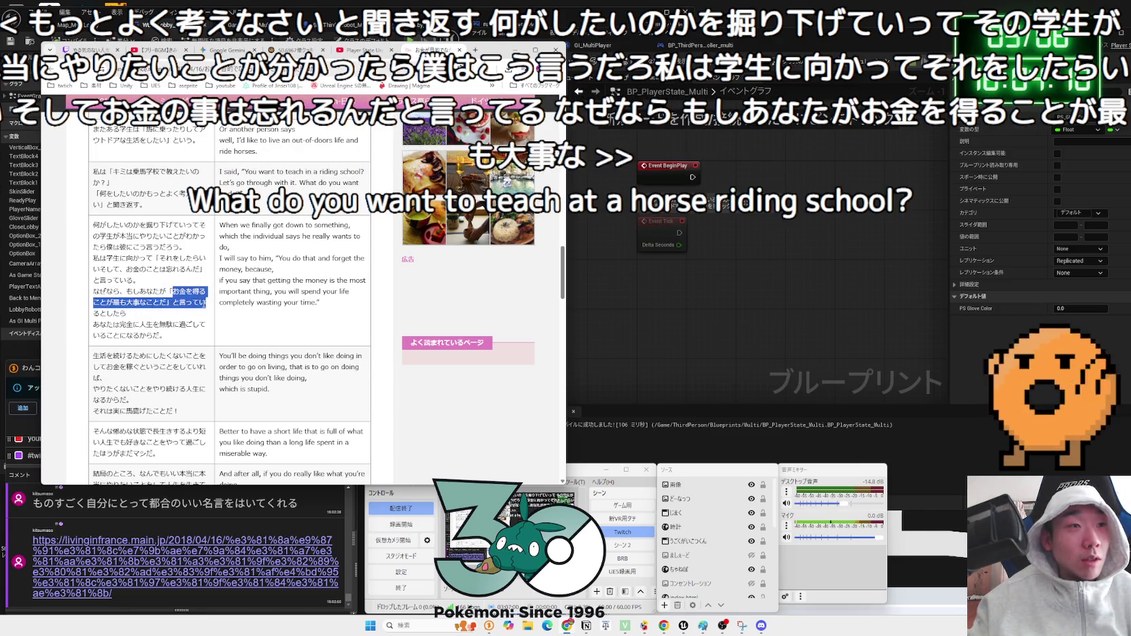
{"action": "left_click", "coordinate": [96, 294]}
{"action": "left_click_drag", "start_coordinate": [96, 293], "coordinate": [156, 329]}
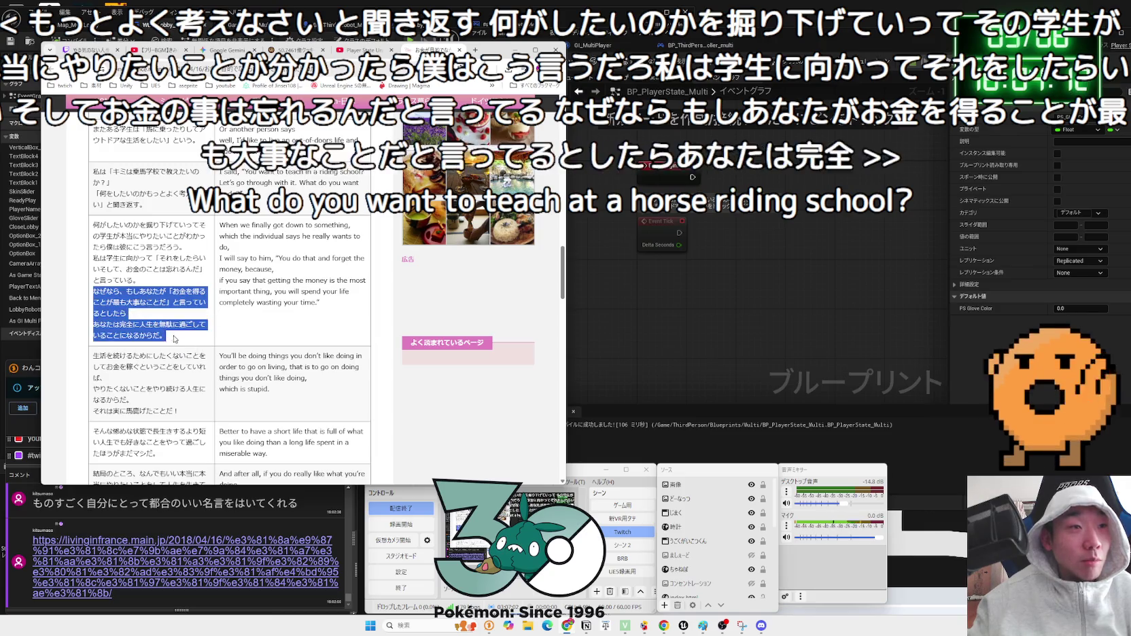
- Read the final lines on working to keep living and the closing 'What do I desire?' question
{"action": "scroll", "coordinate": [204, 306], "scroll_direction": "down", "scroll_amount": 1}
{"action": "mouse_move", "coordinate": [93, 268]}
{"action": "left_mouse_down"}
{"action": "mouse_move", "coordinate": [206, 279]}
{"action": "mouse_move", "coordinate": [141, 299]}
{"action": "mouse_move", "coordinate": [186, 322]}
{"action": "left_mouse_up"}
{"action": "left_click", "coordinate": [186, 322]}
{"action": "scroll", "coordinate": [186, 321], "scroll_direction": "down", "scroll_amount": 10}
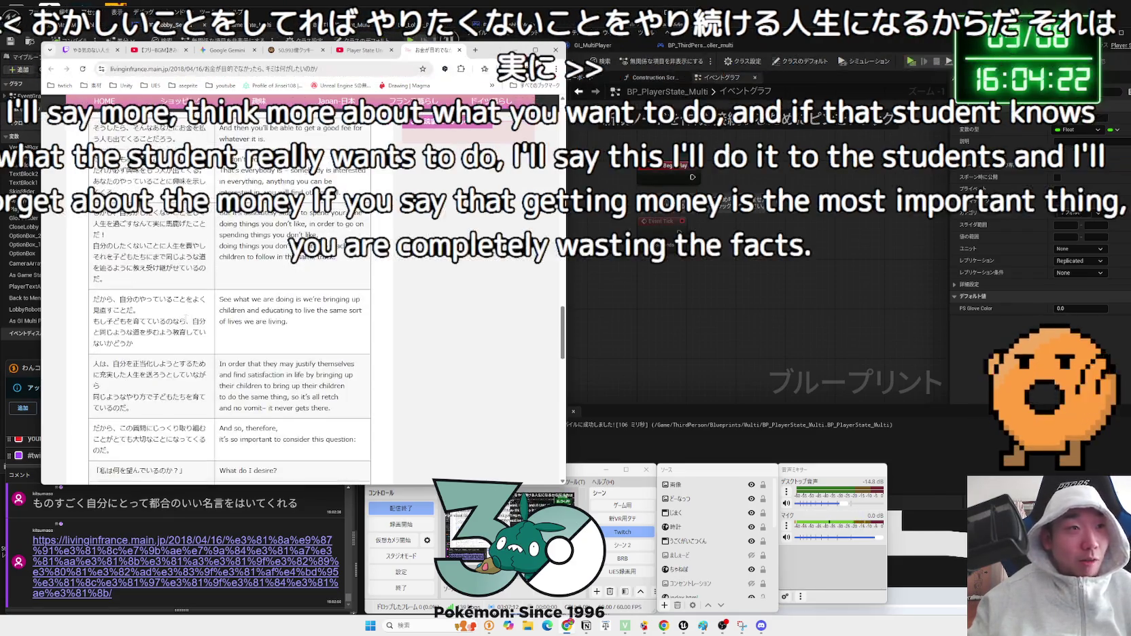
{"action": "scroll", "coordinate": [186, 320], "scroll_direction": "up", "scroll_amount": 5}
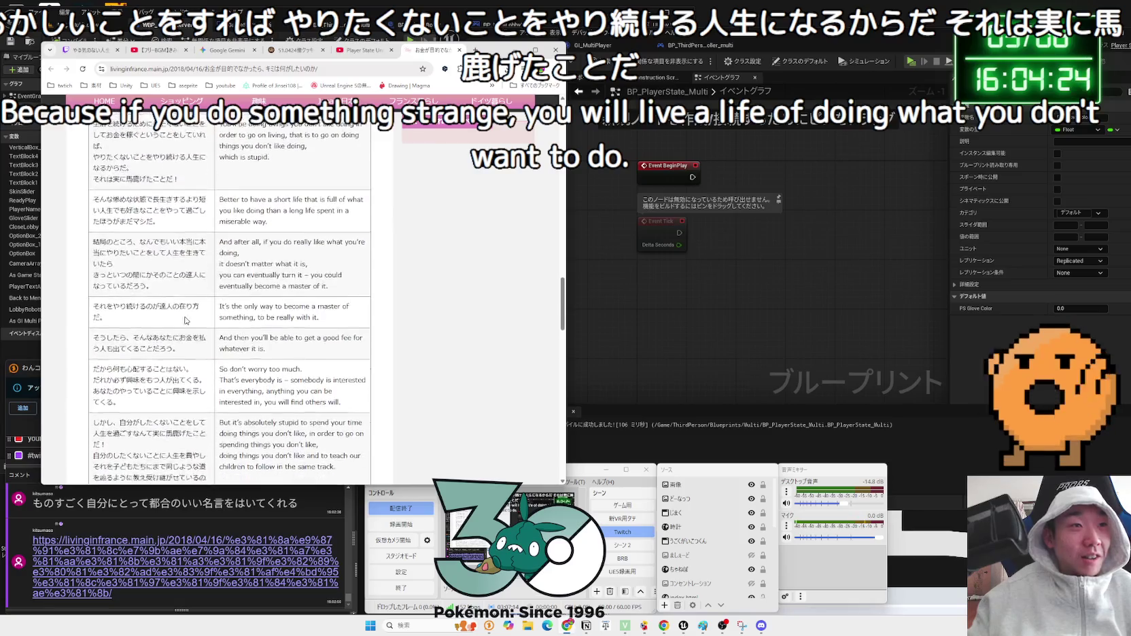
{"action": "scroll", "coordinate": [185, 317], "scroll_direction": "down", "scroll_amount": 4}
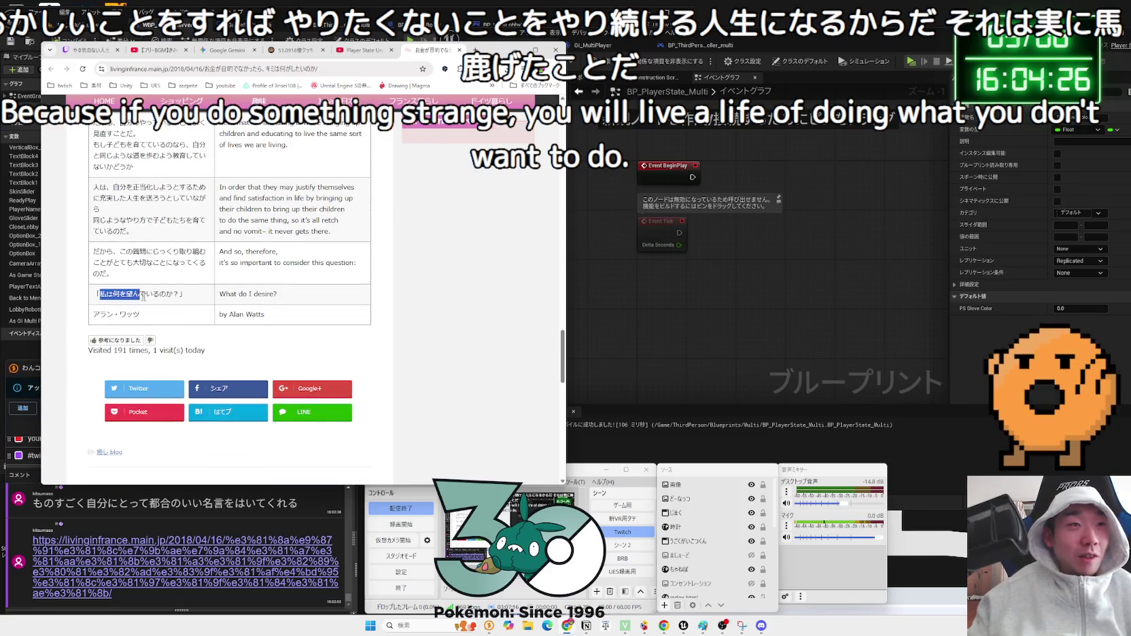
{"action": "left_click_drag", "start_coordinate": [143, 296], "coordinate": [180, 296]}
{"action": "left_click", "coordinate": [181, 298]}
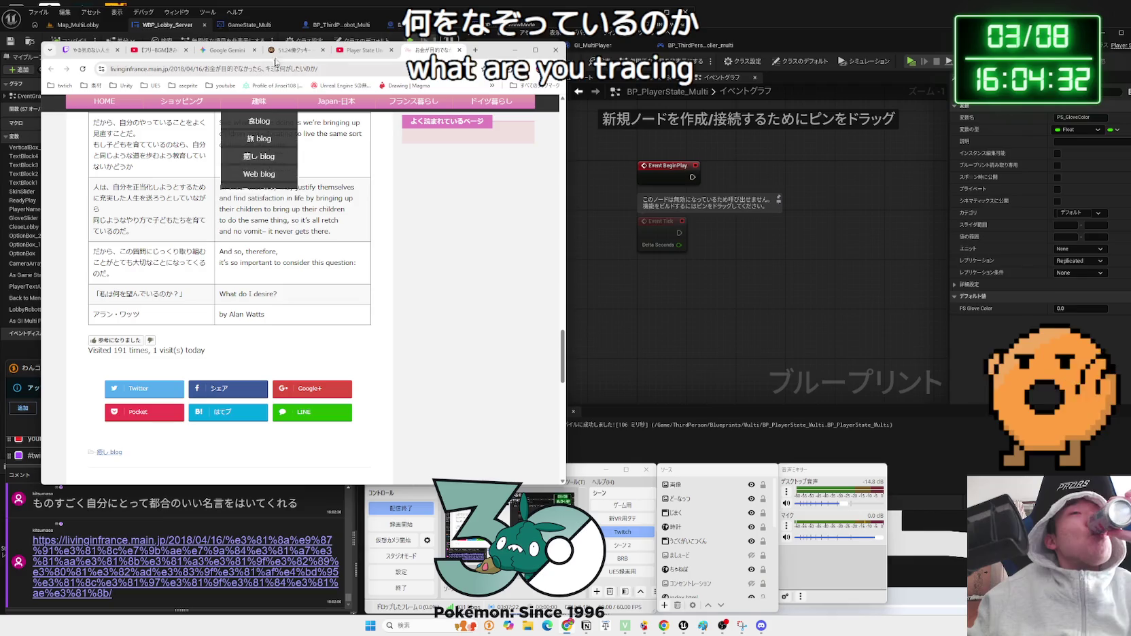
{"action": "left_click", "coordinate": [157, 50]}
- Start the 1-hour BGM, then close the article tab and play the Player State tutorial to 2:24
{"action": "left_click", "coordinate": [166, 244]}
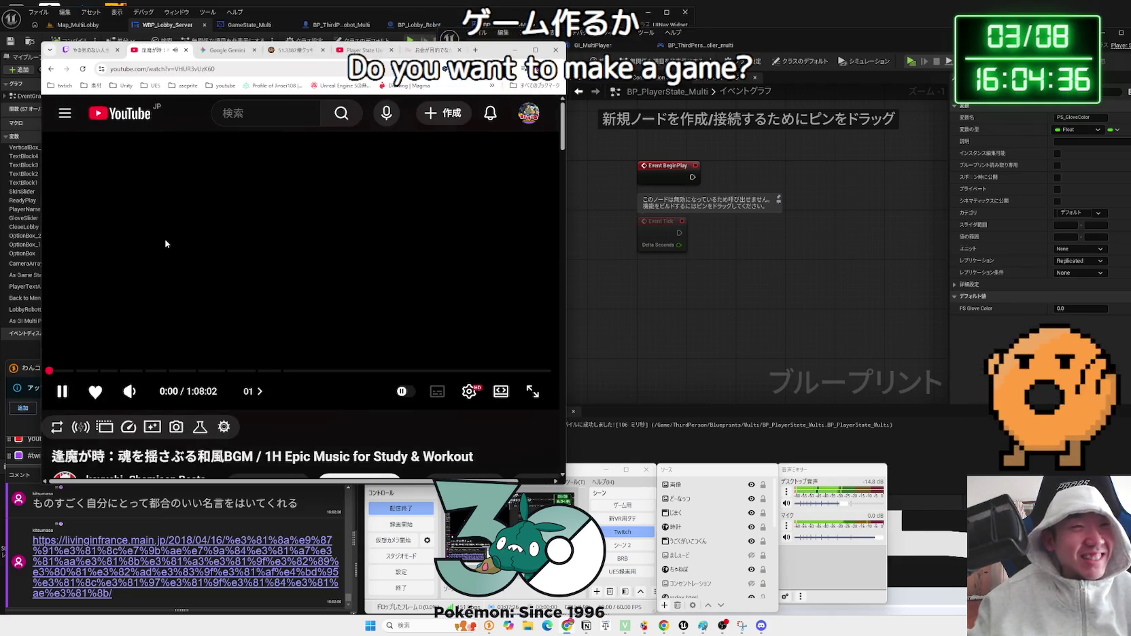
{"action": "left_click", "coordinate": [445, 49]}
{"action": "left_click", "coordinate": [460, 50]}
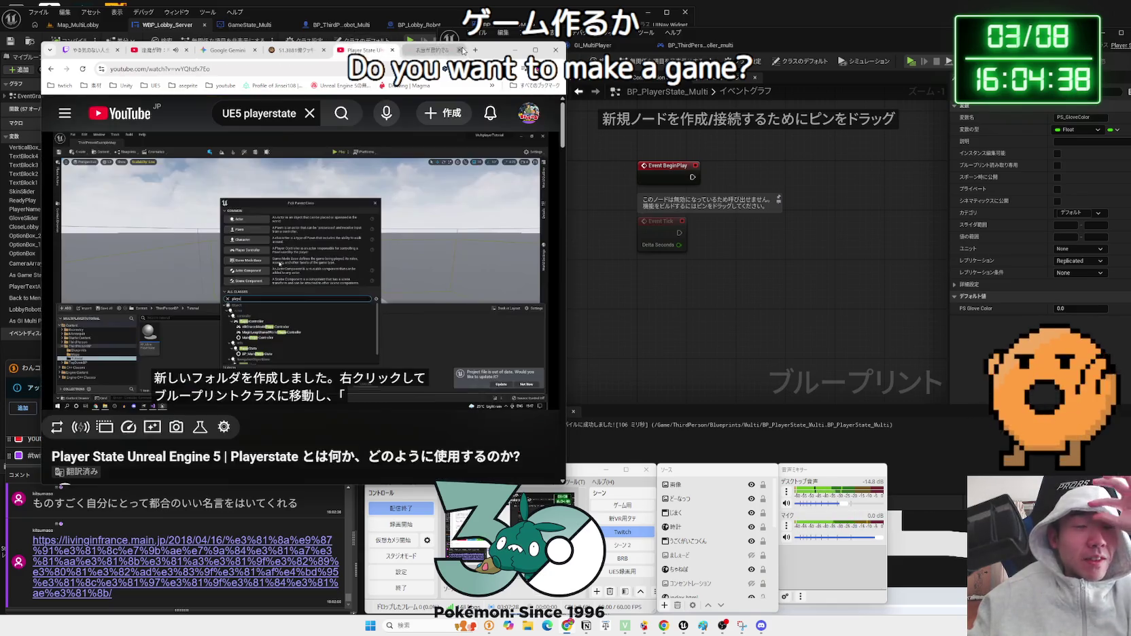
{"action": "key", "text": "space"}
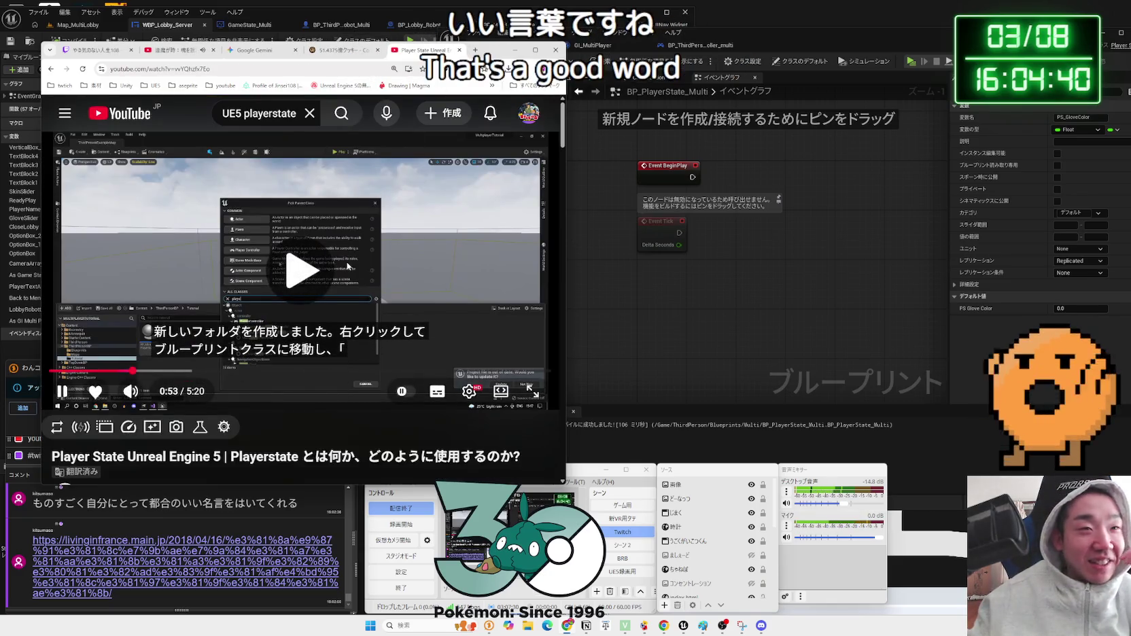
{"action": "key", "text": "Right"}
{"action": "key", "text": "Right"}
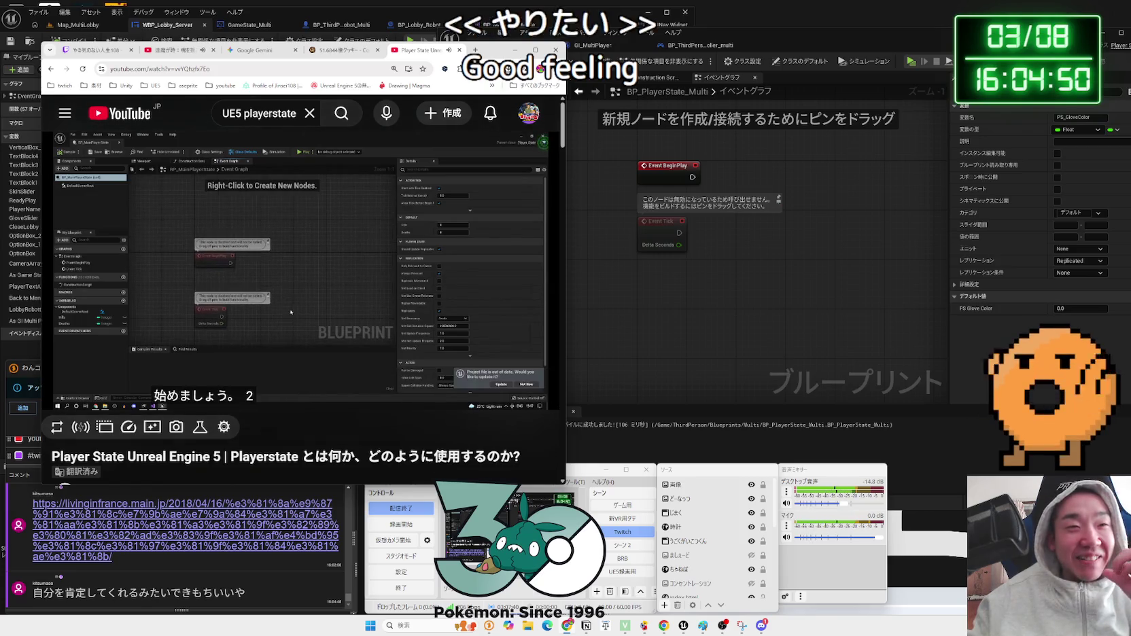
{"action": "mouse_move", "coordinate": [340, 268]}
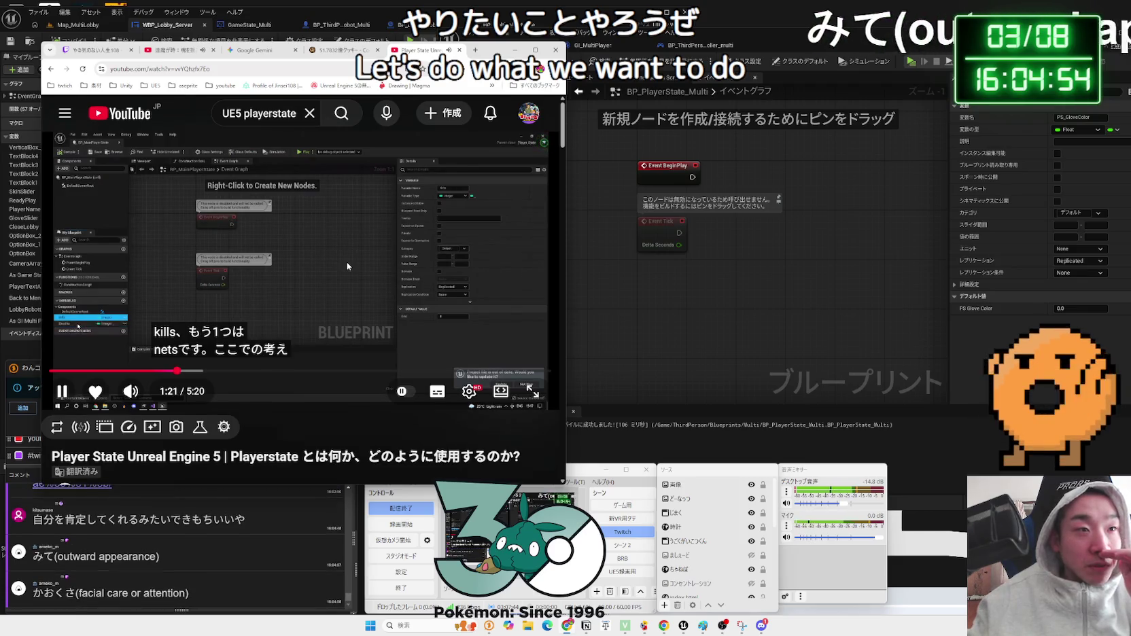
{"action": "left_click", "coordinate": [266, 311]}
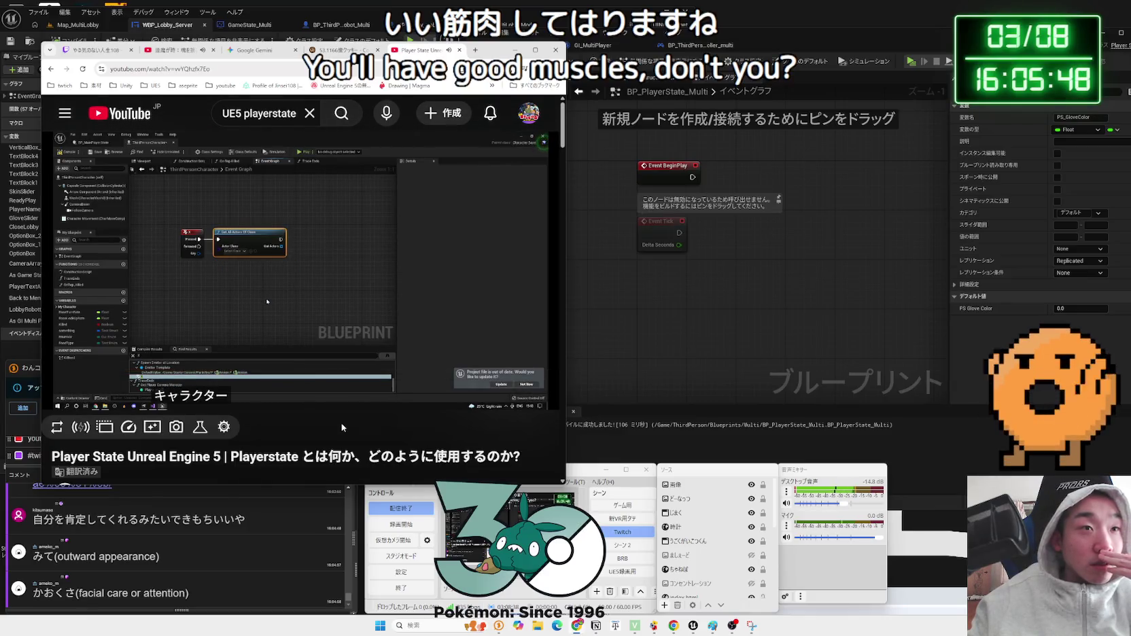
{"action": "key", "text": "Right"}
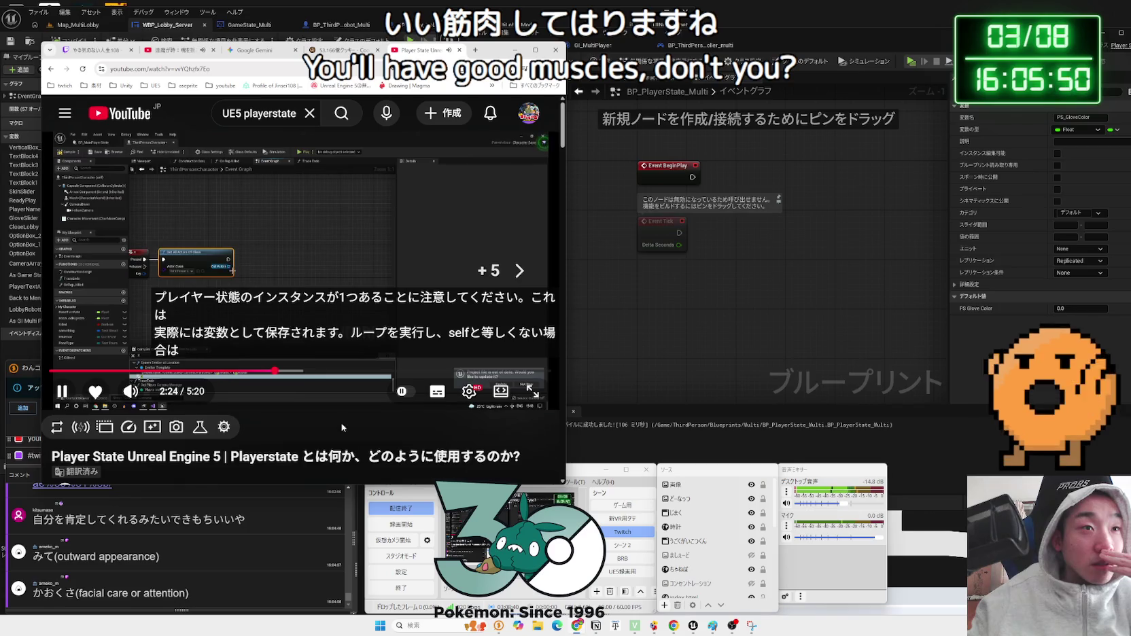
- Skip the Player State tutorial past 3:17 and 4:00, pausing it at 4:26
{"action": "key", "text": "Right"}
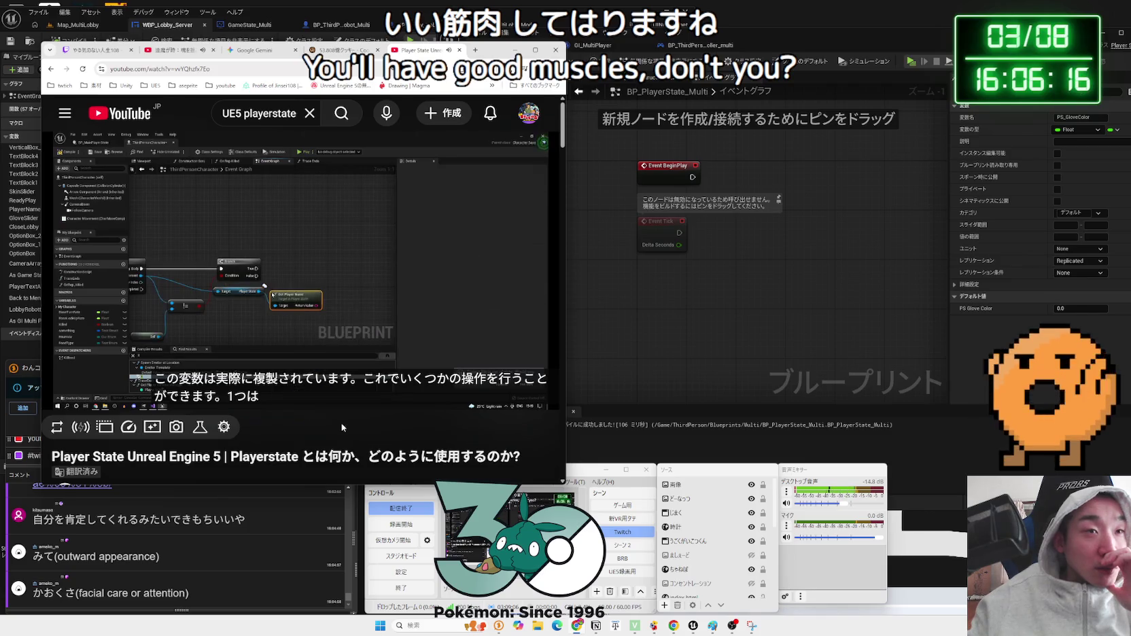
{"action": "key", "text": "Right"}
{"action": "key", "text": "Right"}
{"action": "key", "text": "Right"}
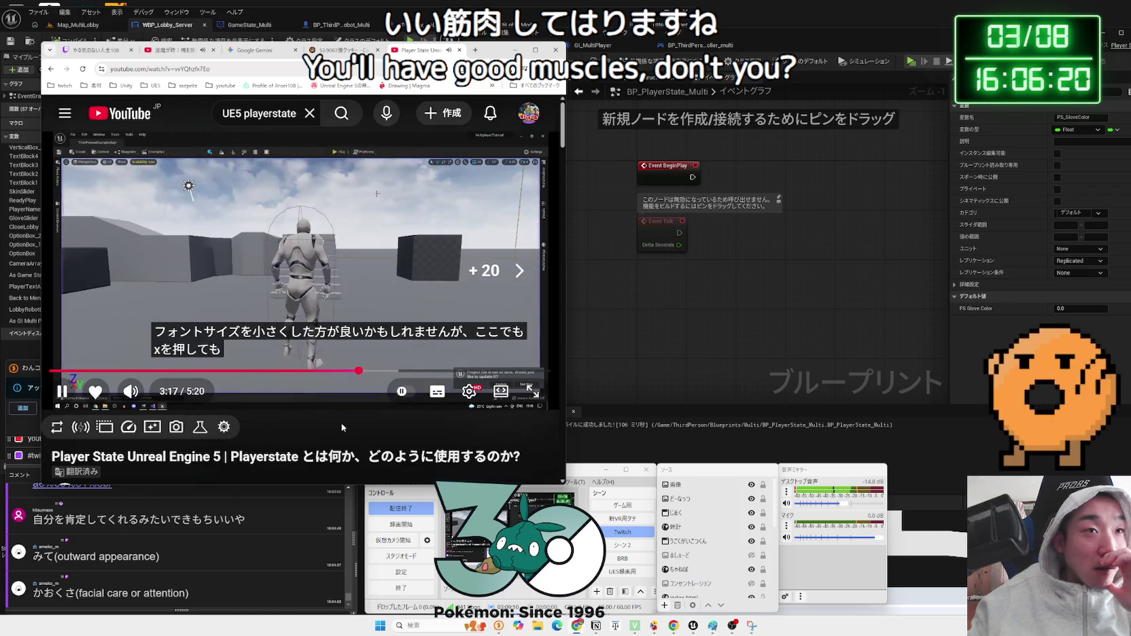
{"action": "key", "text": "Right"}
{"action": "key", "text": "Right"}
{"action": "key", "text": "Right"}
{"action": "key", "text": "Right"}
{"action": "key", "text": "Right"}
{"action": "key", "text": "Right"}
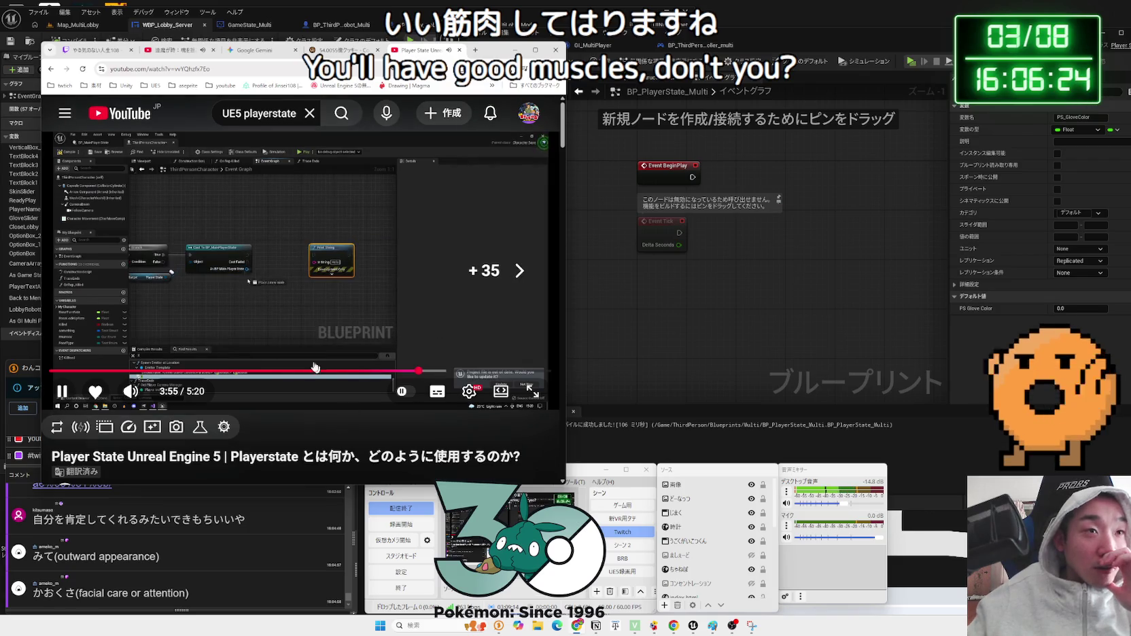
{"action": "left_click", "coordinate": [433, 374]}
{"action": "left_click", "coordinate": [442, 373]}
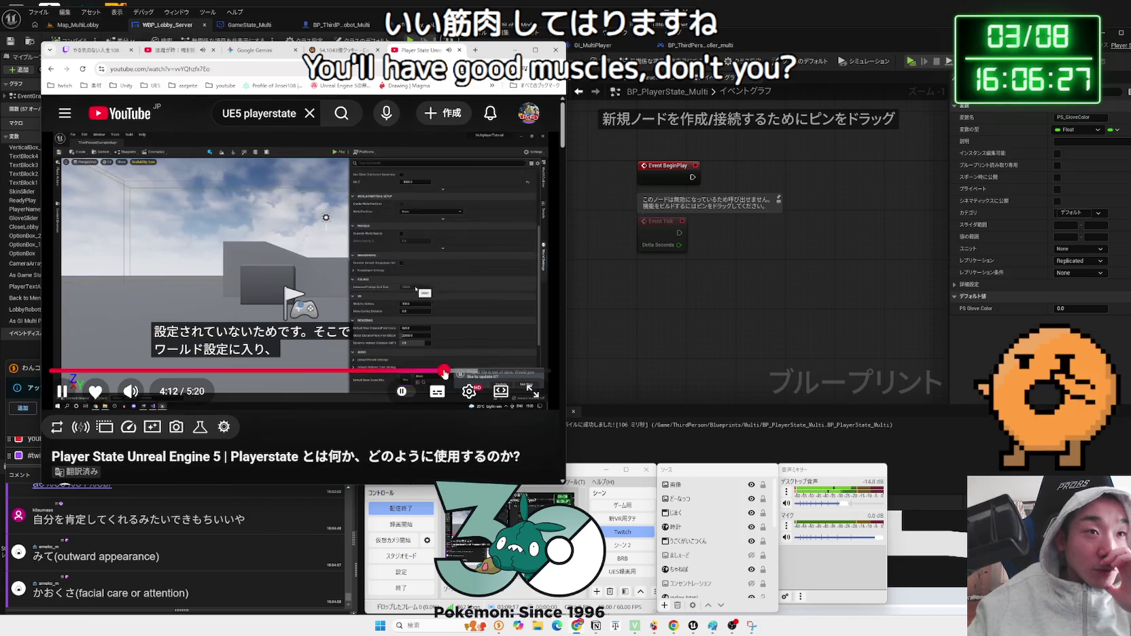
{"action": "left_click", "coordinate": [427, 373]}
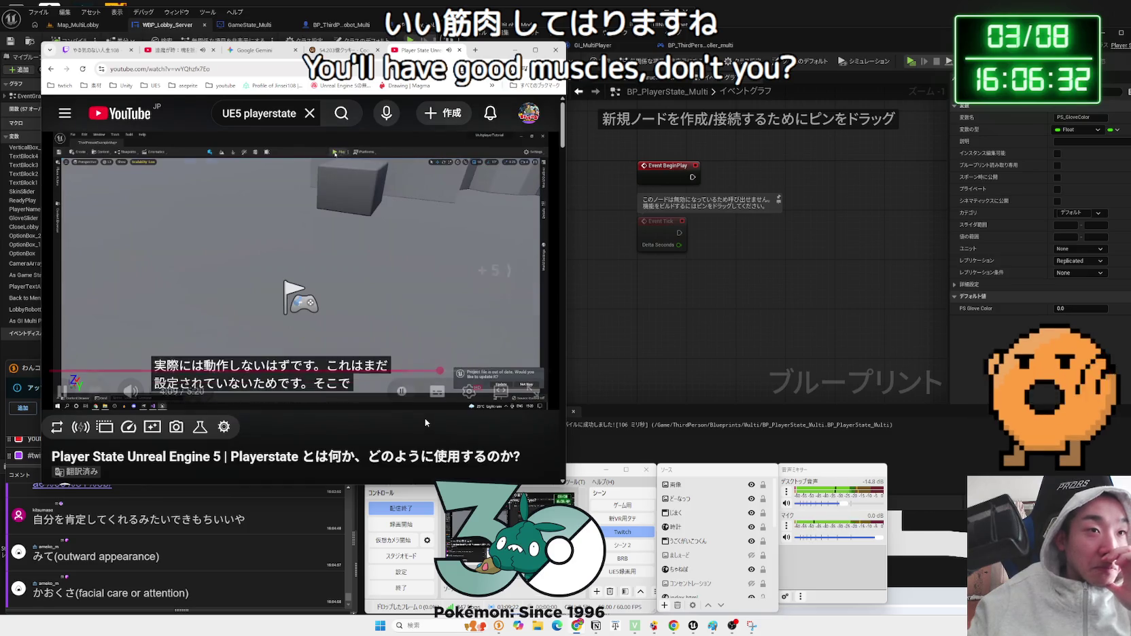
{"action": "key", "text": "l"}
{"action": "key", "text": "l"}
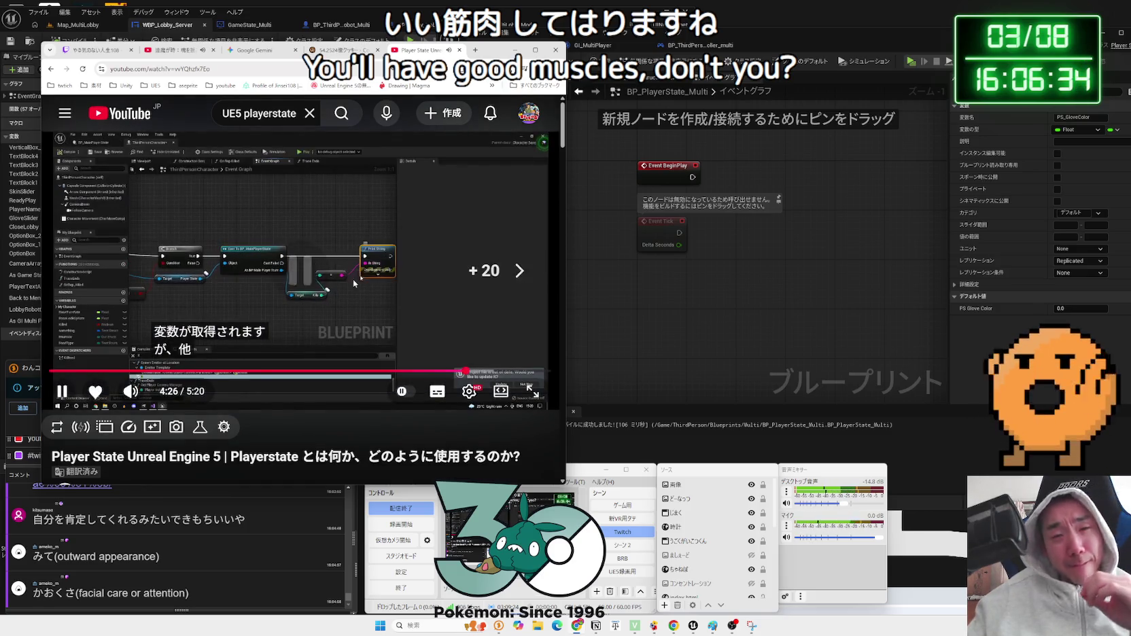
{"action": "left_click", "coordinate": [353, 279]}
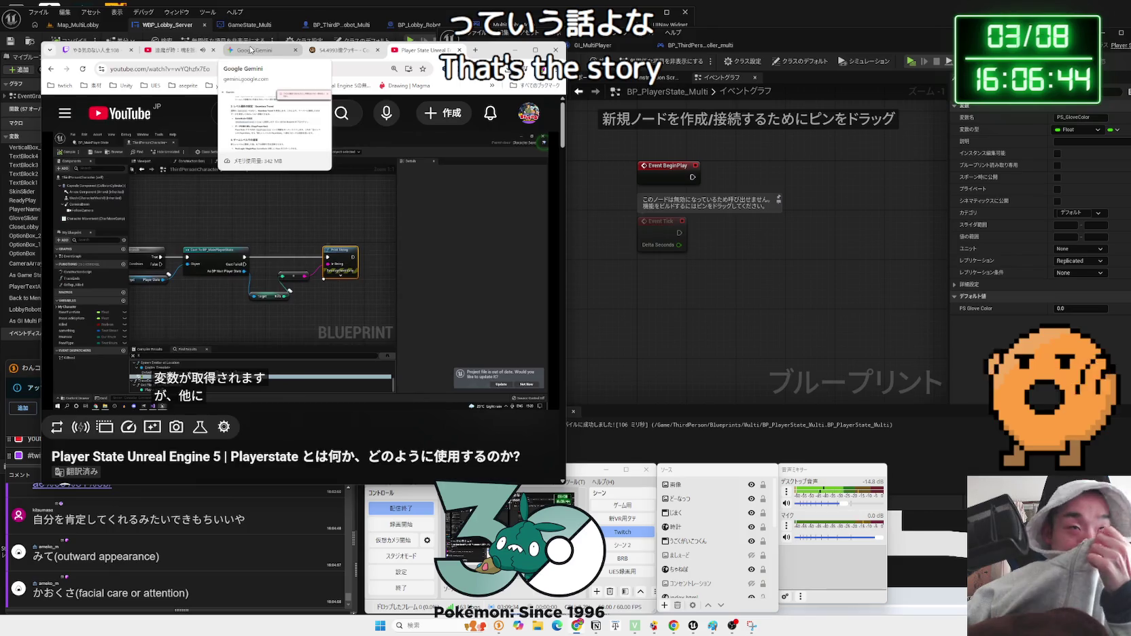
{"action": "left_click", "coordinate": [296, 49]}
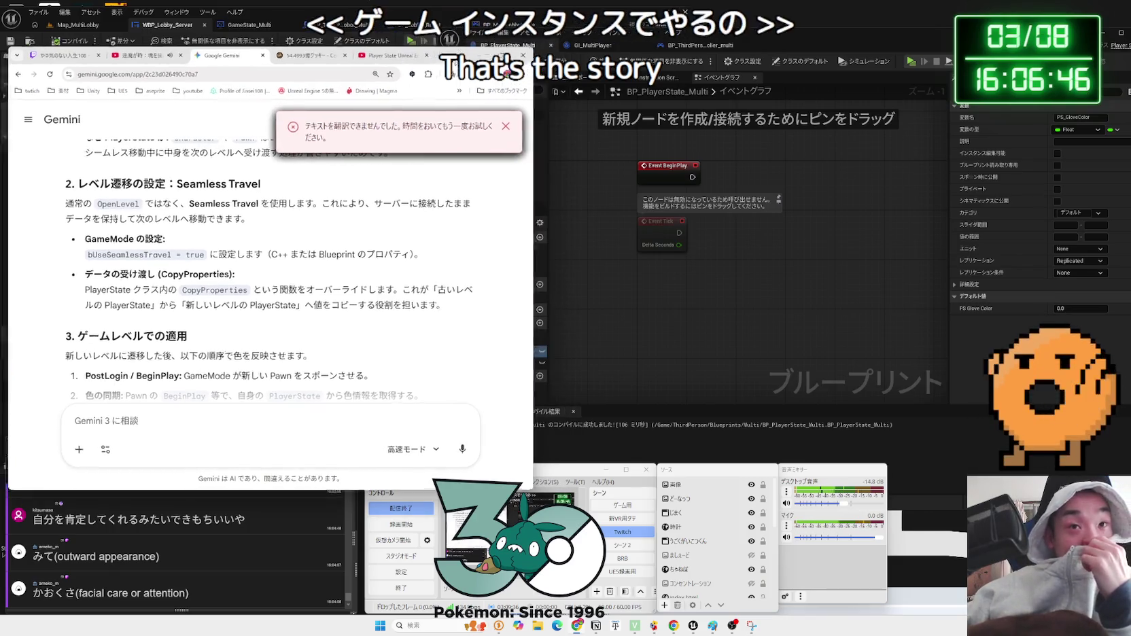
- Return to Unreal and open the BP_ThirdPersonPlayerController_multi graph
{"action": "left_click", "coordinate": [771, 40]}
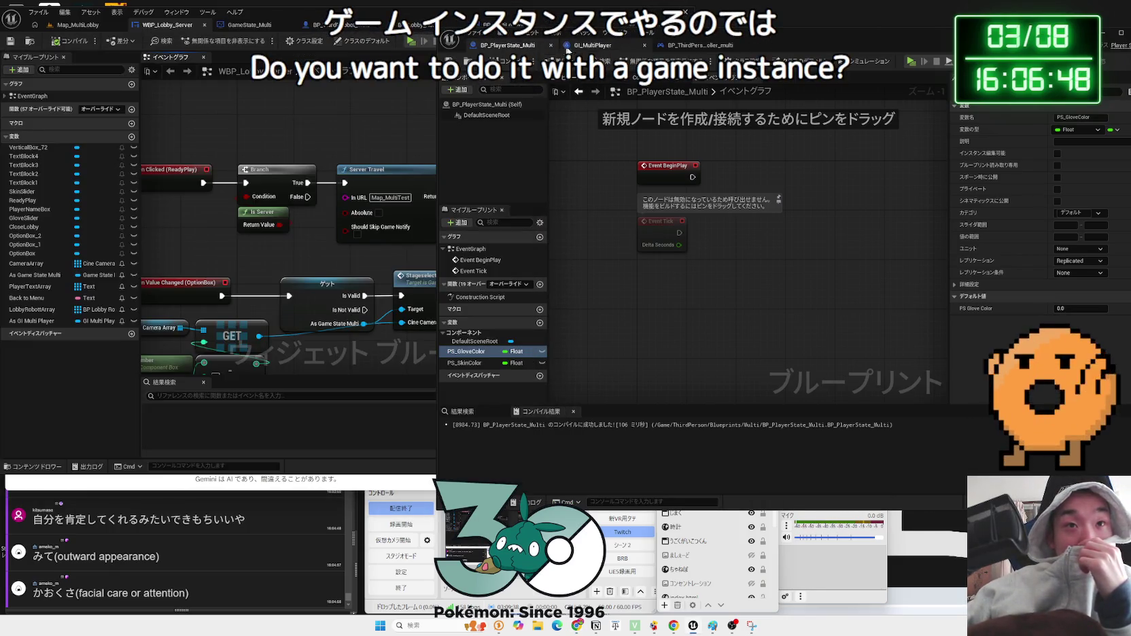
{"action": "left_click", "coordinate": [568, 47]}
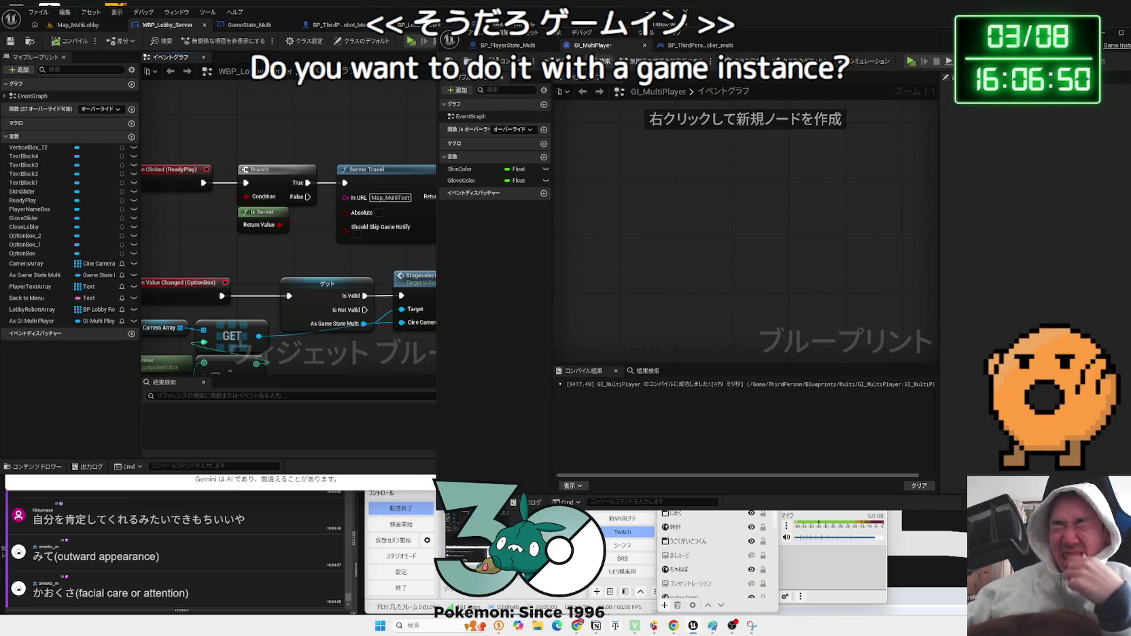
{"action": "left_click", "coordinate": [697, 45]}
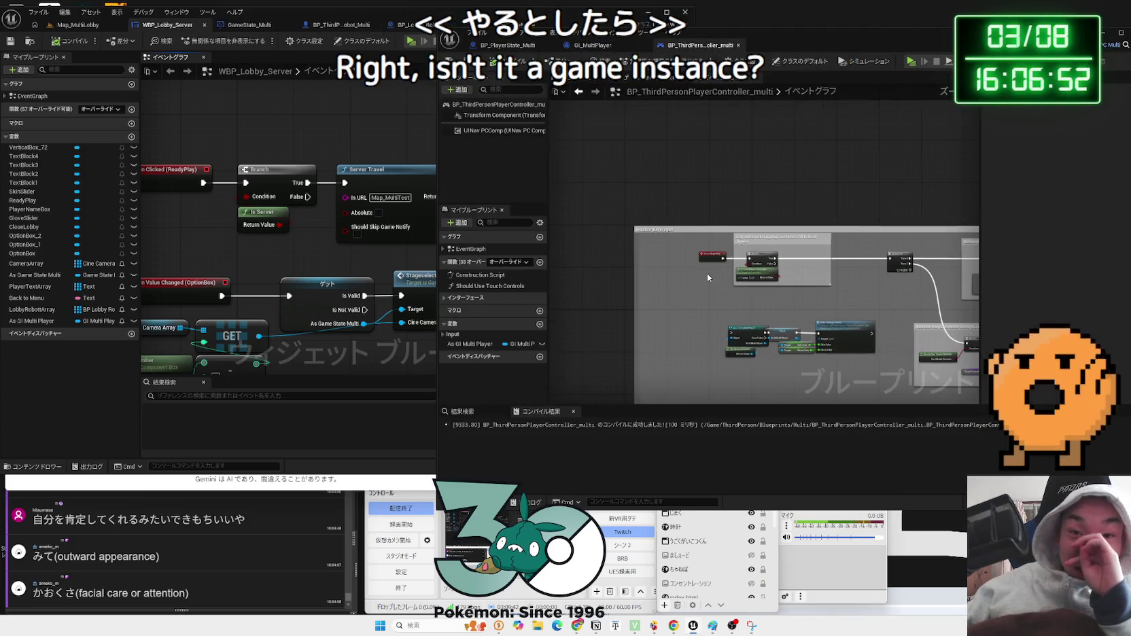
{"action": "scroll", "coordinate": [707, 274], "scroll_direction": "down", "scroll_amount": 3}
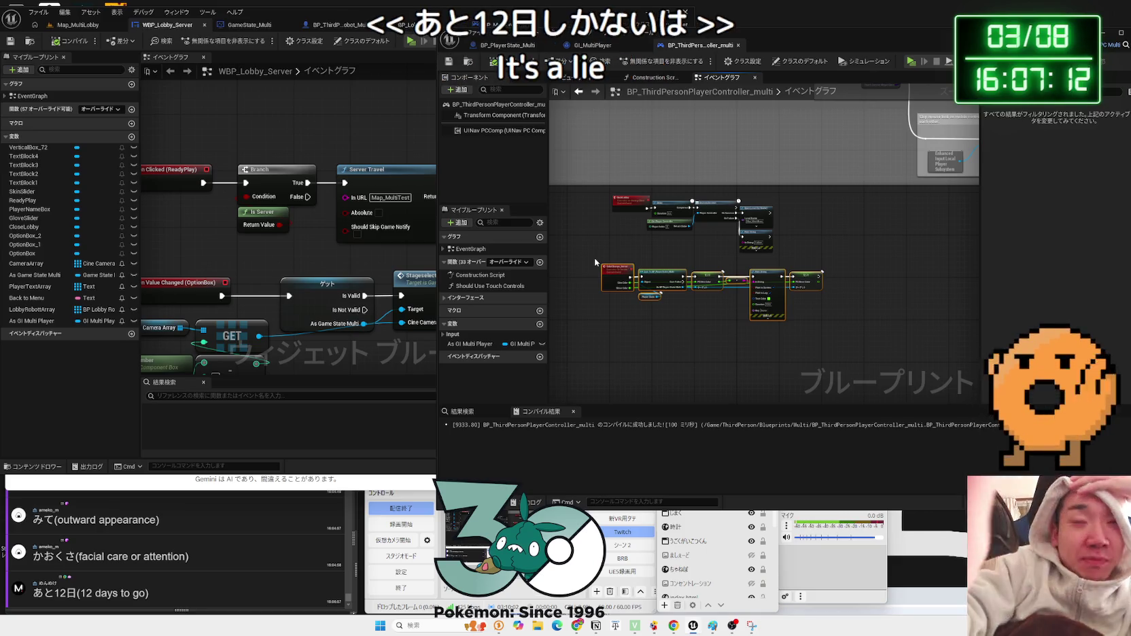
{"action": "scroll", "coordinate": [627, 300], "scroll_direction": "up", "scroll_amount": 3}
- Delete the ColorChange_Server node chain, then save and close the player controller Blueprint
{"action": "mouse_move", "coordinate": [612, 241]}
{"action": "left_mouse_down"}
{"action": "mouse_move", "coordinate": [820, 315]}
{"action": "mouse_move", "coordinate": [969, 337]}
{"action": "left_mouse_up"}
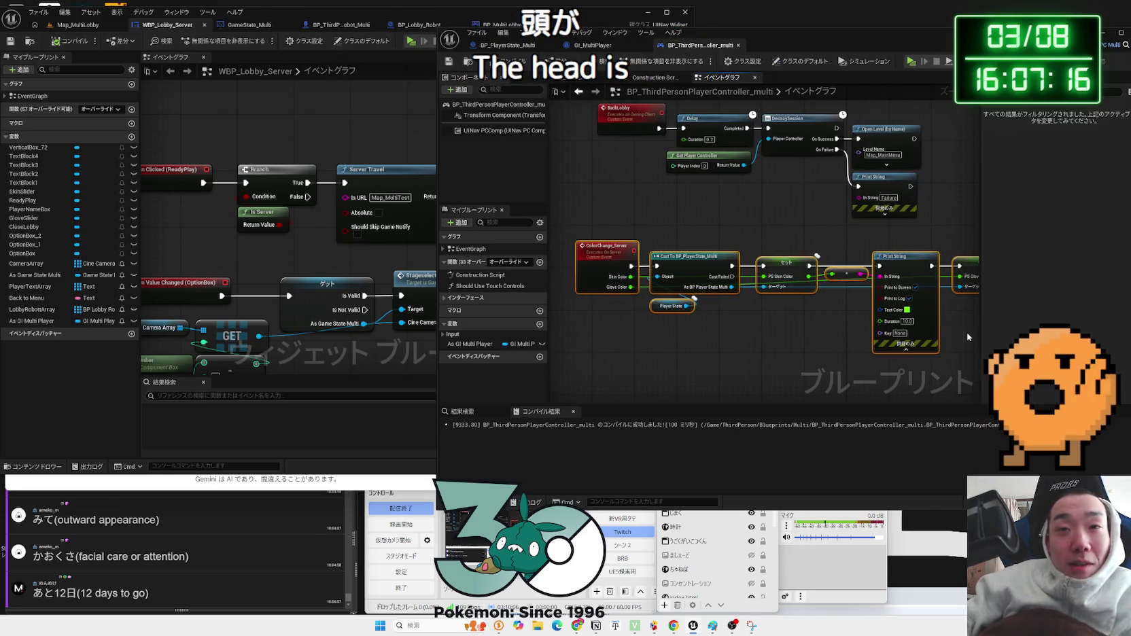
{"action": "scroll", "coordinate": [680, 308], "scroll_direction": "down", "scroll_amount": 5}
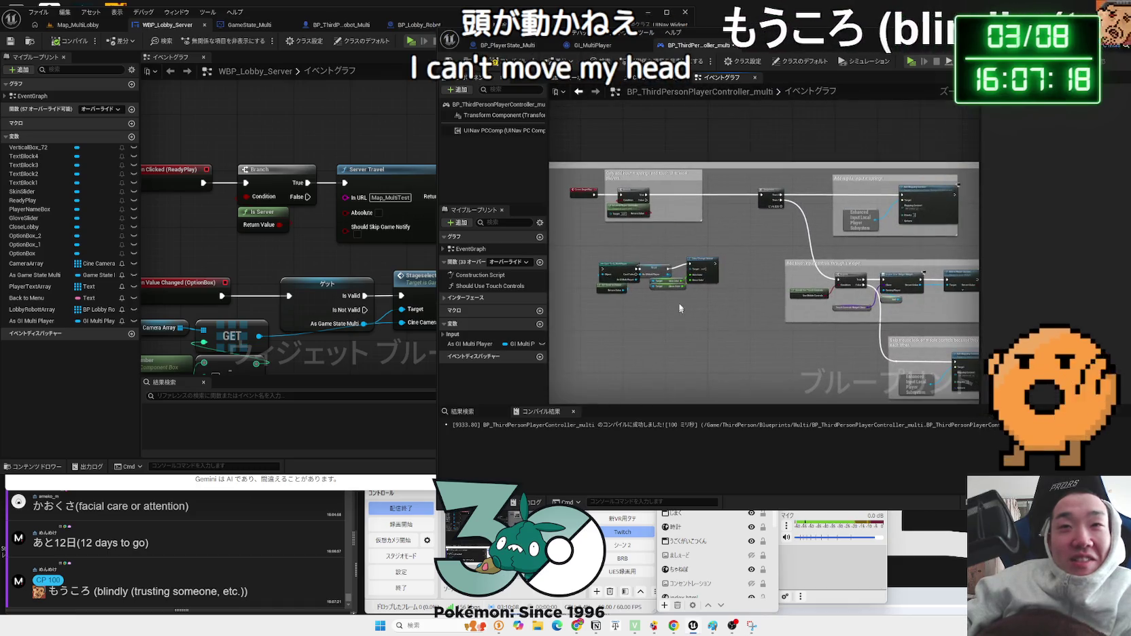
{"action": "scroll", "coordinate": [656, 251], "scroll_direction": "up", "scroll_amount": 1}
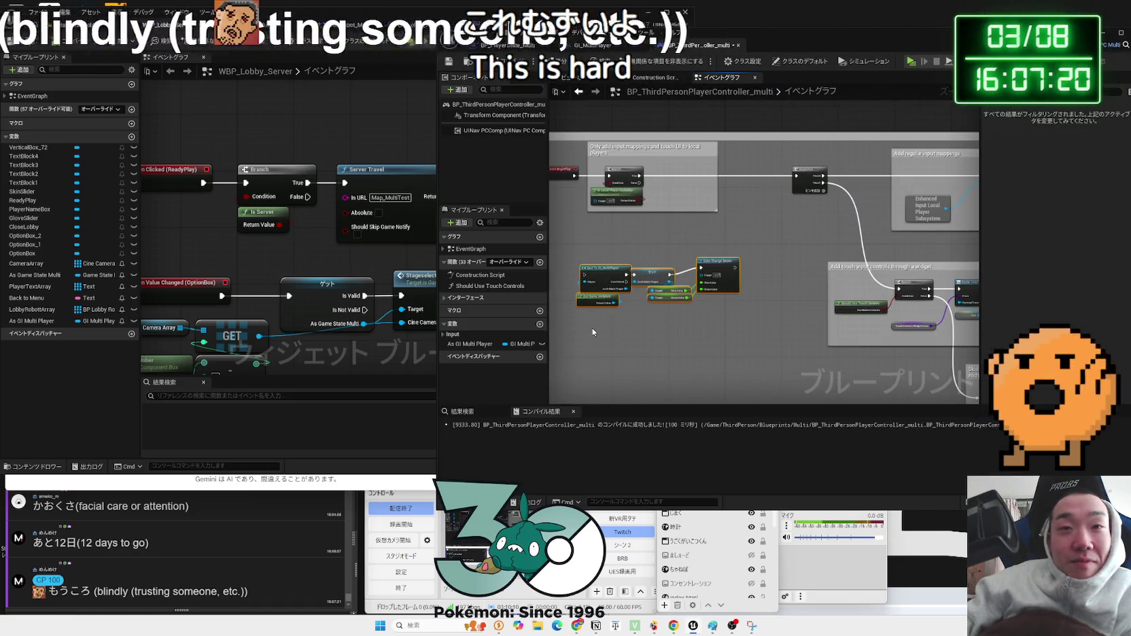
{"action": "key", "text": "Delete"}
{"action": "scroll", "coordinate": [593, 332], "scroll_direction": "down", "scroll_amount": 1}
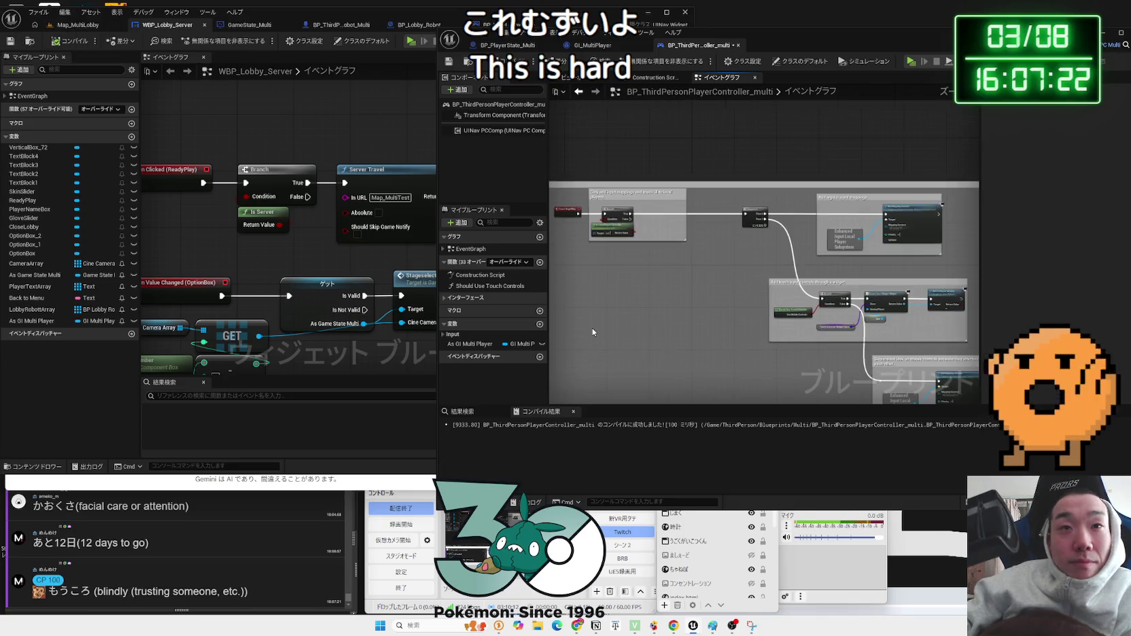
{"action": "left_click_drag", "start_coordinate": [593, 332], "coordinate": [673, 182]}
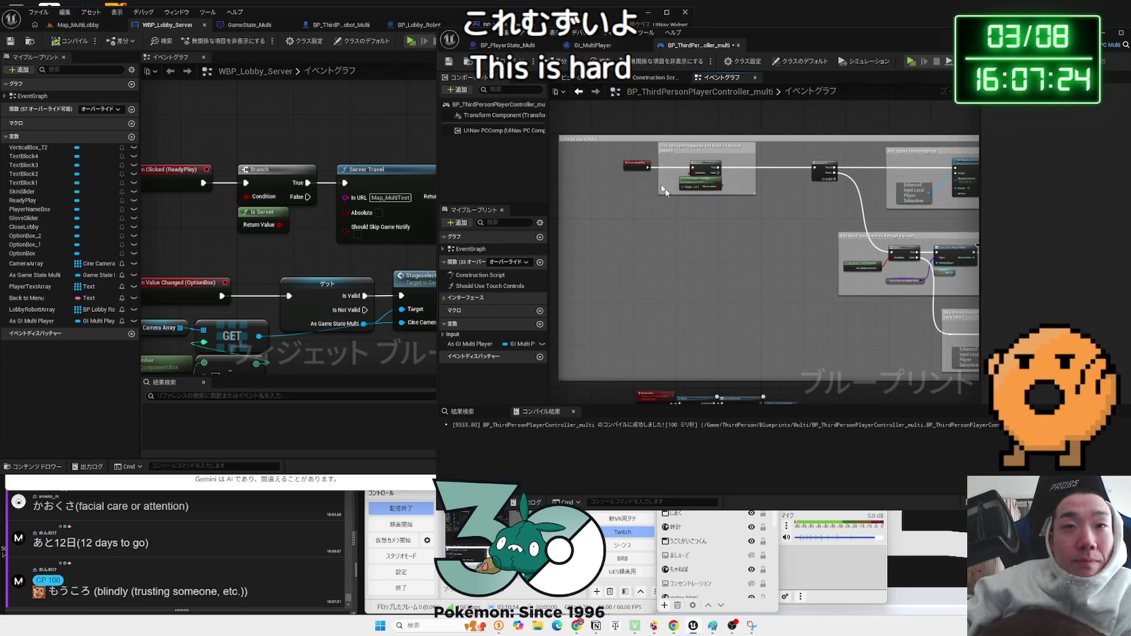
{"action": "key", "text": "ctrl+s"}
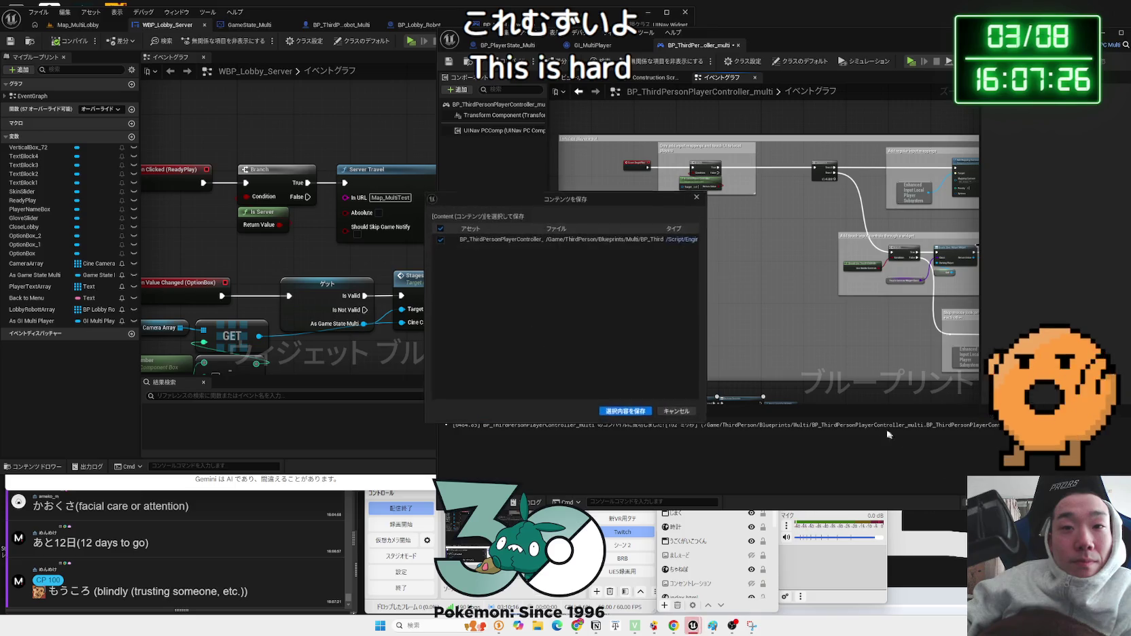
{"action": "left_click", "coordinate": [738, 46]}
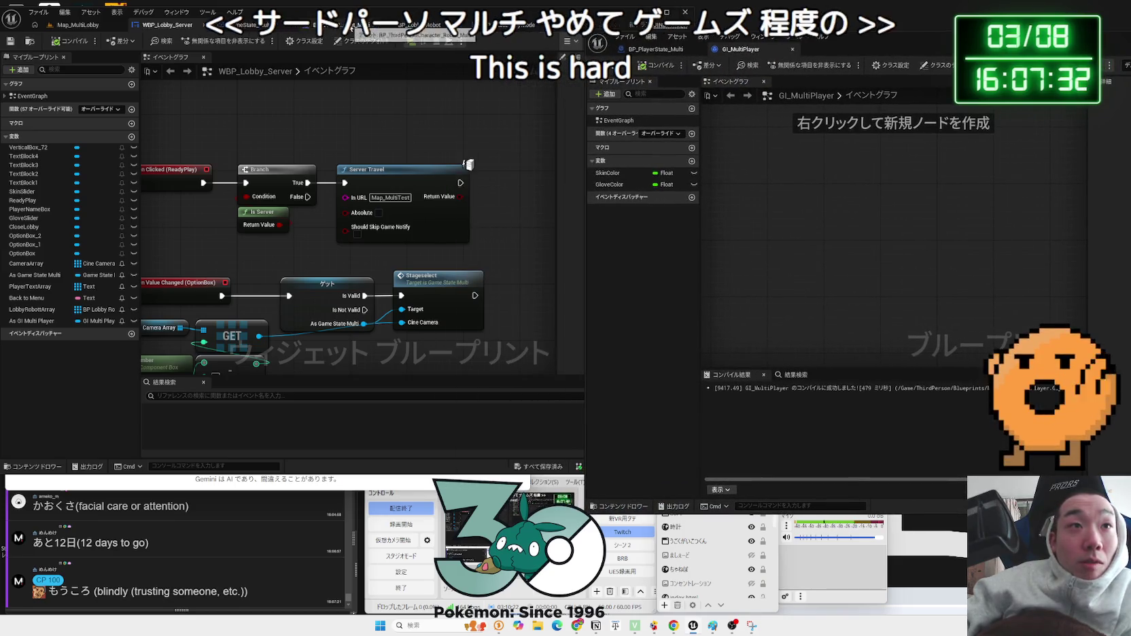
- Place the BP_MultiLobbyMode and GameState_Multi editors side by side and select the Stageselect event with its Set node
{"action": "left_click_drag", "start_coordinate": [502, 30], "coordinate": [774, 53]}
{"action": "left_click_drag", "start_coordinate": [883, 54], "coordinate": [711, 34]}
{"action": "scroll", "coordinate": [752, 306], "scroll_direction": "down", "scroll_amount": 1}
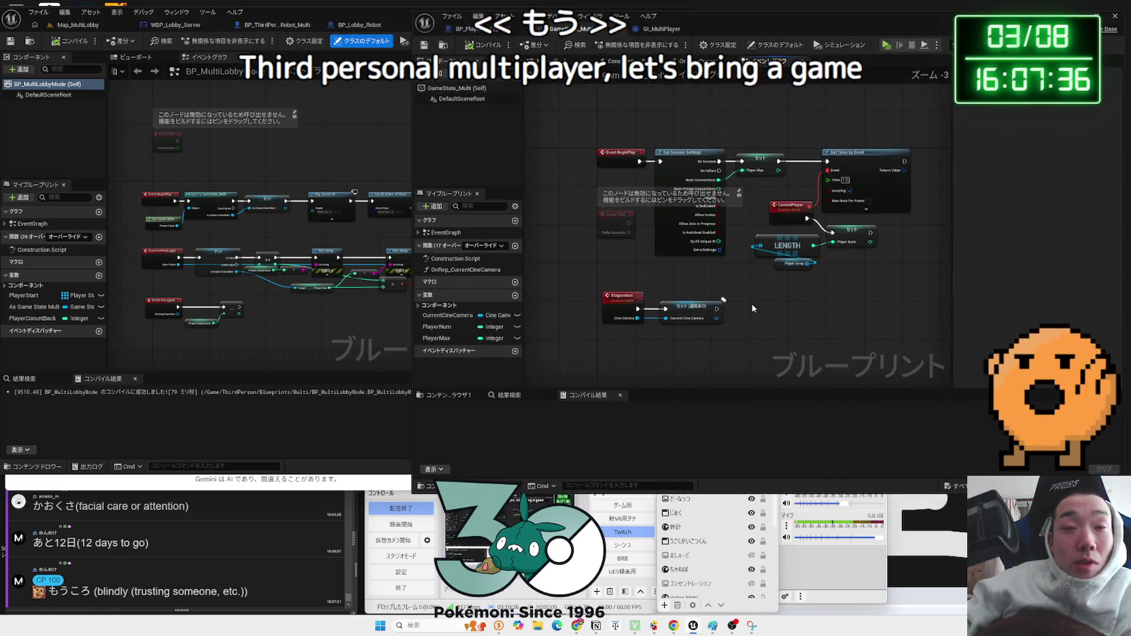
{"action": "scroll", "coordinate": [752, 304], "scroll_direction": "up", "scroll_amount": 1}
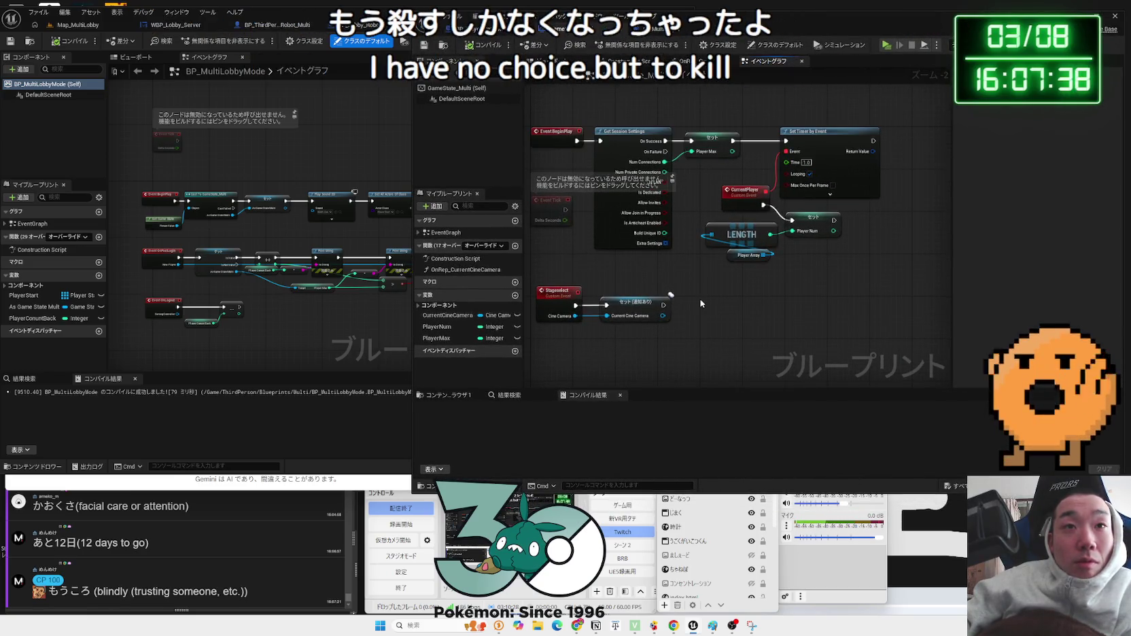
{"action": "left_click_drag", "start_coordinate": [701, 304], "coordinate": [724, 280]}
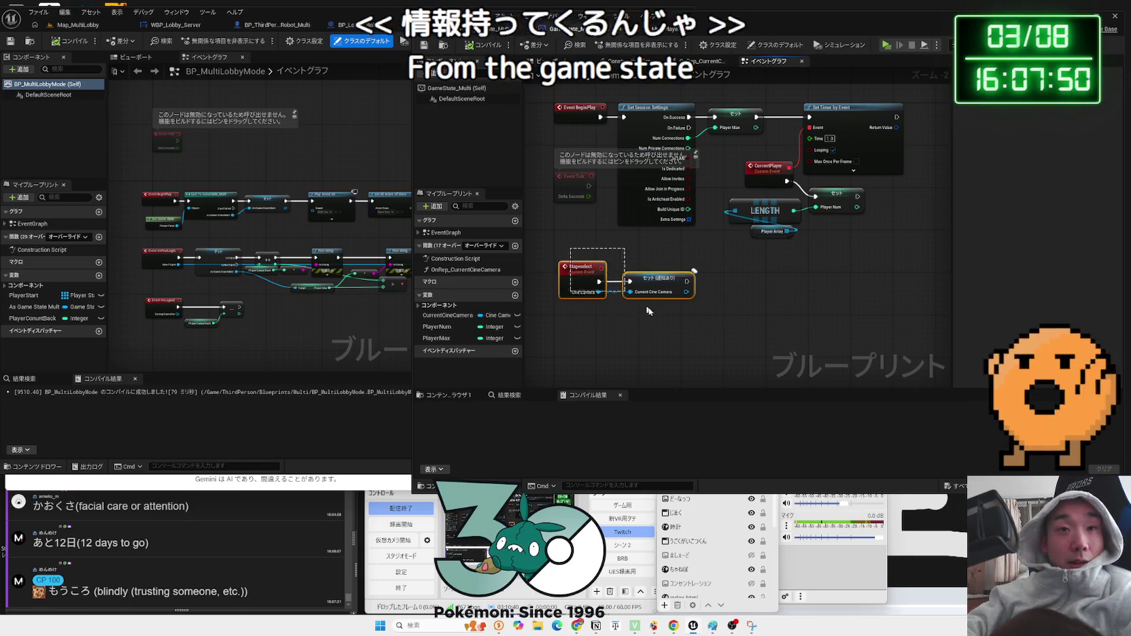
{"action": "left_click_drag", "start_coordinate": [667, 316], "coordinate": [580, 251]}
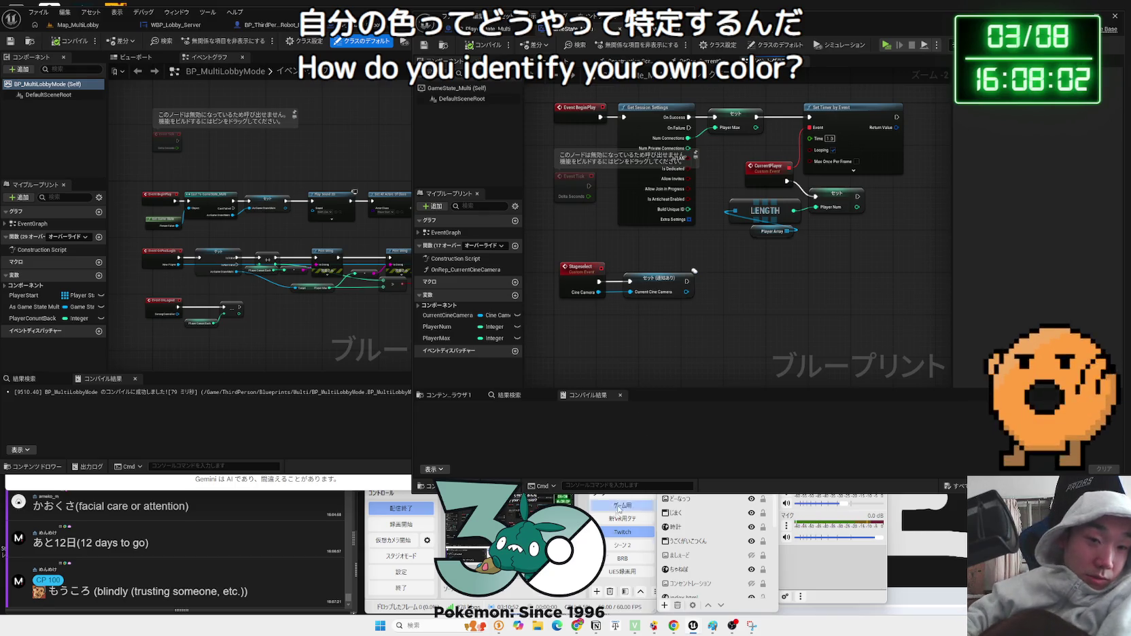
- Close the screenshot capture and bring the Paint server–client diagram forward
{"action": "left_click", "coordinate": [750, 627]}
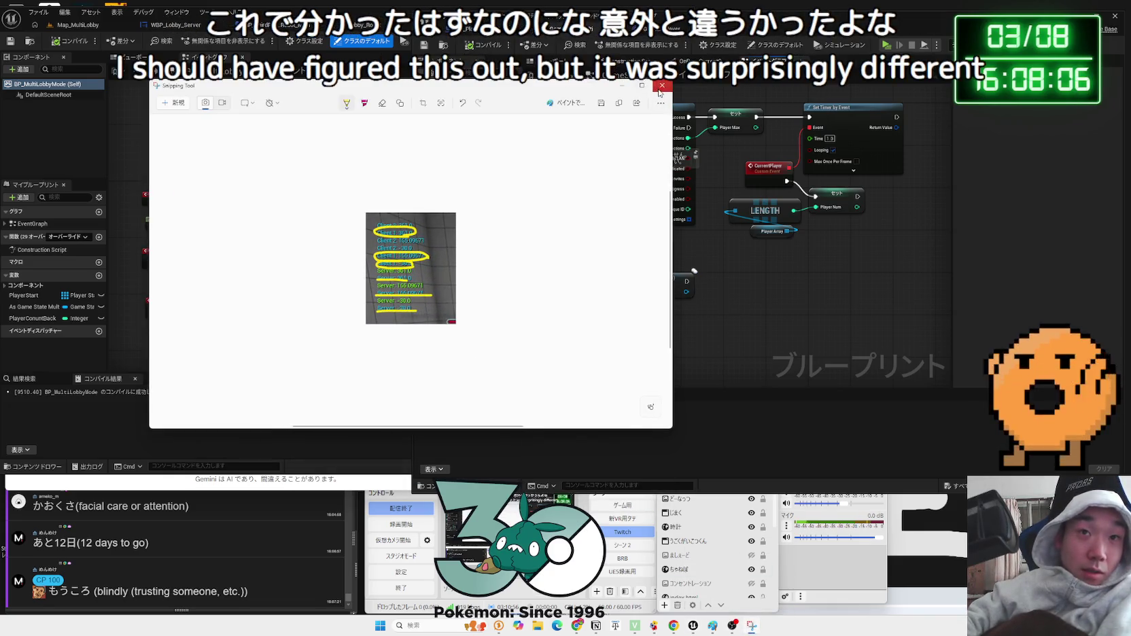
{"action": "left_click", "coordinate": [660, 88]}
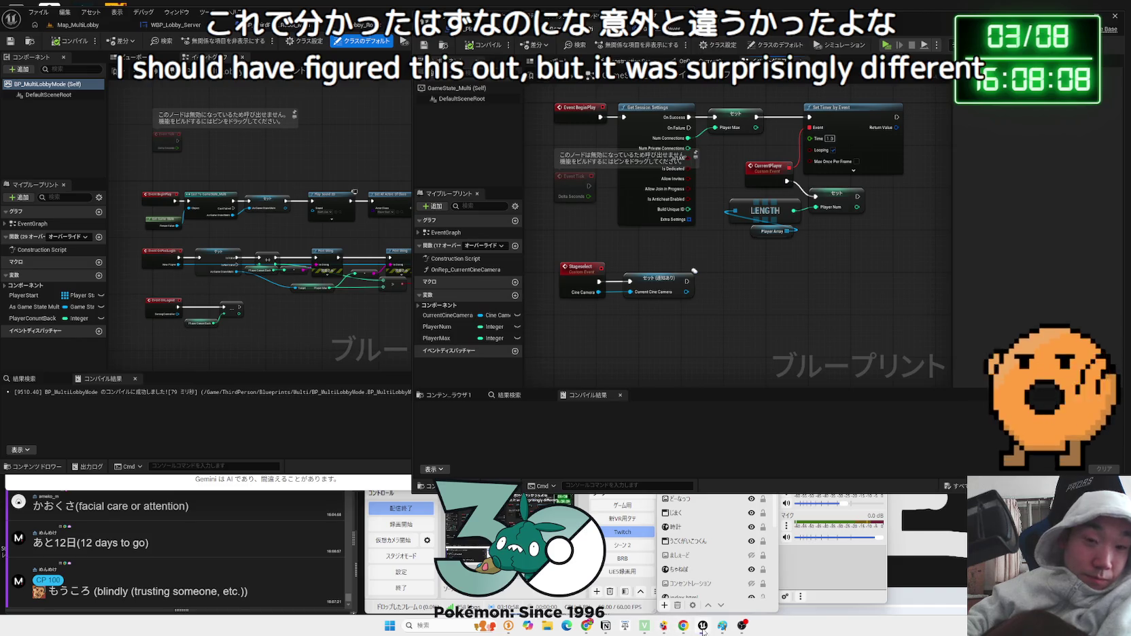
{"action": "left_click", "coordinate": [722, 627]}
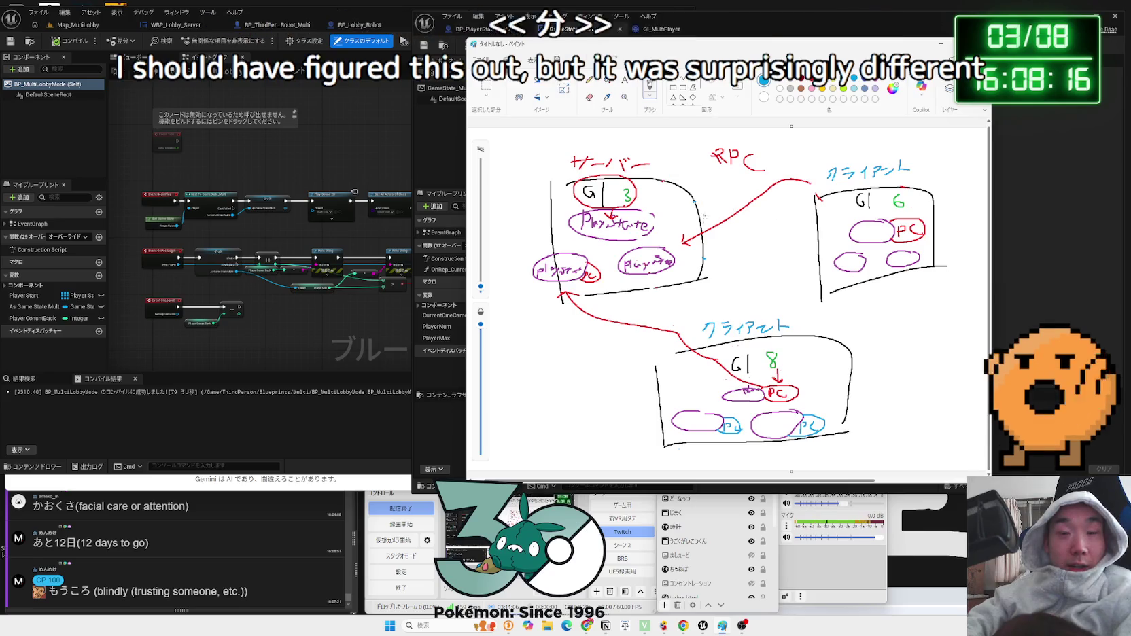
- Erase the lower client's red arrow and PC label and the red arrowhead in the server box
{"action": "left_click", "coordinate": [586, 98]}
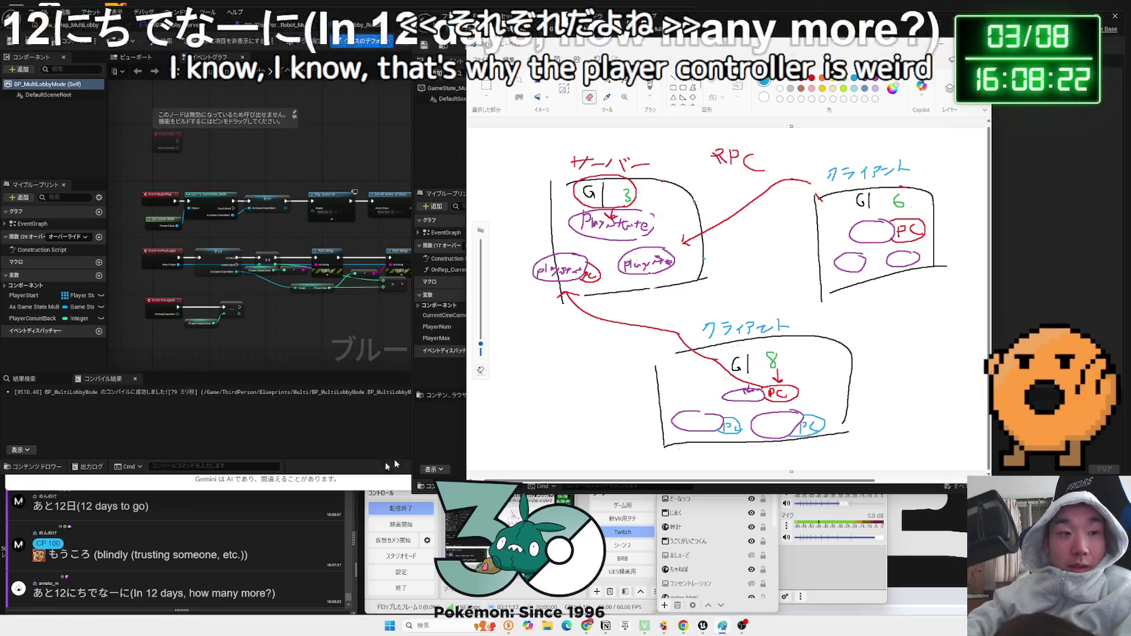
{"action": "left_click", "coordinate": [247, 516]}
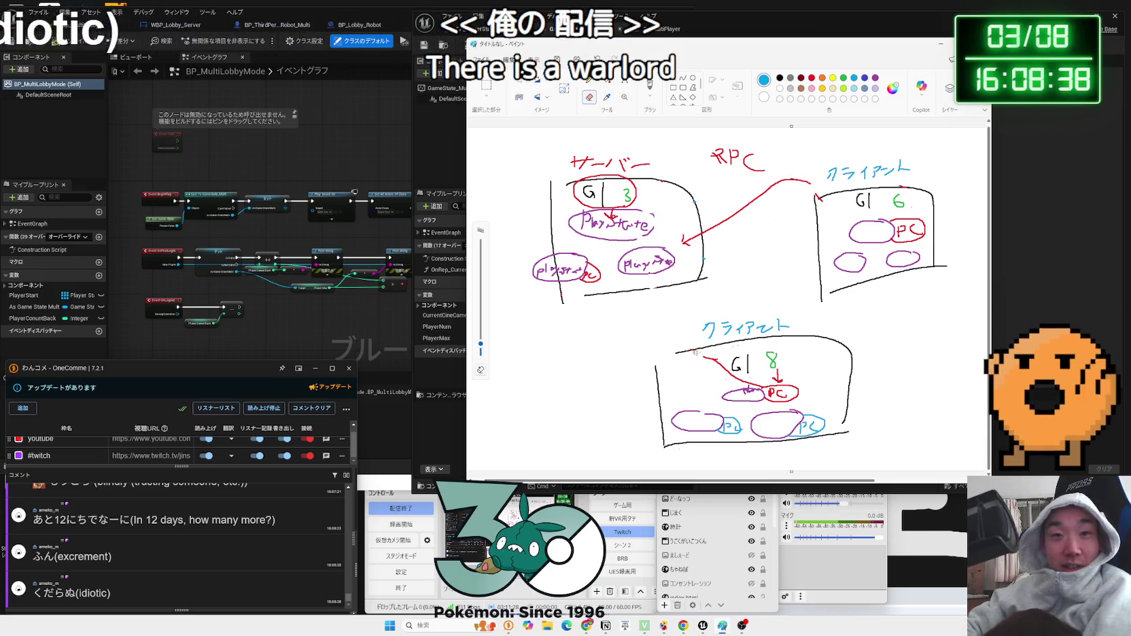
{"action": "left_click_drag", "start_coordinate": [694, 346], "coordinate": [709, 358]}
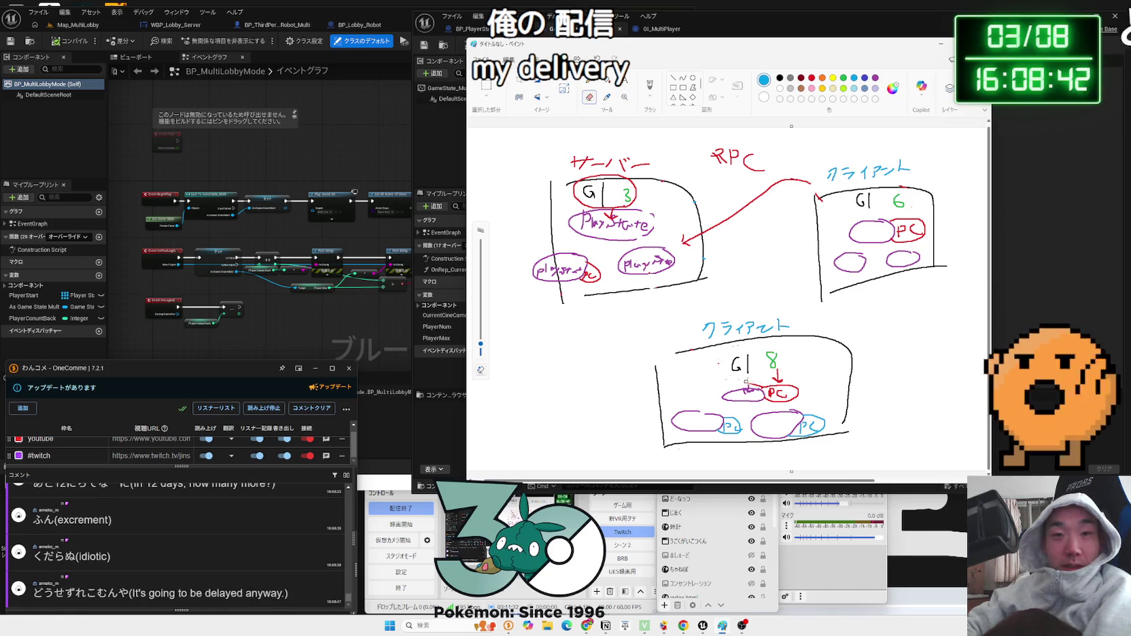
{"action": "mouse_move", "coordinate": [747, 382]}
{"action": "left_mouse_down"}
{"action": "mouse_move", "coordinate": [801, 393]}
{"action": "mouse_move", "coordinate": [775, 372]}
{"action": "mouse_move", "coordinate": [770, 379]}
{"action": "left_mouse_up"}
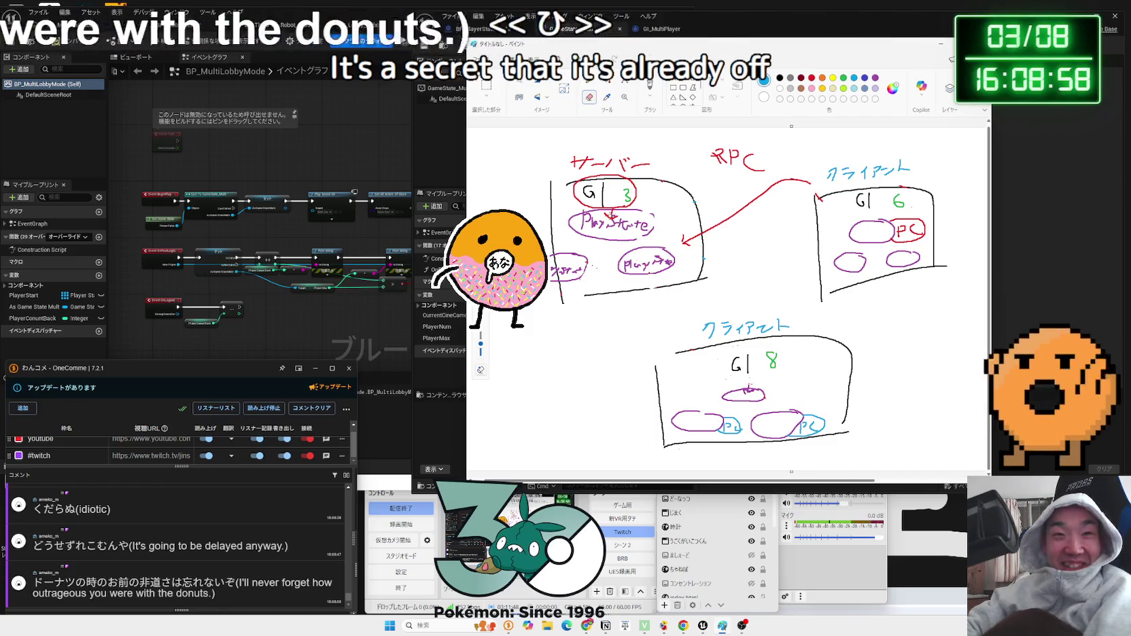
{"action": "left_click_drag", "start_coordinate": [688, 237], "coordinate": [701, 233]}
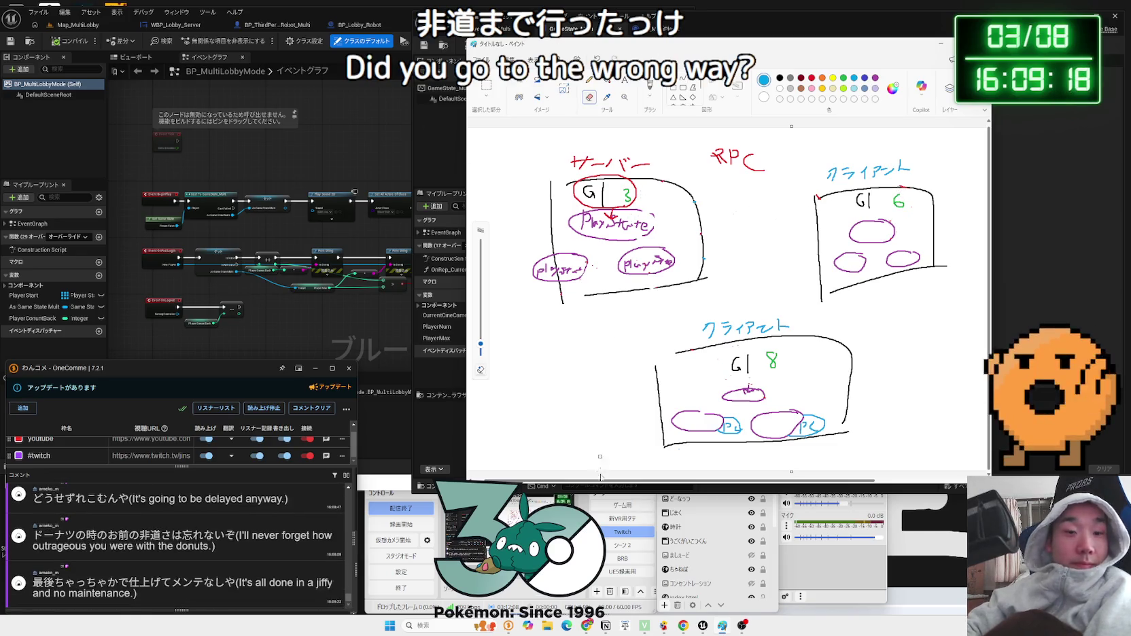
{"action": "left_click", "coordinate": [587, 625]}
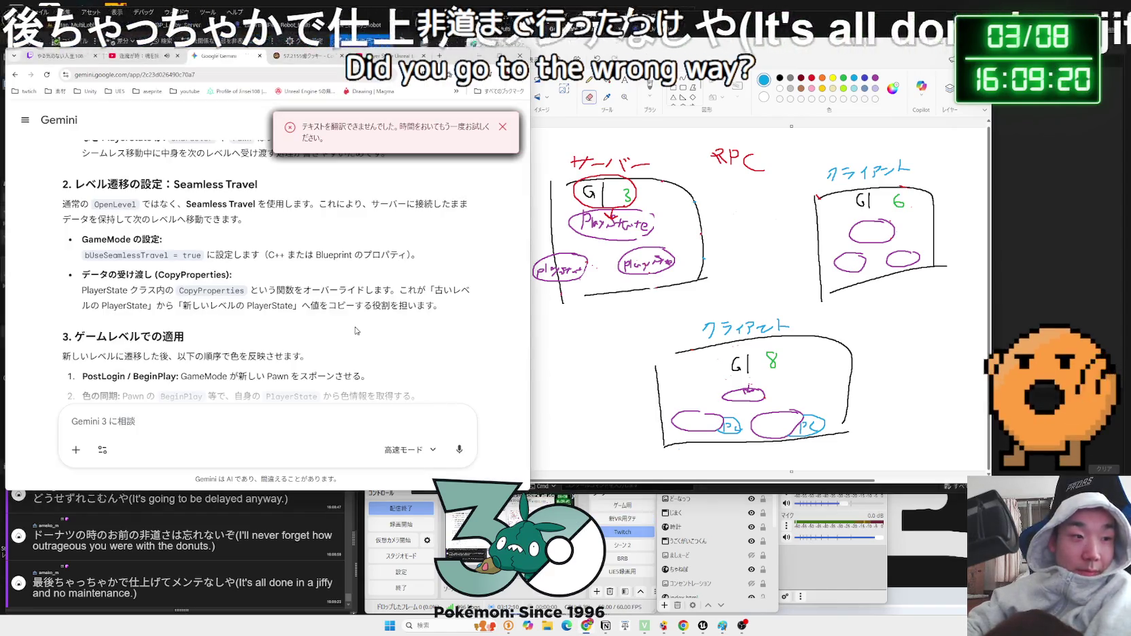
- Scroll through Gemini's answer and click the big cookie in Cookie Clicker
{"action": "scroll", "coordinate": [325, 306], "scroll_direction": "up", "scroll_amount": 3}
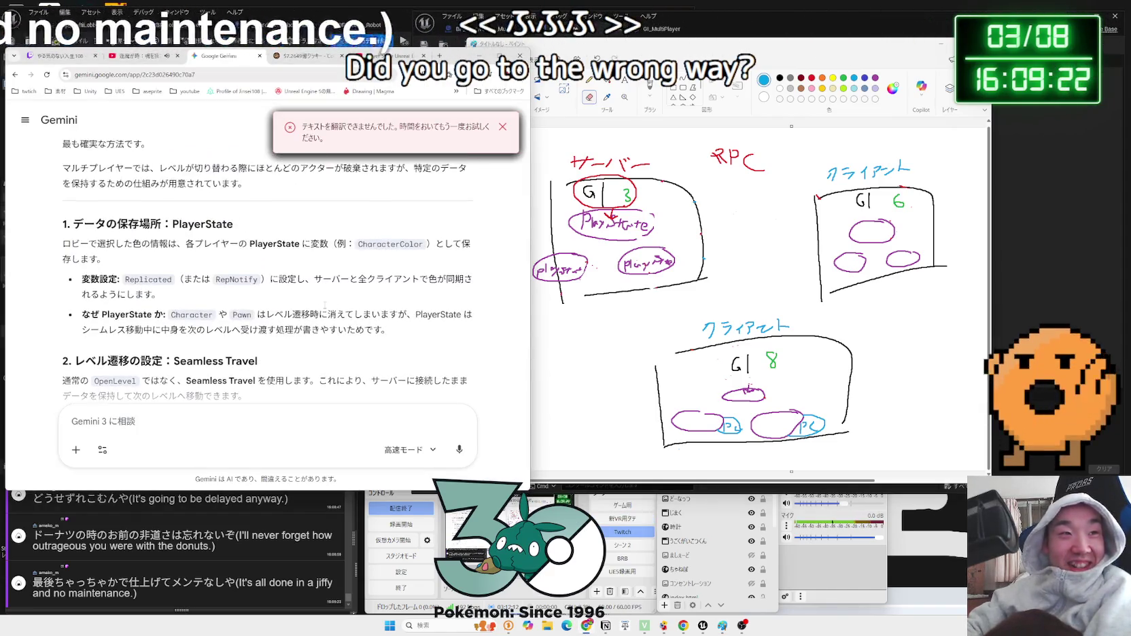
{"action": "scroll", "coordinate": [447, 195], "scroll_direction": "down", "scroll_amount": 1}
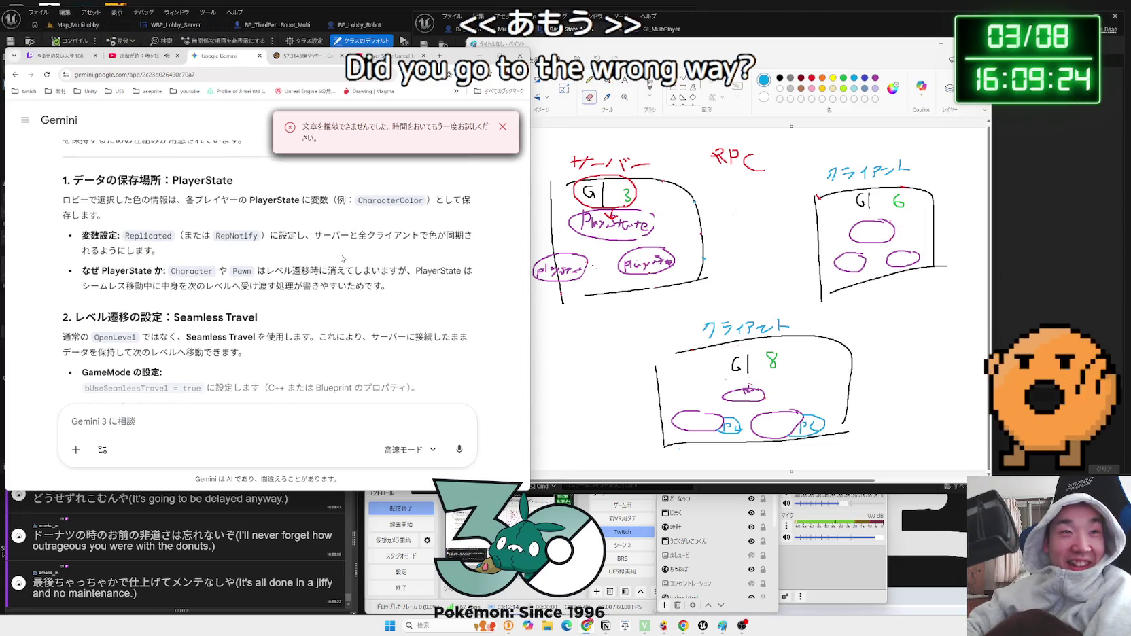
{"action": "scroll", "coordinate": [503, 131], "scroll_direction": "up", "scroll_amount": 3}
{"action": "scroll", "coordinate": [197, 163], "scroll_direction": "down", "scroll_amount": 15}
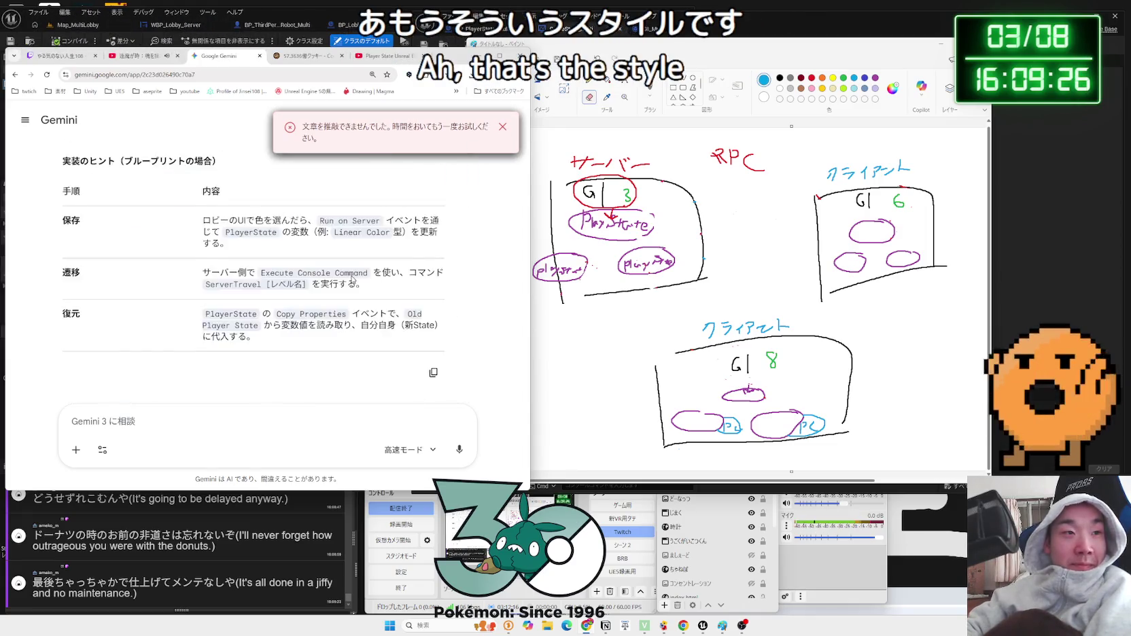
{"action": "scroll", "coordinate": [393, 265], "scroll_direction": "down", "scroll_amount": 4}
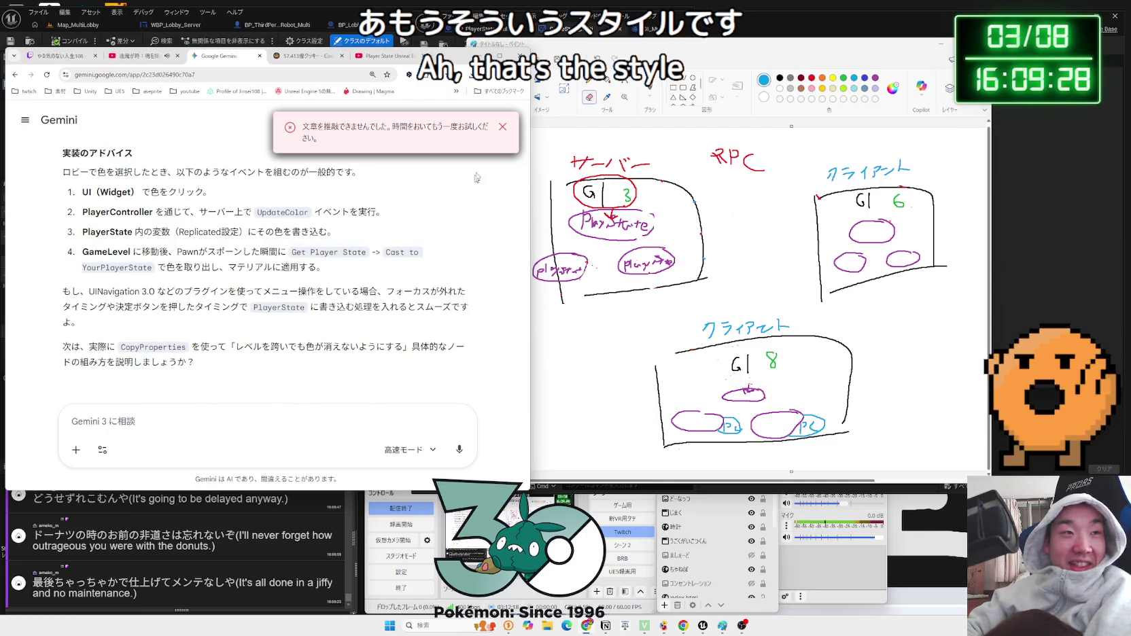
{"action": "left_click", "coordinate": [296, 60]}
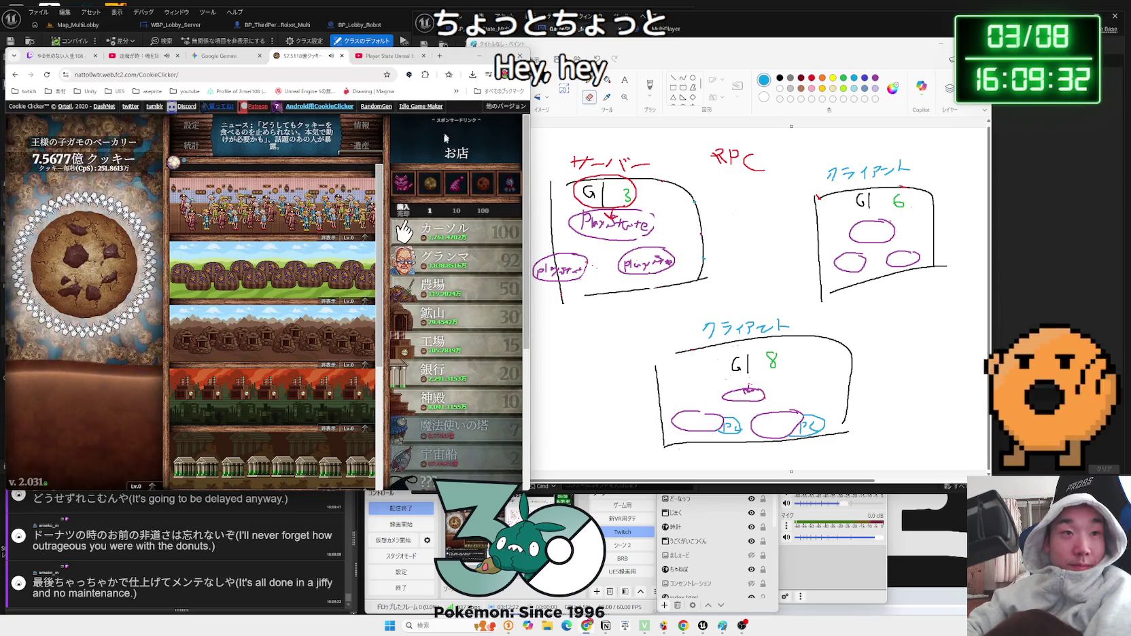
{"action": "left_click", "coordinate": [76, 255]}
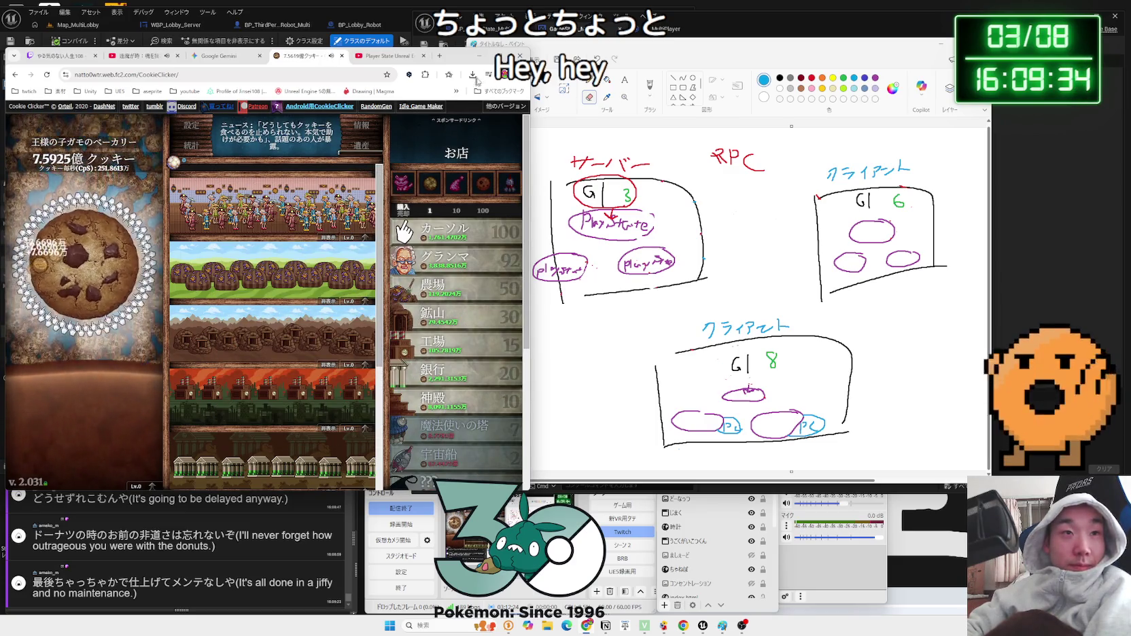
- Close the Player State video tab and move the Gemini window to the right
{"action": "left_click", "coordinate": [399, 60]}
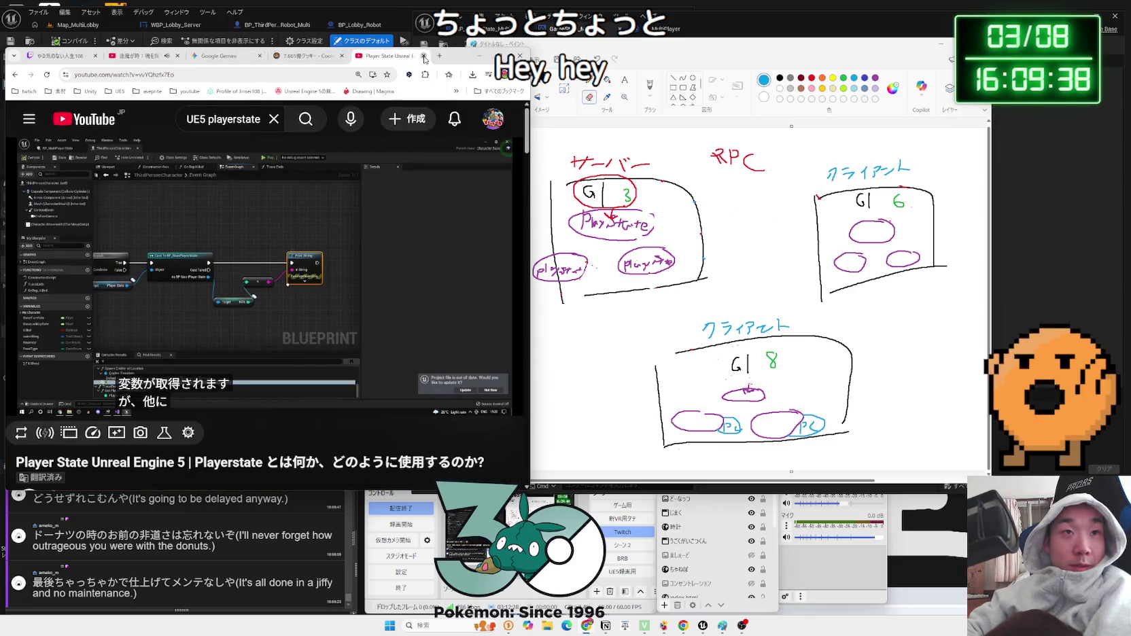
{"action": "left_click", "coordinate": [425, 56]}
{"action": "left_click", "coordinate": [260, 57]}
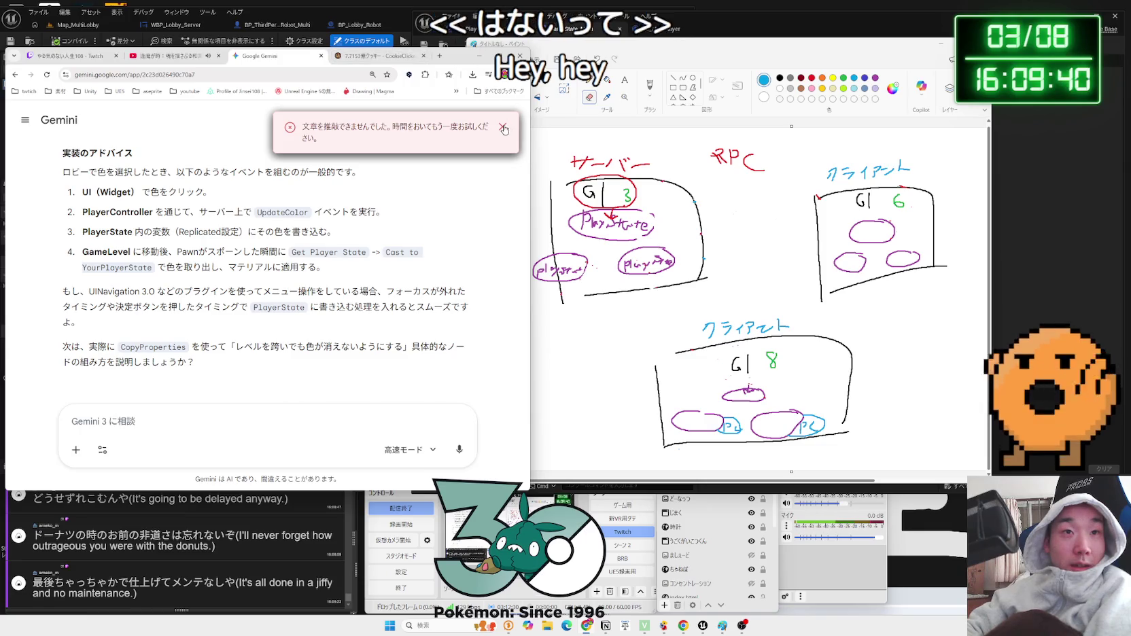
{"action": "mouse_move", "coordinate": [455, 61]}
{"action": "left_mouse_down"}
{"action": "mouse_move", "coordinate": [1061, 57]}
{"action": "mouse_move", "coordinate": [1068, 92]}
{"action": "left_mouse_up"}
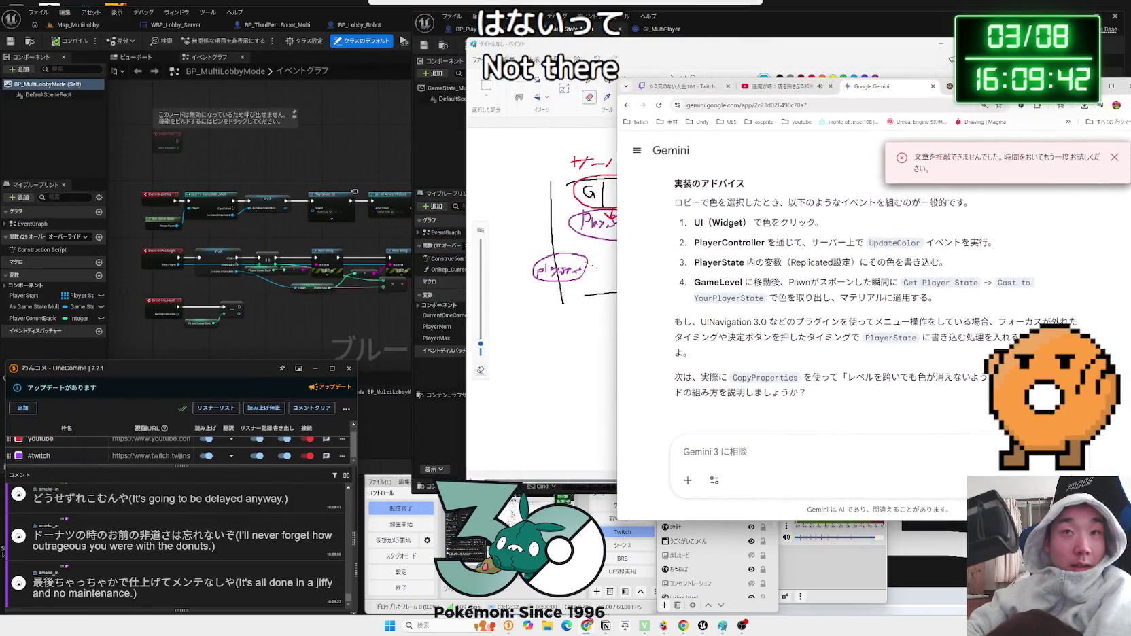
- Bring the Unreal blueprint editor windows in front of the Paint diagram
{"action": "left_click", "coordinate": [828, 46]}
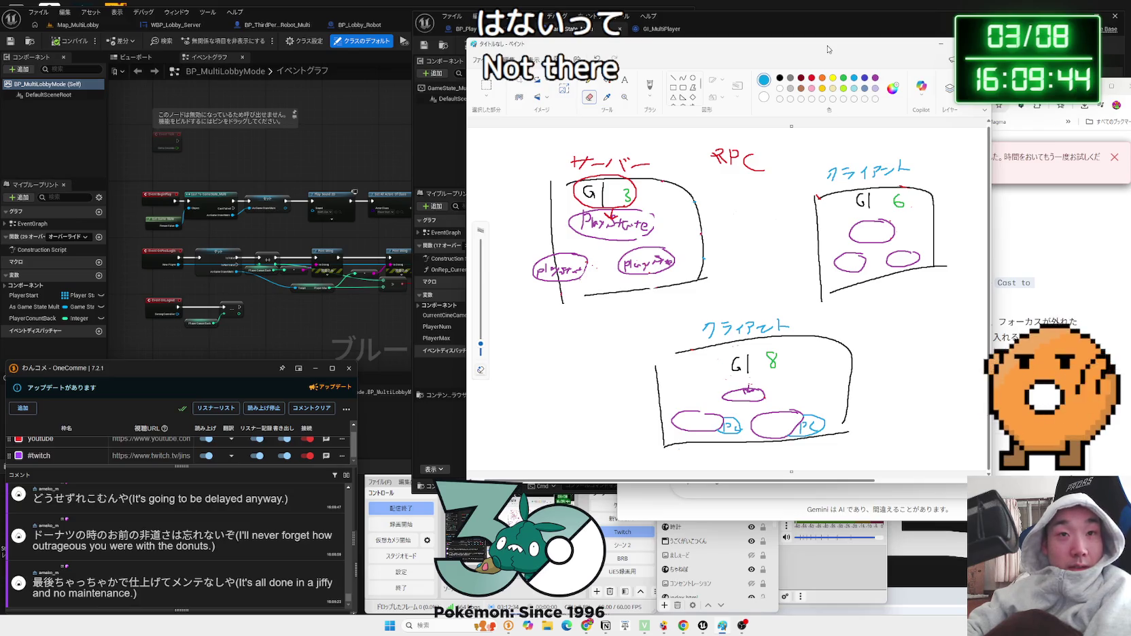
{"action": "left_click_drag", "start_coordinate": [827, 46], "coordinate": [854, 83]}
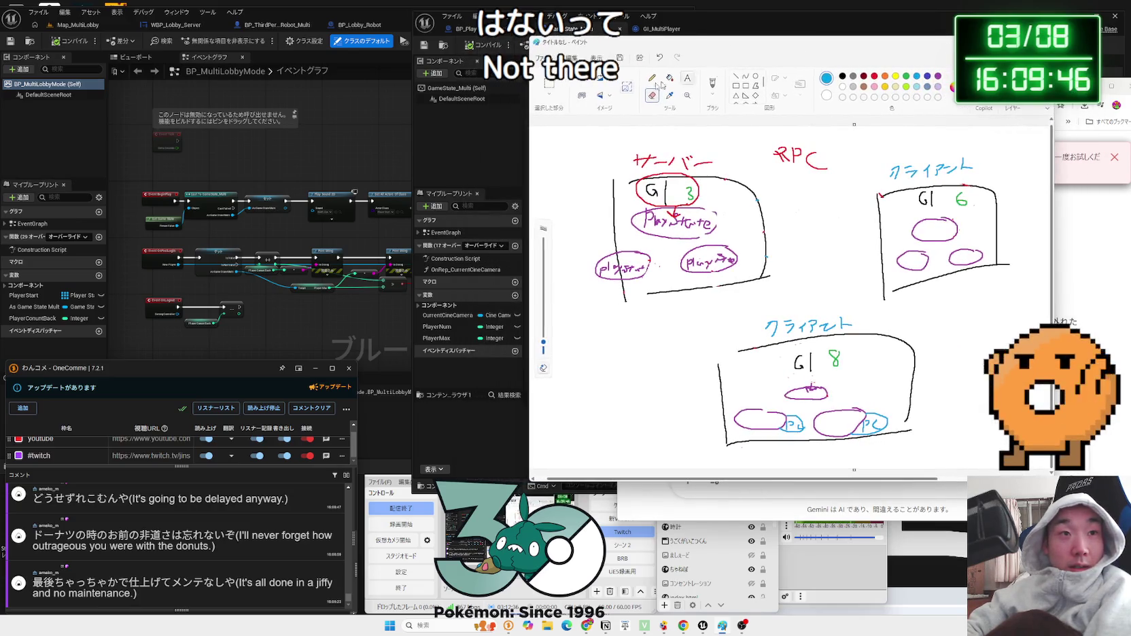
{"action": "left_click", "coordinate": [340, 171]}
{"action": "scroll", "coordinate": [340, 175], "scroll_direction": "down", "scroll_amount": 2}
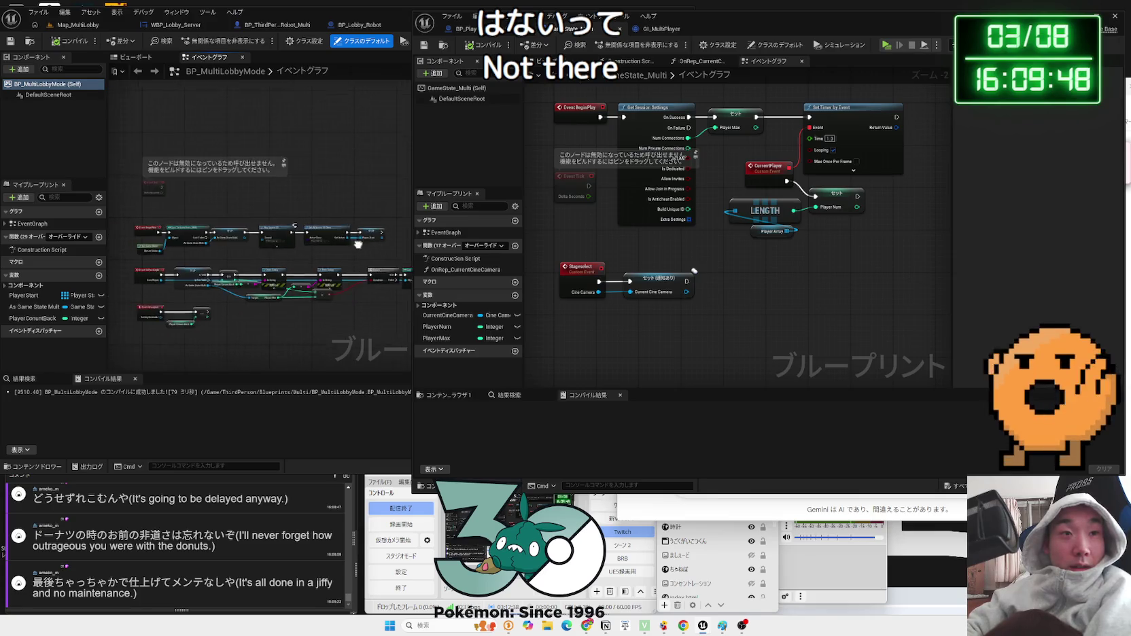
{"action": "scroll", "coordinate": [306, 201], "scroll_direction": "up", "scroll_amount": 4}
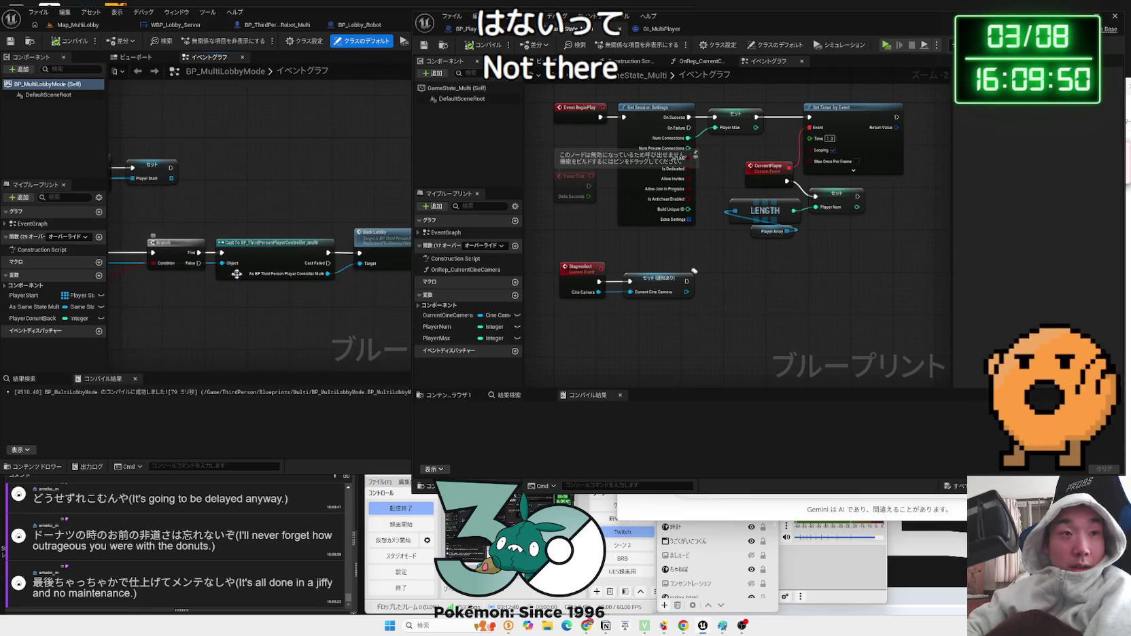
- Rearrange the two editors, open GI_MultiPlayer, and shift the Paint diagram forward and left
{"action": "mouse_move", "coordinate": [726, 28]}
{"action": "left_mouse_down"}
{"action": "mouse_move", "coordinate": [1036, 47]}
{"action": "mouse_move", "coordinate": [680, 32]}
{"action": "left_mouse_up"}
{"action": "mouse_move", "coordinate": [304, 145]}
{"action": "left_mouse_down"}
{"action": "mouse_move", "coordinate": [263, 195]}
{"action": "mouse_move", "coordinate": [312, 204]}
{"action": "mouse_move", "coordinate": [327, 225]}
{"action": "mouse_move", "coordinate": [270, 243]}
{"action": "left_mouse_up"}
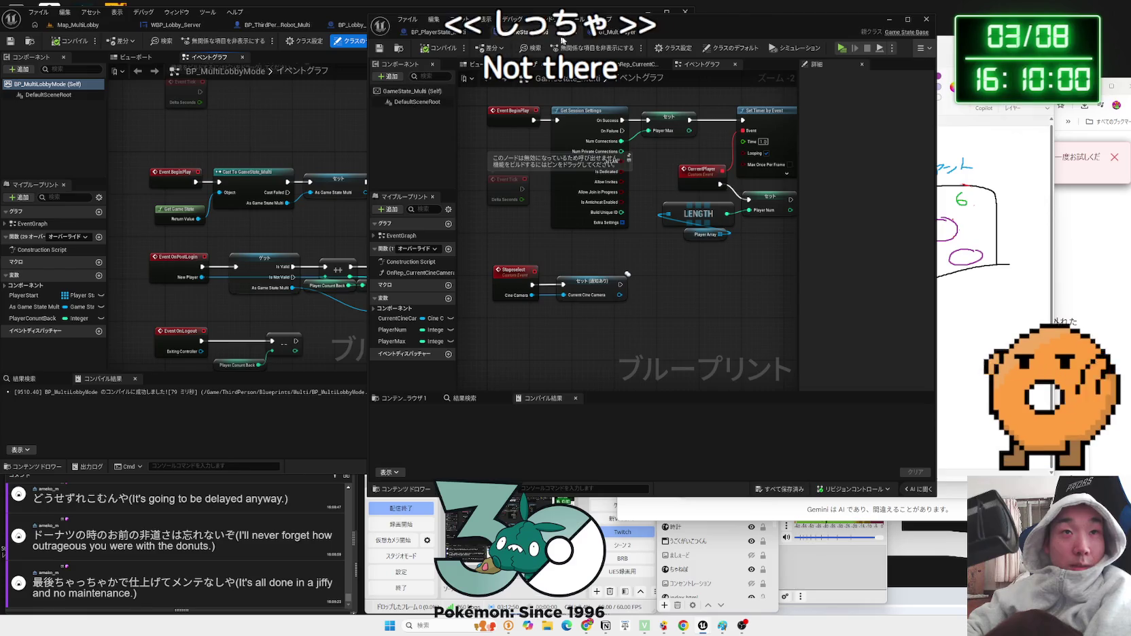
{"action": "left_click", "coordinate": [599, 33]}
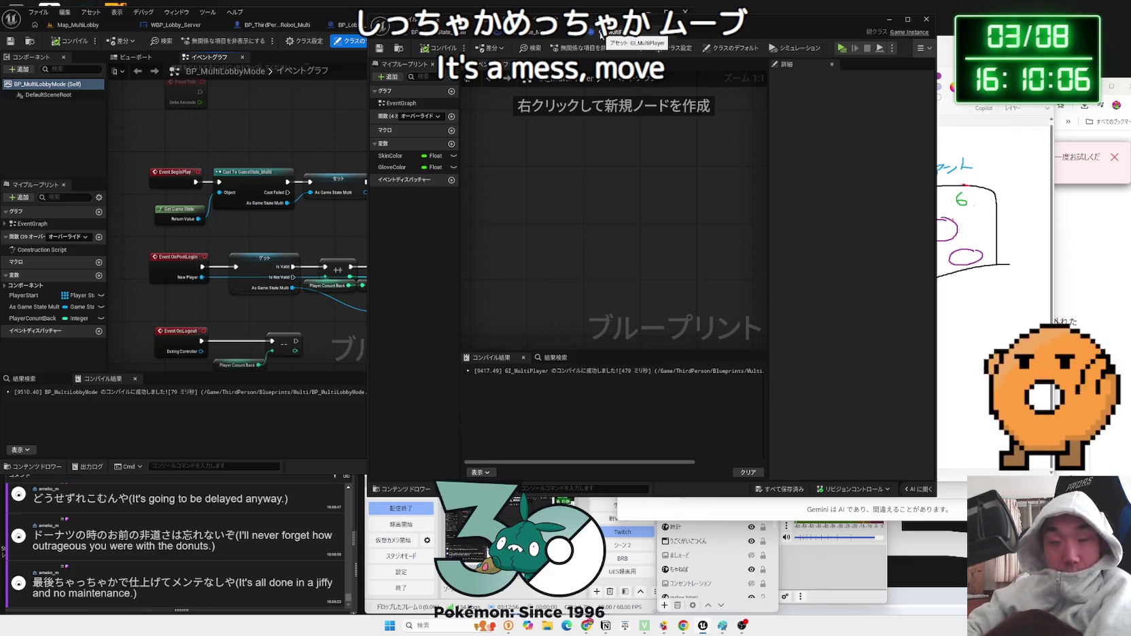
{"action": "left_click_drag", "start_coordinate": [945, 42], "coordinate": [657, 29]}
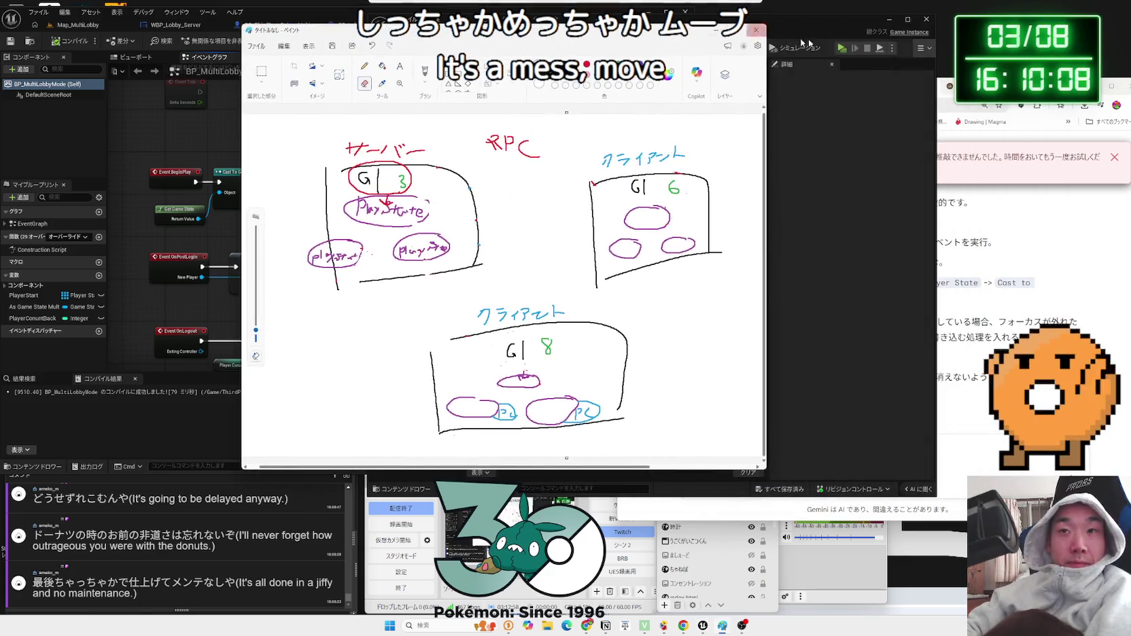
- Bring Gemini back in front and highlight its advice item about applying colour to materials
{"action": "key", "text": "alt+Tab"}
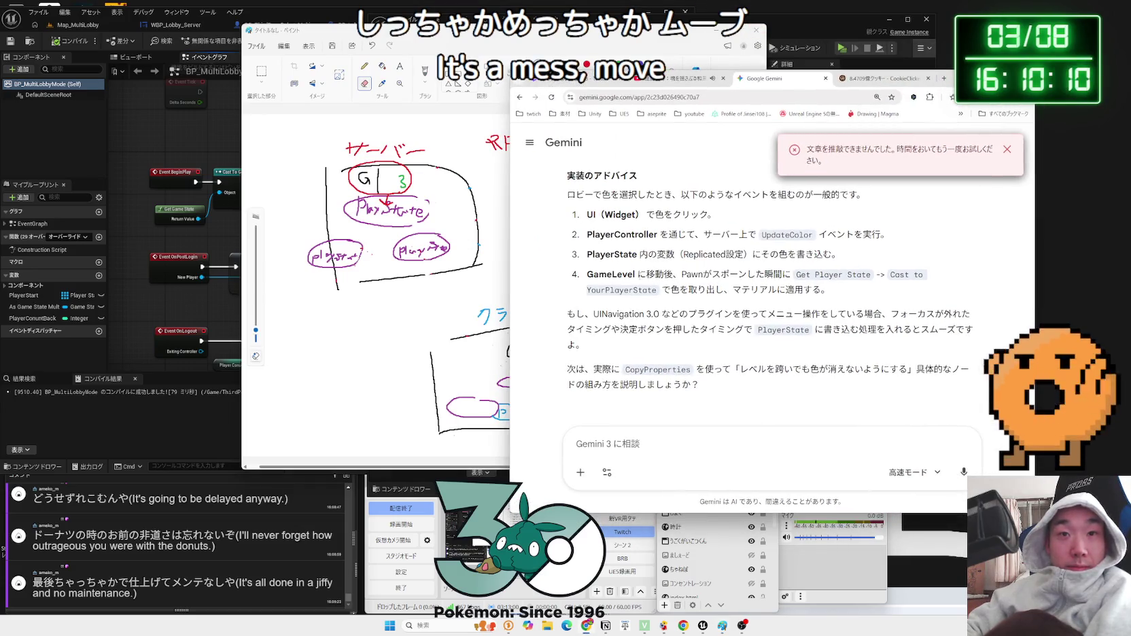
{"action": "mouse_move", "coordinate": [697, 275]}
{"action": "left_mouse_down"}
{"action": "mouse_move", "coordinate": [831, 291]}
{"action": "mouse_move", "coordinate": [700, 289]}
{"action": "left_mouse_up"}
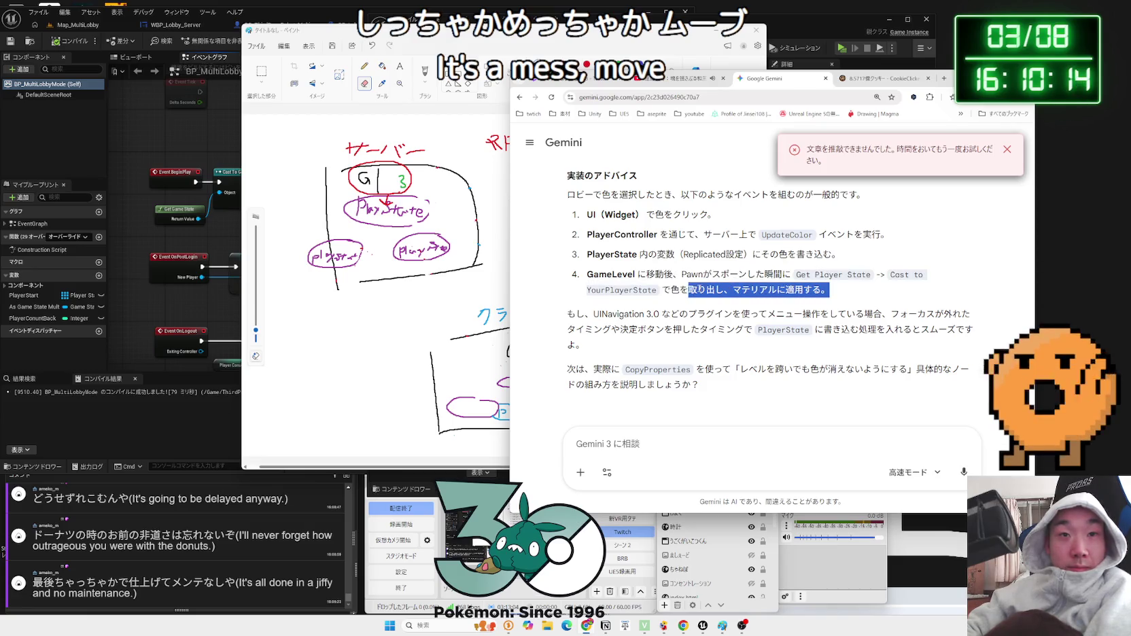
{"action": "left_click", "coordinate": [701, 290]}
{"action": "scroll", "coordinate": [700, 289], "scroll_direction": "up", "scroll_amount": 10}
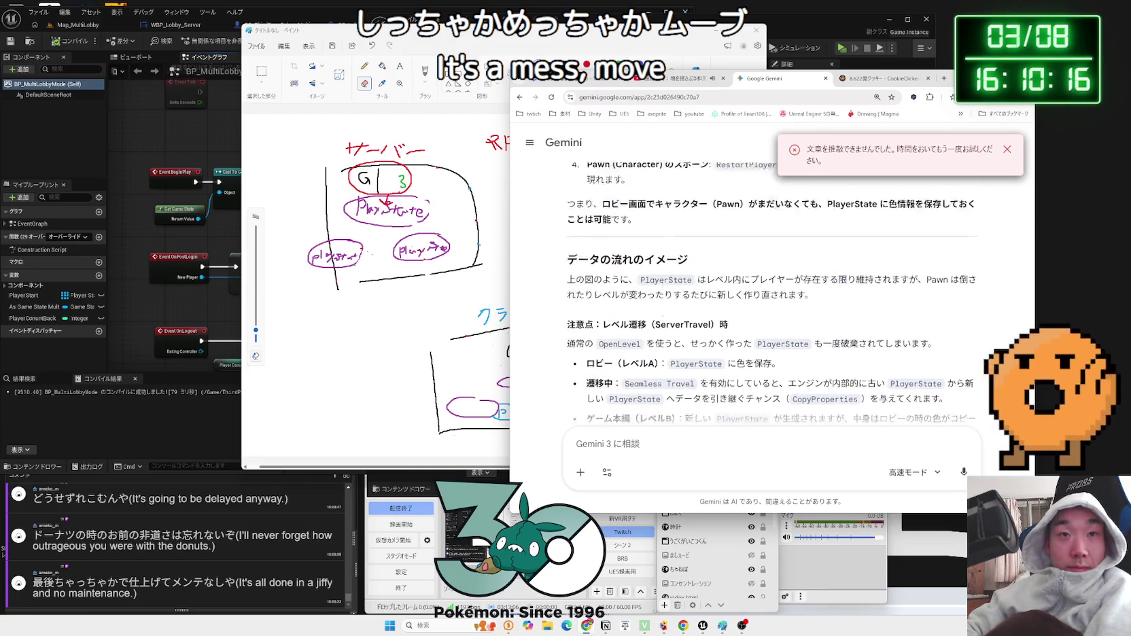
{"action": "key", "text": "alt+Tab"}
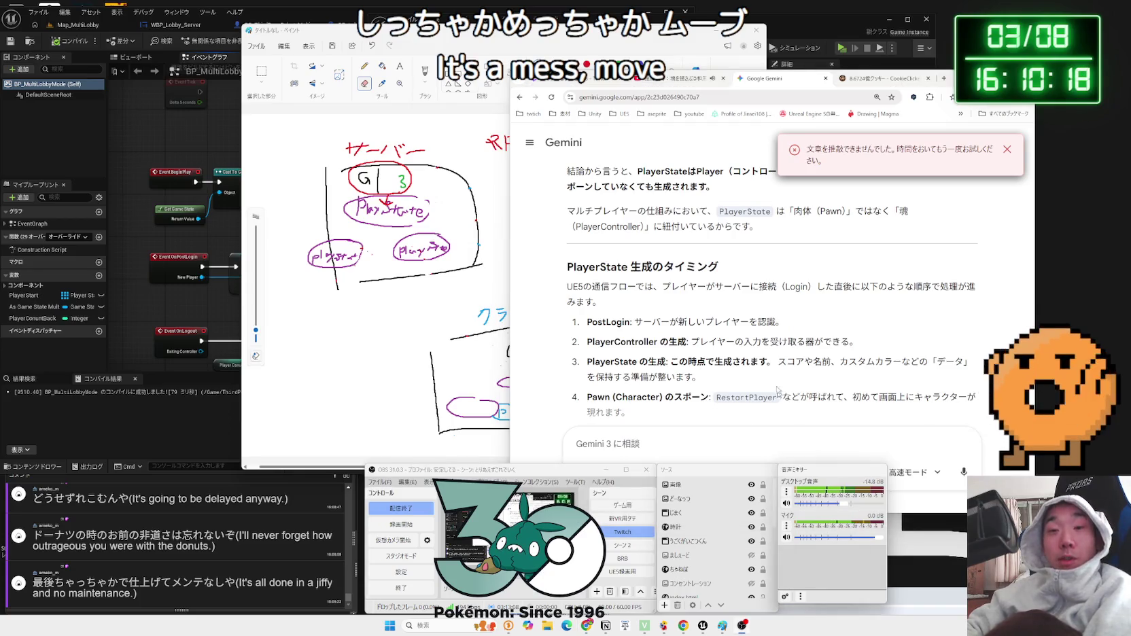
{"action": "left_click", "coordinate": [738, 310]}
- Scroll up to the Seamless Travel section and right-click the word CopyProperties
{"action": "scroll", "coordinate": [737, 311], "scroll_direction": "up", "scroll_amount": 5}
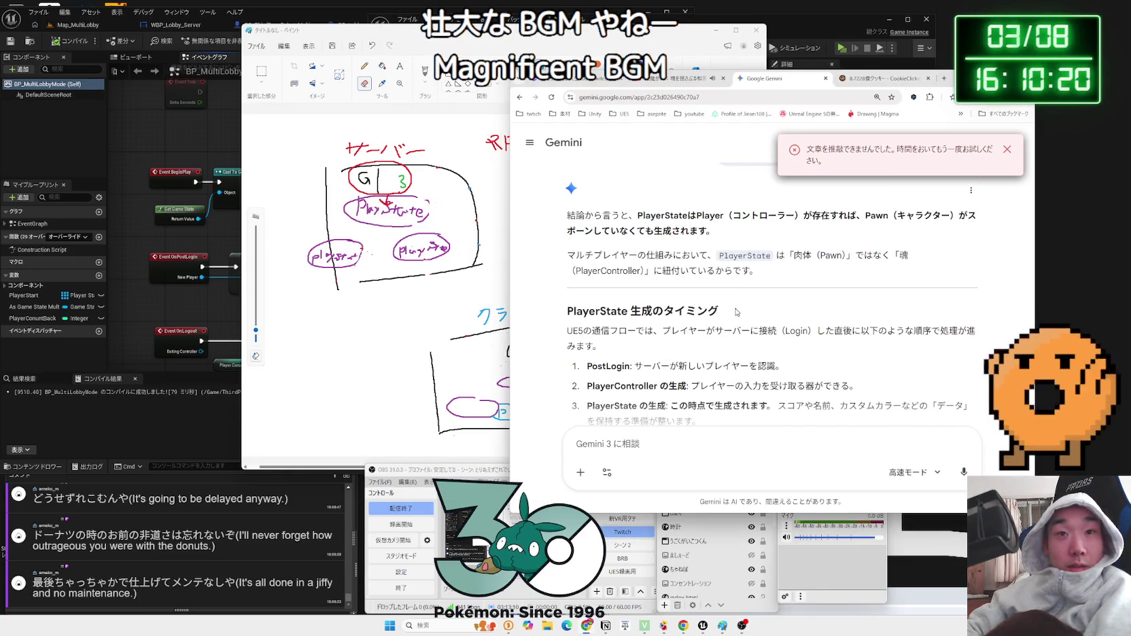
{"action": "scroll", "coordinate": [736, 310], "scroll_direction": "up", "scroll_amount": 2}
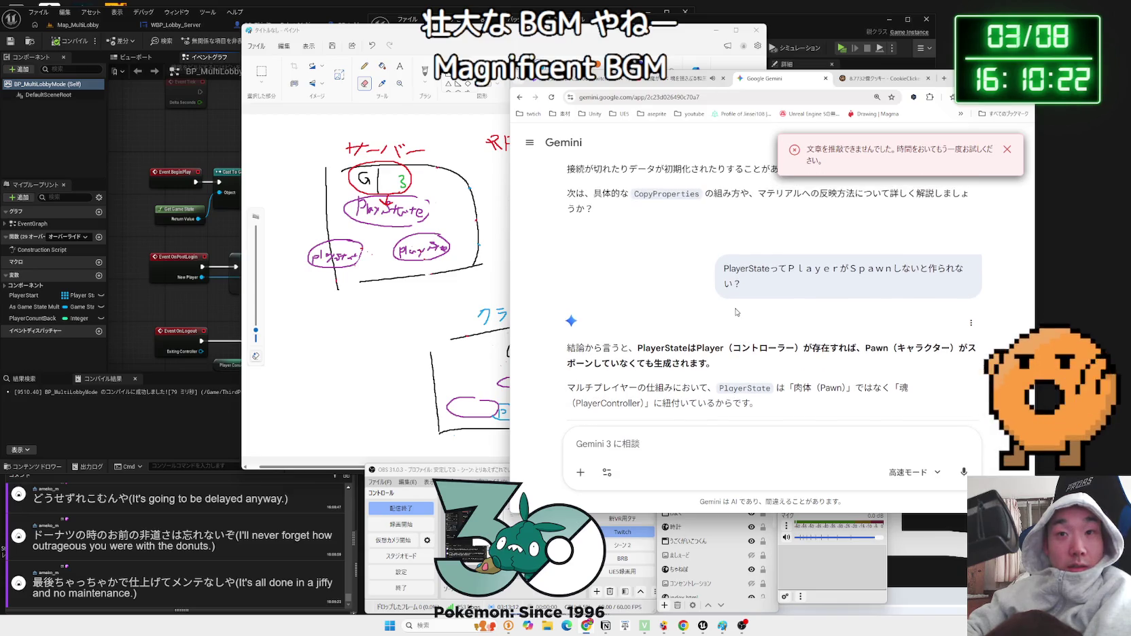
{"action": "scroll", "coordinate": [680, 261], "scroll_direction": "down", "scroll_amount": 3}
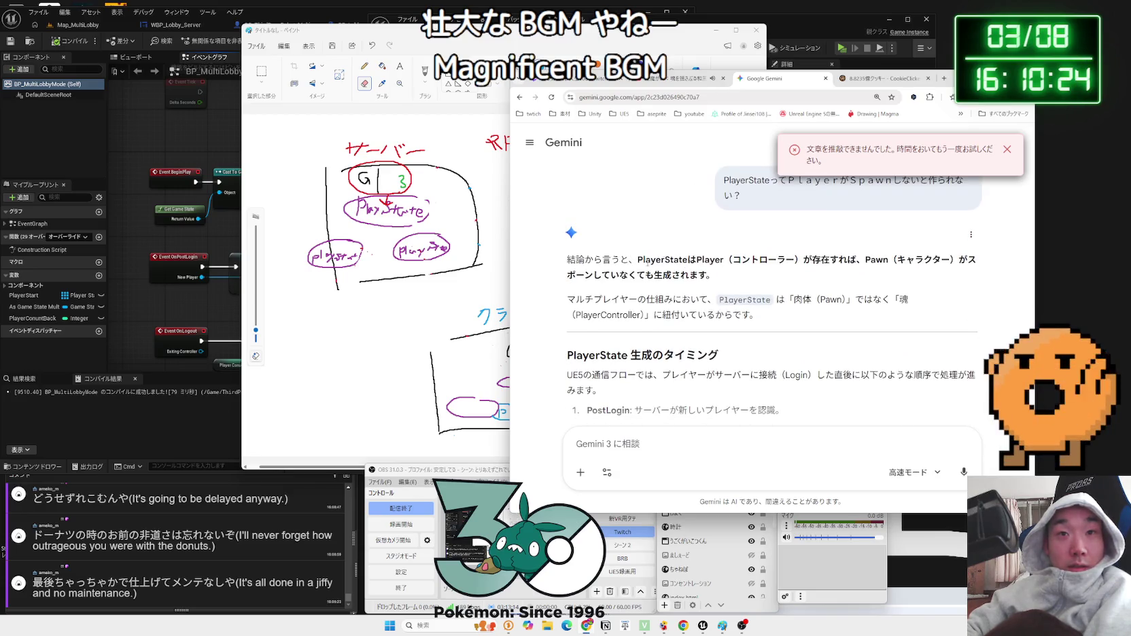
{"action": "left_click_drag", "start_coordinate": [663, 263], "coordinate": [714, 276]}
{"action": "left_click", "coordinate": [675, 274]}
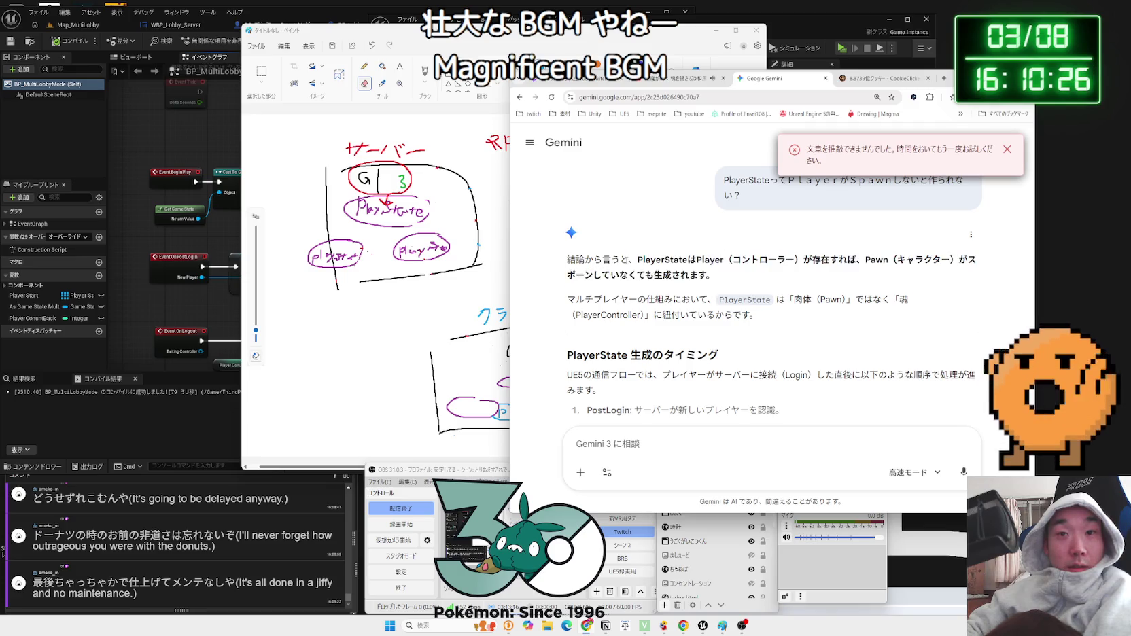
{"action": "scroll", "coordinate": [675, 273], "scroll_direction": "up", "scroll_amount": 1}
{"action": "scroll", "coordinate": [675, 273], "scroll_direction": "up", "scroll_amount": 10}
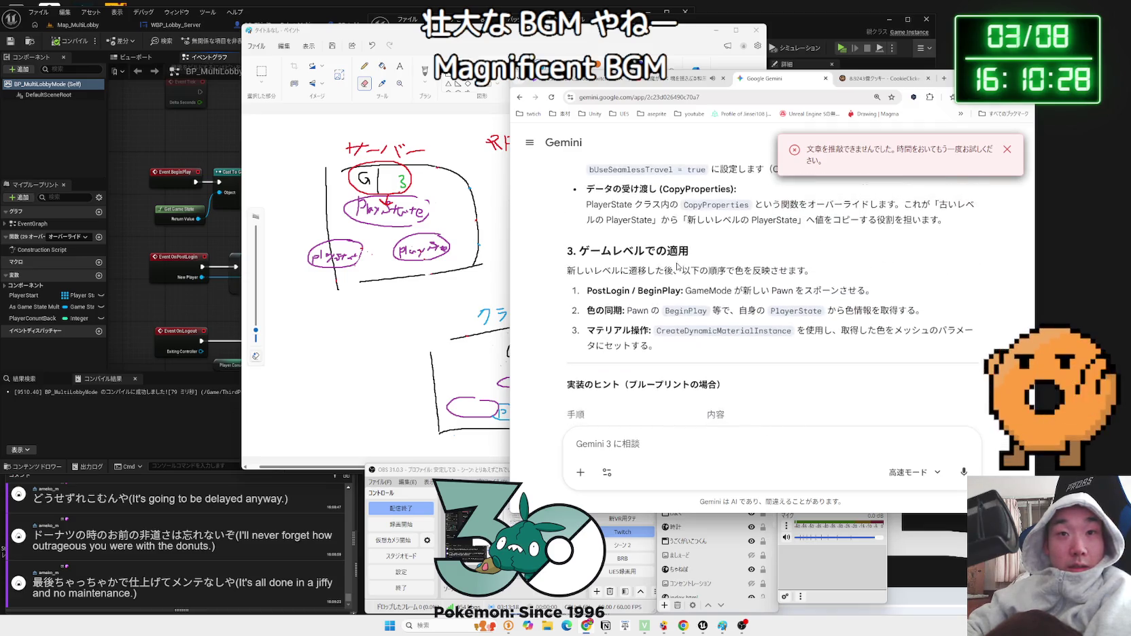
{"action": "scroll", "coordinate": [678, 267], "scroll_direction": "down", "scroll_amount": 2}
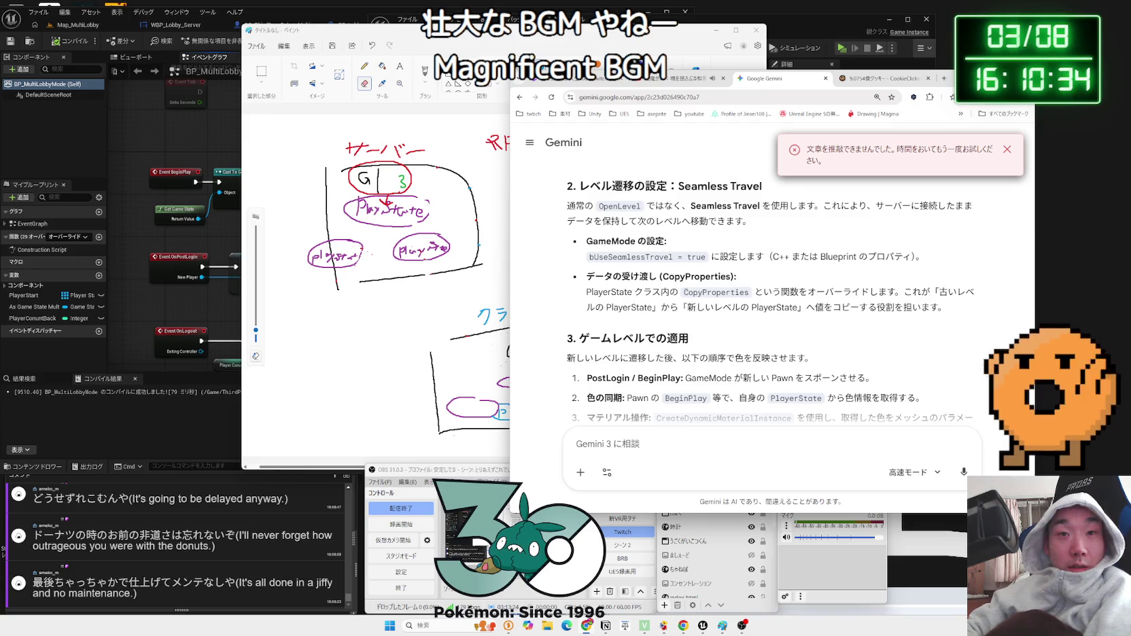
{"action": "right_click", "coordinate": [744, 294]}
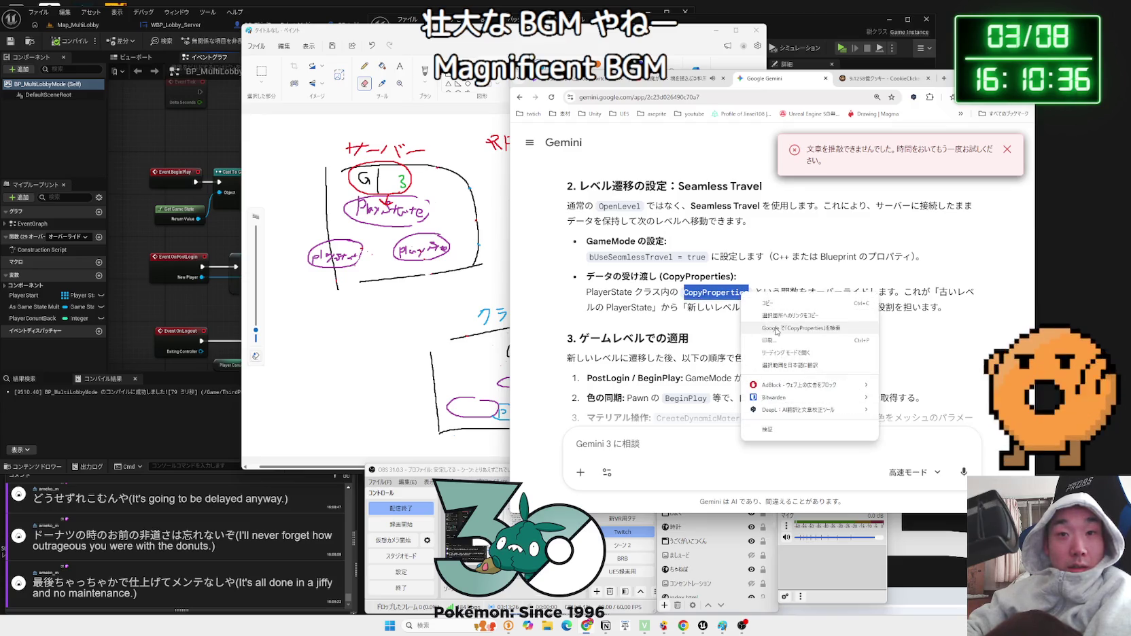
- Search Google for 'CopyProperties UE5 playerstate' and open the 'Playerstate:CopyProperties not getting called' forum thread
{"action": "left_click", "coordinate": [777, 331]}
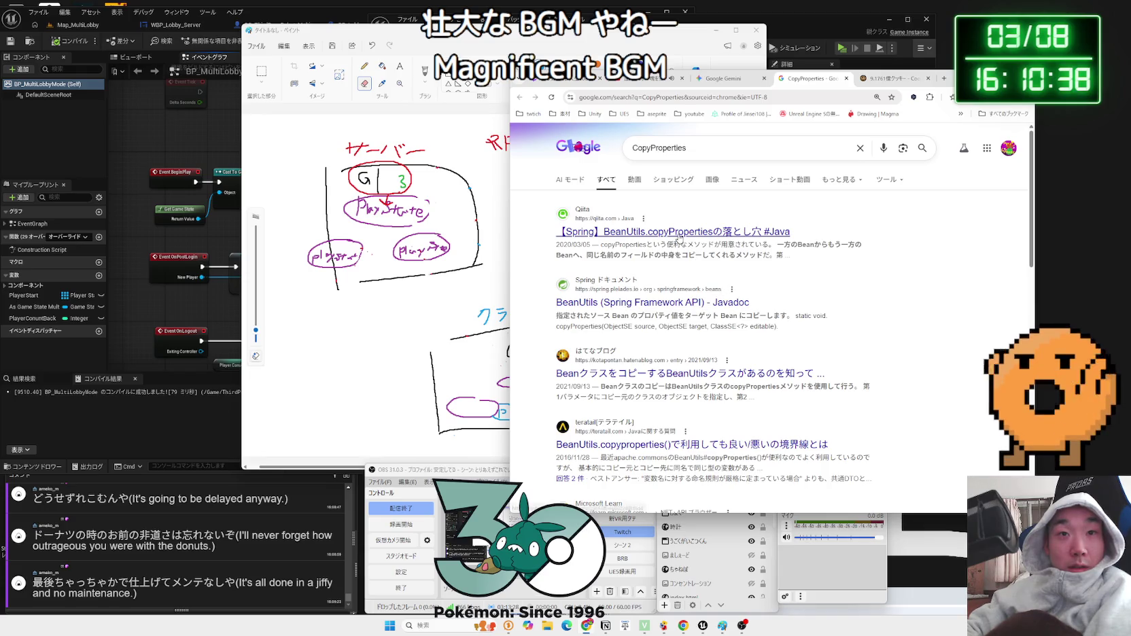
{"action": "scroll", "coordinate": [683, 307], "scroll_direction": "down", "scroll_amount": 10}
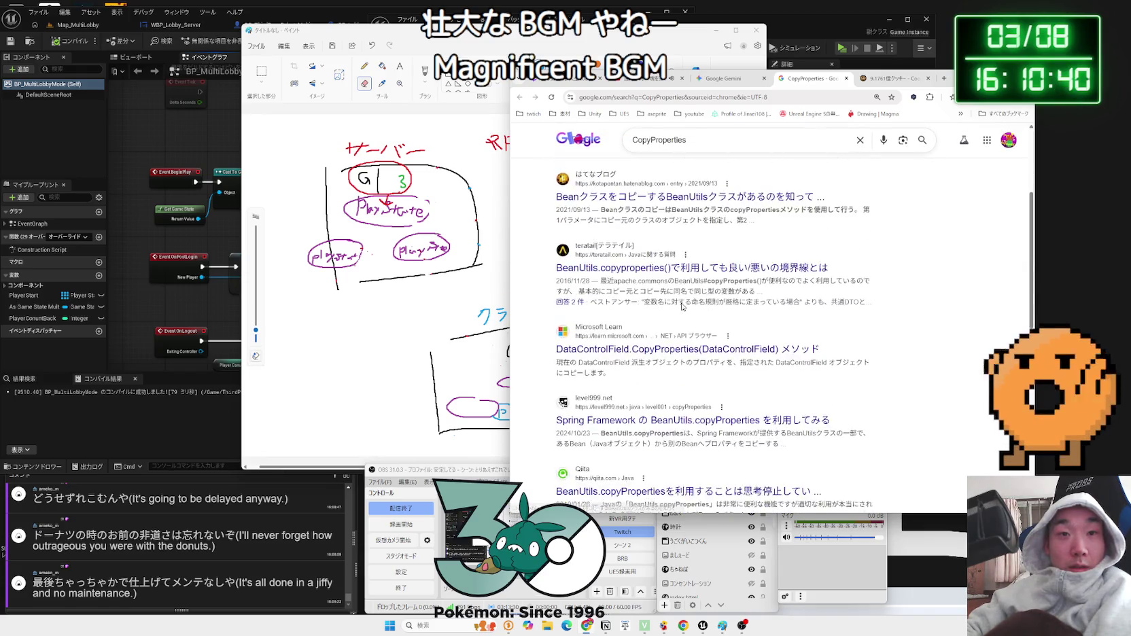
{"action": "left_click", "coordinate": [728, 143]}
{"action": "type", "text": "UE5"}
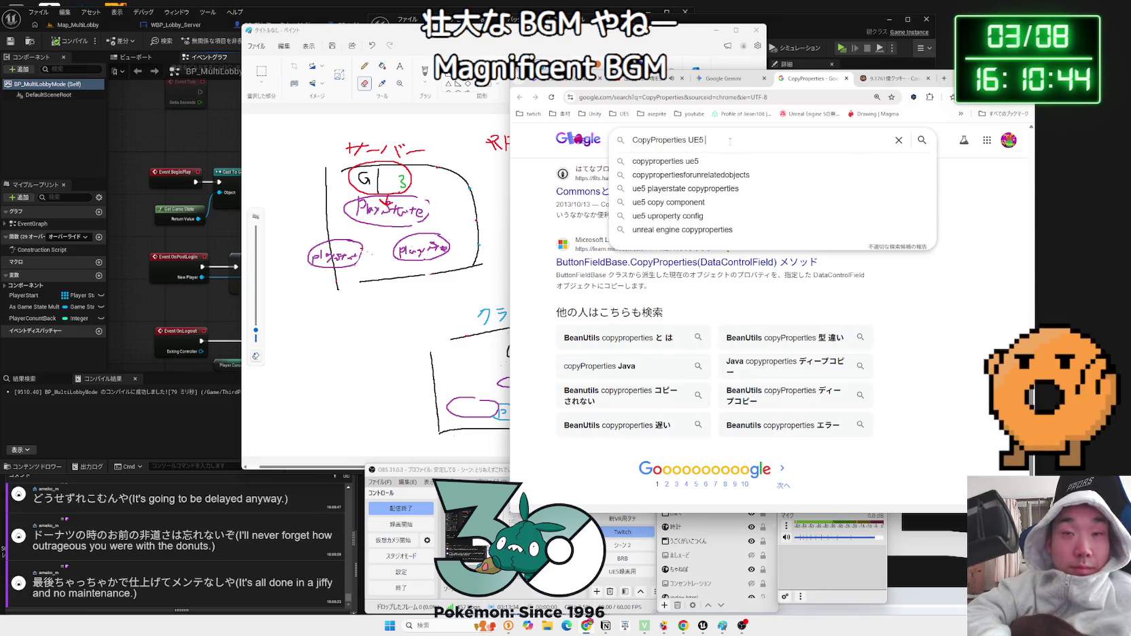
{"action": "type", "text": " player s"}
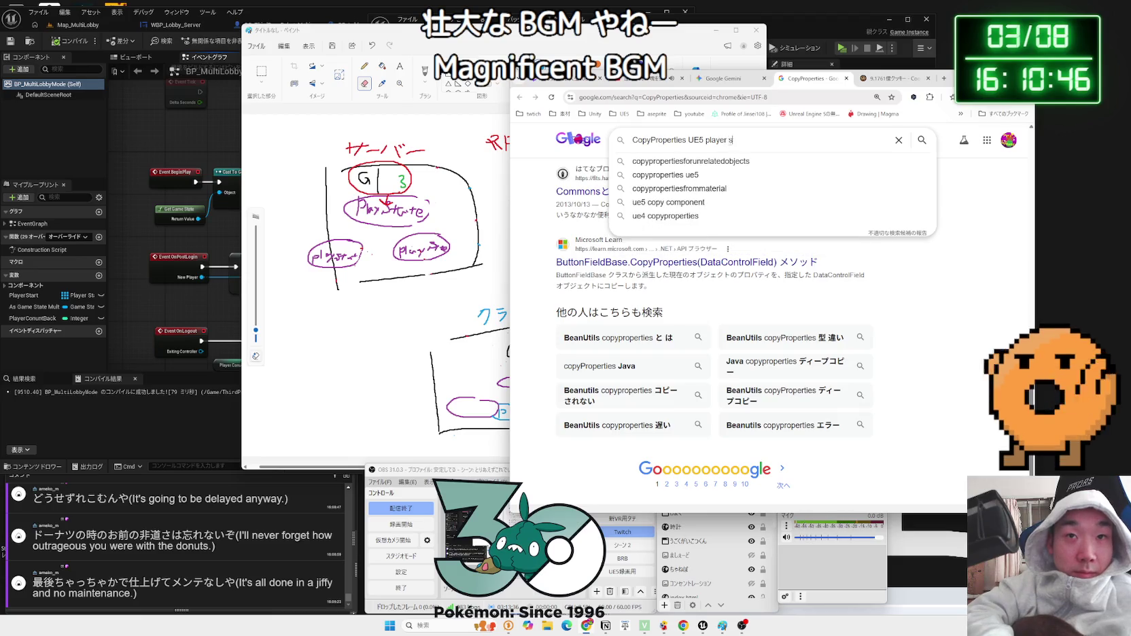
{"action": "type", "text": "s"}
{"action": "key", "text": "Return"}
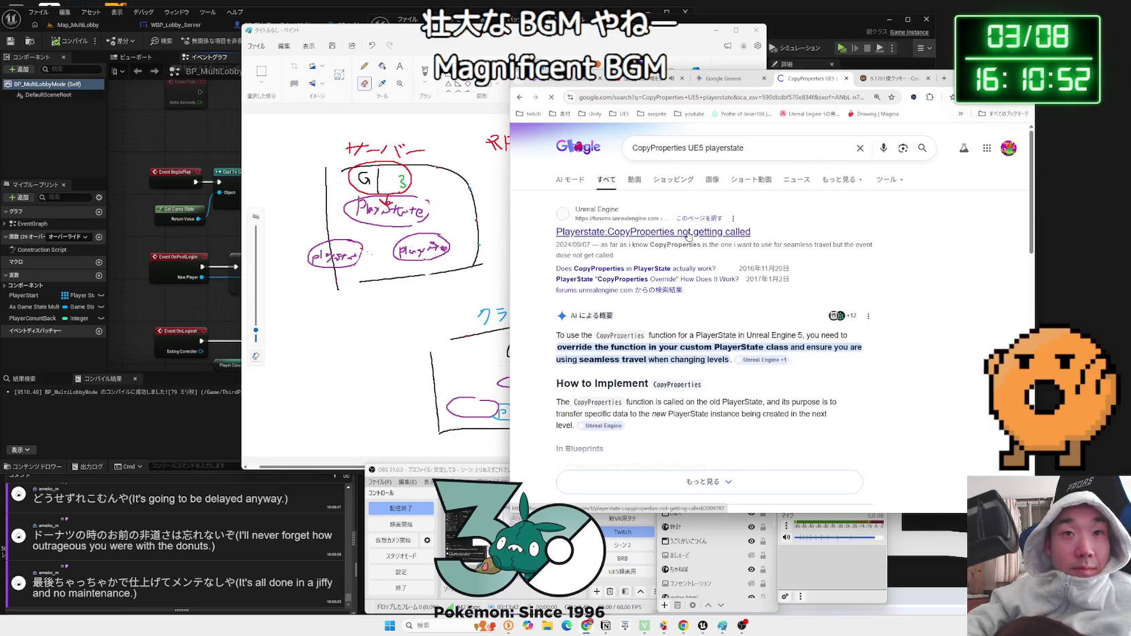
{"action": "left_click", "coordinate": [687, 233]}
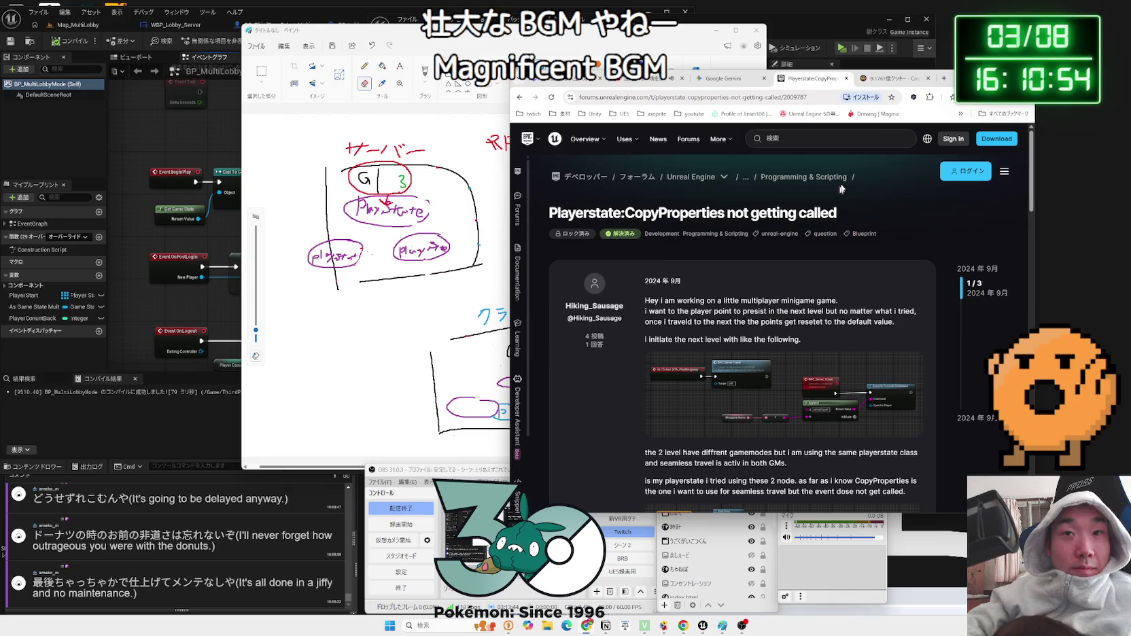
- Translate the forum thread into Japanese and read the question about seamless travel between two levels
{"action": "right_click", "coordinate": [889, 184]}
{"action": "left_click", "coordinate": [932, 346]}
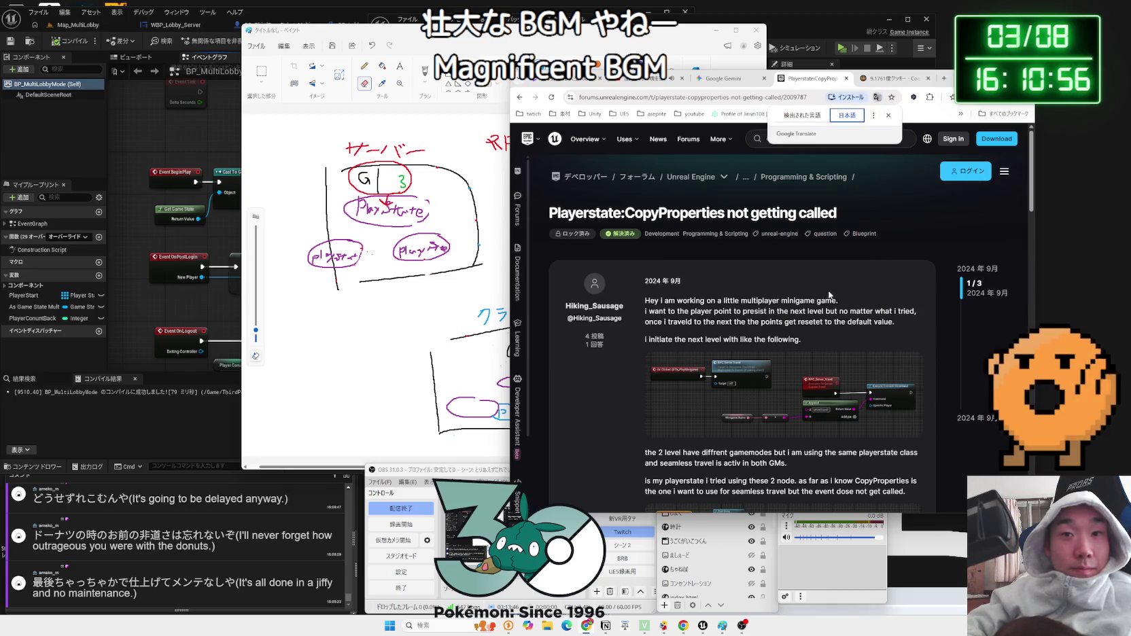
{"action": "scroll", "coordinate": [836, 286], "scroll_direction": "down", "scroll_amount": 1}
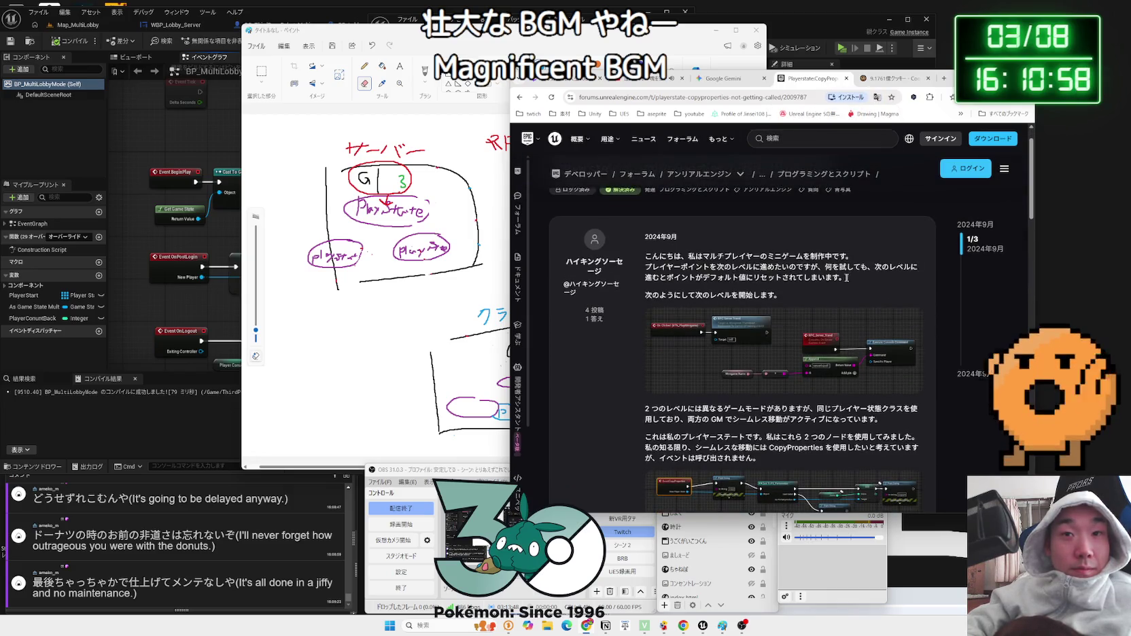
{"action": "left_click_drag", "start_coordinate": [646, 256], "coordinate": [782, 295]}
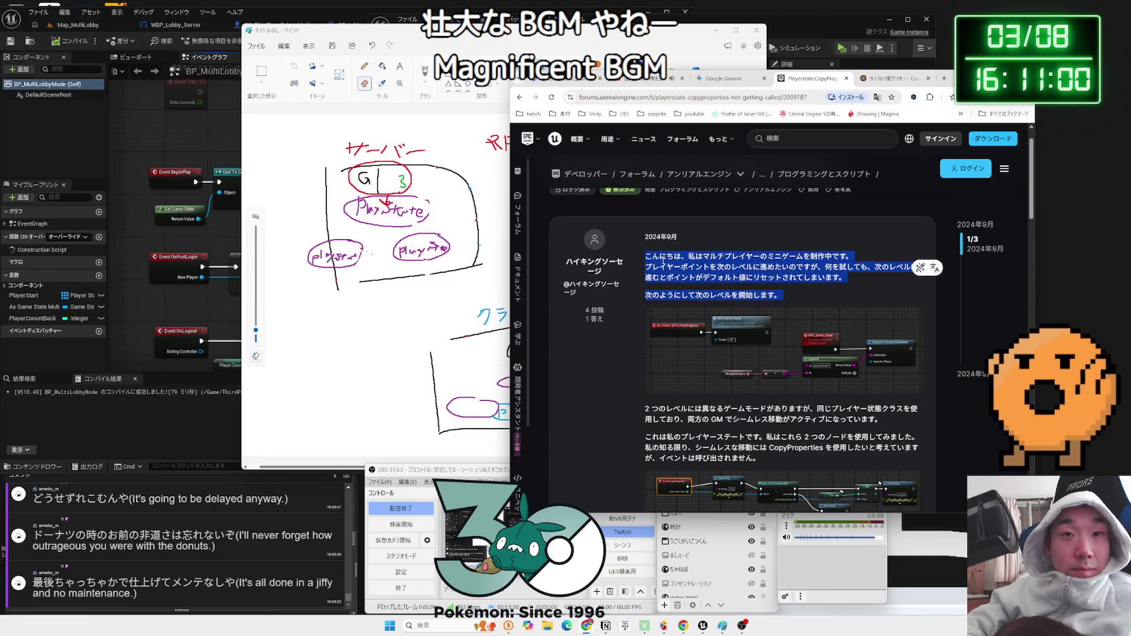
{"action": "scroll", "coordinate": [665, 266], "scroll_direction": "down", "scroll_amount": 2}
{"action": "mouse_move", "coordinate": [646, 275]}
{"action": "left_mouse_down"}
{"action": "mouse_move", "coordinate": [797, 328]}
{"action": "mouse_move", "coordinate": [646, 311]}
{"action": "left_mouse_up"}
{"action": "left_click", "coordinate": [797, 328]}
{"action": "left_click", "coordinate": [781, 331]}
{"action": "left_click_drag", "start_coordinate": [781, 331], "coordinate": [646, 305]}
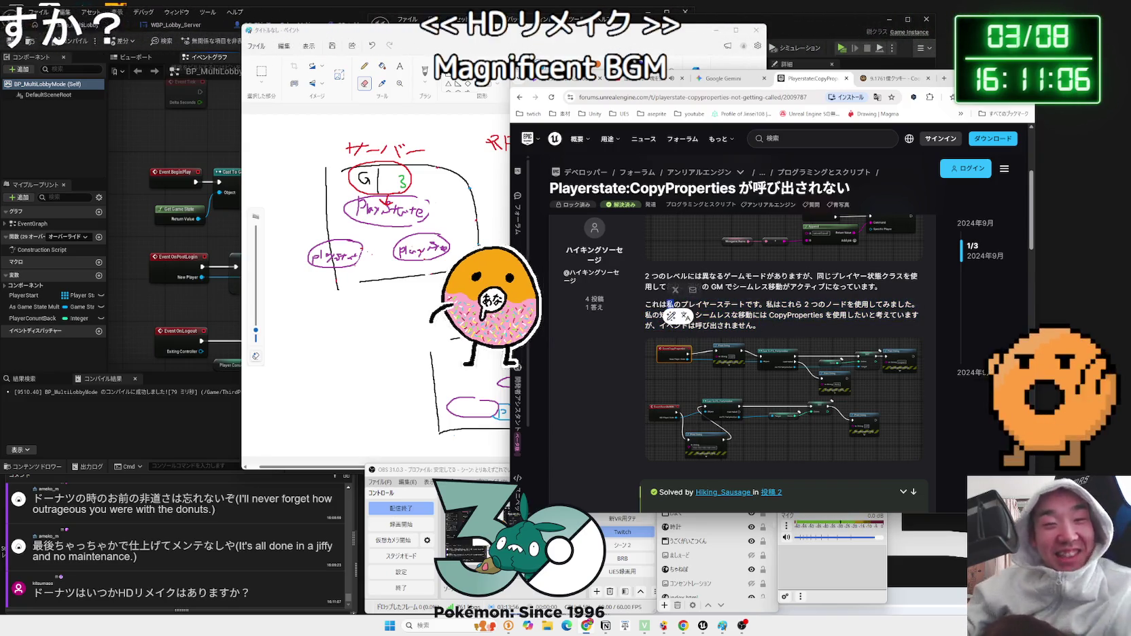
{"action": "double_click", "coordinate": [669, 304]}
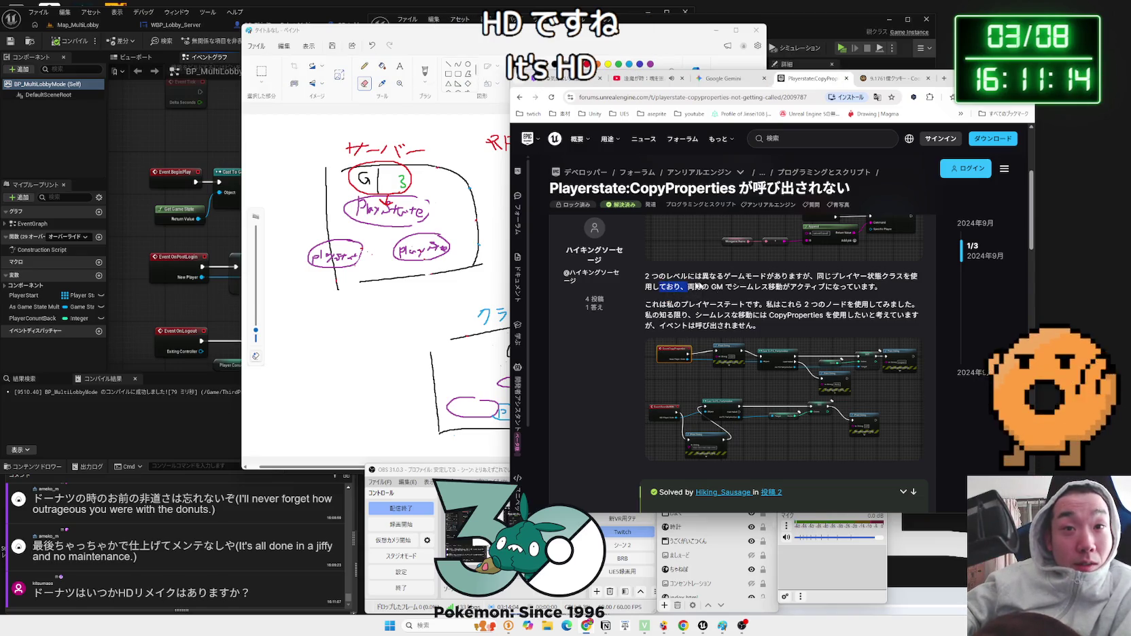
{"action": "left_click", "coordinate": [861, 285]}
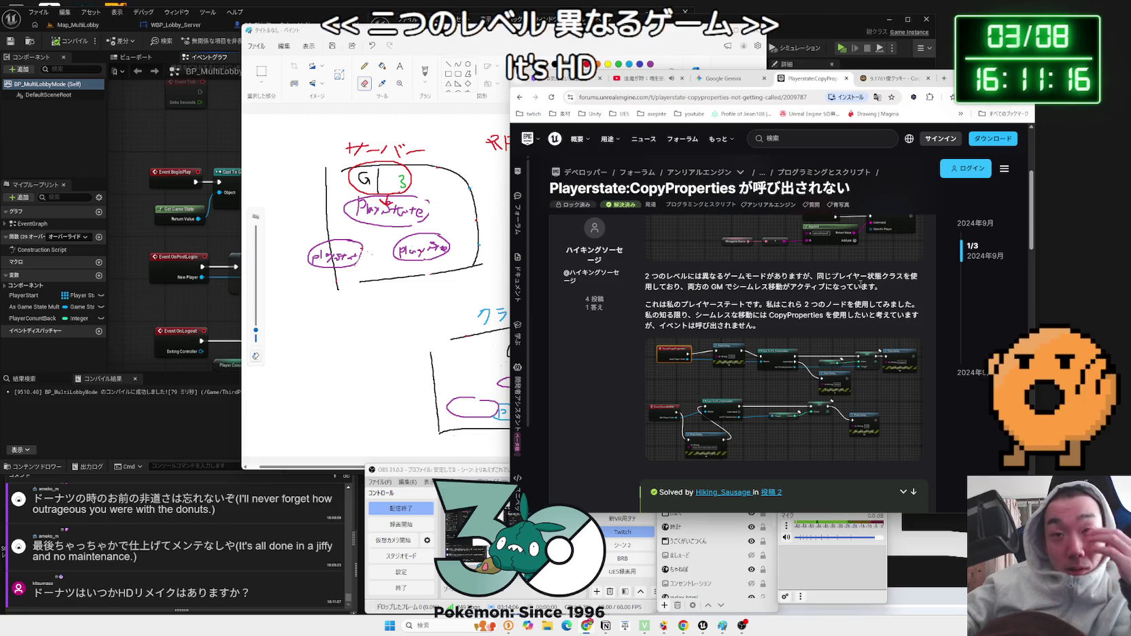
{"action": "mouse_move", "coordinate": [667, 276]}
{"action": "left_mouse_down"}
{"action": "mouse_move", "coordinate": [884, 286]}
{"action": "mouse_move", "coordinate": [763, 286]}
{"action": "left_mouse_up"}
{"action": "left_click", "coordinate": [692, 280]}
{"action": "mouse_move", "coordinate": [710, 304]}
{"action": "left_mouse_down"}
{"action": "mouse_move", "coordinate": [828, 304]}
{"action": "mouse_move", "coordinate": [782, 325]}
{"action": "mouse_move", "coordinate": [815, 317]}
{"action": "mouse_move", "coordinate": [738, 325]}
{"action": "left_mouse_up"}
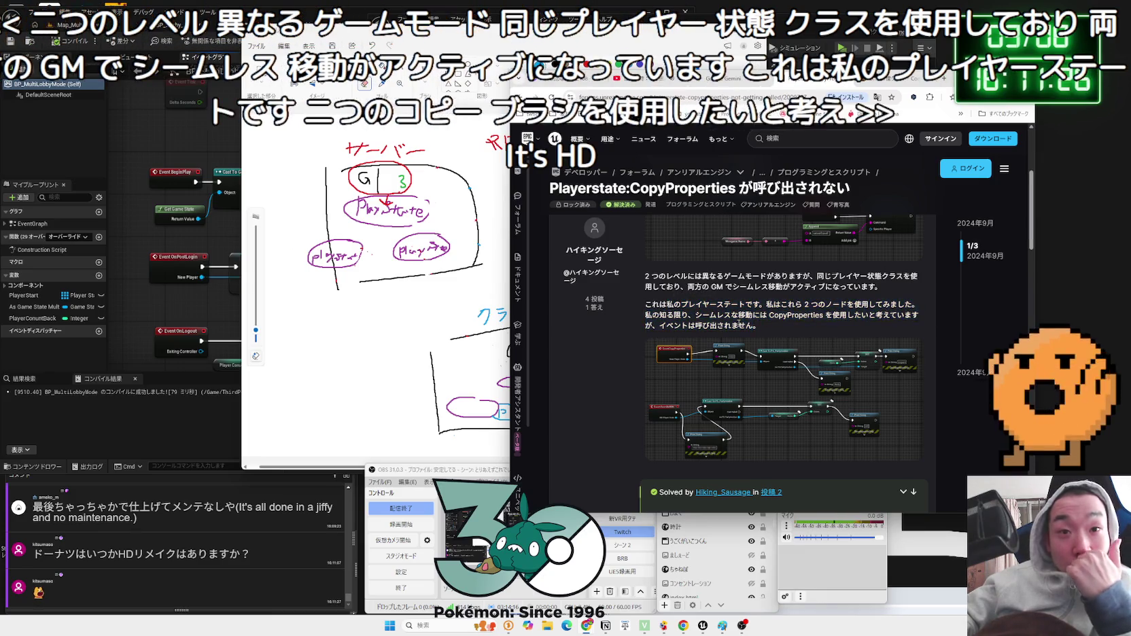
- Read the solved answer enabling net.AllowPIESeamlessTravel 1, then return to the Google results
{"action": "scroll", "coordinate": [739, 324], "scroll_direction": "down", "scroll_amount": 5}
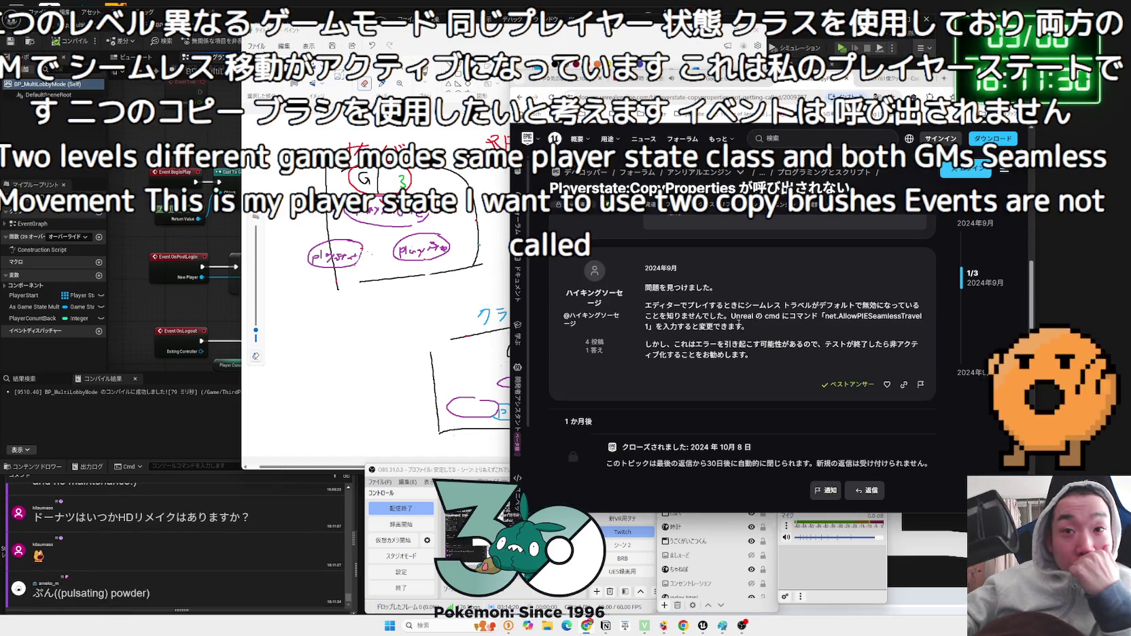
{"action": "scroll", "coordinate": [738, 323], "scroll_direction": "up", "scroll_amount": 5}
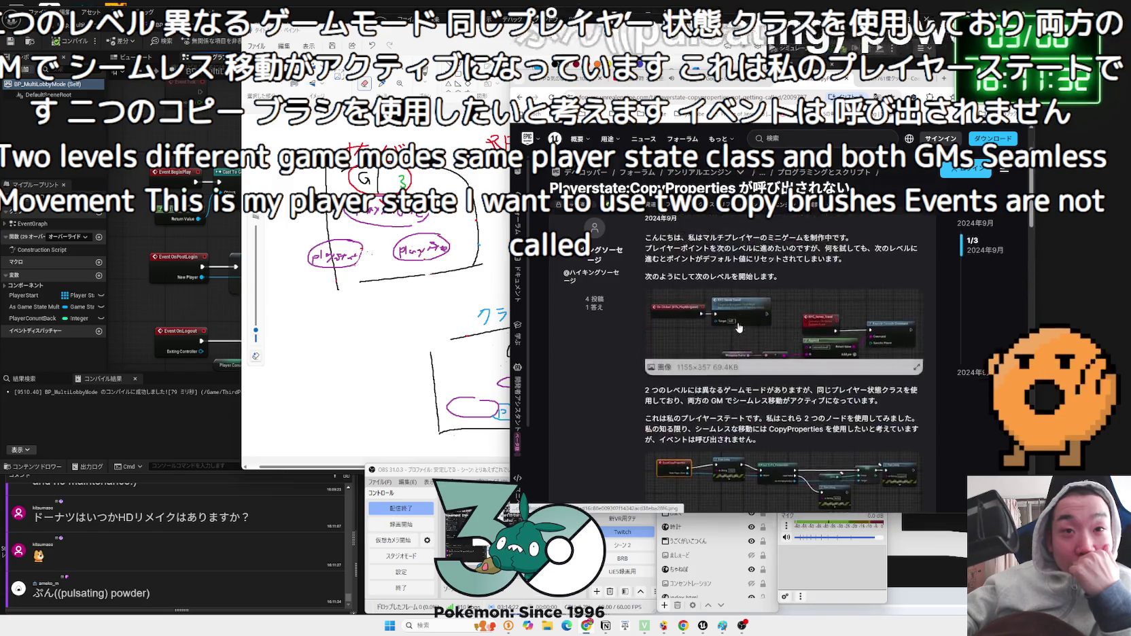
{"action": "scroll", "coordinate": [739, 328], "scroll_direction": "down", "scroll_amount": 5}
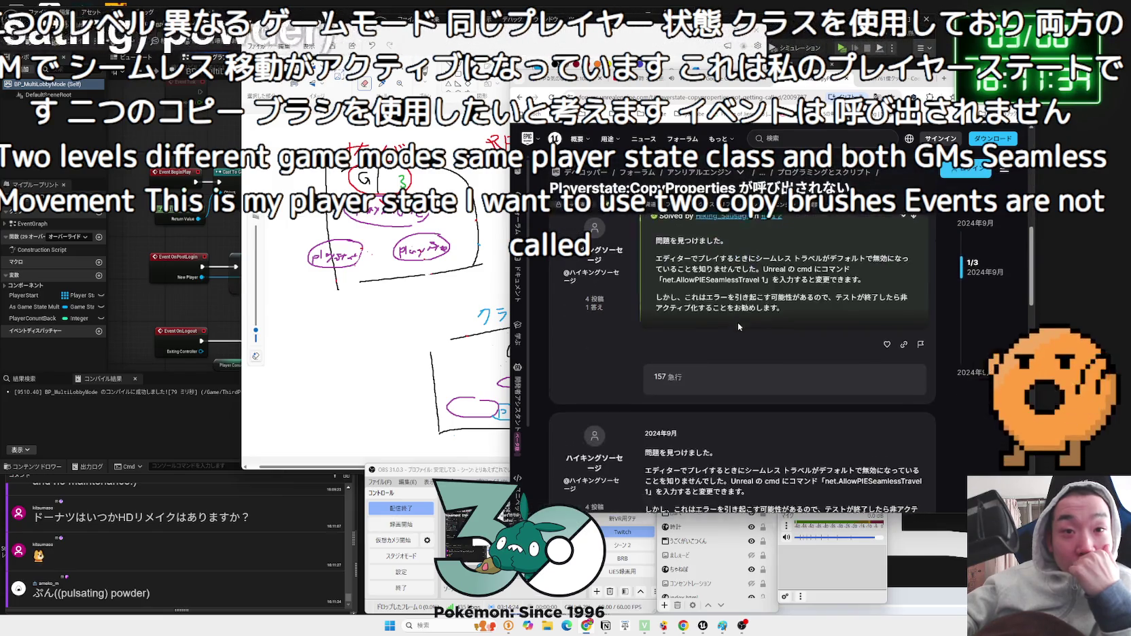
{"action": "scroll", "coordinate": [739, 322], "scroll_direction": "up", "scroll_amount": 3}
{"action": "scroll", "coordinate": [739, 322], "scroll_direction": "down", "scroll_amount": 4}
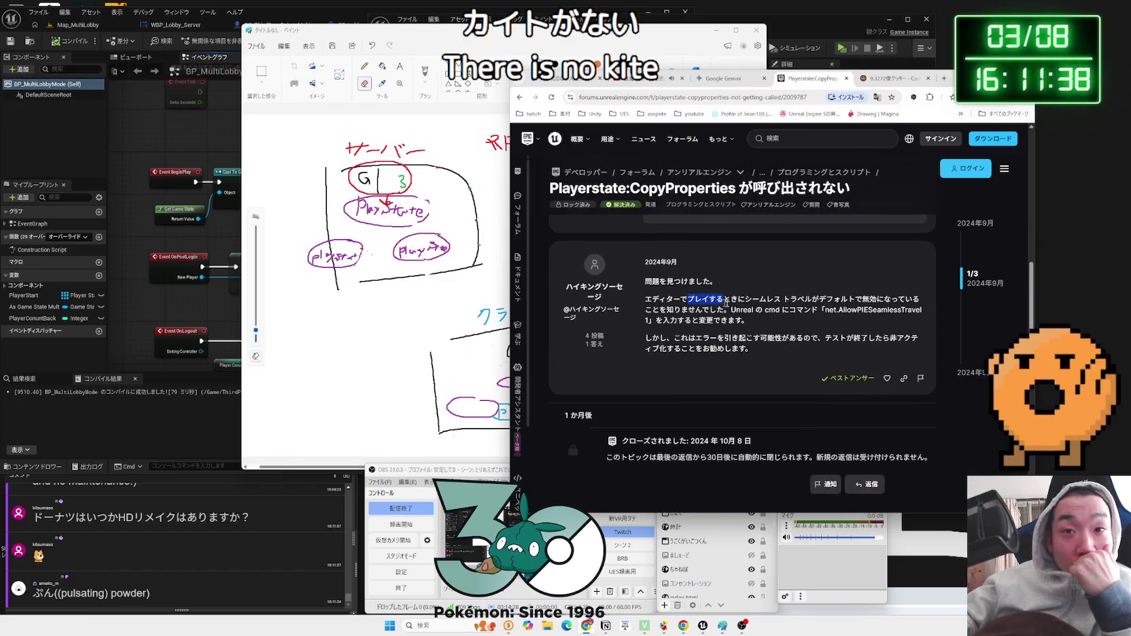
{"action": "mouse_move", "coordinate": [681, 299]}
{"action": "left_mouse_down"}
{"action": "mouse_move", "coordinate": [884, 317]}
{"action": "mouse_move", "coordinate": [759, 351]}
{"action": "mouse_move", "coordinate": [724, 320]}
{"action": "left_mouse_up"}
{"action": "left_click", "coordinate": [724, 320]}
{"action": "scroll", "coordinate": [727, 330], "scroll_direction": "up", "scroll_amount": 5}
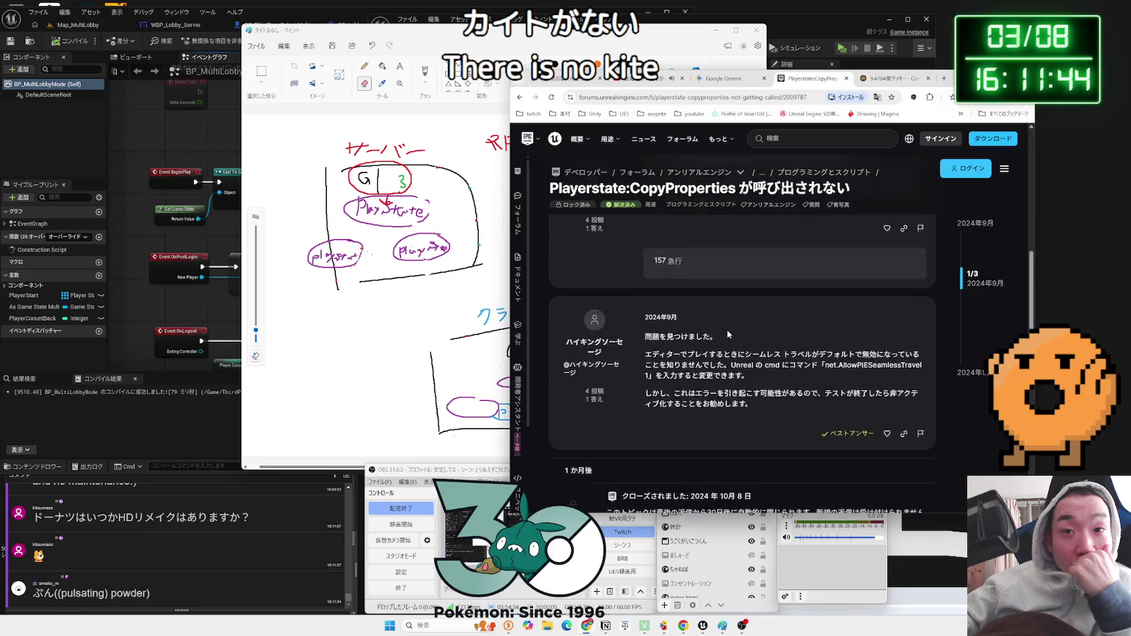
{"action": "key", "text": "alt+Left"}
{"action": "scroll", "coordinate": [729, 333], "scroll_direction": "down", "scroll_amount": 3}
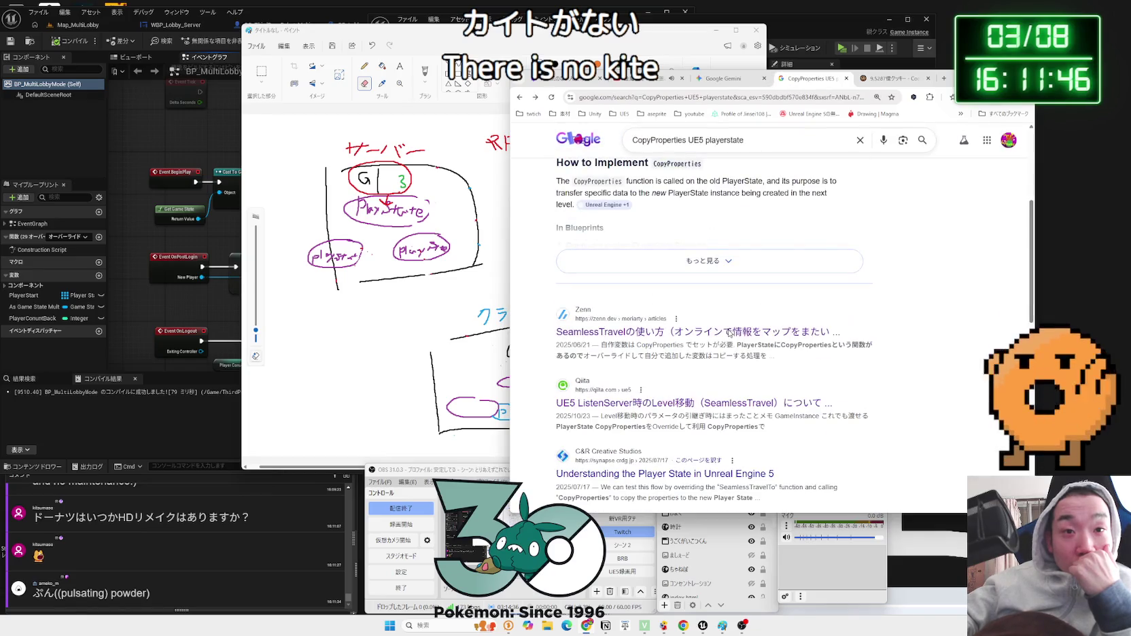
- Open the Zenn SeamlessTravel article and briefly view its UE4 MultiPlayer Deep Dive slides
{"action": "left_click", "coordinate": [737, 332]}
{"action": "scroll", "coordinate": [736, 331], "scroll_direction": "down", "scroll_amount": 10}
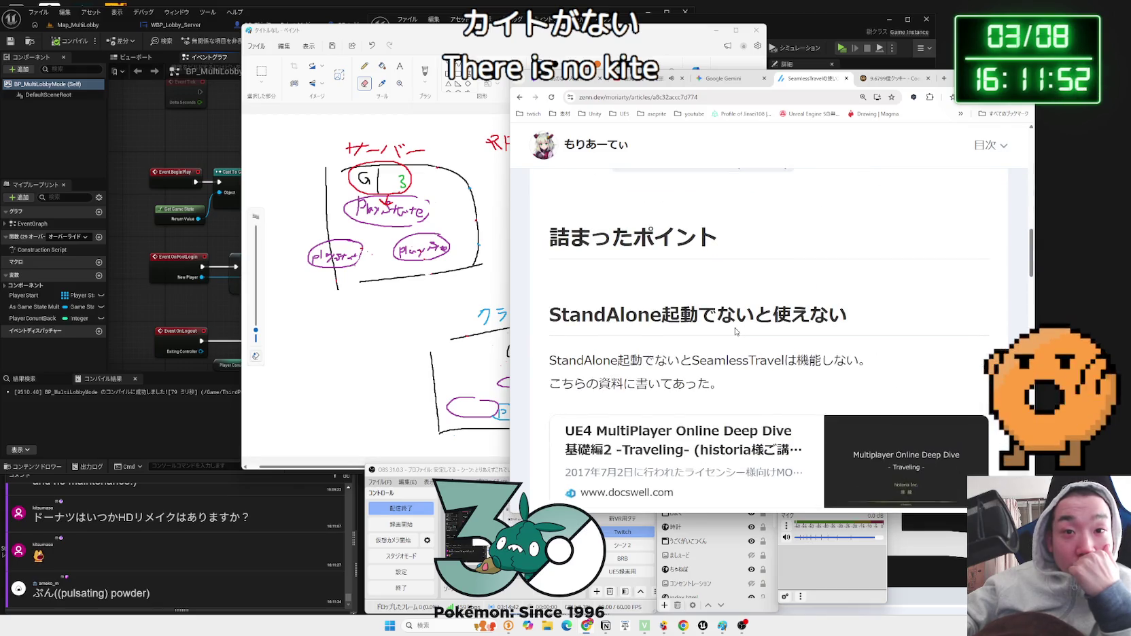
{"action": "scroll", "coordinate": [736, 331], "scroll_direction": "down", "scroll_amount": 1}
{"action": "left_click", "coordinate": [722, 353]}
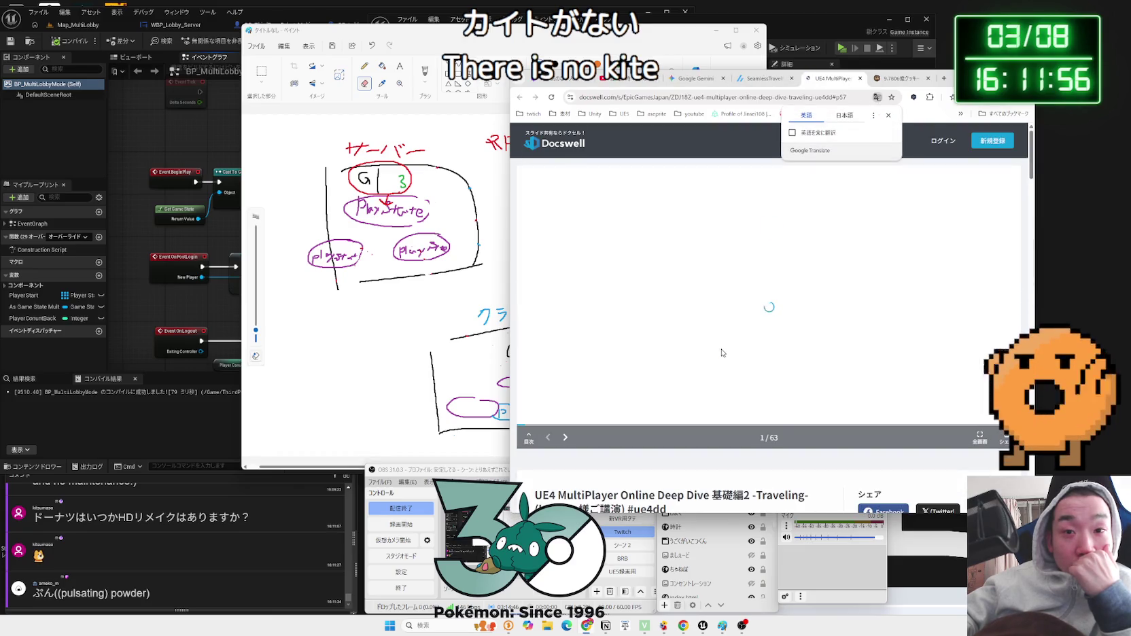
{"action": "left_click", "coordinate": [861, 79]}
- Read the article's CopyProperties section, then return to the Google search results
{"action": "scroll", "coordinate": [711, 326], "scroll_direction": "down", "scroll_amount": 3}
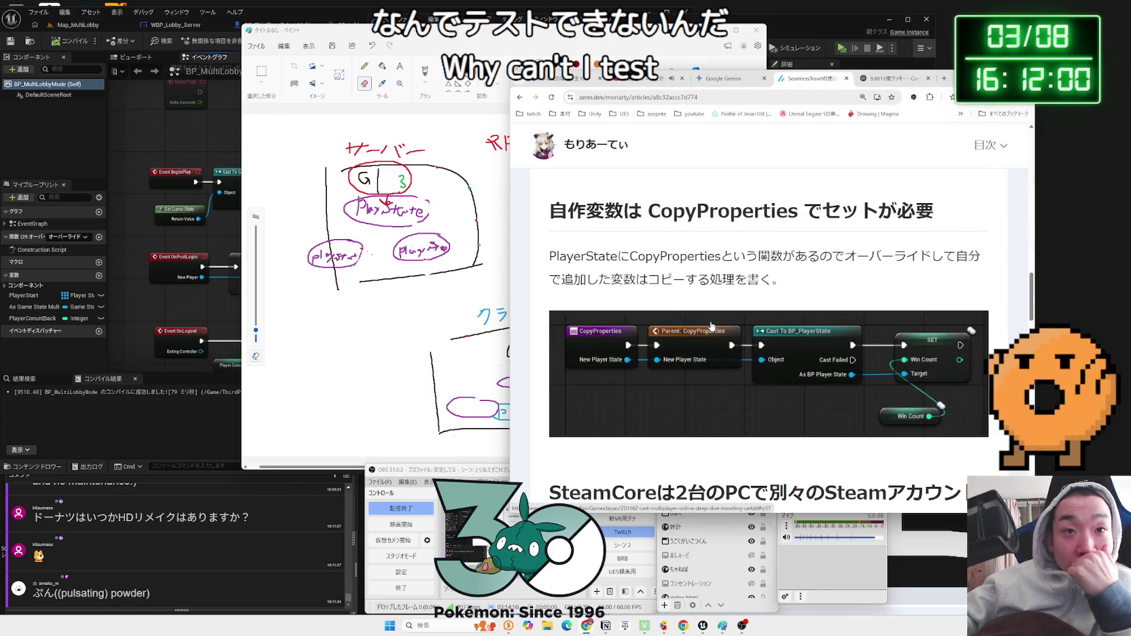
{"action": "triple_click", "coordinate": [798, 285]}
{"action": "double_click", "coordinate": [798, 285]}
{"action": "left_click", "coordinate": [799, 286]}
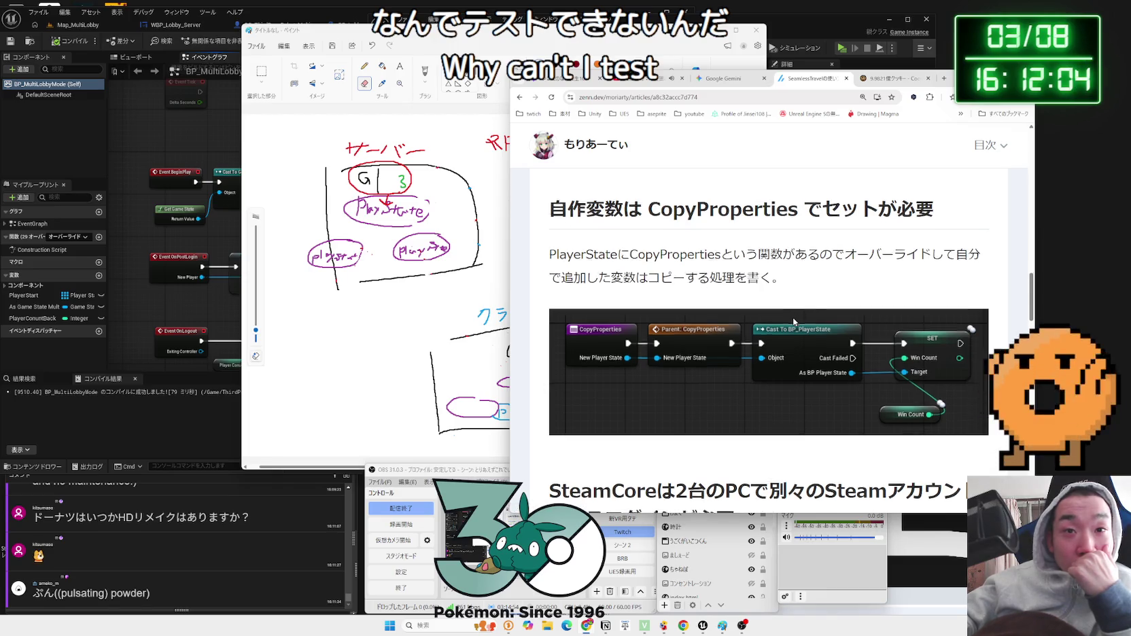
{"action": "scroll", "coordinate": [793, 322], "scroll_direction": "down", "scroll_amount": 10}
{"action": "key", "text": "alt+Left"}
{"action": "scroll", "coordinate": [795, 323], "scroll_direction": "down", "scroll_amount": 7}
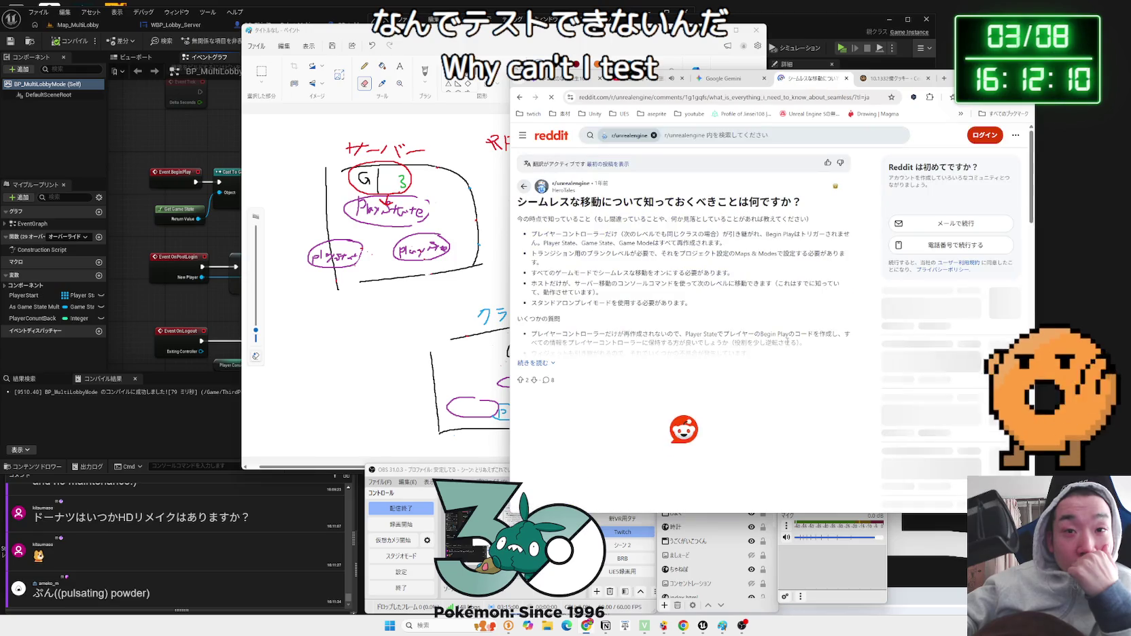
- Expand the Reddit seamless travel post and read its requirement bullets and first comment
{"action": "left_click", "coordinate": [542, 365]}
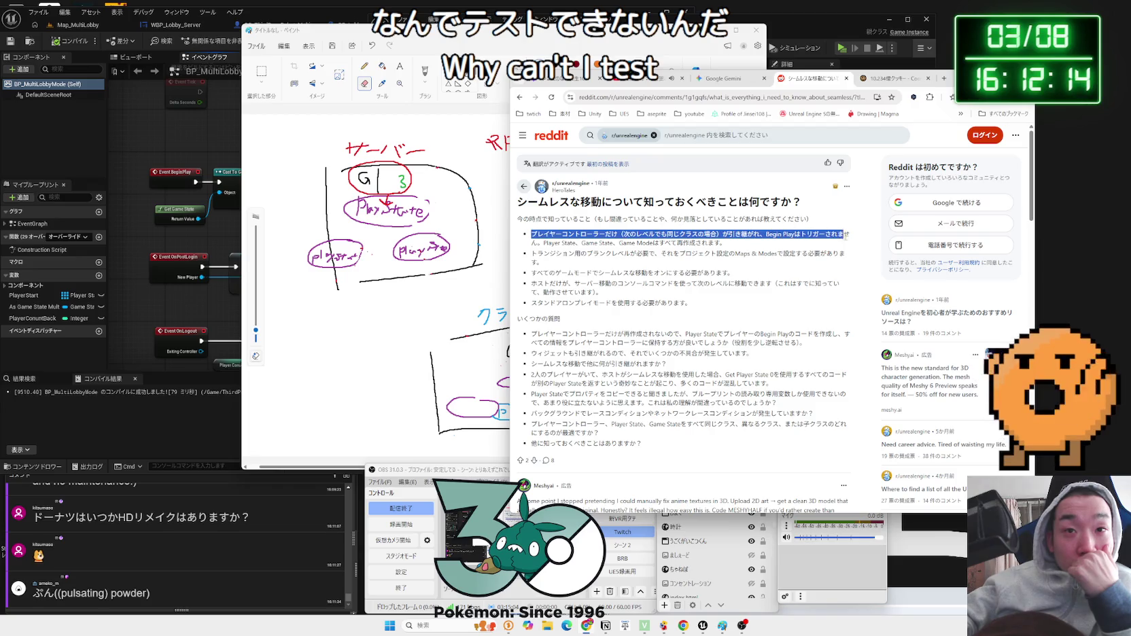
{"action": "left_click_drag", "start_coordinate": [532, 234], "coordinate": [719, 242]}
{"action": "mouse_move", "coordinate": [532, 234]}
{"action": "left_mouse_down"}
{"action": "mouse_move", "coordinate": [721, 245]}
{"action": "mouse_move", "coordinate": [691, 304]}
{"action": "left_mouse_up"}
{"action": "scroll", "coordinate": [694, 306], "scroll_direction": "down", "scroll_amount": 4}
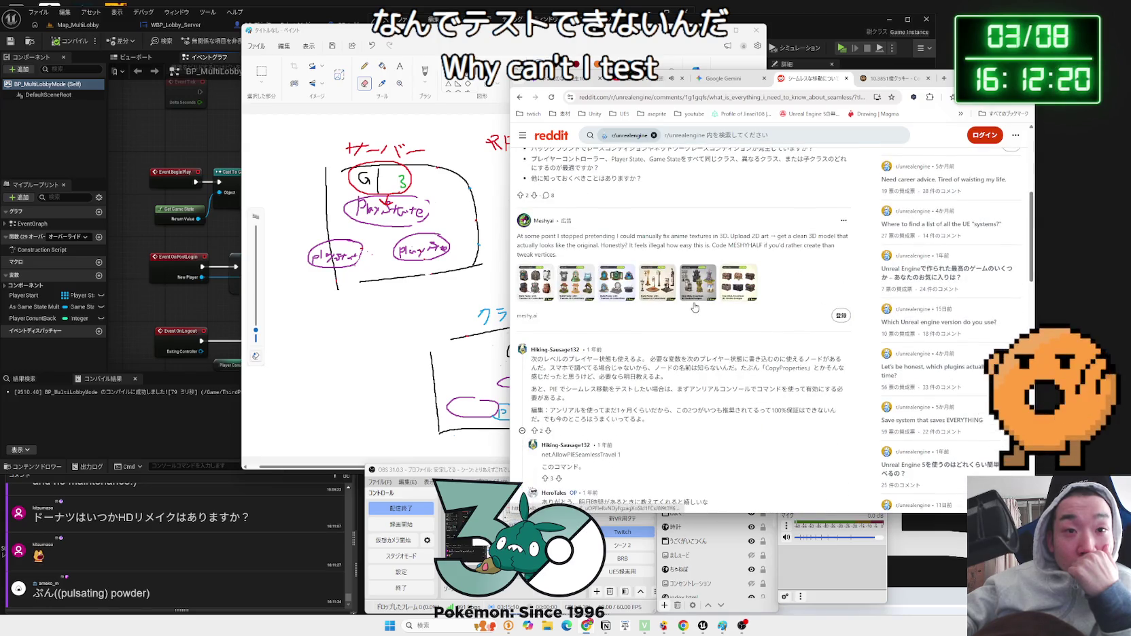
{"action": "scroll", "coordinate": [694, 307], "scroll_direction": "down", "scroll_amount": 2}
{"action": "mouse_move", "coordinate": [571, 229]}
{"action": "left_mouse_down"}
{"action": "mouse_move", "coordinate": [680, 235]}
{"action": "mouse_move", "coordinate": [673, 244]}
{"action": "mouse_move", "coordinate": [554, 231]}
{"action": "mouse_move", "coordinate": [666, 289]}
{"action": "mouse_move", "coordinate": [556, 239]}
{"action": "mouse_move", "coordinate": [598, 225]}
{"action": "mouse_move", "coordinate": [653, 238]}
{"action": "mouse_move", "coordinate": [658, 290]}
{"action": "left_mouse_up"}
{"action": "left_click", "coordinate": [658, 290]}
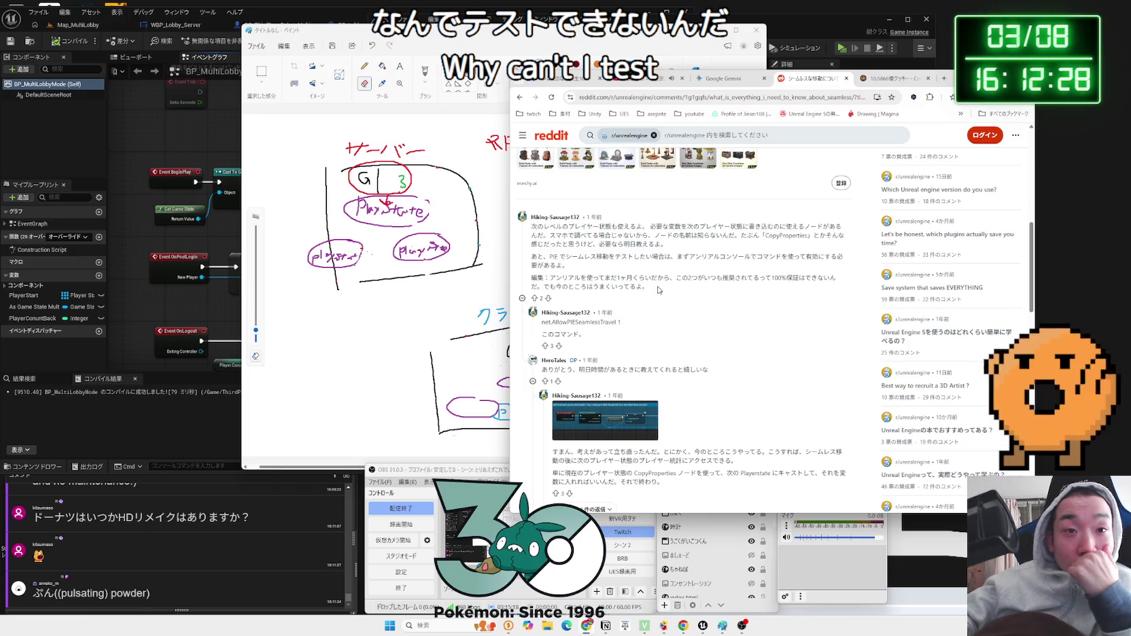
- Close the Reddit thread tab so the Cookie Clicker game shows
{"action": "scroll", "coordinate": [658, 290], "scroll_direction": "down", "scroll_amount": 2}
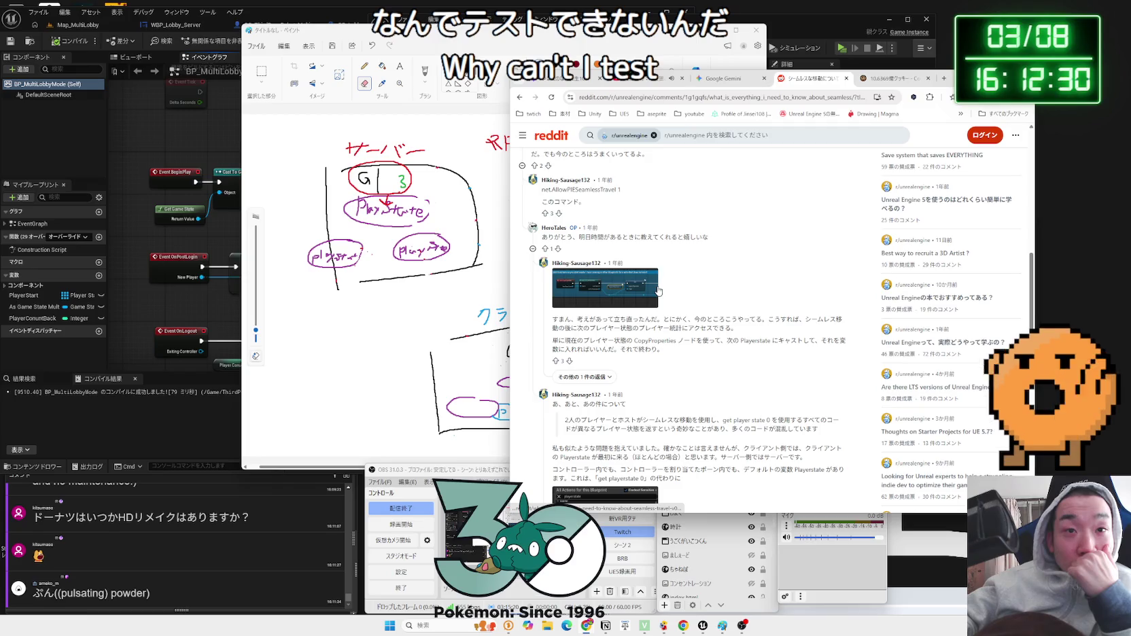
{"action": "scroll", "coordinate": [658, 290], "scroll_direction": "down", "scroll_amount": 3}
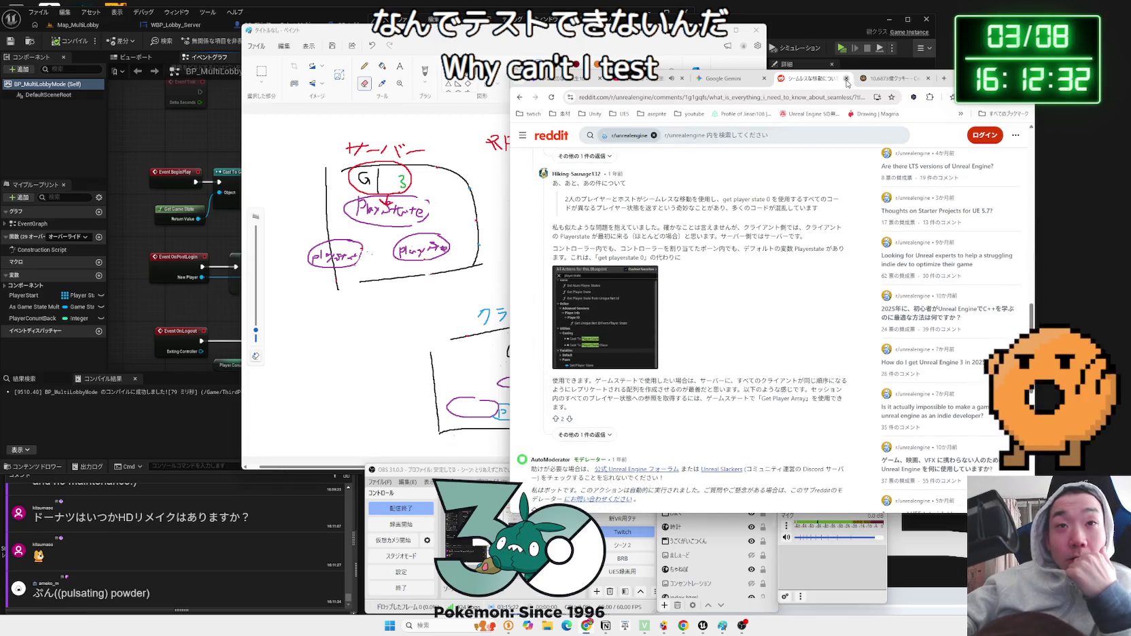
{"action": "left_click", "coordinate": [846, 78]}
{"action": "left_click", "coordinate": [812, 79]}
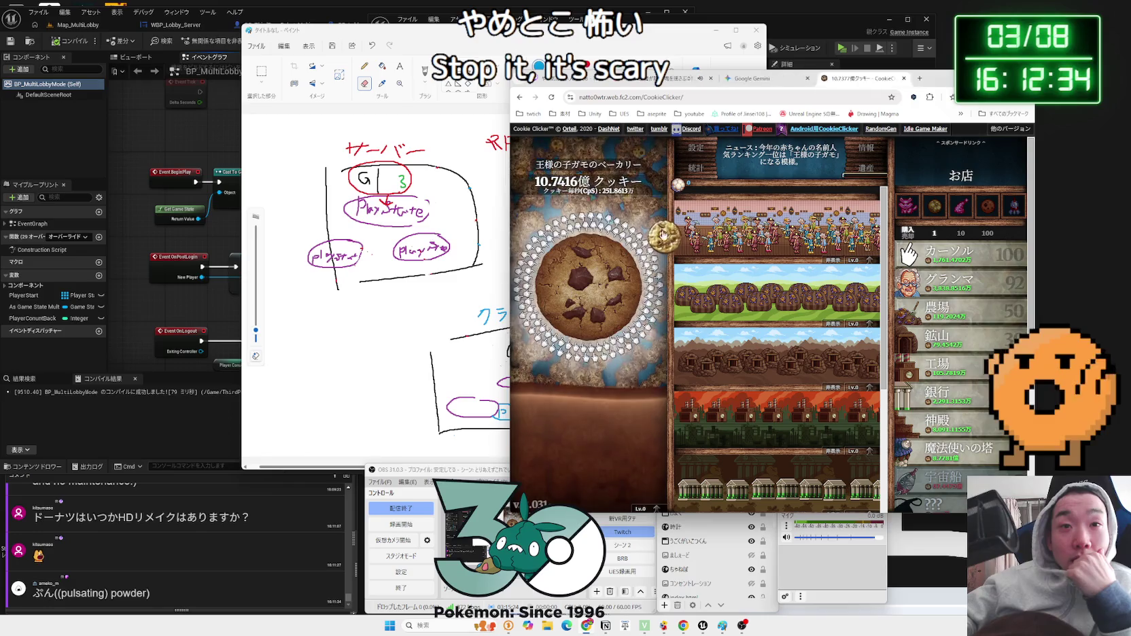
- Collect the golden cookie, review Gemini's lobby-colour answer, then bring GI_MultiPlayer forward
{"action": "left_click", "coordinate": [665, 235]}
{"action": "left_click", "coordinate": [754, 78]}
{"action": "left_click", "coordinate": [581, 38]}
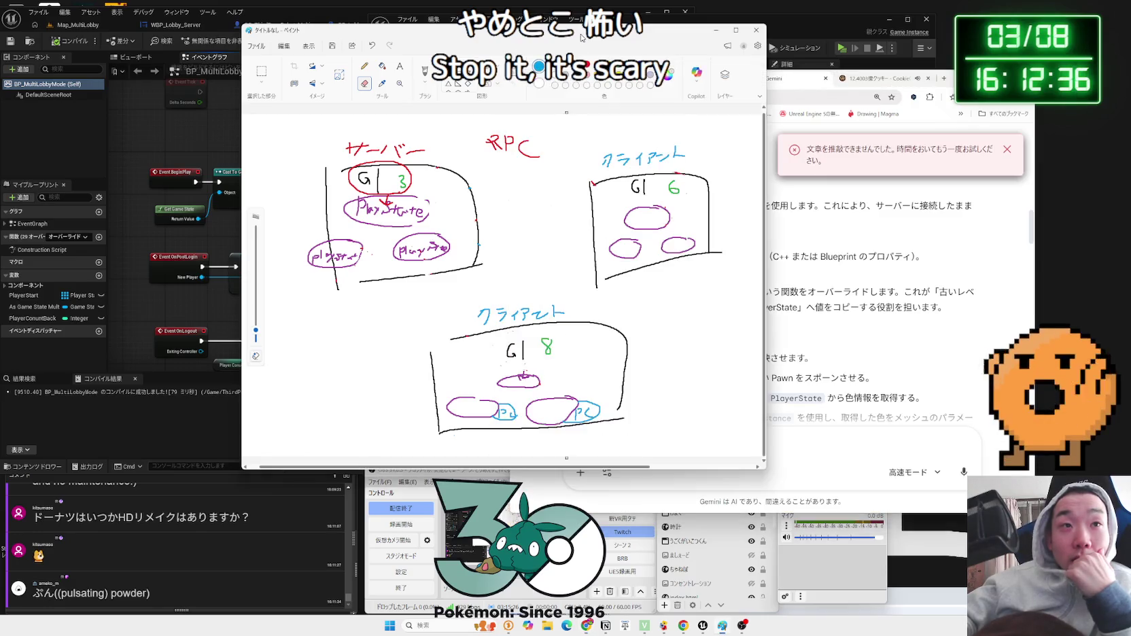
{"action": "mouse_move", "coordinate": [680, 30]}
{"action": "left_mouse_down"}
{"action": "mouse_move", "coordinate": [780, 33]}
{"action": "mouse_move", "coordinate": [1059, 109]}
{"action": "mouse_move", "coordinate": [1041, 109]}
{"action": "left_mouse_up"}
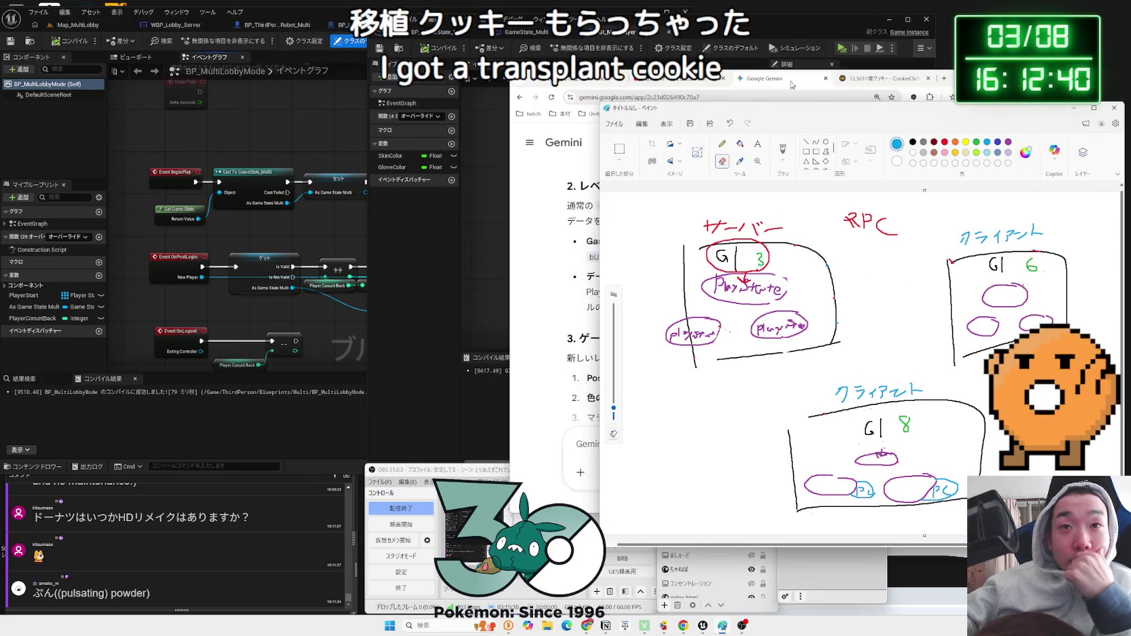
{"action": "left_click", "coordinate": [792, 84]}
{"action": "scroll", "coordinate": [727, 231], "scroll_direction": "up", "scroll_amount": 8}
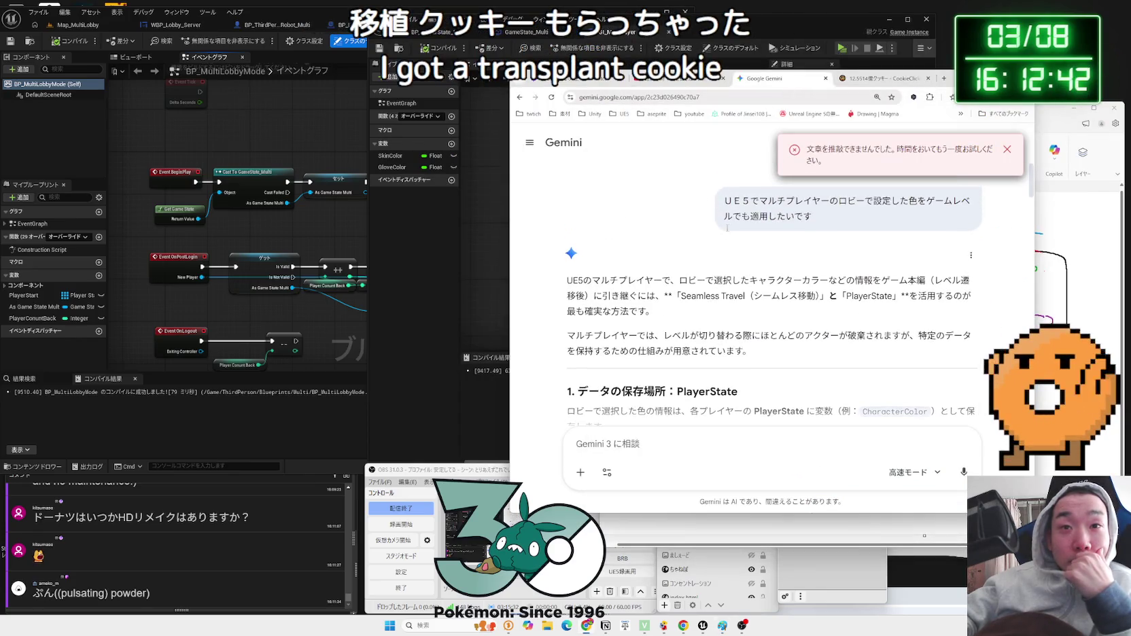
{"action": "left_click", "coordinate": [495, 228]}
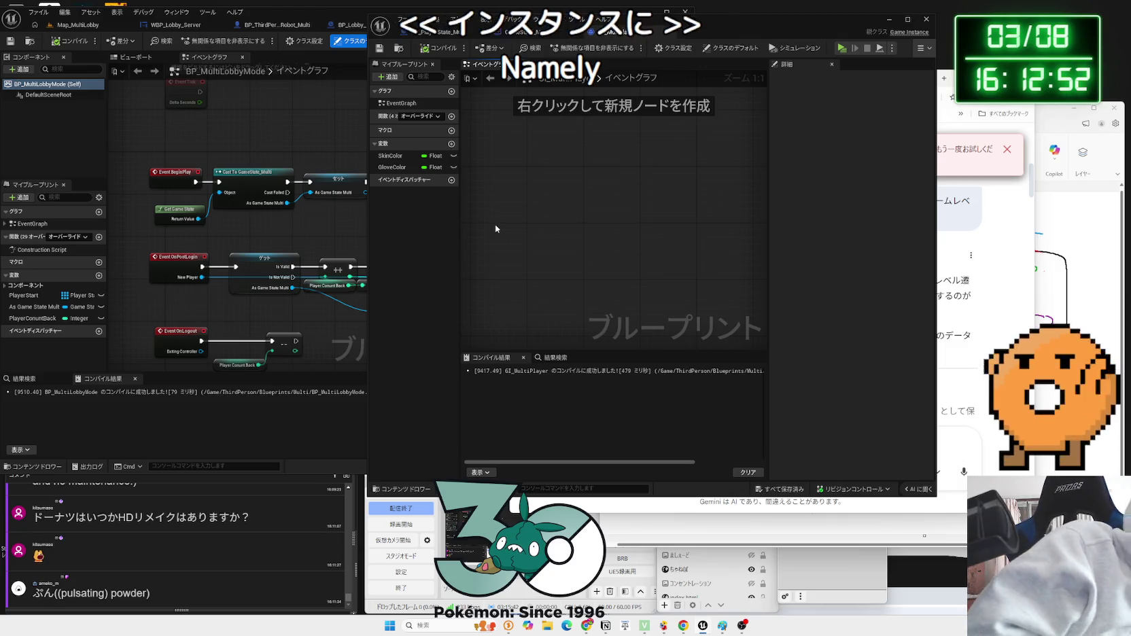
- Open the GameState_Multi event graph and arrange the view around the Player Array getter
{"action": "left_click", "coordinate": [533, 37]}
{"action": "mouse_move", "coordinate": [656, 250]}
{"action": "left_mouse_down"}
{"action": "mouse_move", "coordinate": [664, 305]}
{"action": "mouse_move", "coordinate": [636, 257]}
{"action": "left_mouse_up"}
{"action": "mouse_move", "coordinate": [527, 294]}
{"action": "left_mouse_down"}
{"action": "mouse_move", "coordinate": [527, 266]}
{"action": "mouse_move", "coordinate": [609, 238]}
{"action": "mouse_move", "coordinate": [632, 197]}
{"action": "left_mouse_up"}
{"action": "mouse_move", "coordinate": [537, 208]}
{"action": "left_mouse_down"}
{"action": "mouse_move", "coordinate": [538, 197]}
{"action": "mouse_move", "coordinate": [502, 323]}
{"action": "left_mouse_up"}
{"action": "left_click", "coordinate": [669, 259]}
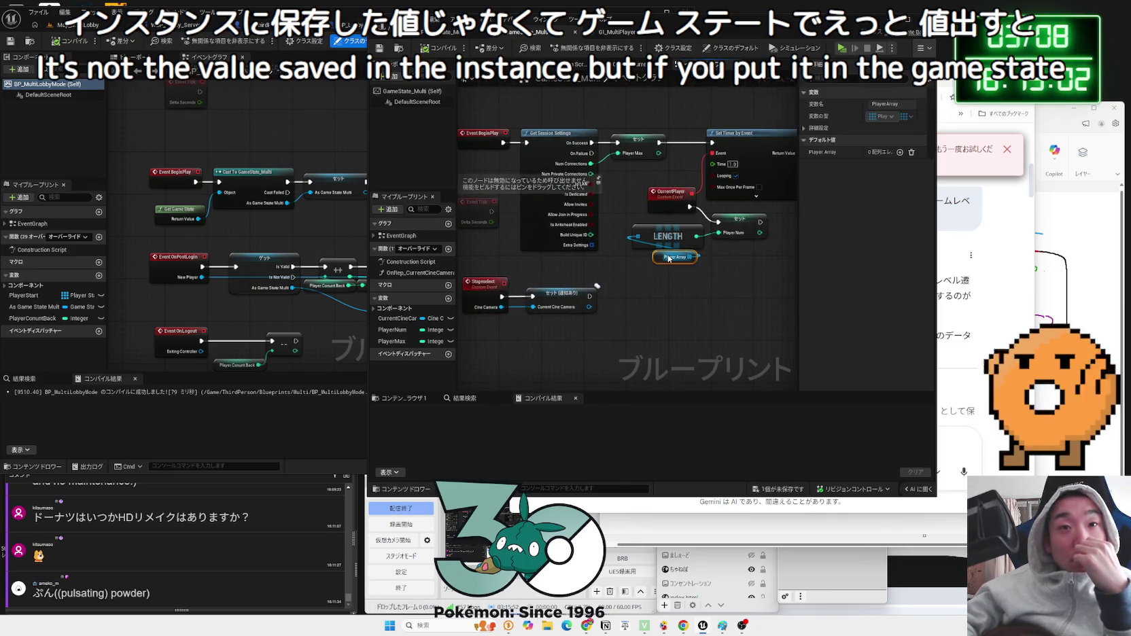
{"action": "left_click", "coordinate": [665, 264]}
{"action": "left_click_drag", "start_coordinate": [665, 264], "coordinate": [665, 255]}
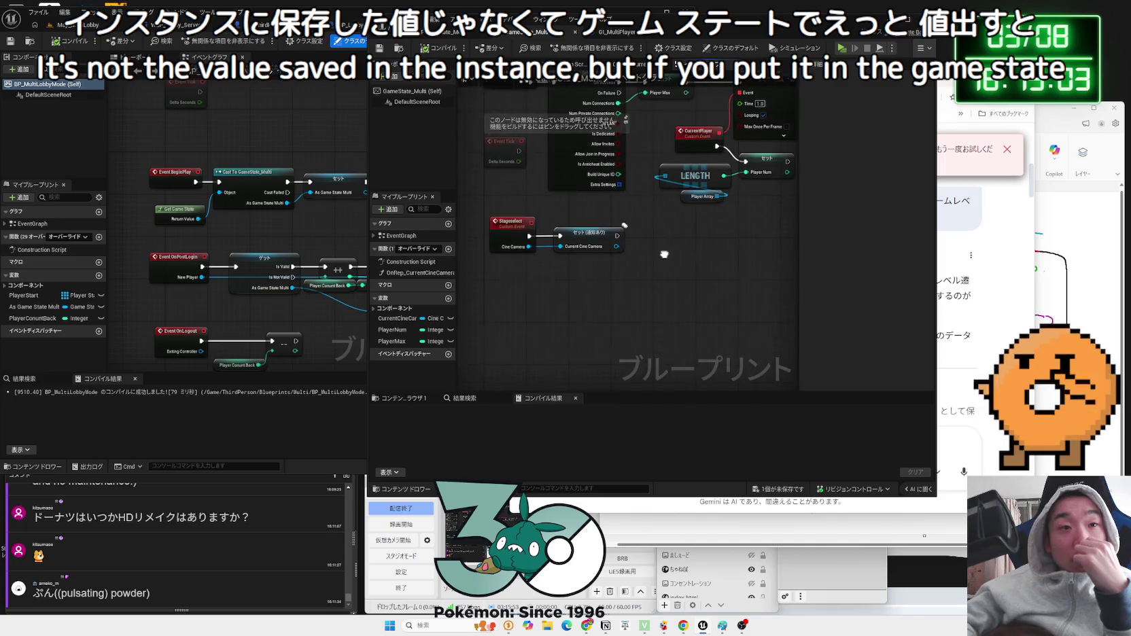
{"action": "left_click", "coordinate": [697, 199]}
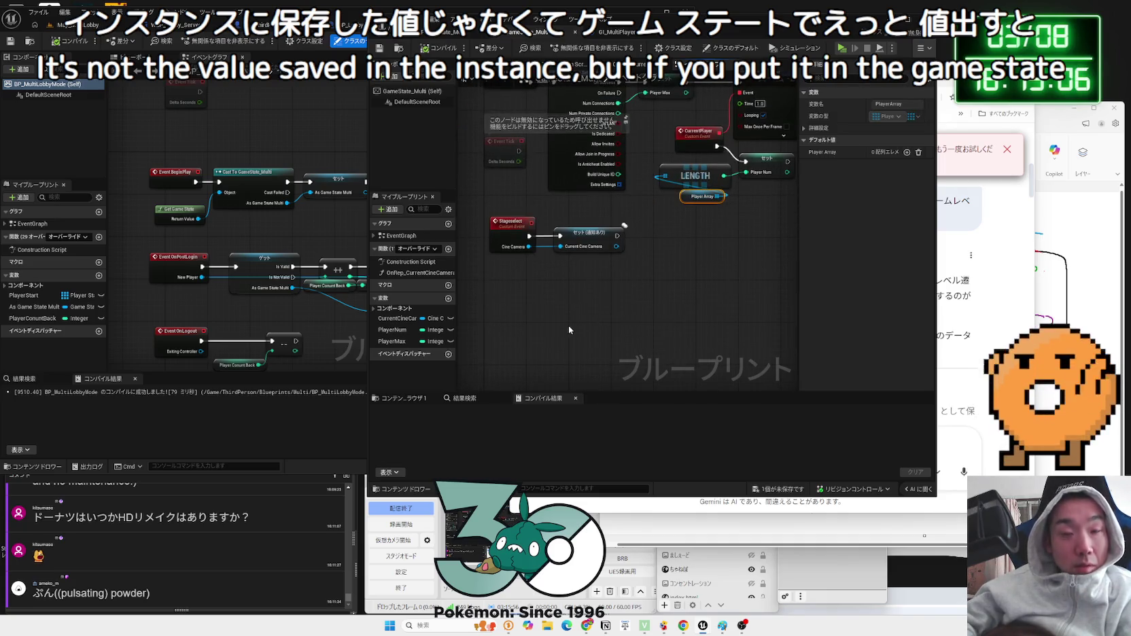
{"action": "scroll", "coordinate": [569, 330], "scroll_direction": "up", "scroll_amount": 3}
- Duplicate the Player Array node, feed it into a For Each Loop, and compile
{"action": "key", "text": "ctrl+c"}
{"action": "key", "text": "ctrl+v"}
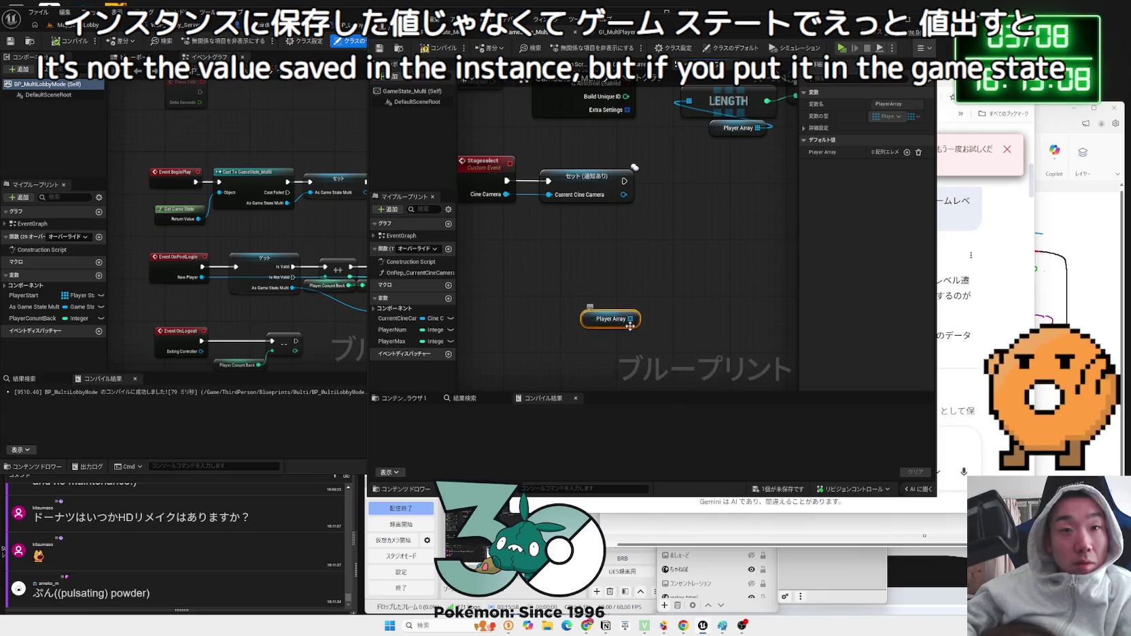
{"action": "left_click_drag", "start_coordinate": [630, 326], "coordinate": [584, 321]}
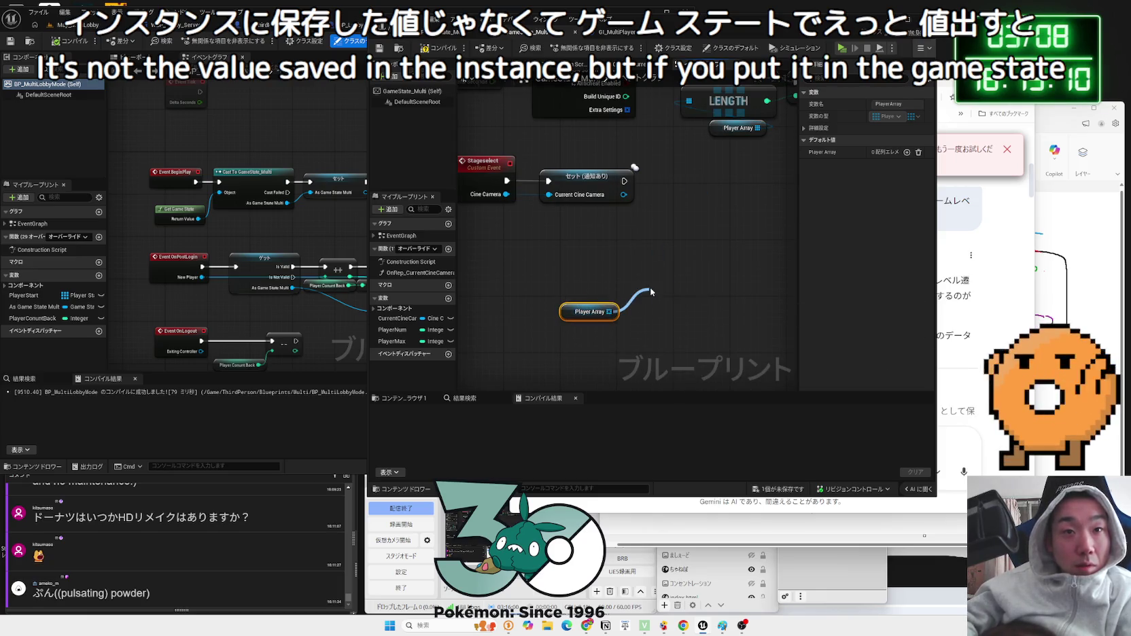
{"action": "left_click_drag", "start_coordinate": [651, 292], "coordinate": [651, 291]}
{"action": "type", "text": "for eachLoop"}
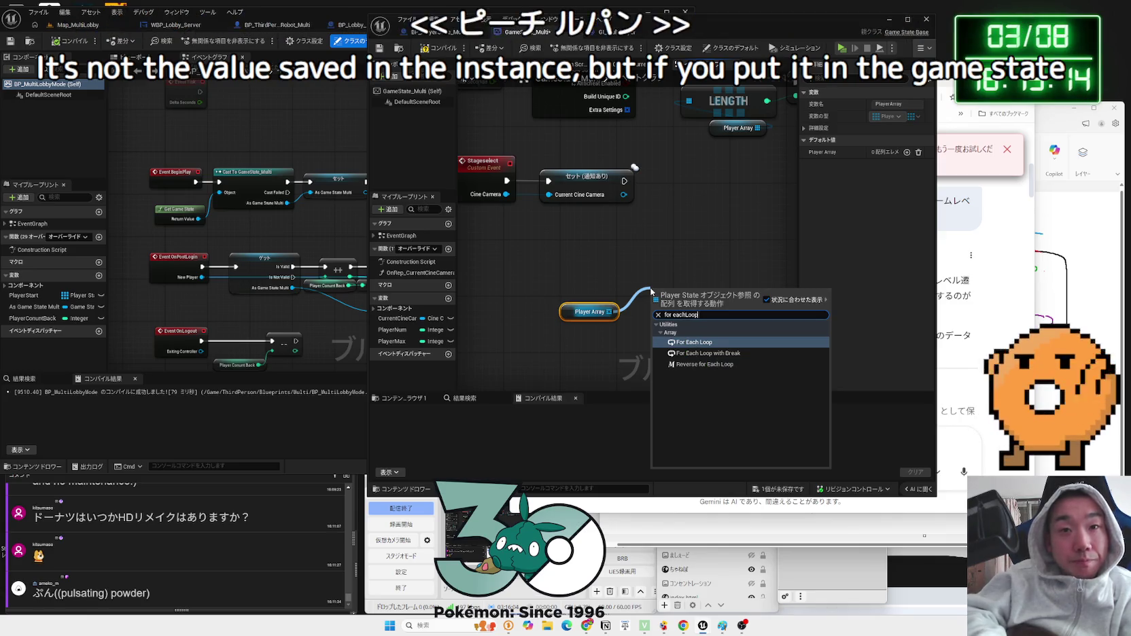
{"action": "key", "text": "Return"}
{"action": "left_click_drag", "start_coordinate": [663, 278], "coordinate": [649, 263]}
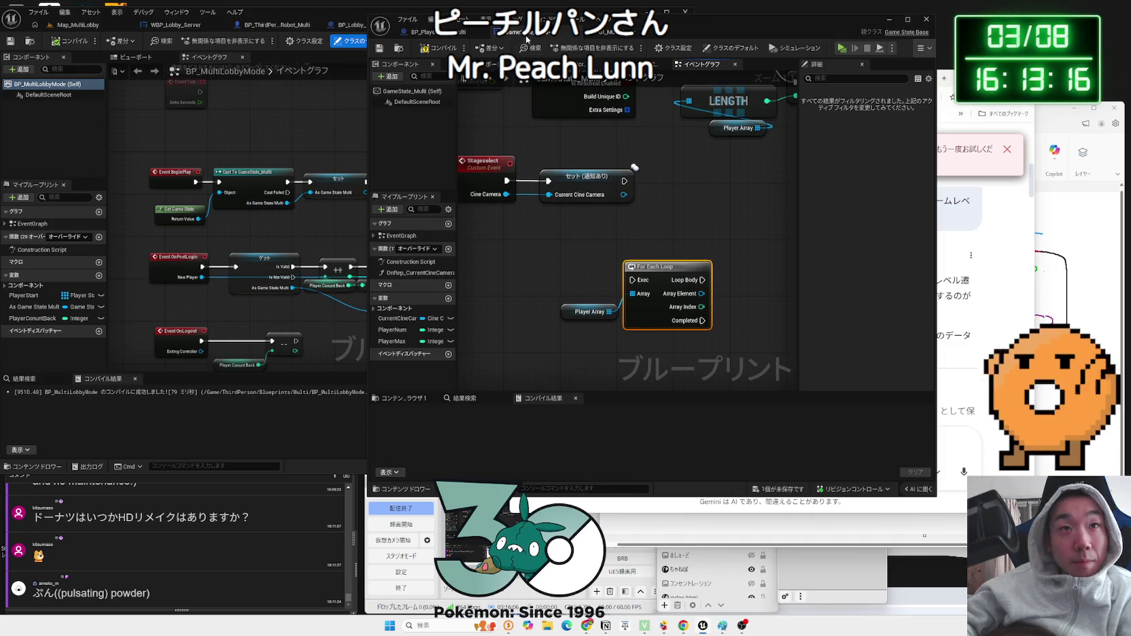
{"action": "left_click", "coordinate": [436, 48]}
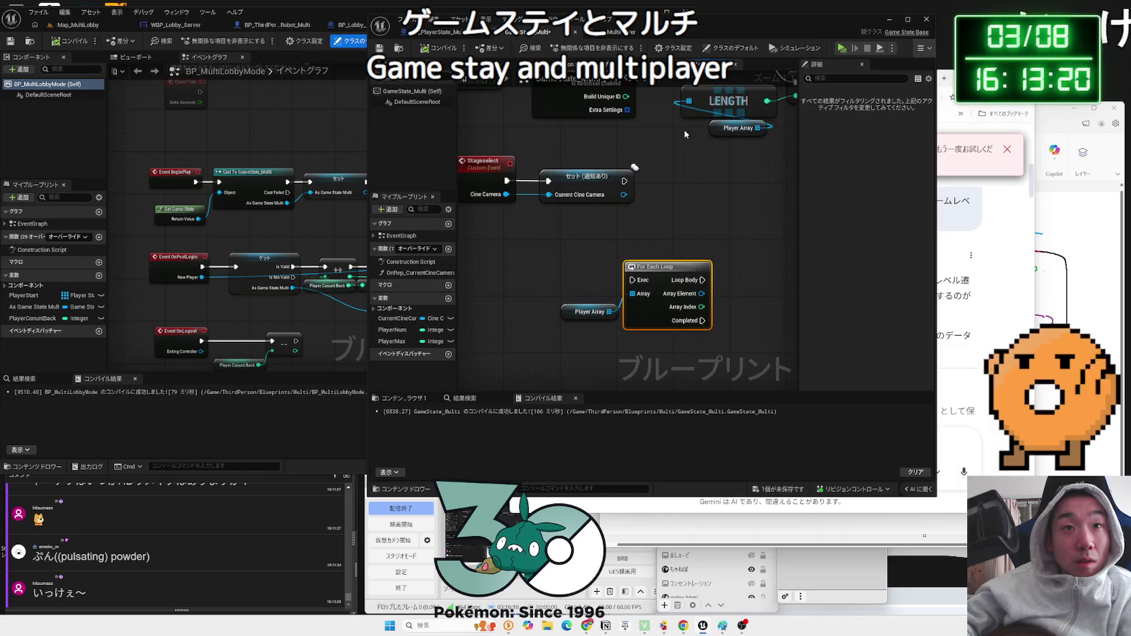
{"action": "left_click_drag", "start_coordinate": [714, 22], "coordinate": [881, 21]}
{"action": "left_click", "coordinate": [68, 24]}
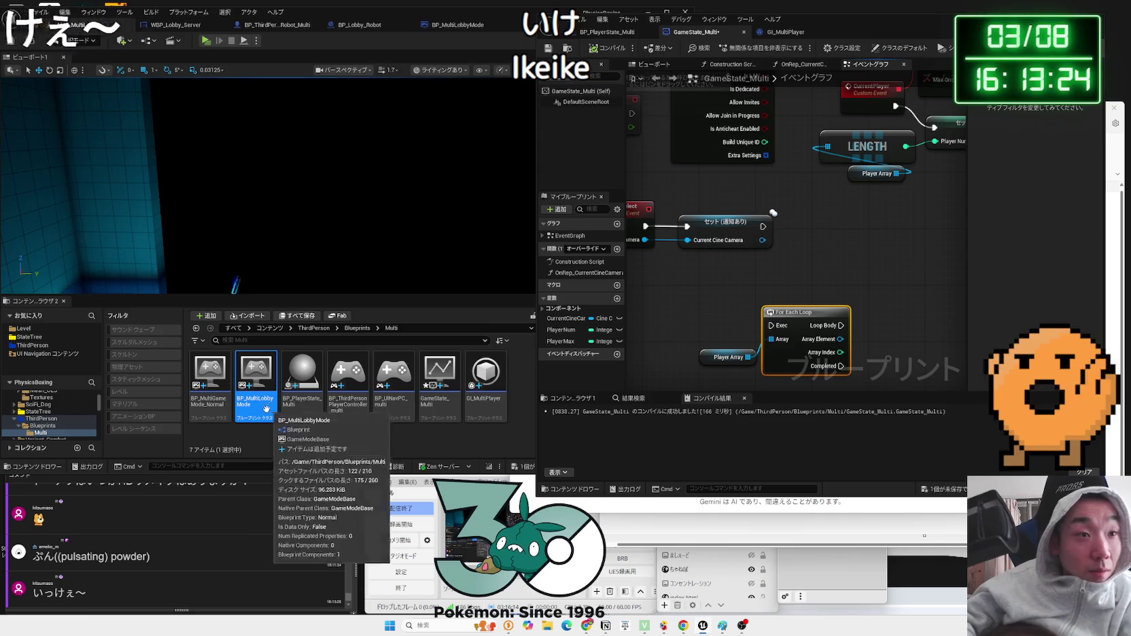
{"action": "left_click", "coordinate": [210, 407]}
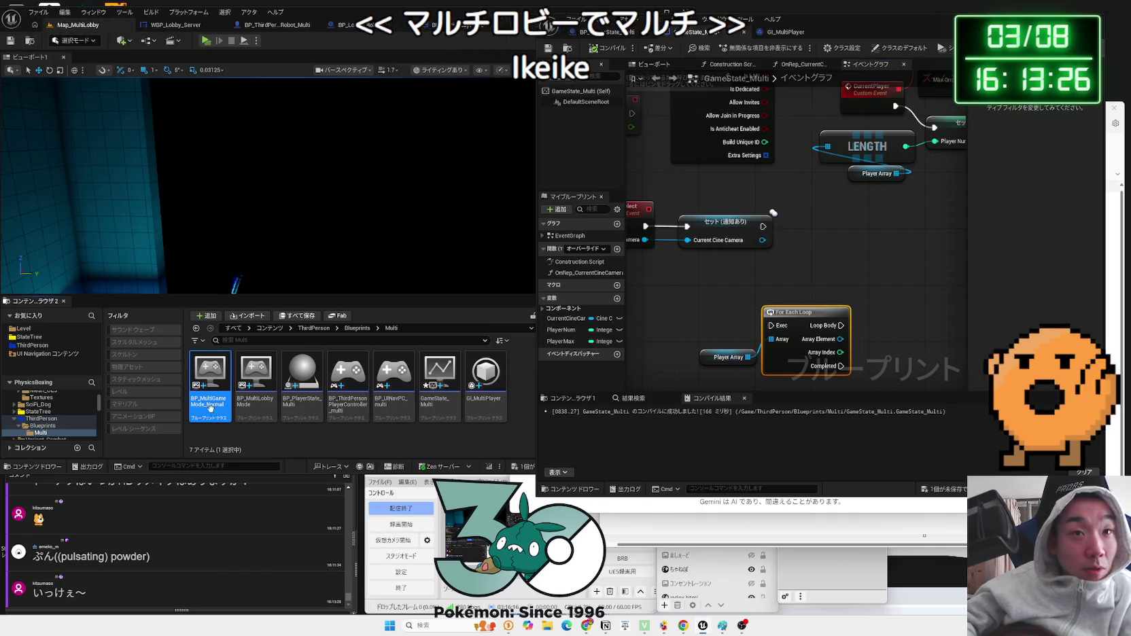
{"action": "double_click", "coordinate": [210, 407]}
{"action": "left_click_drag", "start_coordinate": [850, 19], "coordinate": [803, 385]}
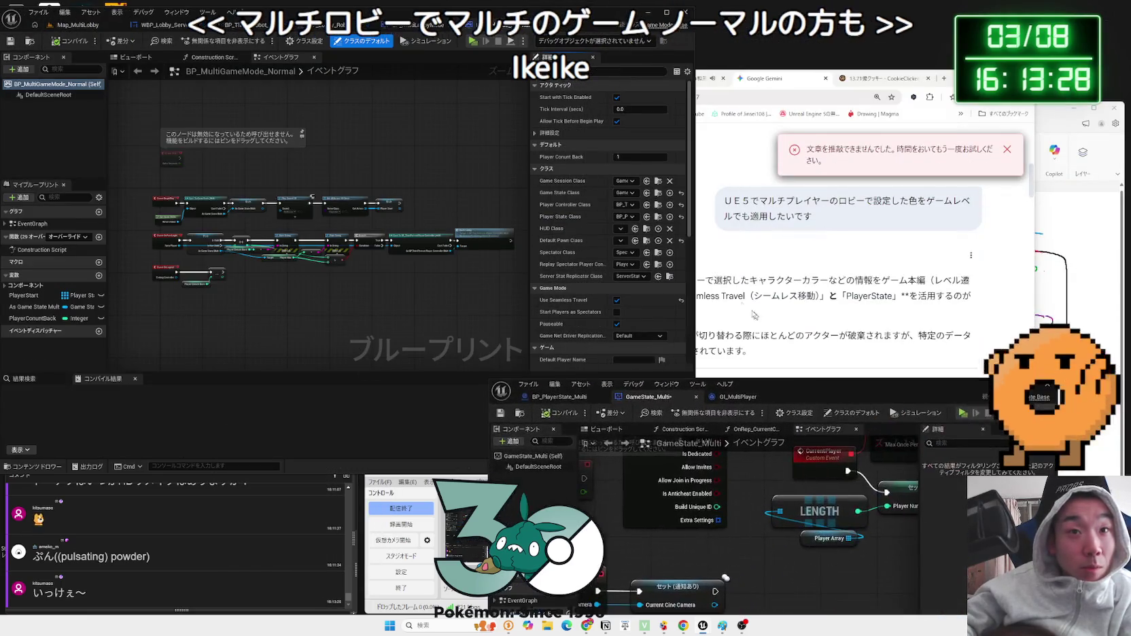
{"action": "left_click_drag", "start_coordinate": [531, 223], "coordinate": [419, 223]}
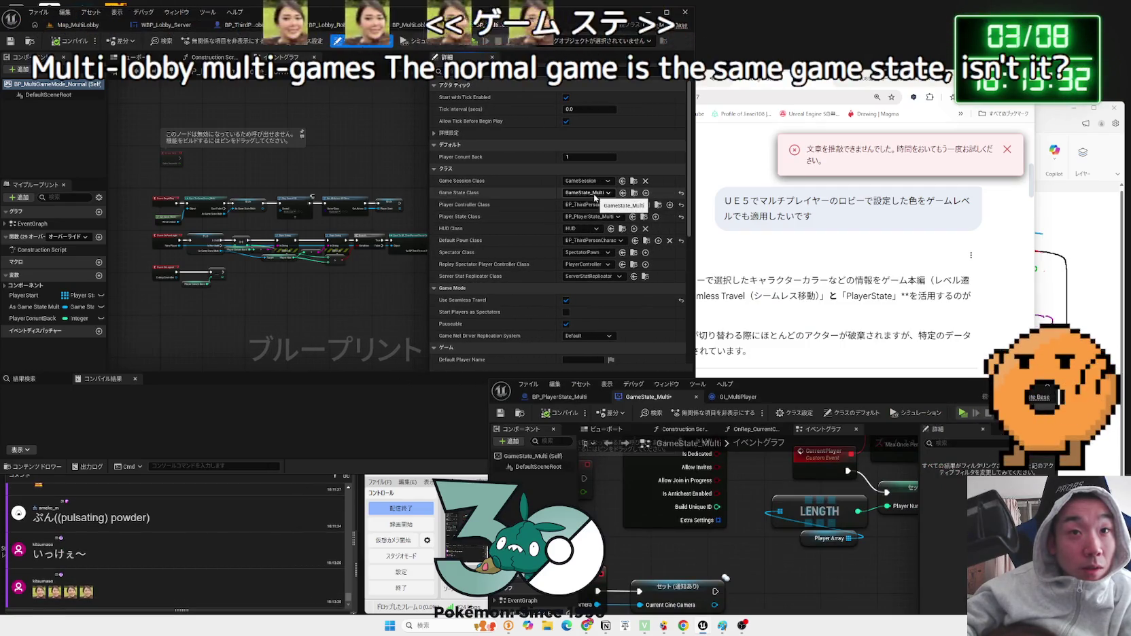
{"action": "left_click_drag", "start_coordinate": [427, 197], "coordinate": [528, 197]}
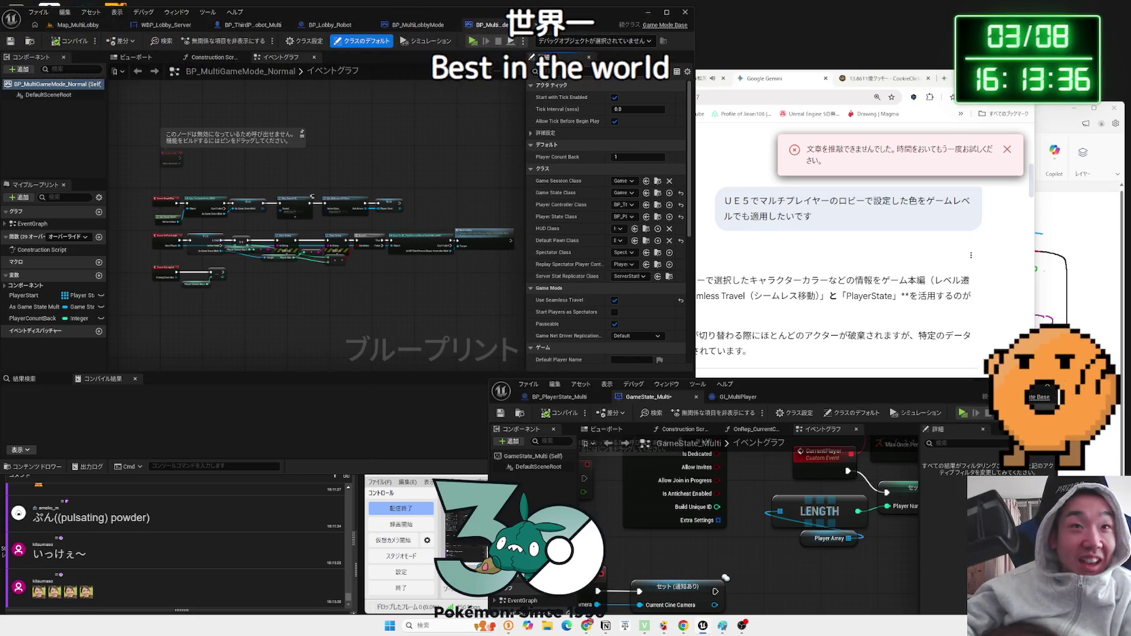
{"action": "left_click", "coordinate": [536, 26]}
{"action": "left_click", "coordinate": [76, 29]}
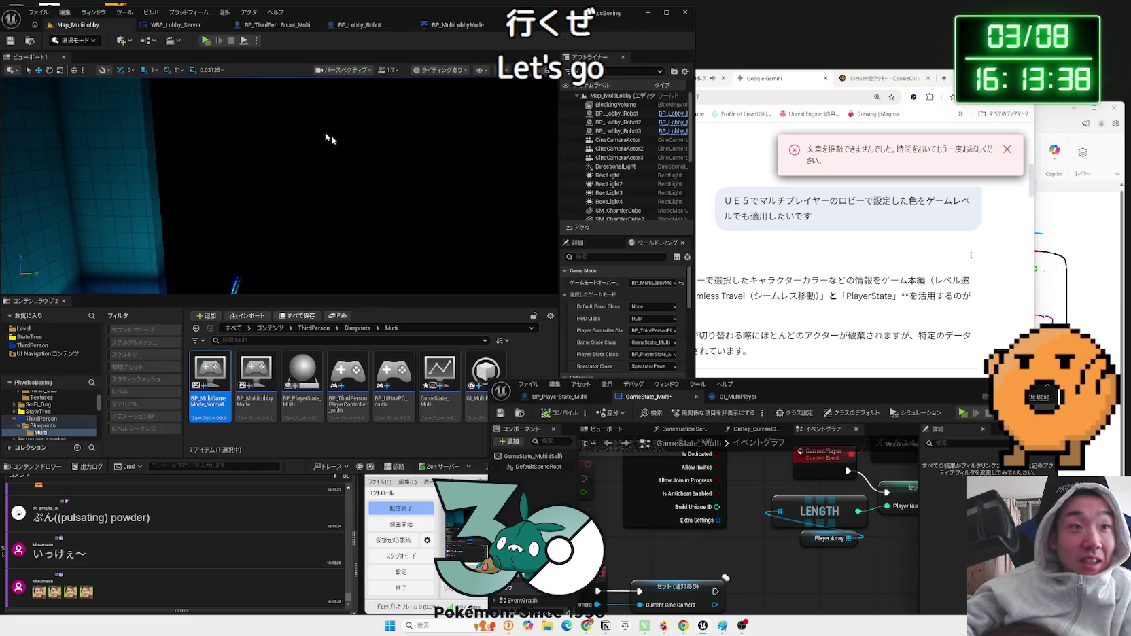
{"action": "left_click_drag", "start_coordinate": [778, 380], "coordinate": [755, 74]}
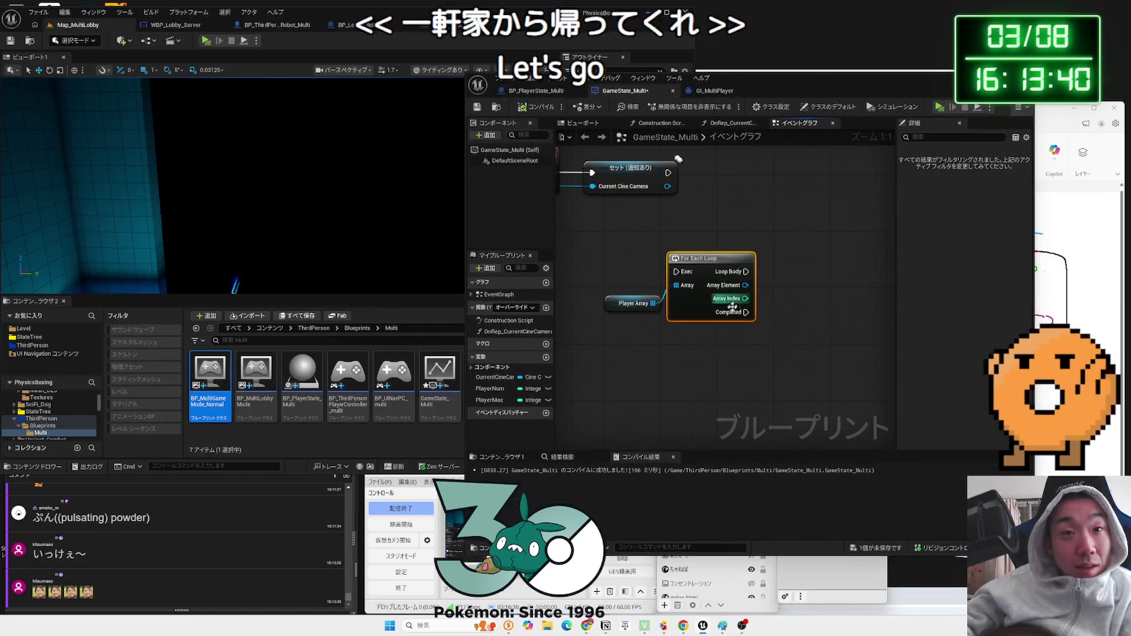
- Try adding a player state node from the loop's Array Element, remove it, and check Player Array's type
{"action": "left_click_drag", "start_coordinate": [745, 285], "coordinate": [825, 291]}
{"action": "type", "text": "get"}
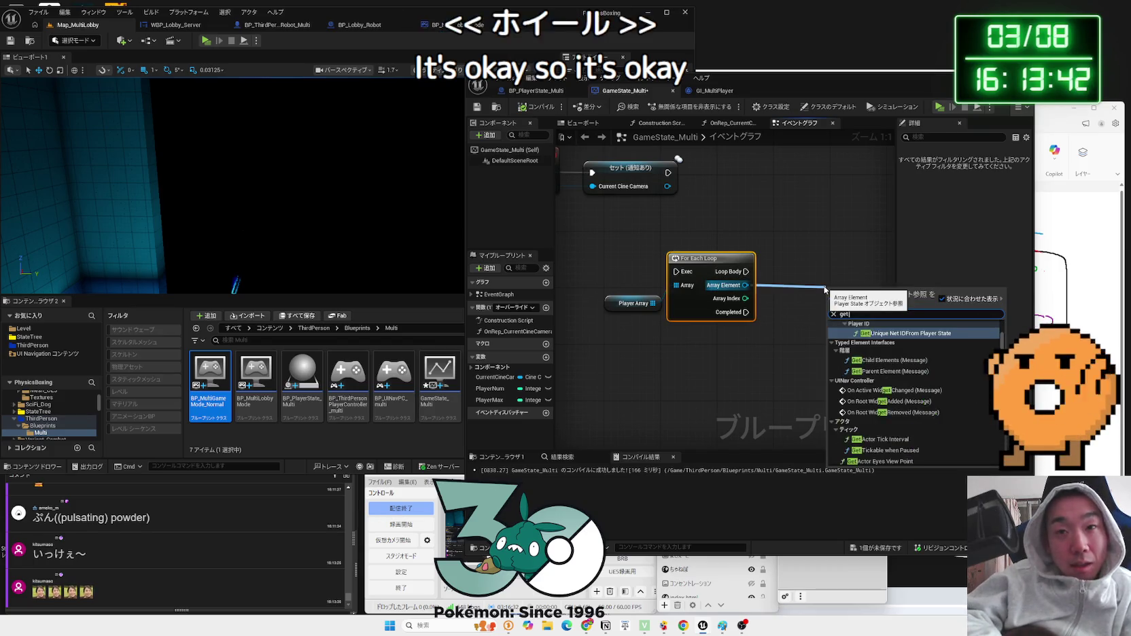
{"action": "type", "text": " player state"}
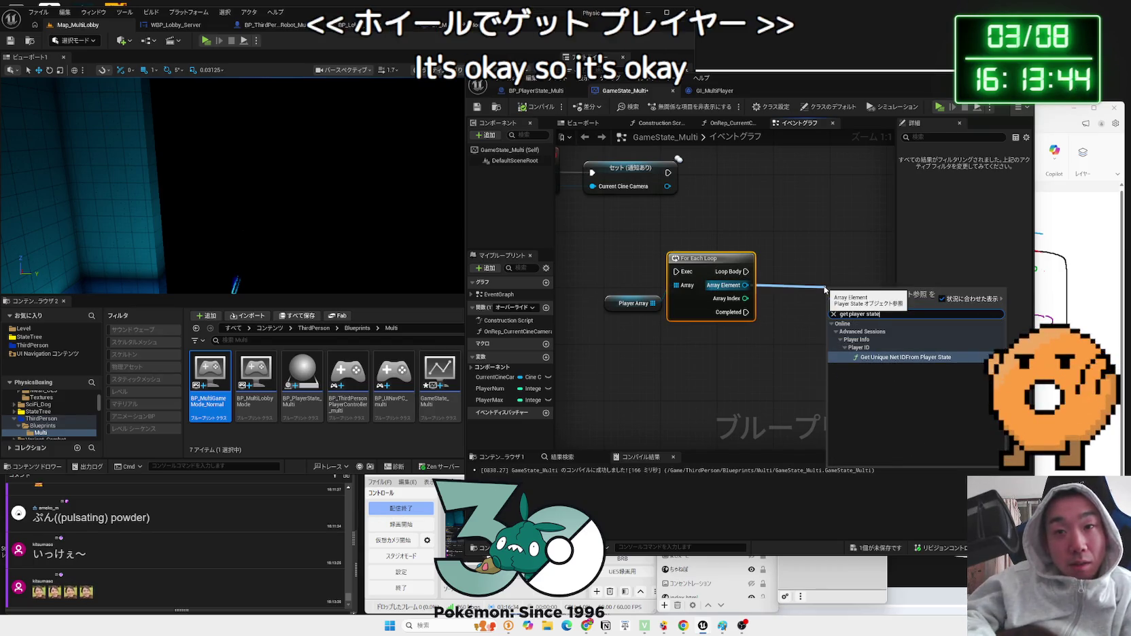
{"action": "key", "text": "Return"}
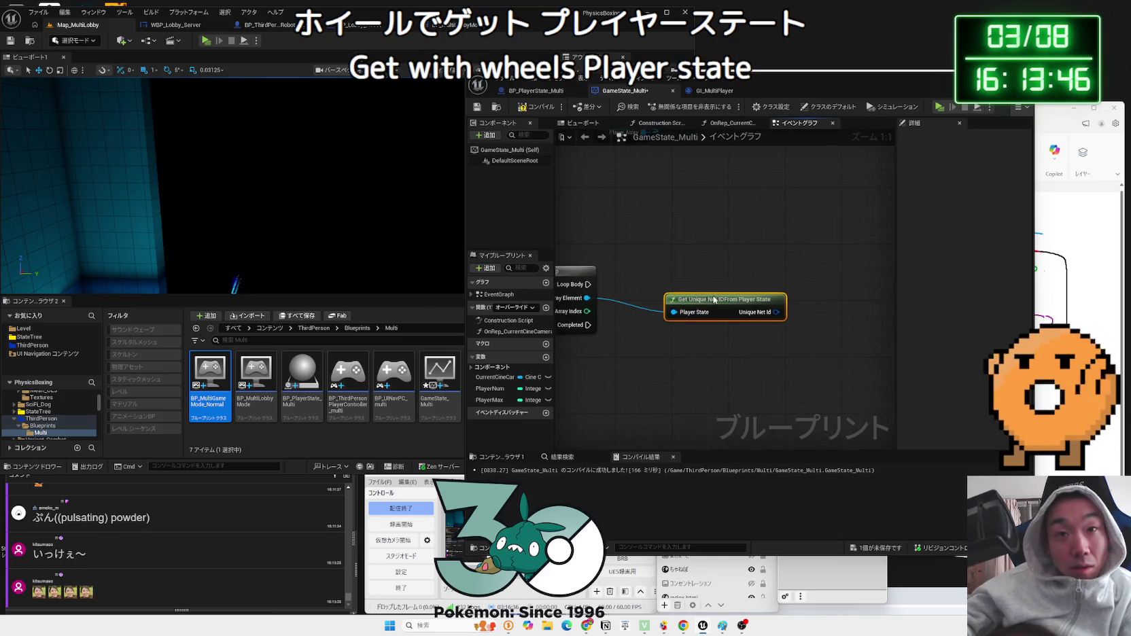
{"action": "key", "text": "Delete"}
{"action": "mouse_move", "coordinate": [587, 298]}
{"action": "left_mouse_down"}
{"action": "mouse_move", "coordinate": [826, 288]}
{"action": "mouse_move", "coordinate": [629, 307]}
{"action": "left_mouse_up"}
{"action": "type", "text": "player"}
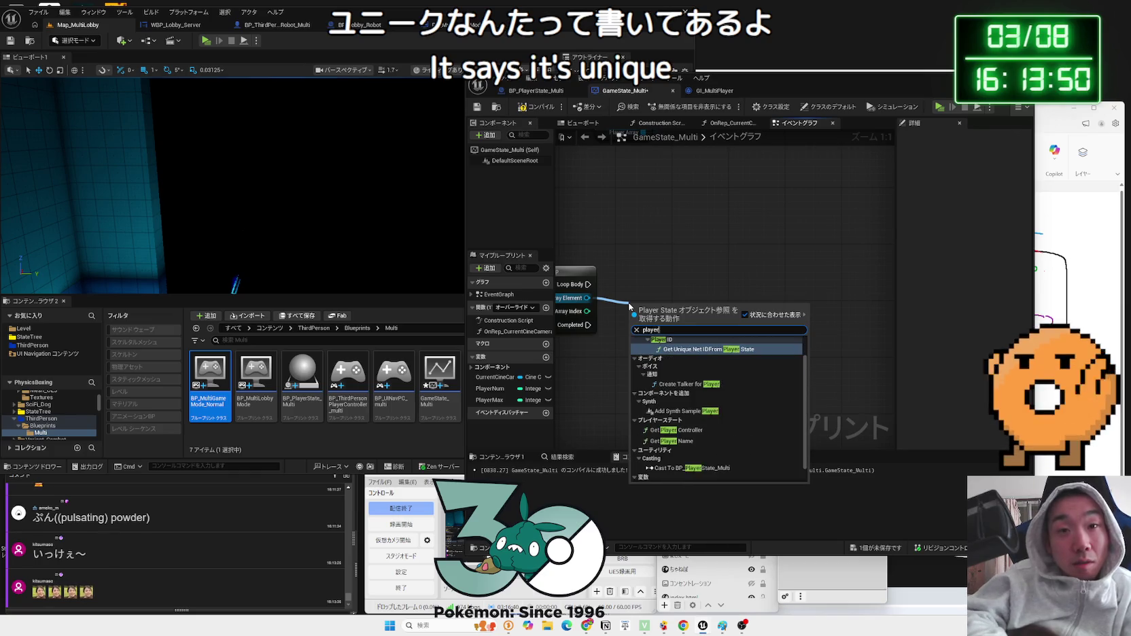
{"action": "type", "text": " stat"}
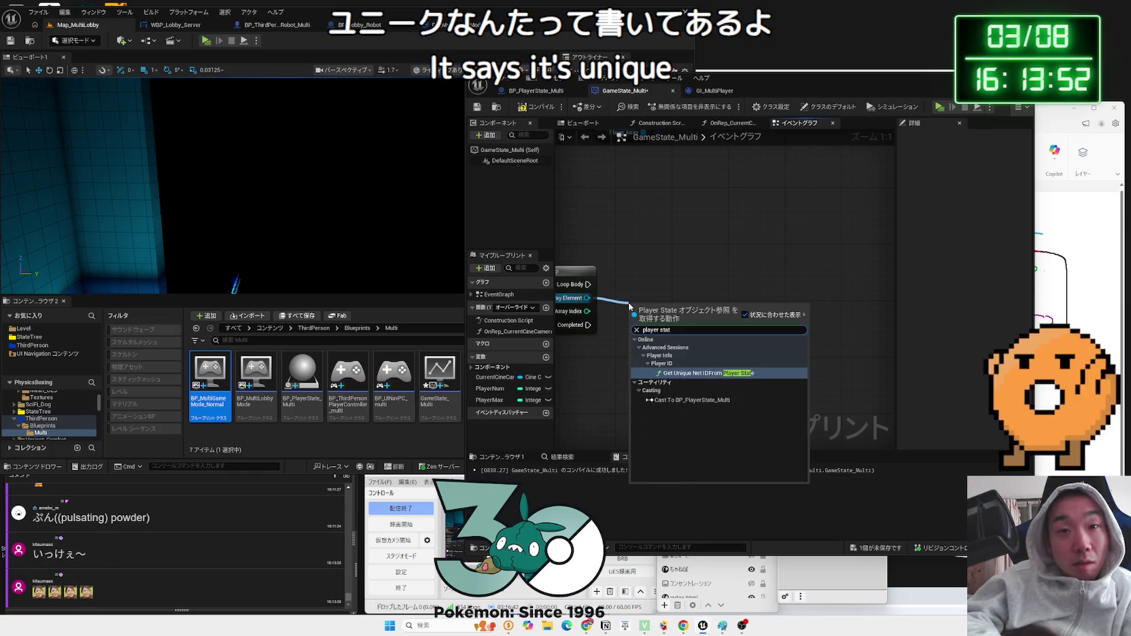
{"action": "key", "text": "Escape"}
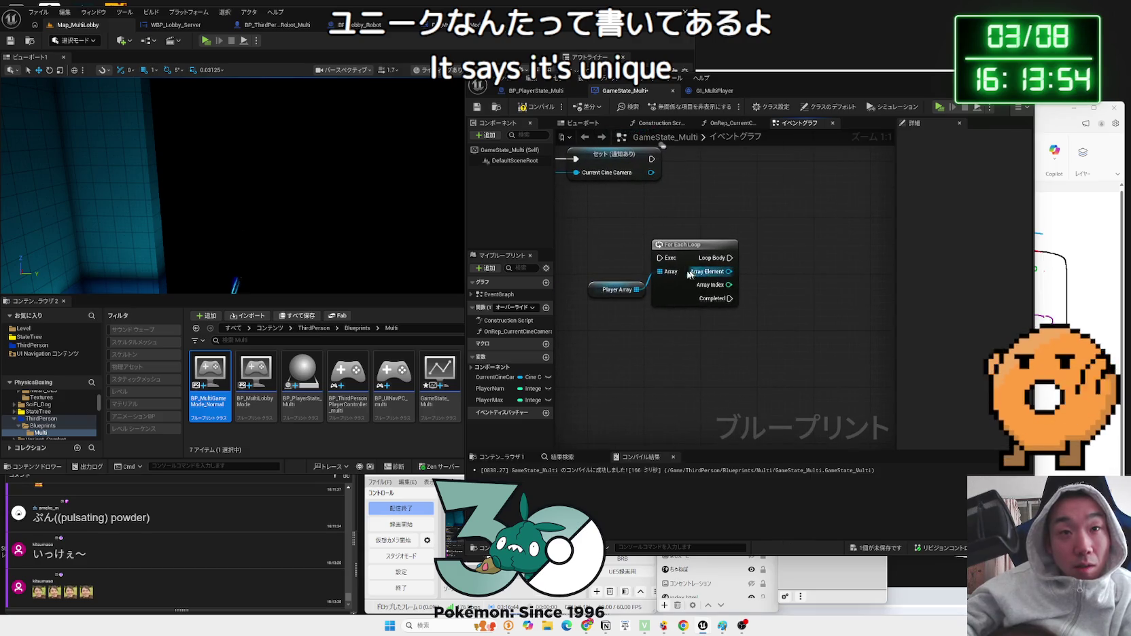
{"action": "left_click", "coordinate": [604, 295]}
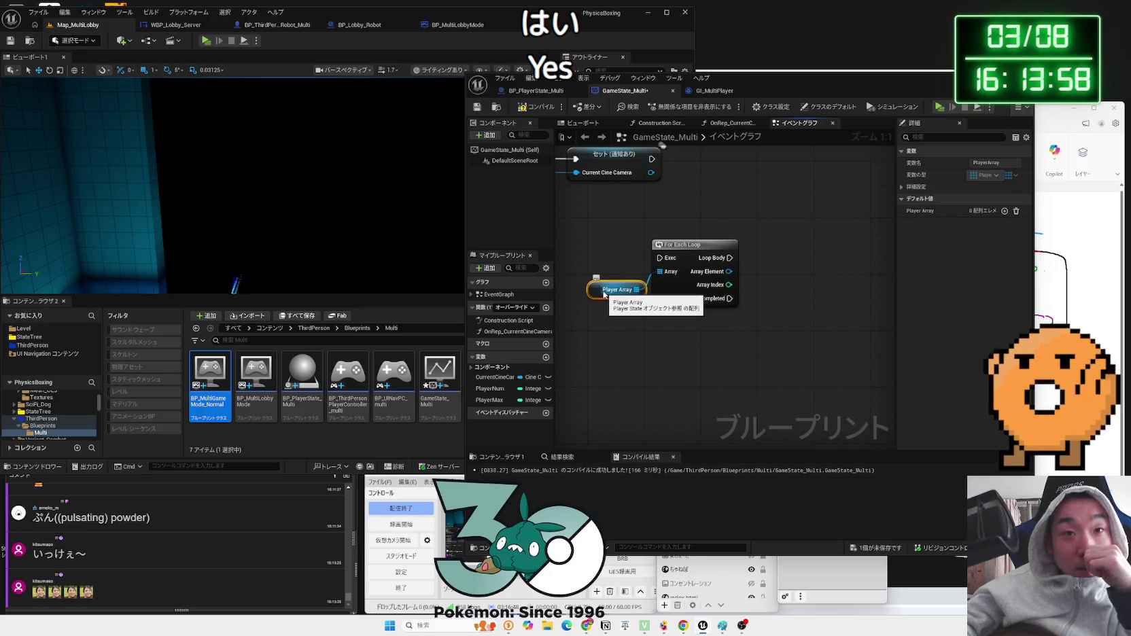
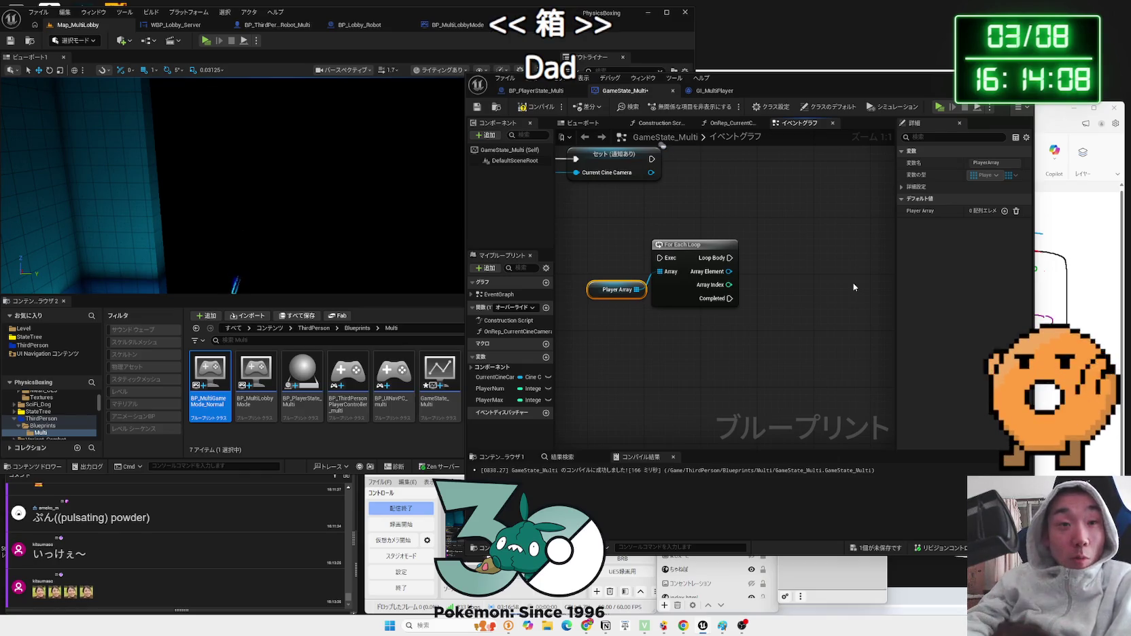
- Reposition the Player Array getter beside the For Each Loop
{"action": "left_click_drag", "start_coordinate": [772, 218], "coordinate": [738, 385]}
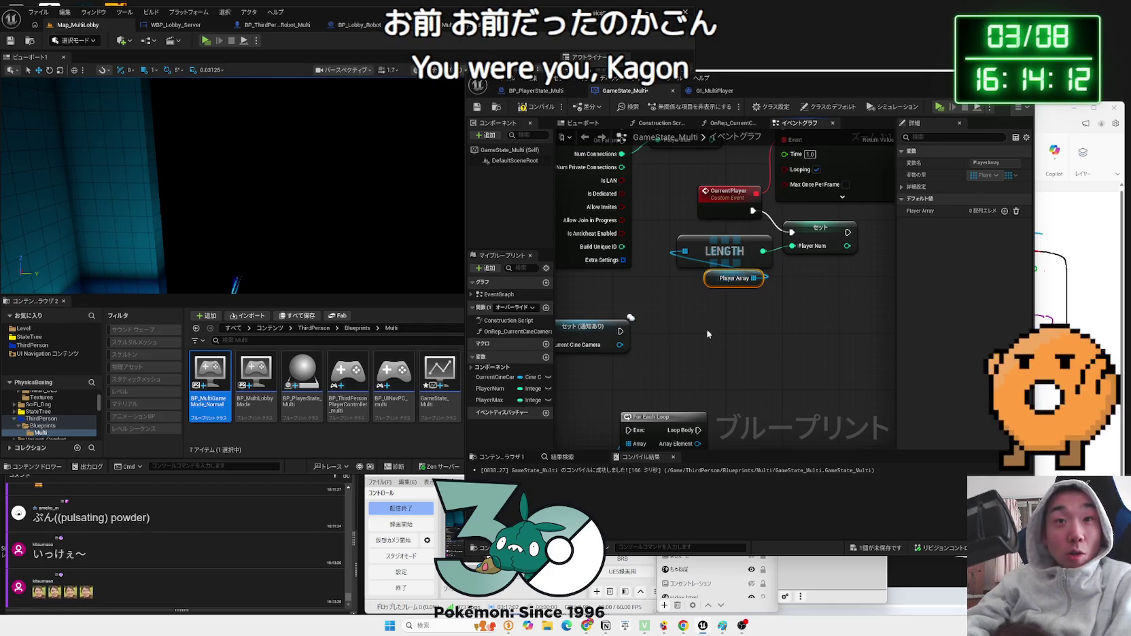
{"action": "left_click_drag", "start_coordinate": [708, 334], "coordinate": [763, 299]}
{"action": "left_click_drag", "start_coordinate": [688, 365], "coordinate": [669, 372]}
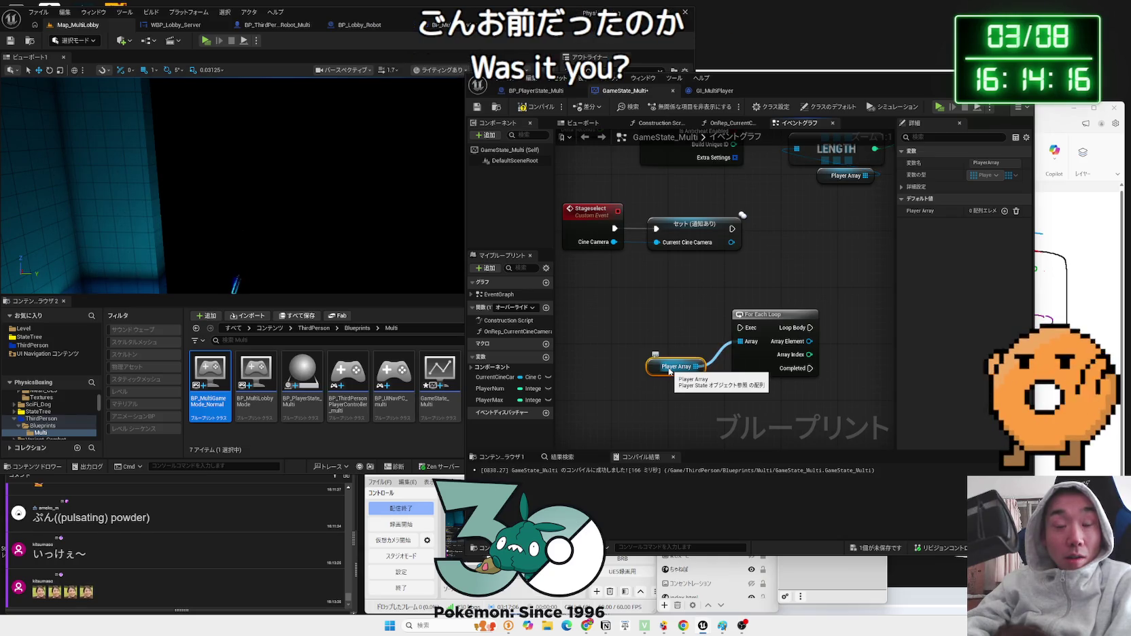
{"action": "left_click", "coordinate": [671, 382]}
{"action": "right_click", "coordinate": [676, 395]}
{"action": "left_click", "coordinate": [673, 384]}
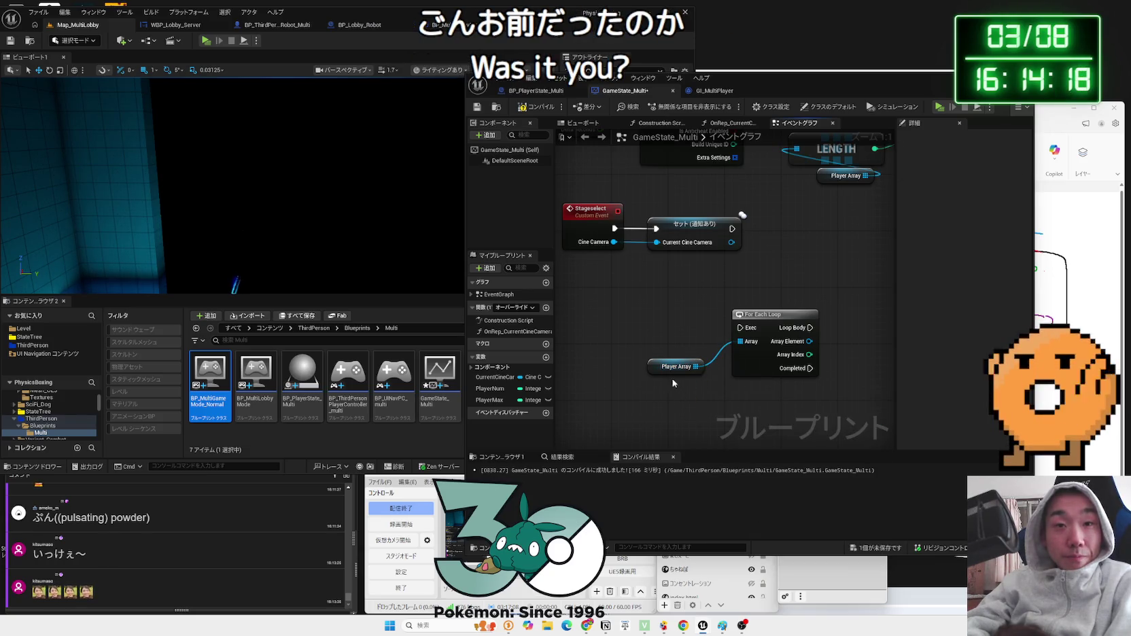
{"action": "left_click_drag", "start_coordinate": [669, 373], "coordinate": [654, 373]}
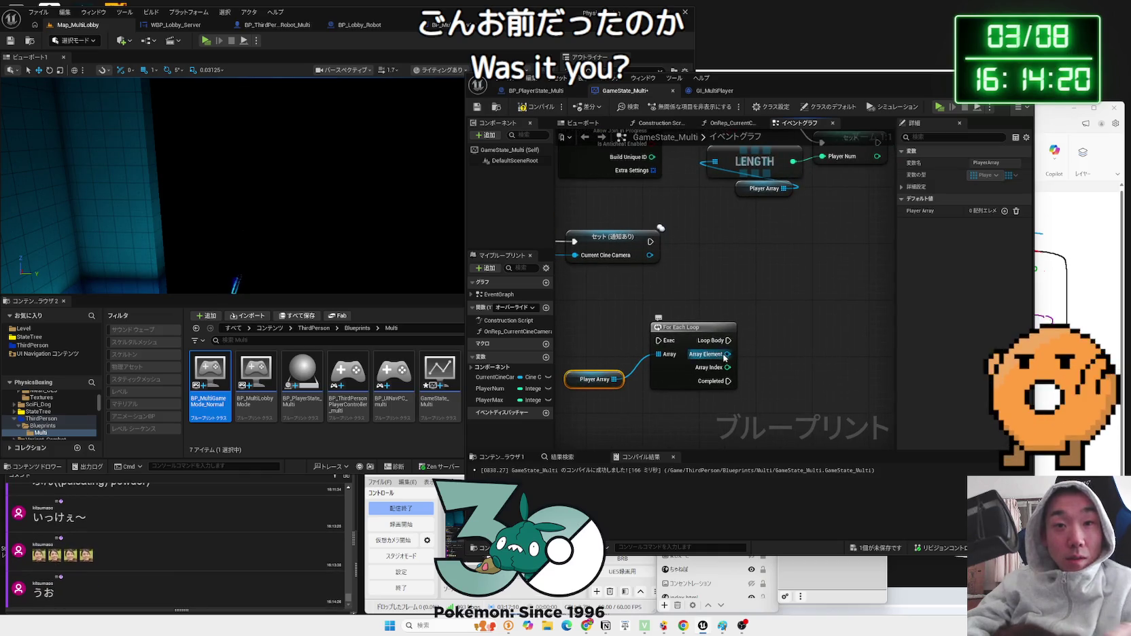
- Cast the loop's Array Element to BP_PlayerState_Multi and tidy the nodes
{"action": "left_click_drag", "start_coordinate": [729, 354], "coordinate": [786, 357]}
{"action": "type", "text": "cast to"}
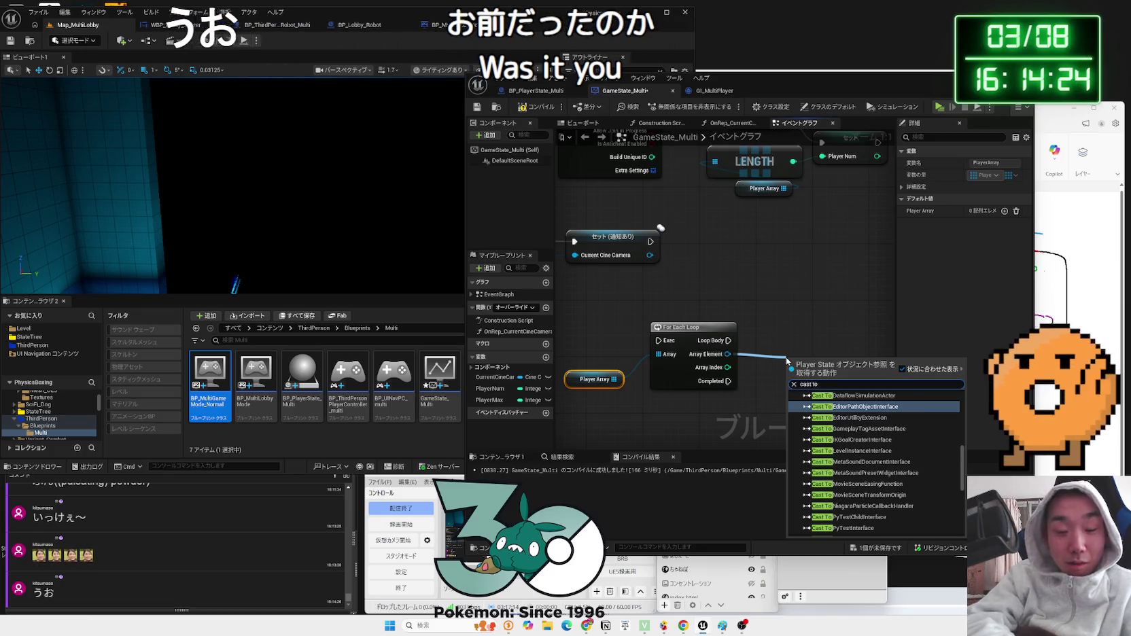
{"action": "type", "text": " multi"}
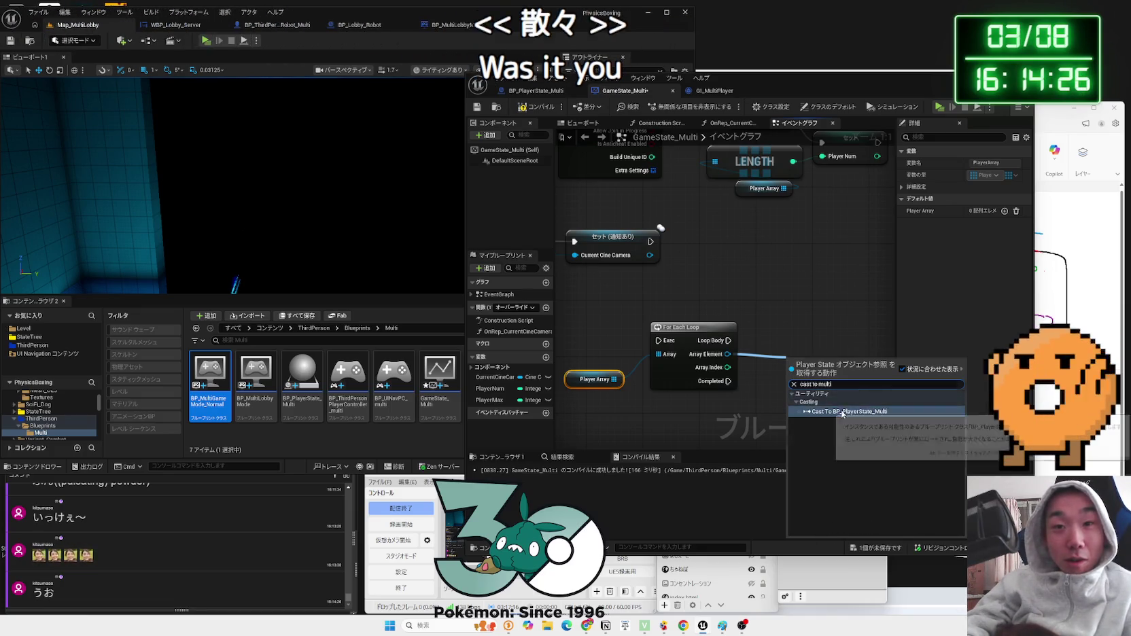
{"action": "key", "text": "Return"}
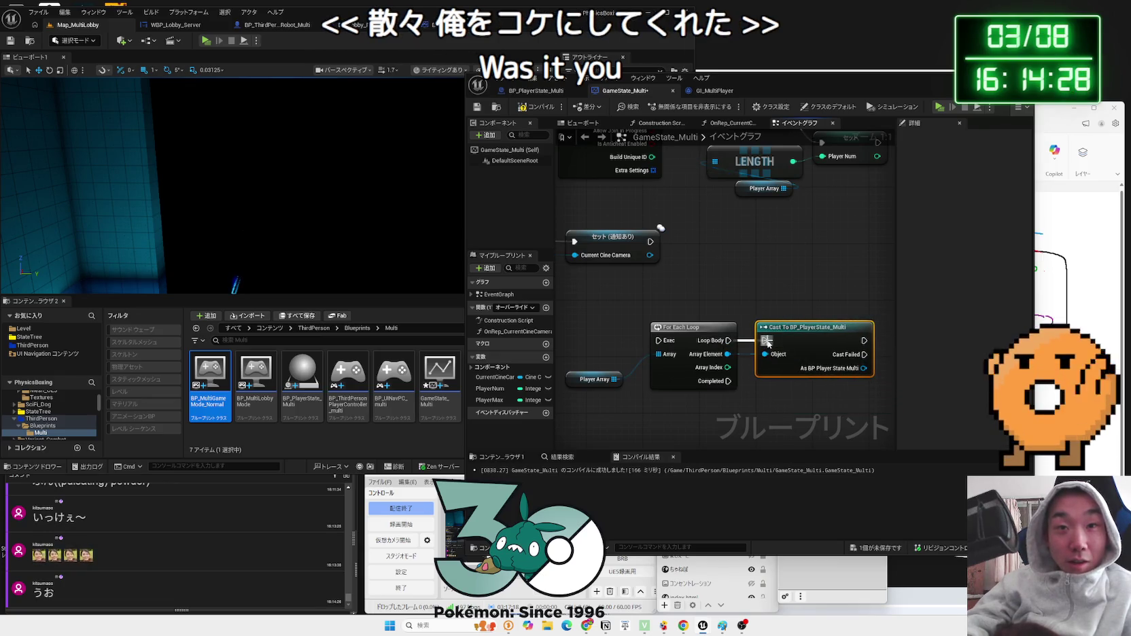
{"action": "left_click_drag", "start_coordinate": [795, 349], "coordinate": [630, 268]}
{"action": "left_click_drag", "start_coordinate": [574, 316], "coordinate": [623, 351]}
{"action": "left_click_drag", "start_coordinate": [590, 302], "coordinate": [596, 309]}
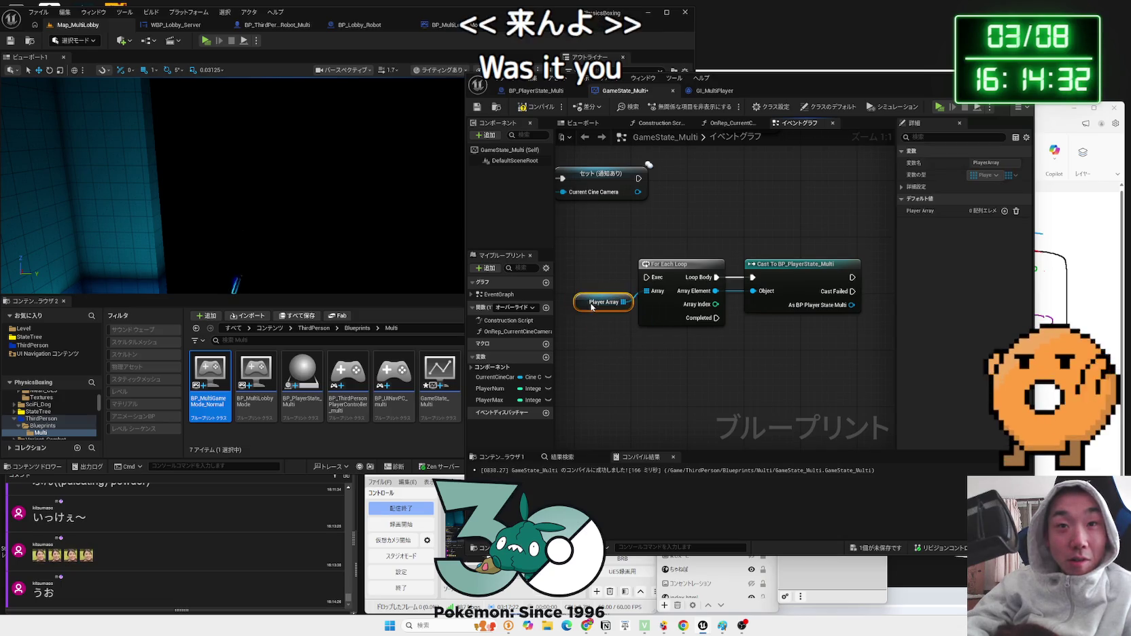
{"action": "left_click", "coordinate": [632, 258]}
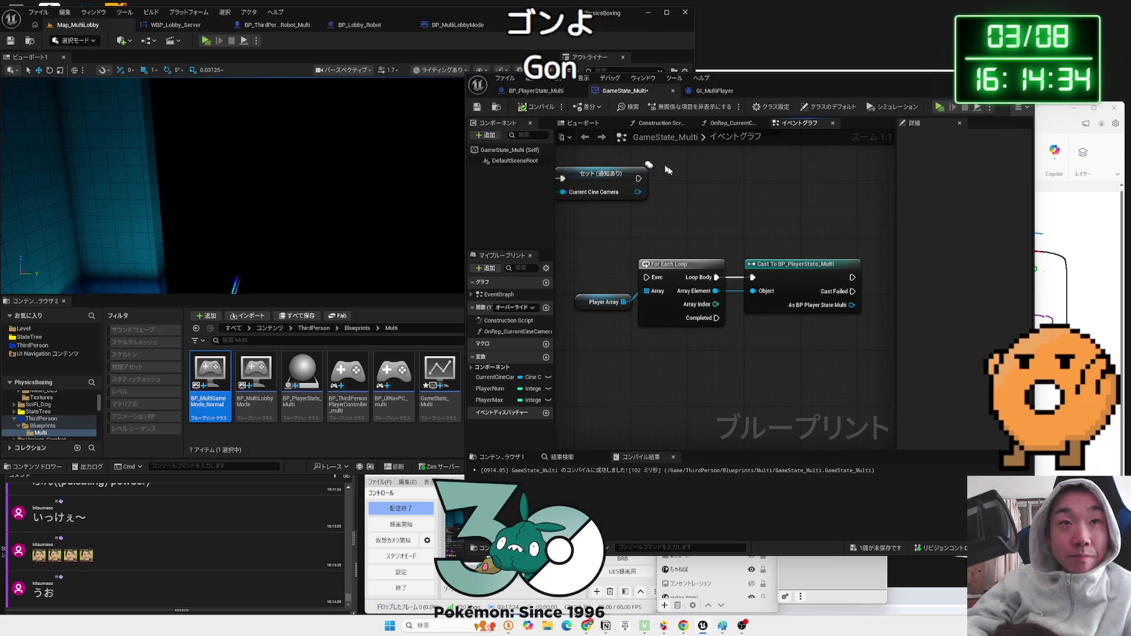
{"action": "left_click", "coordinate": [537, 91]}
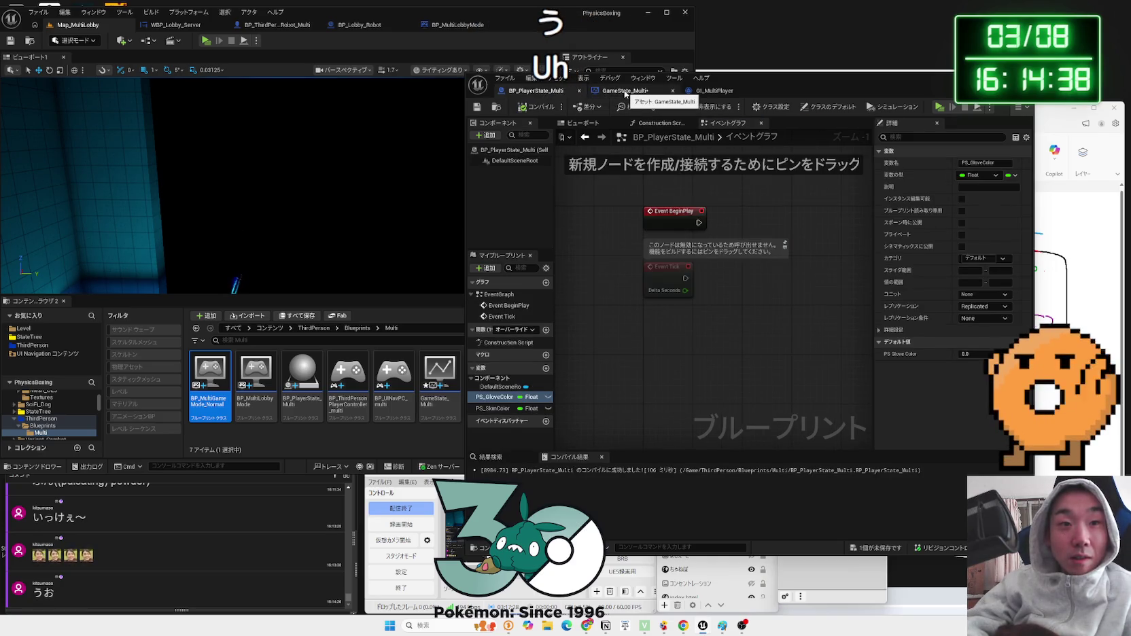
- Shift Get Session Settings and the nodes after it right, making room after BeginPlay
{"action": "left_click", "coordinate": [626, 94]}
{"action": "mouse_move", "coordinate": [680, 285]}
{"action": "left_mouse_down"}
{"action": "mouse_move", "coordinate": [716, 352]}
{"action": "mouse_move", "coordinate": [723, 265]}
{"action": "left_mouse_up"}
{"action": "mouse_move", "coordinate": [877, 381]}
{"action": "left_mouse_down"}
{"action": "mouse_move", "coordinate": [690, 299]}
{"action": "mouse_move", "coordinate": [615, 310]}
{"action": "mouse_move", "coordinate": [663, 276]}
{"action": "left_mouse_up"}
{"action": "left_click_drag", "start_coordinate": [658, 166], "coordinate": [666, 369]}
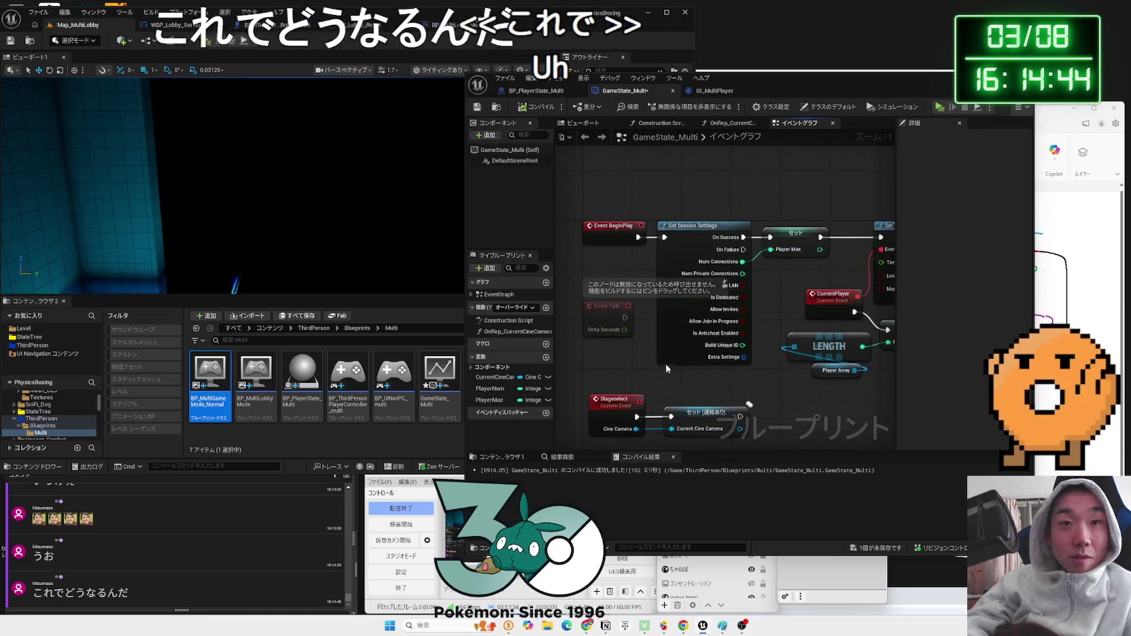
{"action": "scroll", "coordinate": [708, 327], "scroll_direction": "down", "scroll_amount": 2}
{"action": "mouse_move", "coordinate": [643, 246]}
{"action": "left_mouse_down"}
{"action": "mouse_move", "coordinate": [748, 360]}
{"action": "mouse_move", "coordinate": [870, 377]}
{"action": "left_mouse_up"}
{"action": "left_click_drag", "start_coordinate": [647, 266], "coordinate": [775, 268]}
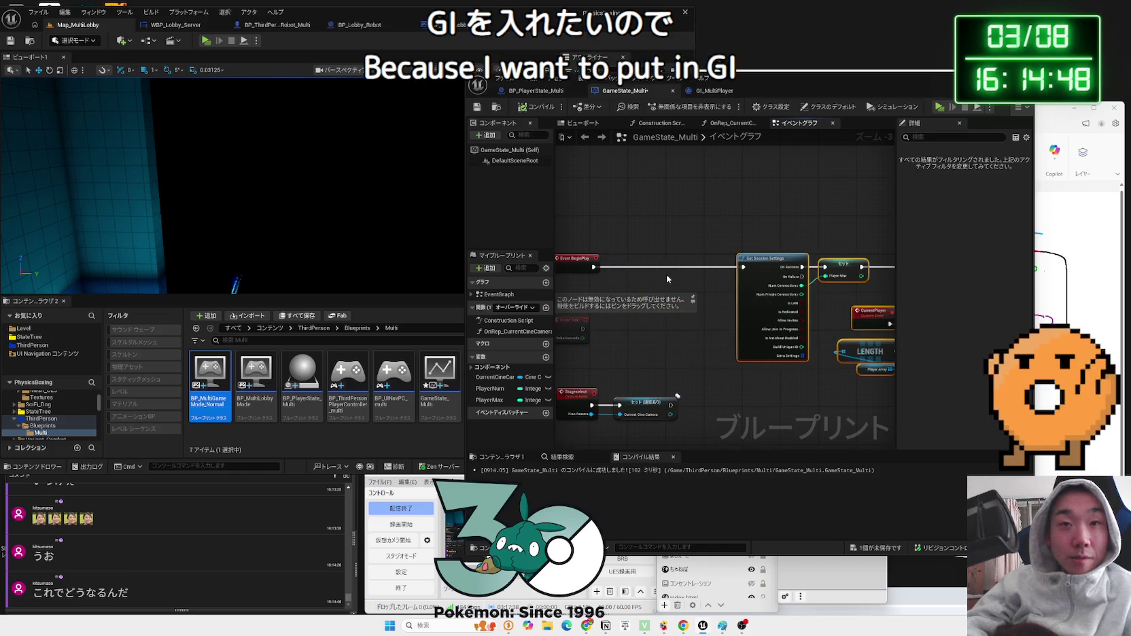
{"action": "left_click", "coordinate": [667, 279]}
{"action": "scroll", "coordinate": [650, 283], "scroll_direction": "up", "scroll_amount": 3}
- Add Get Game Instance cast to GI_MultiPlayer, driven by BeginPlay's execution
{"action": "left_click_drag", "start_coordinate": [627, 261], "coordinate": [659, 256]}
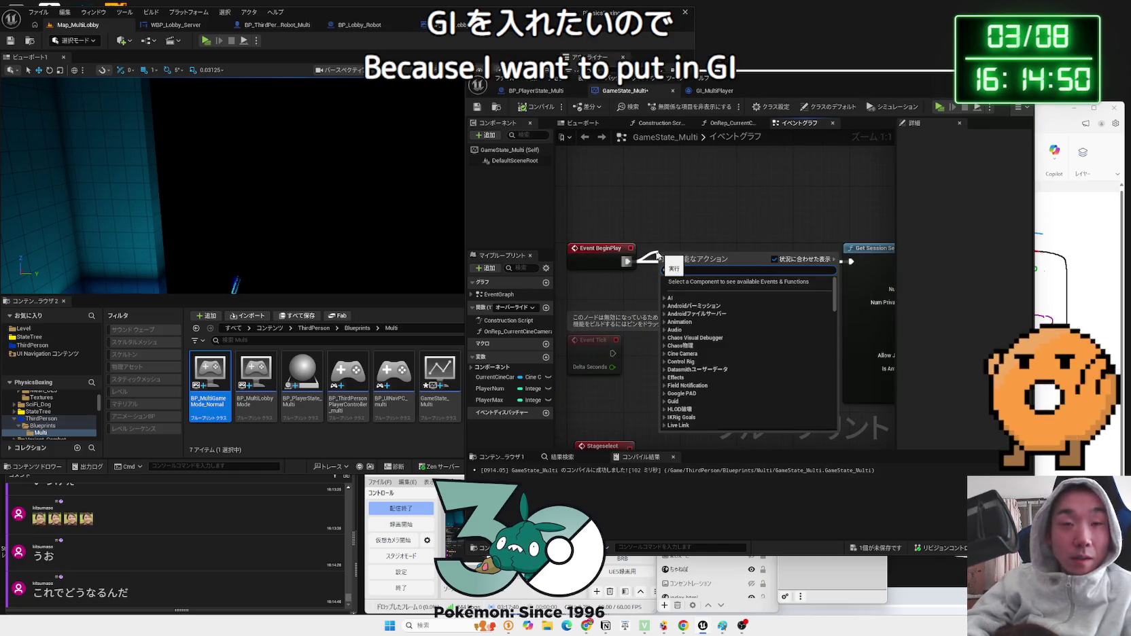
{"action": "right_click", "coordinate": [632, 286]}
{"action": "type", "text": "get"}
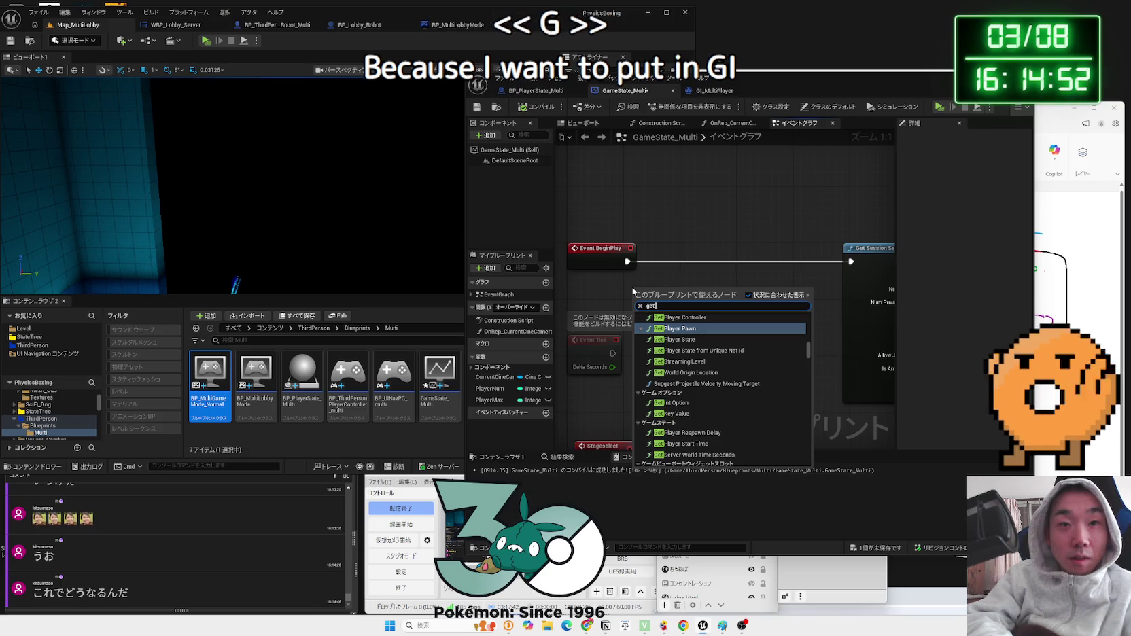
{"action": "type", "text": " gamei"}
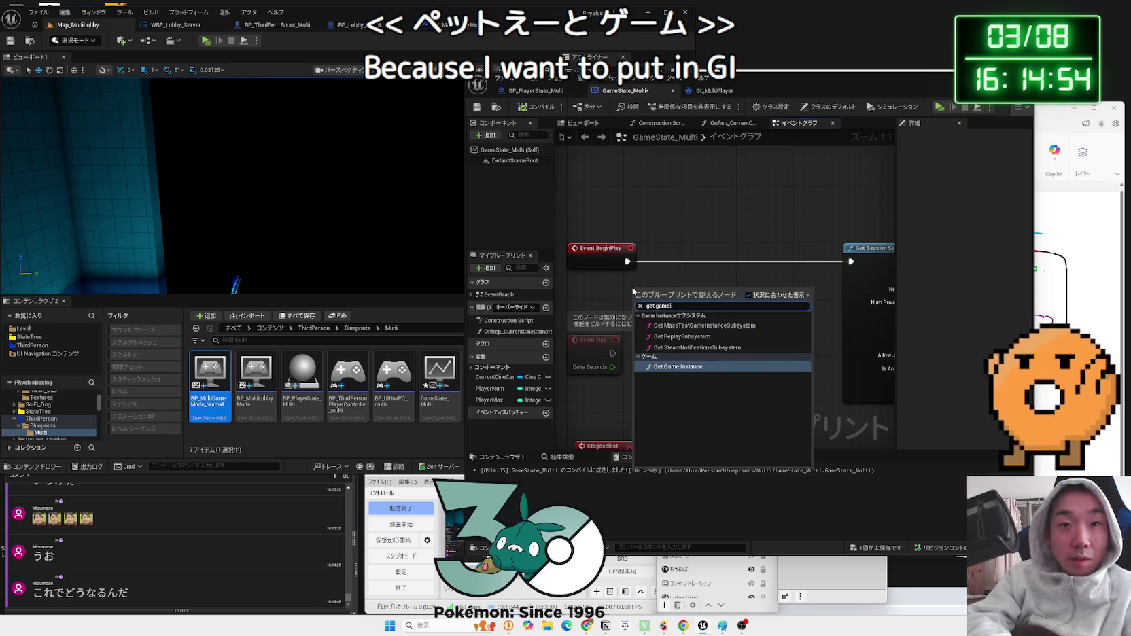
{"action": "key", "text": "Return"}
{"action": "left_click_drag", "start_coordinate": [649, 303], "coordinate": [688, 293]}
{"action": "type", "text": "cast to bp"}
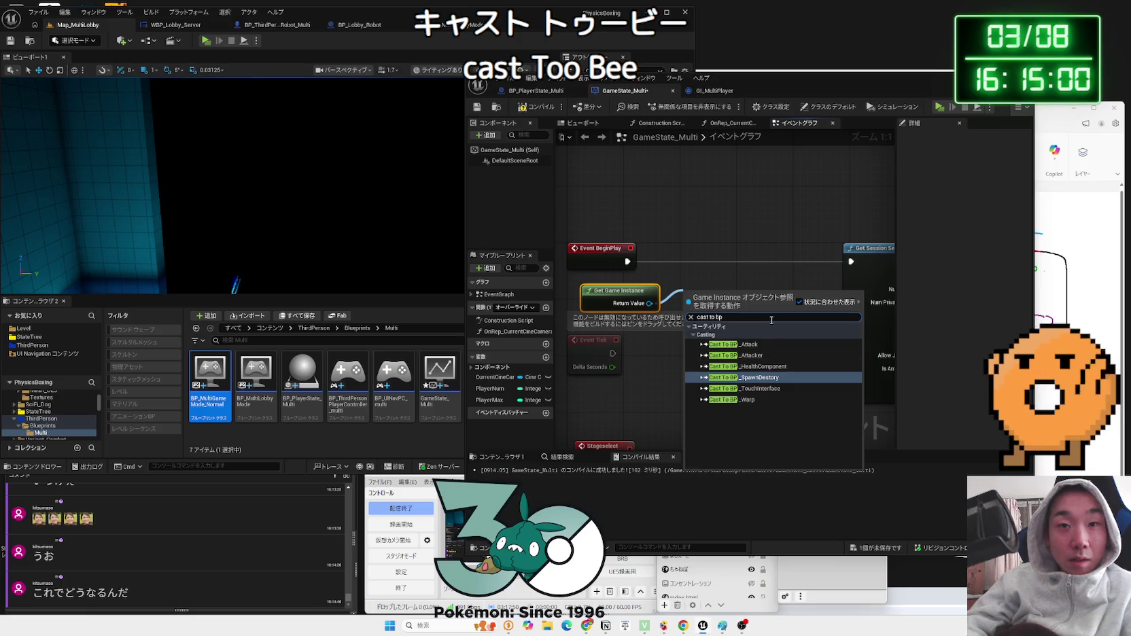
{"action": "key", "text": "BackSpace"}
{"action": "key", "text": "BackSpace"}
{"action": "key", "text": "BackSpace"}
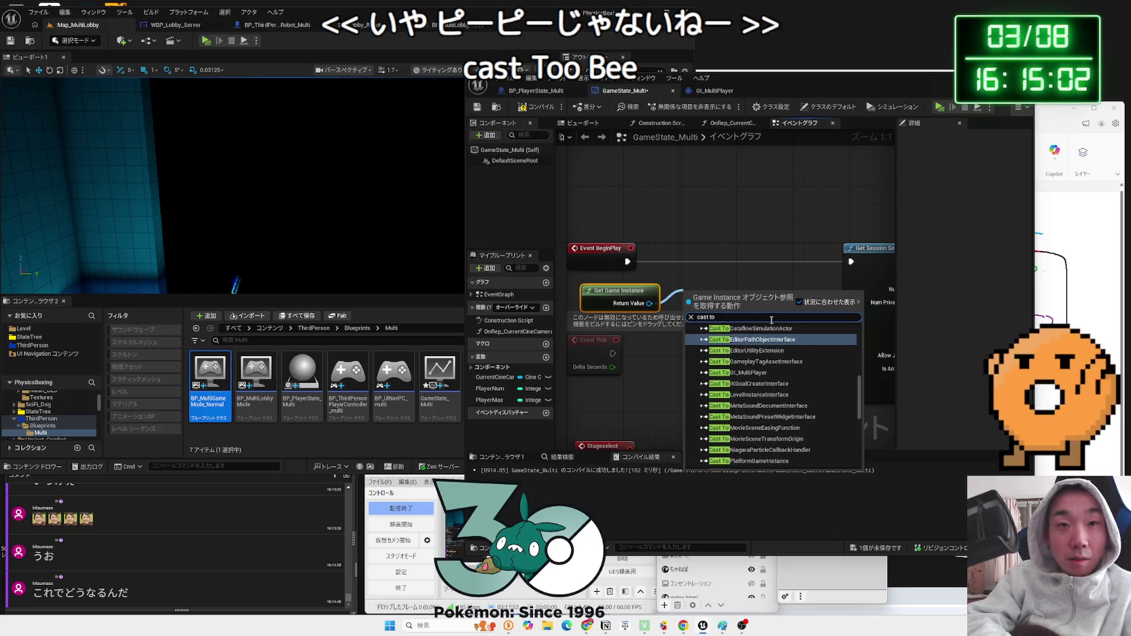
{"action": "type", "text": "gi"}
{"action": "left_click", "coordinate": [738, 355]}
{"action": "mouse_move", "coordinate": [727, 295]}
{"action": "left_mouse_down"}
{"action": "mouse_move", "coordinate": [690, 259]}
{"action": "mouse_move", "coordinate": [634, 271]}
{"action": "mouse_move", "coordinate": [652, 267]}
{"action": "left_mouse_up"}
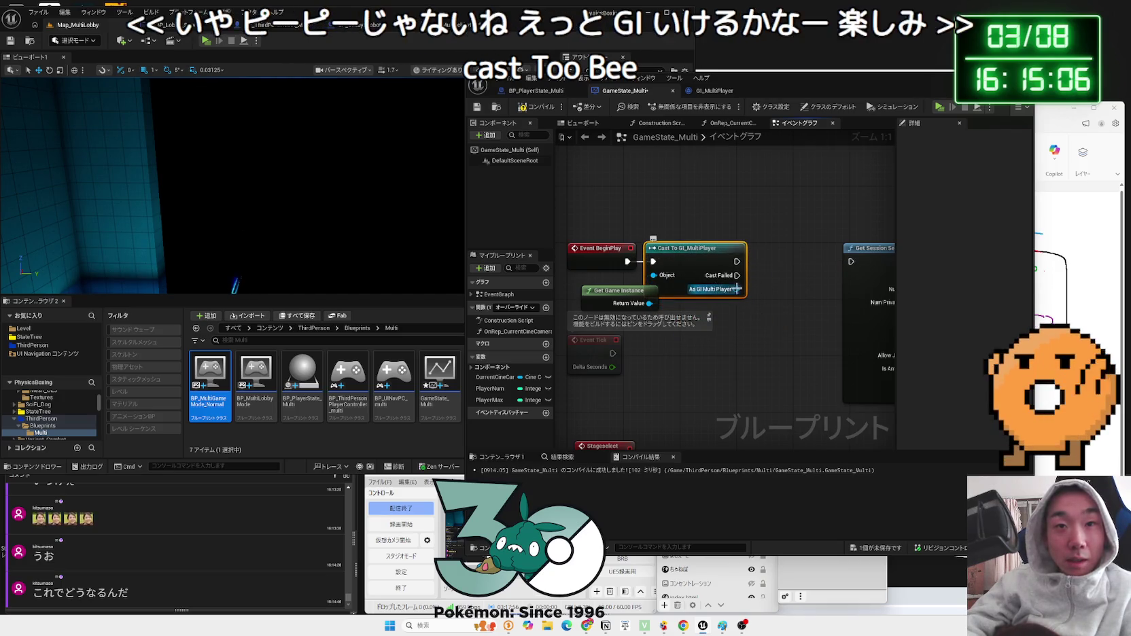
{"action": "left_click_drag", "start_coordinate": [737, 289], "coordinate": [765, 279]}
- Promote the GI_MultiPlayer cast result to a new variable named GI_Multi
{"action": "left_click", "coordinate": [795, 320]}
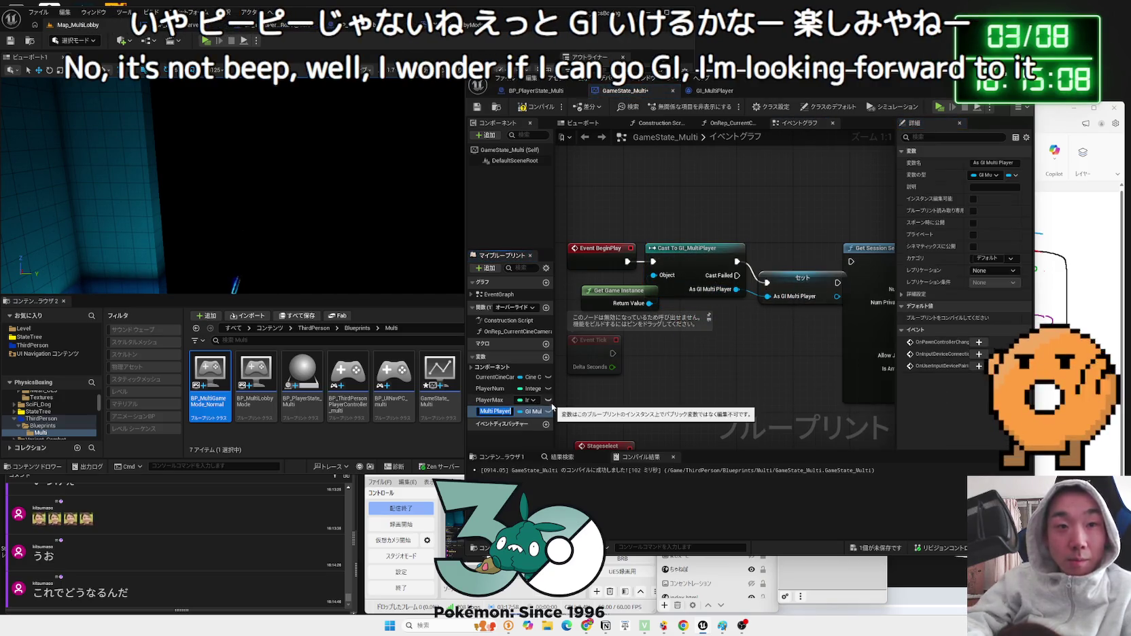
{"action": "type", "text": "GI_"}
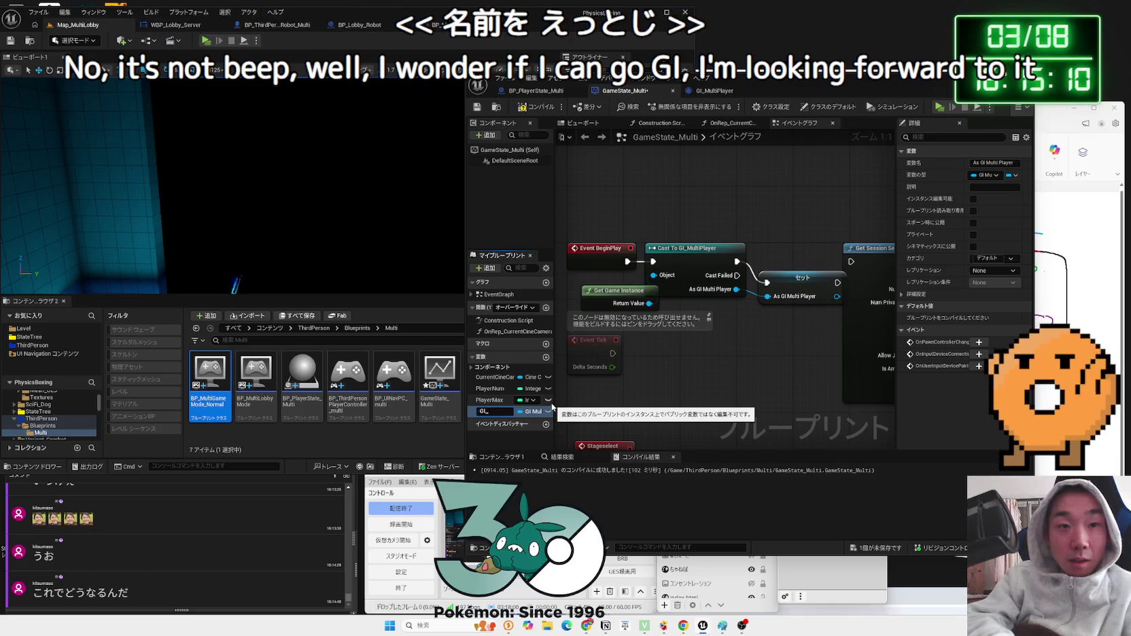
{"action": "type", "text": "Multi"}
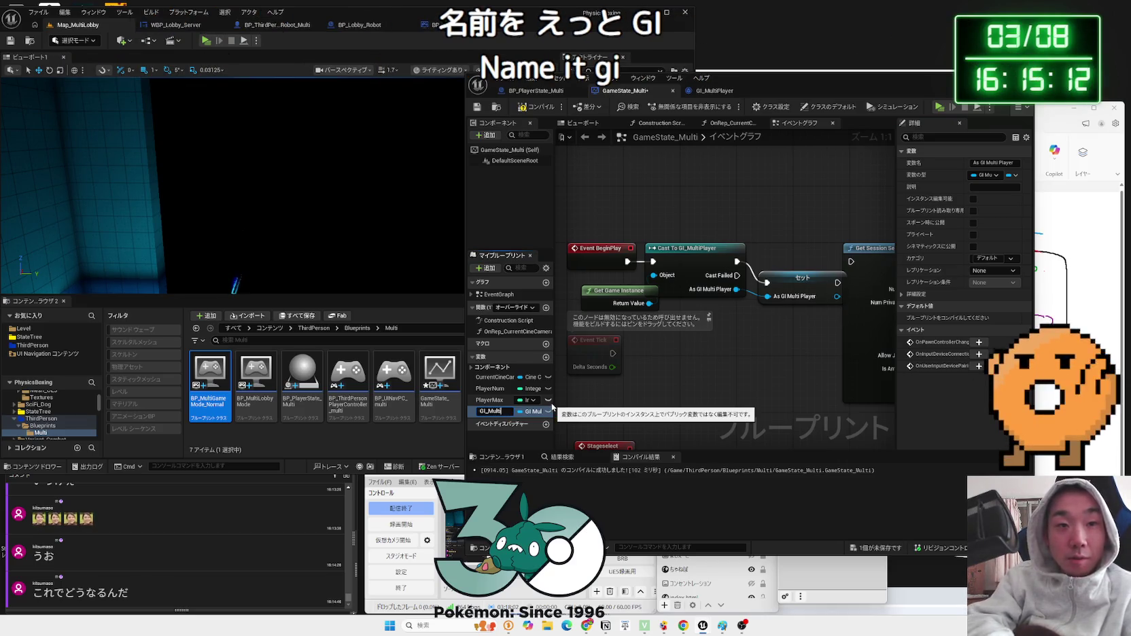
{"action": "key", "text": "Return"}
{"action": "left_click_drag", "start_coordinate": [788, 304], "coordinate": [784, 258]}
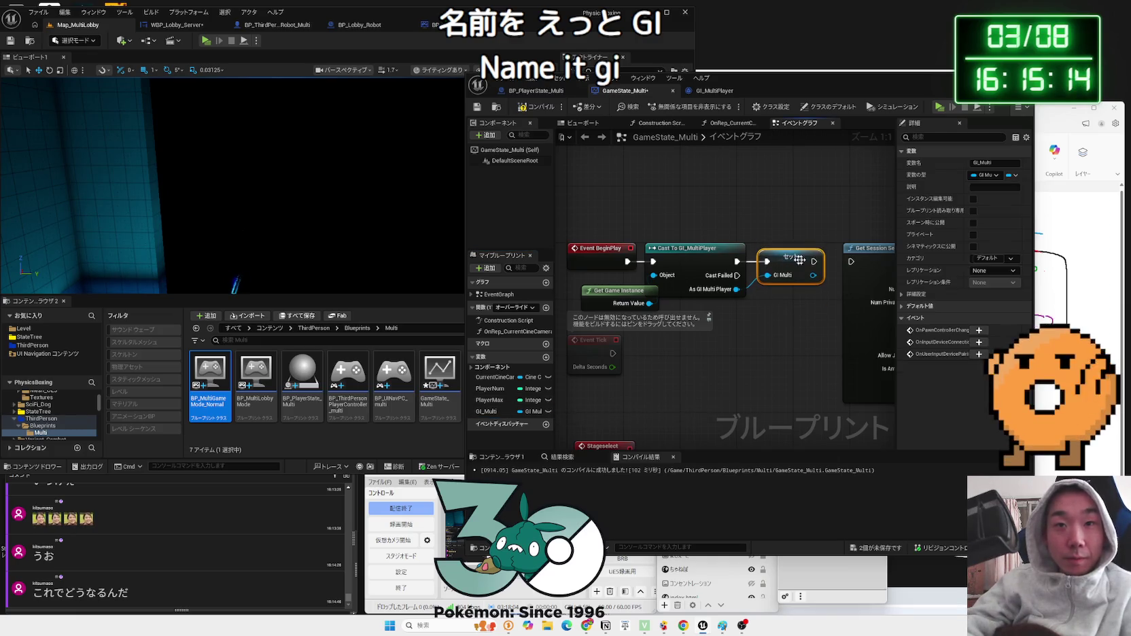
{"action": "left_click", "coordinate": [822, 300]}
{"action": "scroll", "coordinate": [735, 315], "scroll_direction": "down", "scroll_amount": 1}
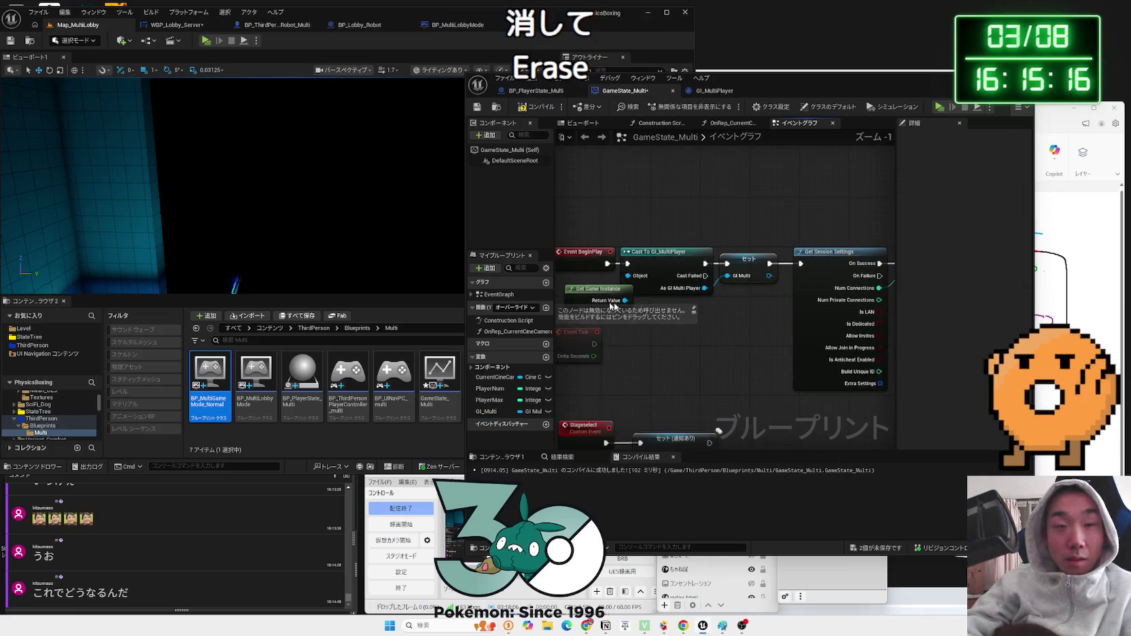
- Find the BP_PlayerState_Multi cast, then add and discard a PS Glove Color getter
{"action": "left_click_drag", "start_coordinate": [734, 315], "coordinate": [712, 252]}
{"action": "left_click_drag", "start_coordinate": [641, 208], "coordinate": [638, 136]}
{"action": "left_click_drag", "start_coordinate": [700, 320], "coordinate": [700, 272]}
{"action": "left_click_drag", "start_coordinate": [766, 408], "coordinate": [766, 369]}
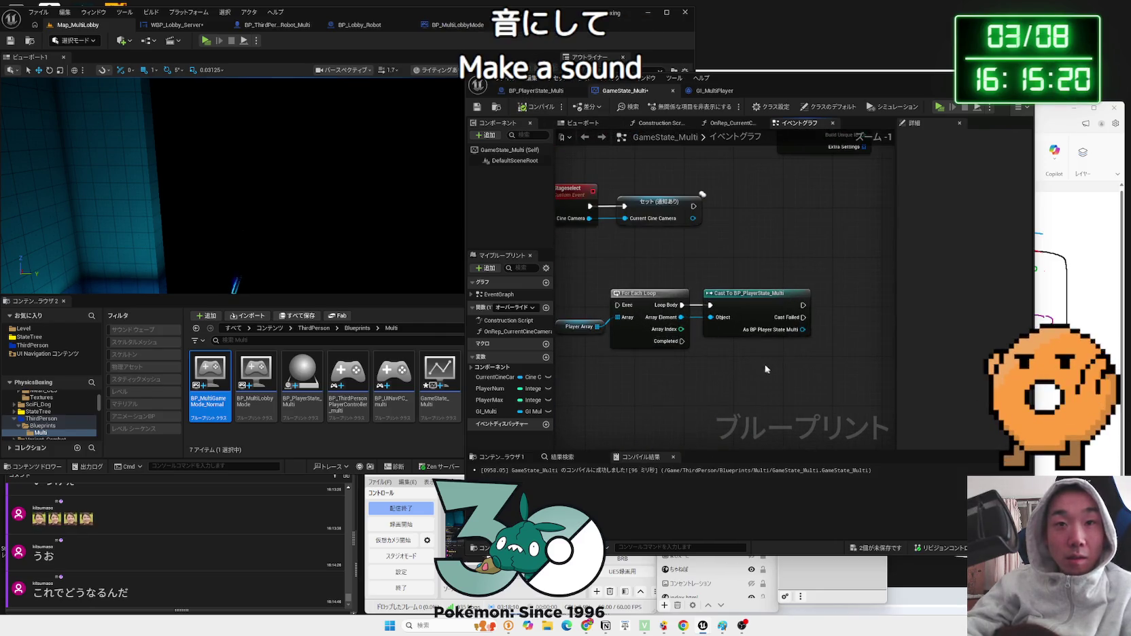
{"action": "left_click", "coordinate": [580, 285]}
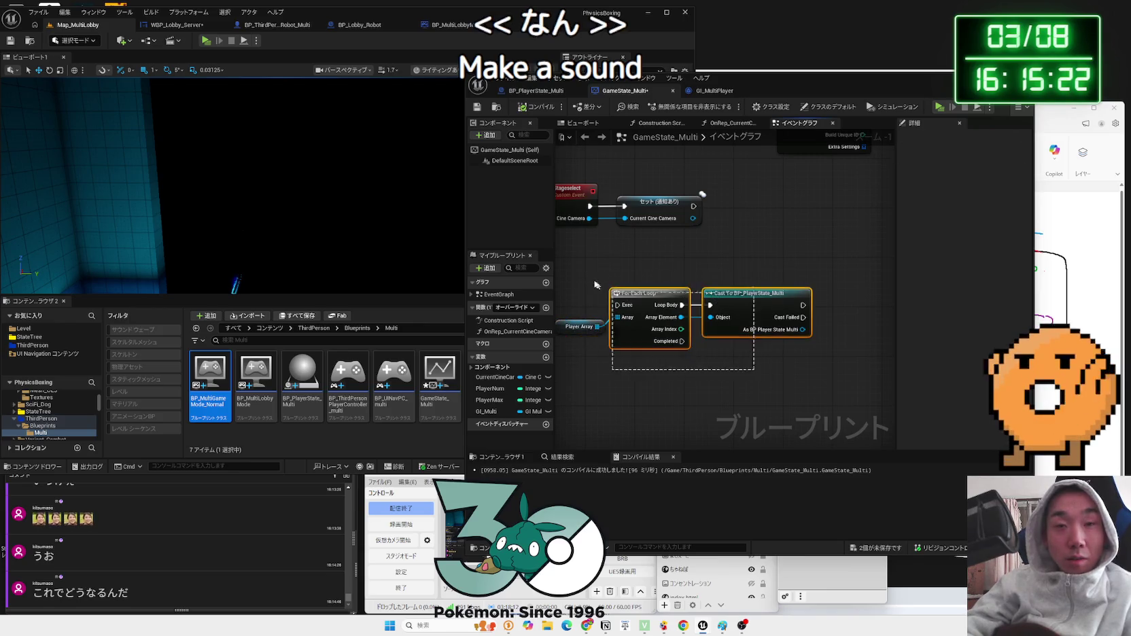
{"action": "left_click_drag", "start_coordinate": [804, 336], "coordinate": [785, 342]}
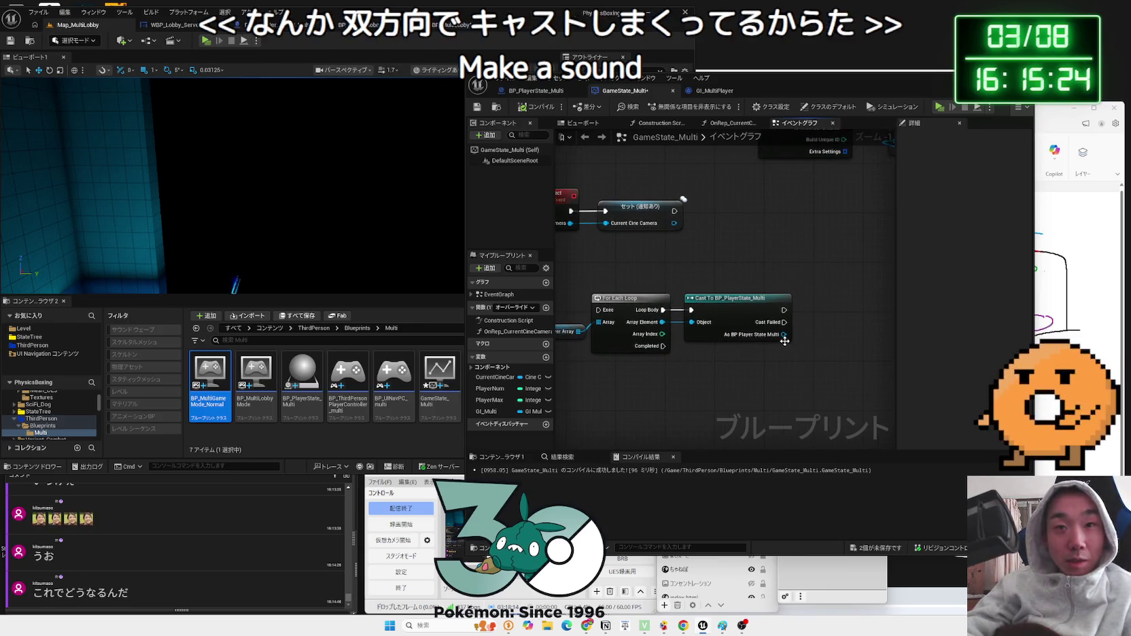
{"action": "left_click", "coordinate": [764, 311]}
{"action": "mouse_move", "coordinate": [787, 341]}
{"action": "left_mouse_down"}
{"action": "mouse_move", "coordinate": [733, 346]}
{"action": "mouse_move", "coordinate": [771, 325]}
{"action": "left_mouse_up"}
{"action": "type", "text": "get"}
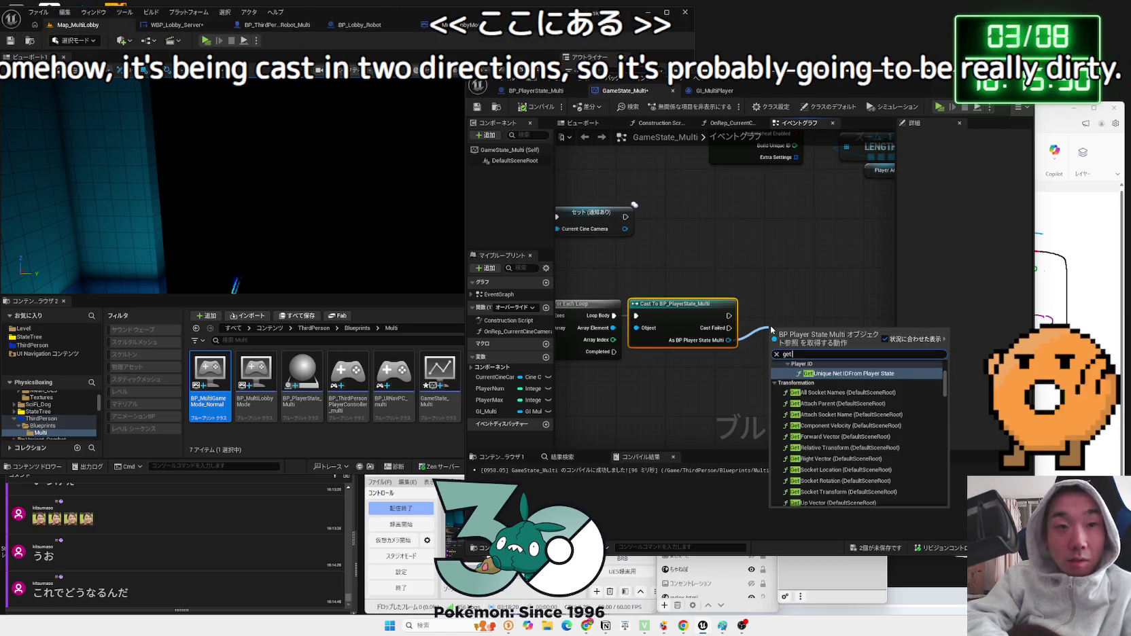
{"action": "scroll", "coordinate": [903, 404], "scroll_direction": "down", "scroll_amount": 3}
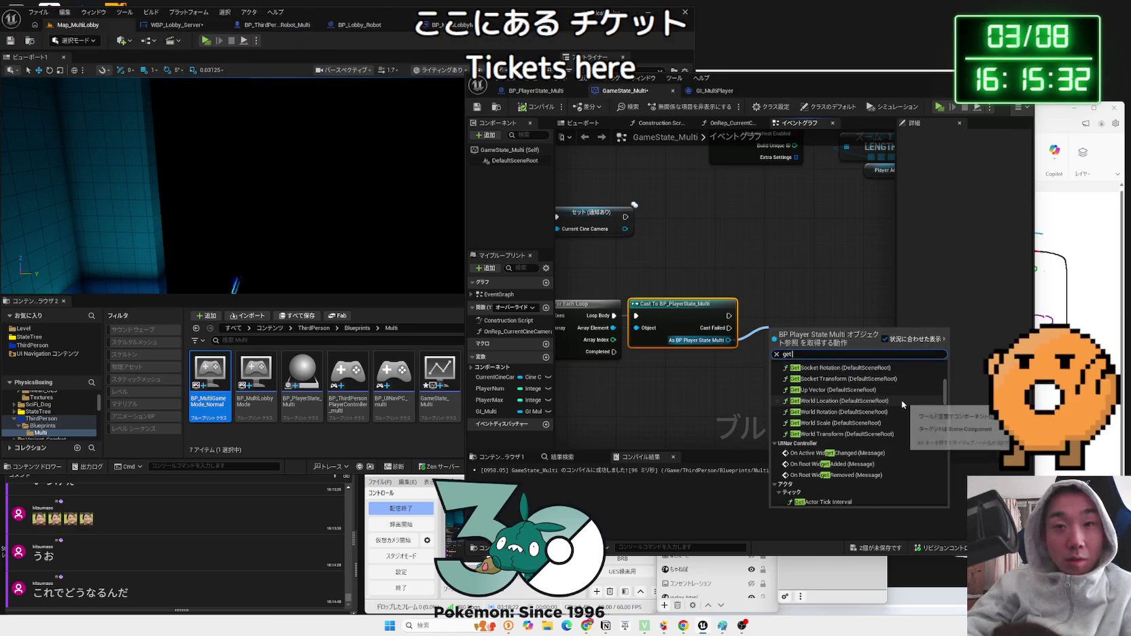
{"action": "type", "text": " colo"}
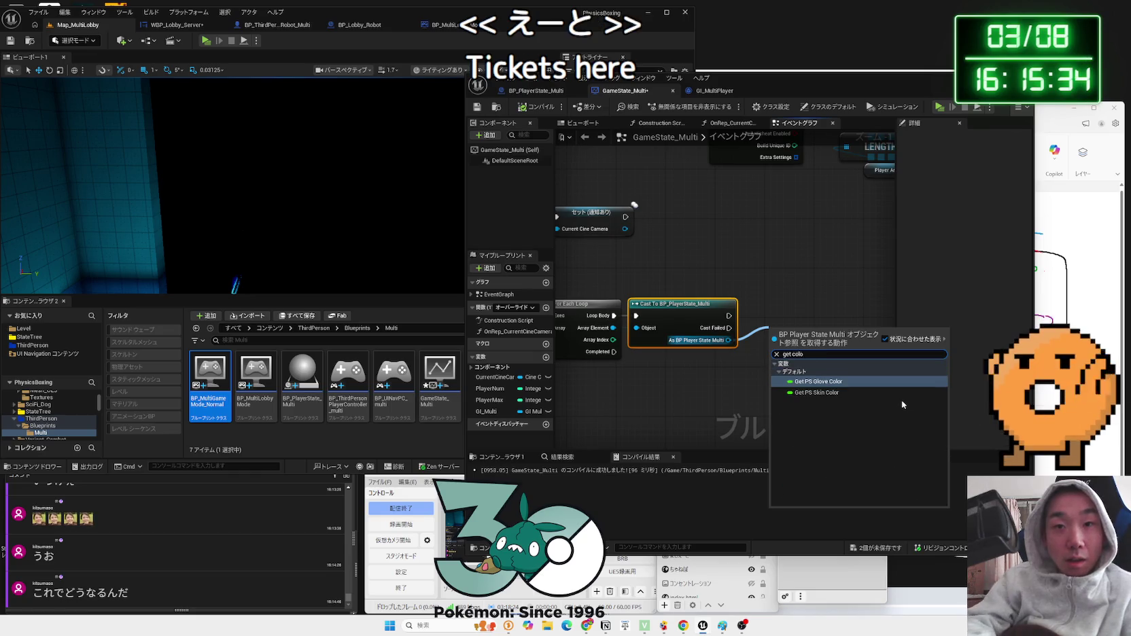
{"action": "left_click", "coordinate": [819, 381]}
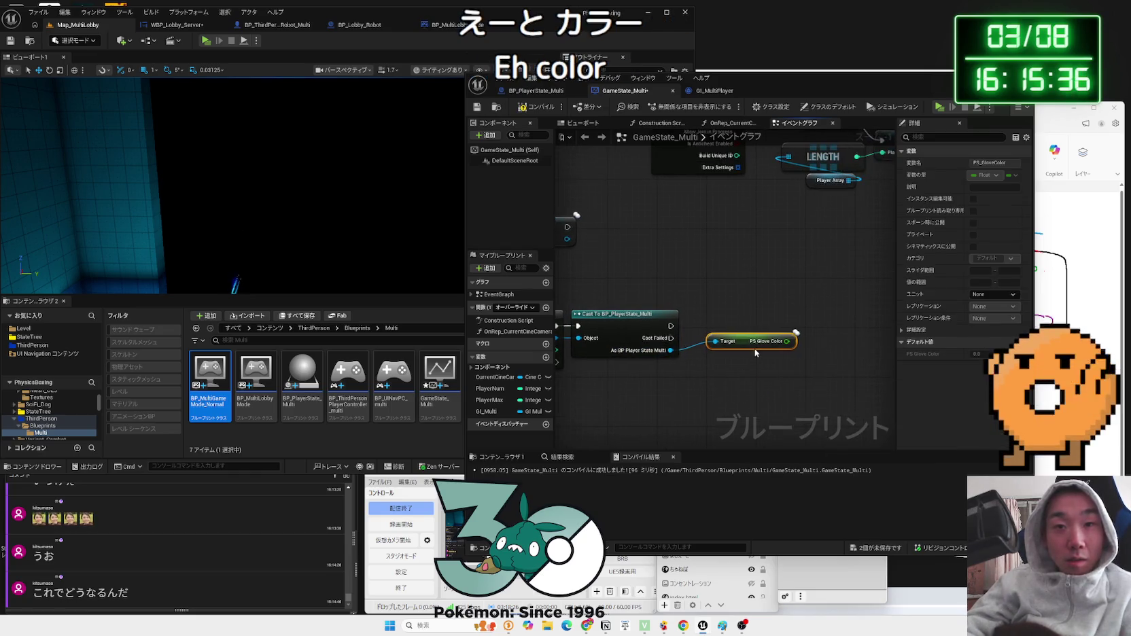
{"action": "key", "text": "Delete"}
- Add Set PS Glove Color and Set PS Skin Color nodes from the cast's player state output
{"action": "left_click_drag", "start_coordinate": [671, 351], "coordinate": [733, 332]}
{"action": "type", "text": "set"}
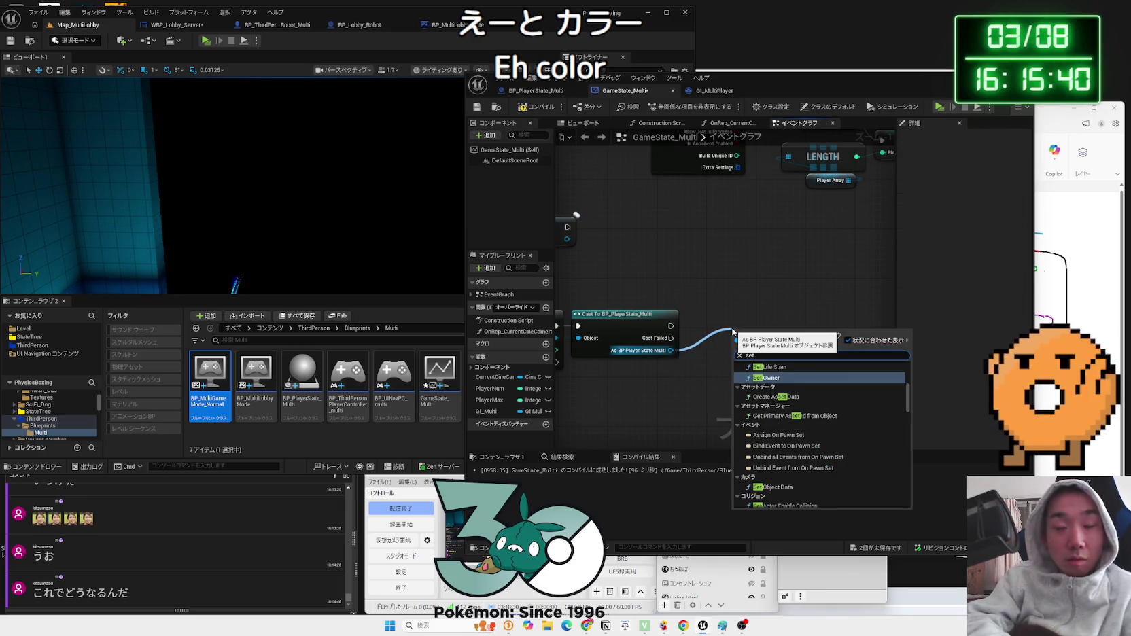
{"action": "type", "text": " glove"}
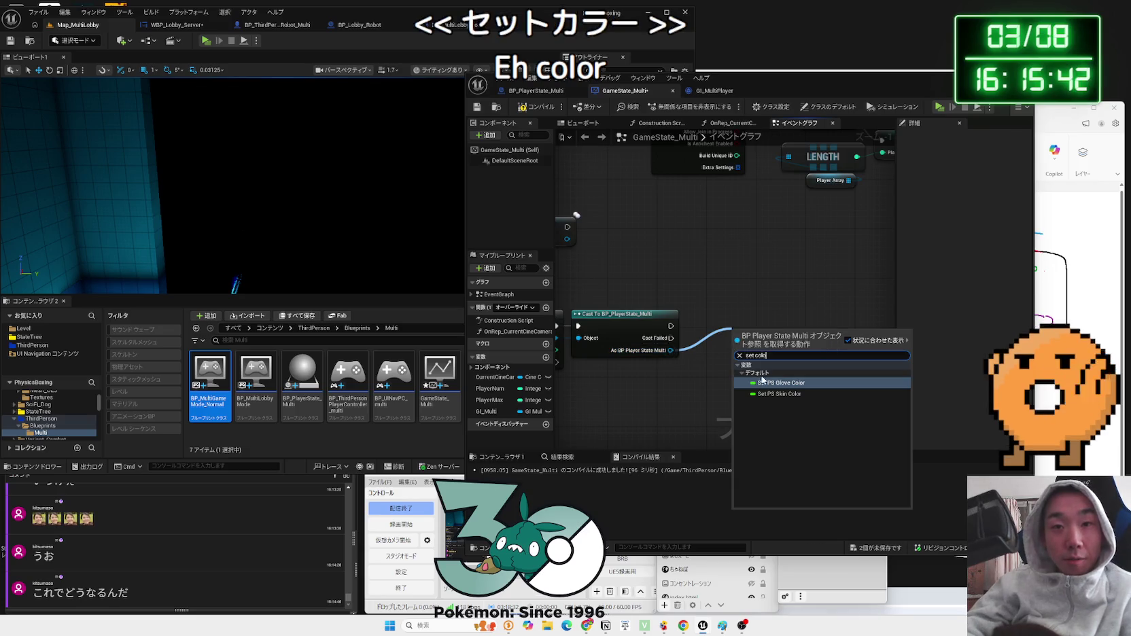
{"action": "left_click", "coordinate": [779, 379]}
{"action": "left_click_drag", "start_coordinate": [730, 340], "coordinate": [801, 321]}
{"action": "left_click_drag", "start_coordinate": [704, 345], "coordinate": [718, 338]}
{"action": "type", "text": "s"}
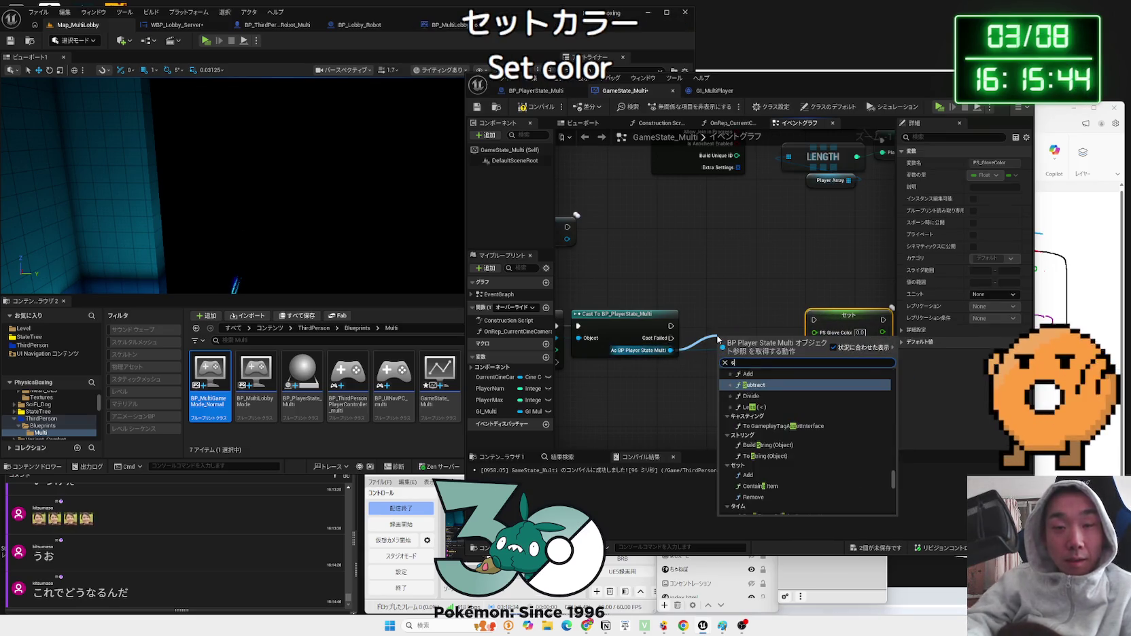
{"action": "type", "text": "et color"}
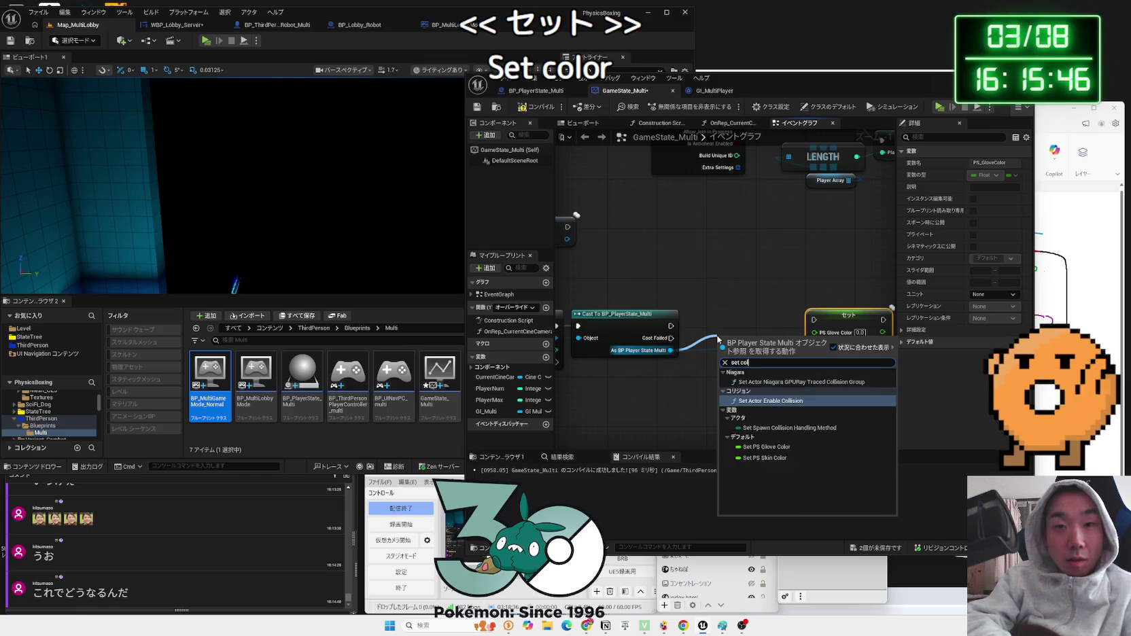
{"action": "left_click", "coordinate": [767, 401]}
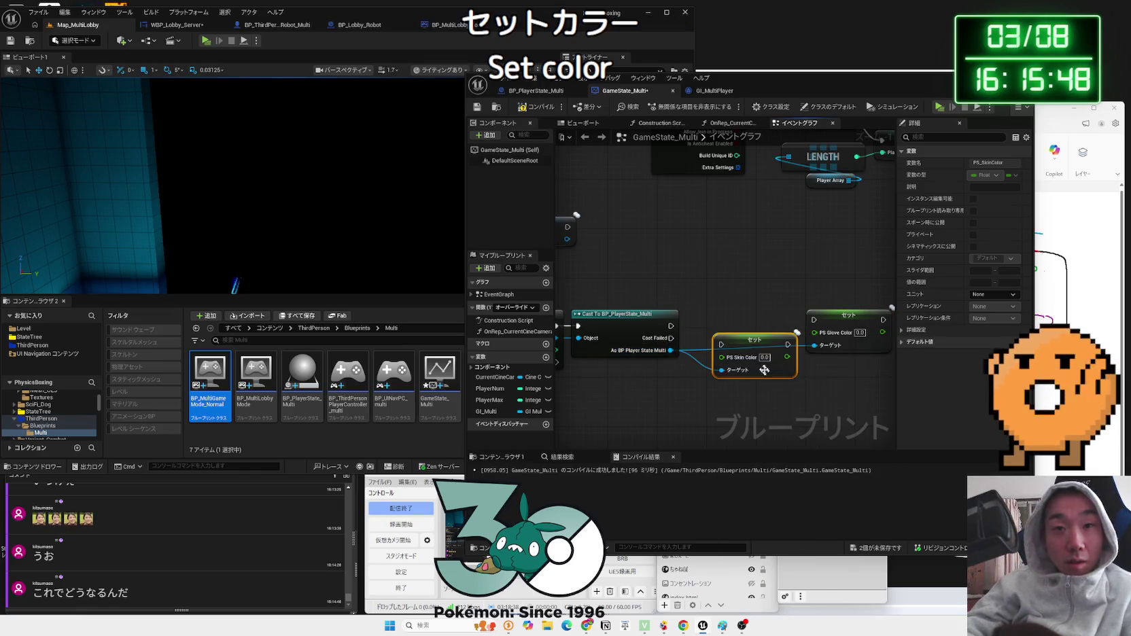
- Line up the Set PS Glove Color and Set PS Skin Color nodes after the cast
{"action": "left_click_drag", "start_coordinate": [725, 329], "coordinate": [725, 317]}
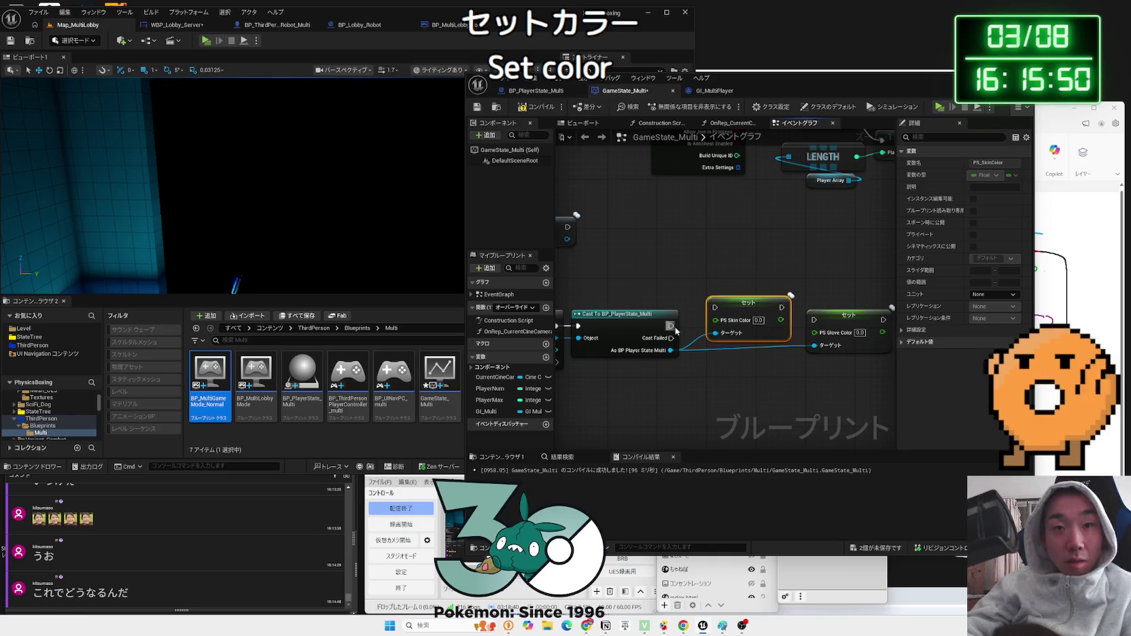
{"action": "left_click_drag", "start_coordinate": [820, 327], "coordinate": [826, 315]}
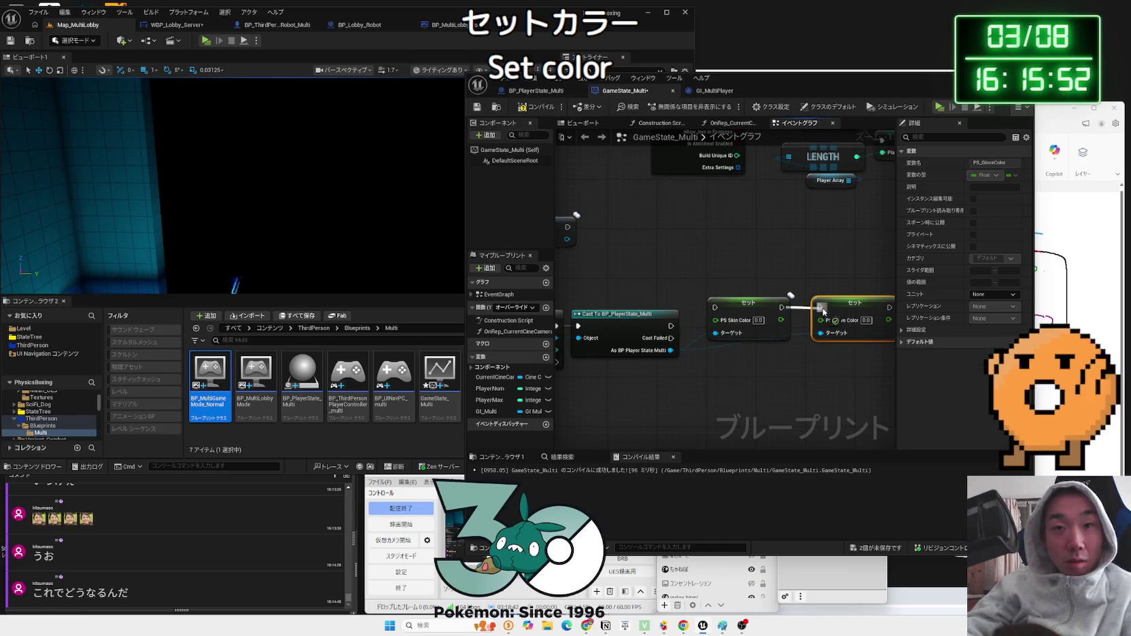
{"action": "left_click_drag", "start_coordinate": [728, 364], "coordinate": [830, 292]}
{"action": "left_click_drag", "start_coordinate": [748, 304], "coordinate": [762, 321]}
{"action": "left_click", "coordinate": [729, 301]}
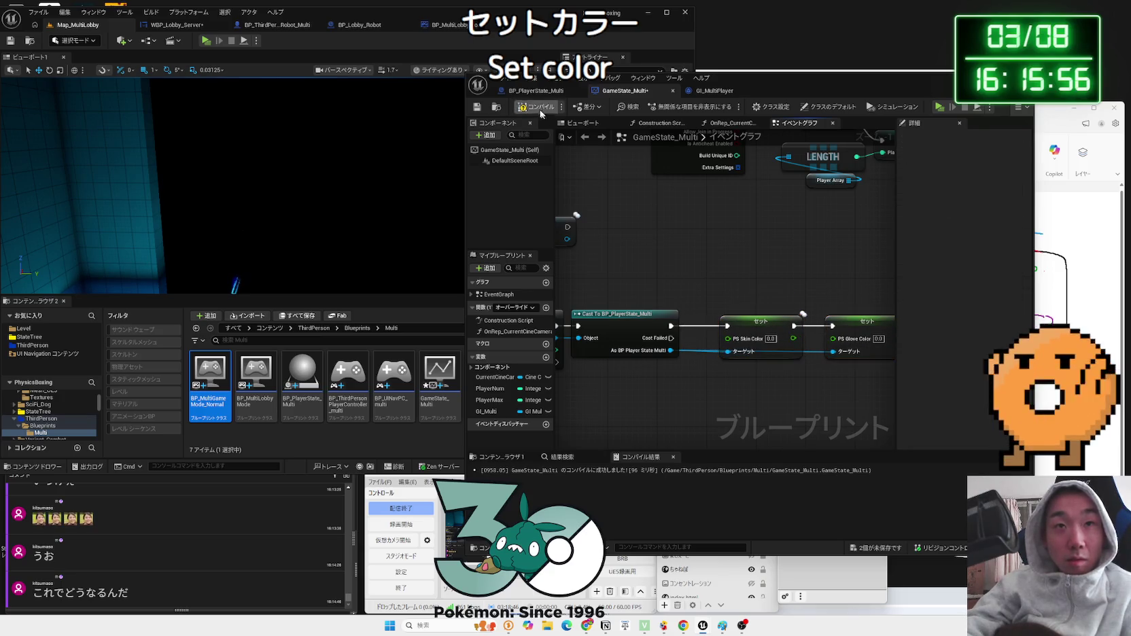
{"action": "scroll", "coordinate": [750, 299], "scroll_direction": "down", "scroll_amount": 5}
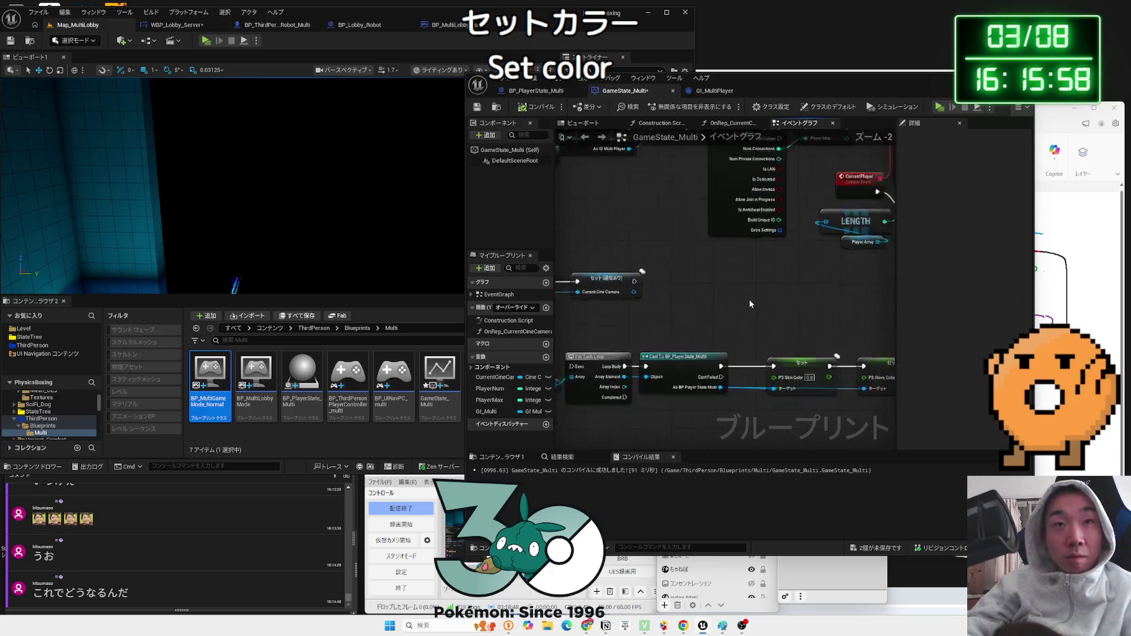
{"action": "scroll", "coordinate": [749, 298], "scroll_direction": "up", "scroll_amount": 1}
{"action": "mouse_move", "coordinate": [749, 299]}
{"action": "left_mouse_down"}
{"action": "mouse_move", "coordinate": [786, 342]}
{"action": "mouse_move", "coordinate": [768, 327]}
{"action": "mouse_move", "coordinate": [747, 331]}
{"action": "left_mouse_up"}
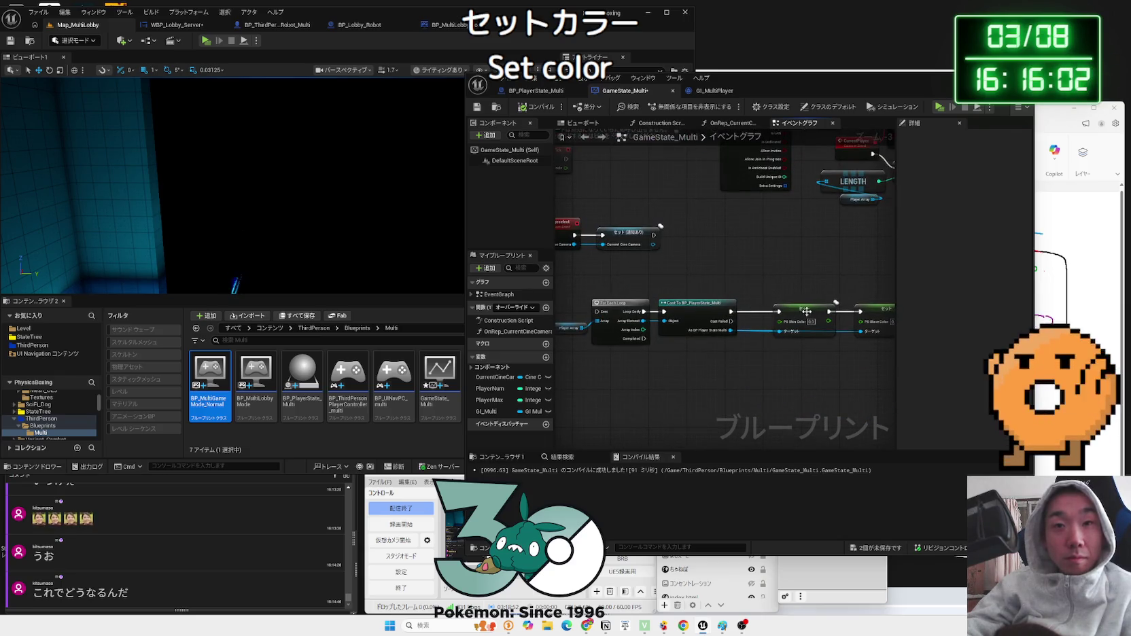
{"action": "left_click_drag", "start_coordinate": [806, 311], "coordinate": [791, 313]}
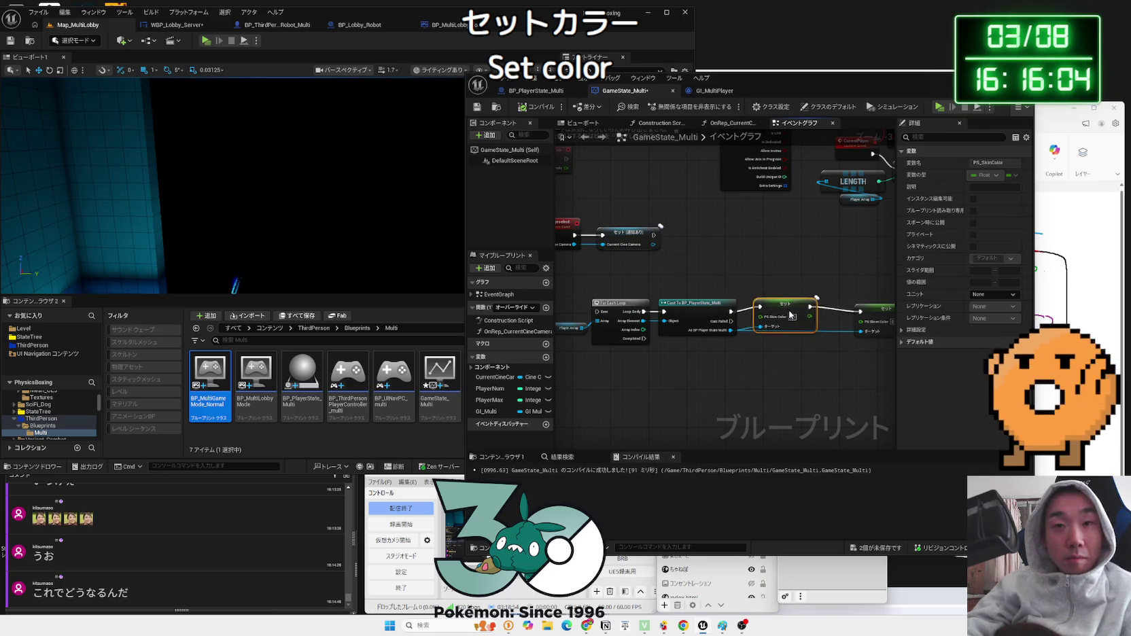
{"action": "left_click_drag", "start_coordinate": [802, 294], "coordinate": [750, 285]}
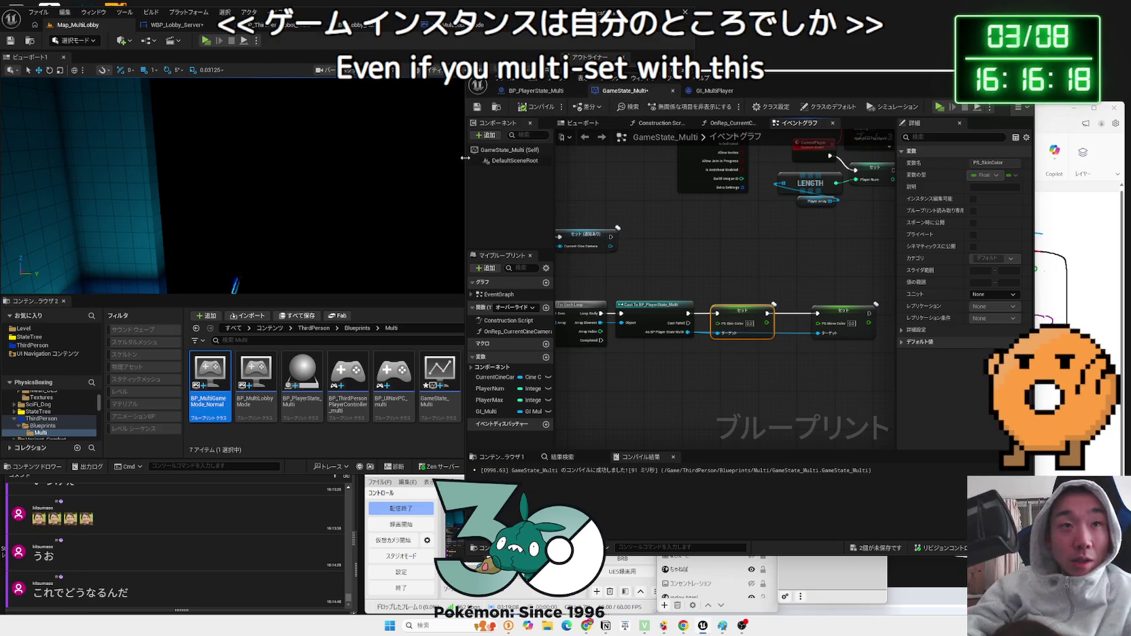
- Drop a GI Multi getter into the graph and compile GameState_Multi
{"action": "left_click_drag", "start_coordinate": [465, 158], "coordinate": [396, 158]}
{"action": "left_click_drag", "start_coordinate": [416, 412], "coordinate": [574, 391]}
{"action": "left_click_drag", "start_coordinate": [632, 362], "coordinate": [710, 378]}
{"action": "scroll", "coordinate": [633, 361], "scroll_direction": "up", "scroll_amount": 3}
{"action": "left_click", "coordinate": [585, 376]}
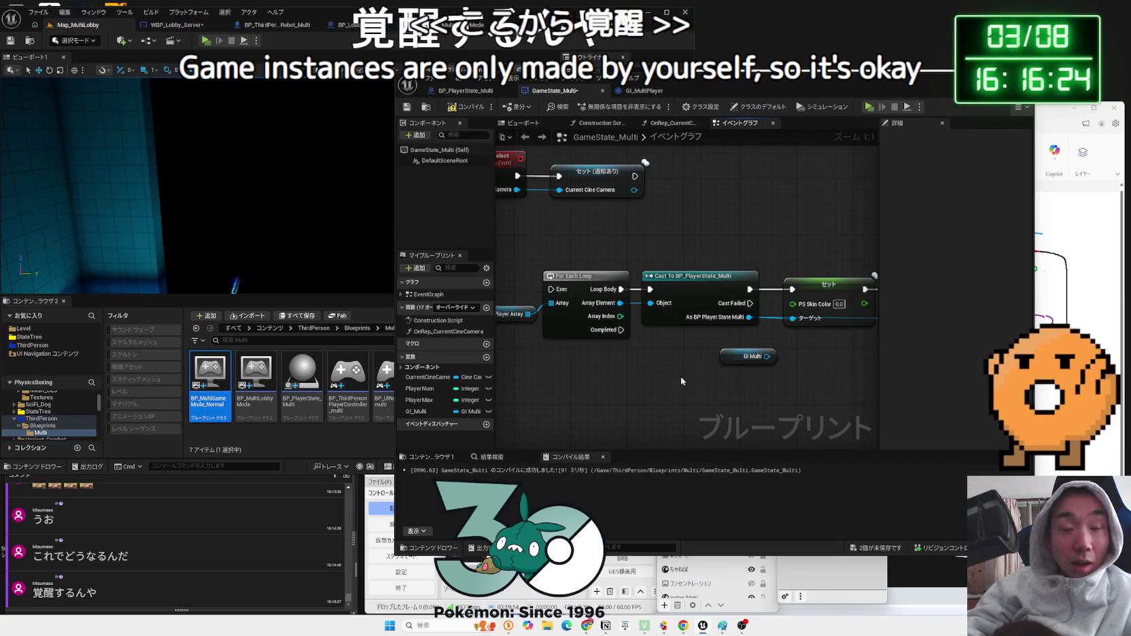
{"action": "key", "text": "F7"}
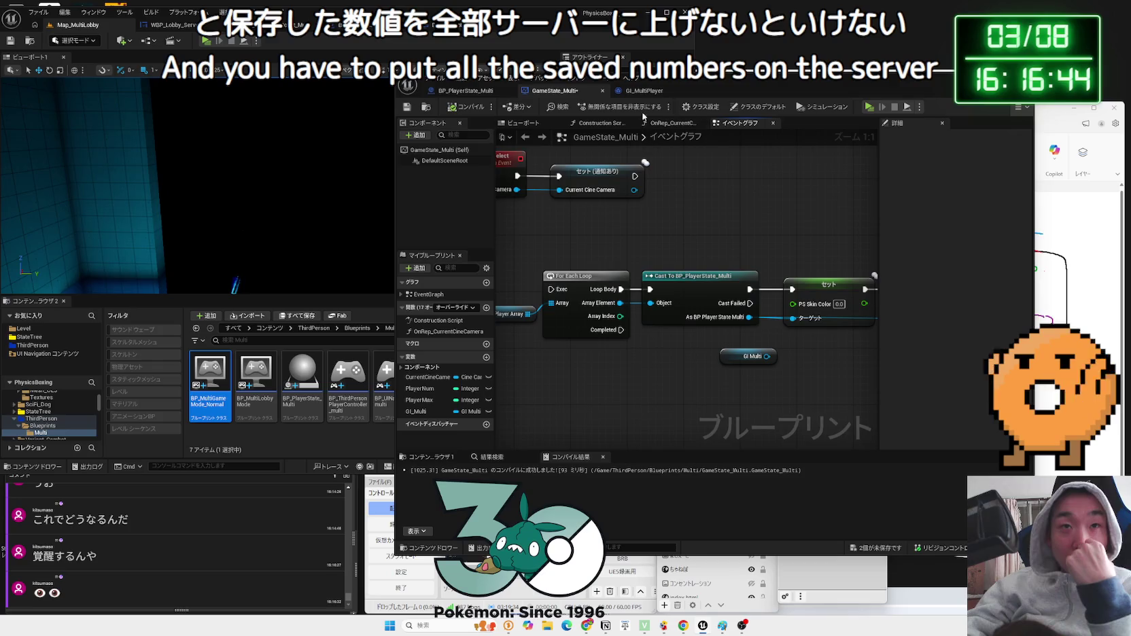
{"action": "left_click", "coordinate": [645, 90]}
{"action": "left_click", "coordinate": [562, 94]}
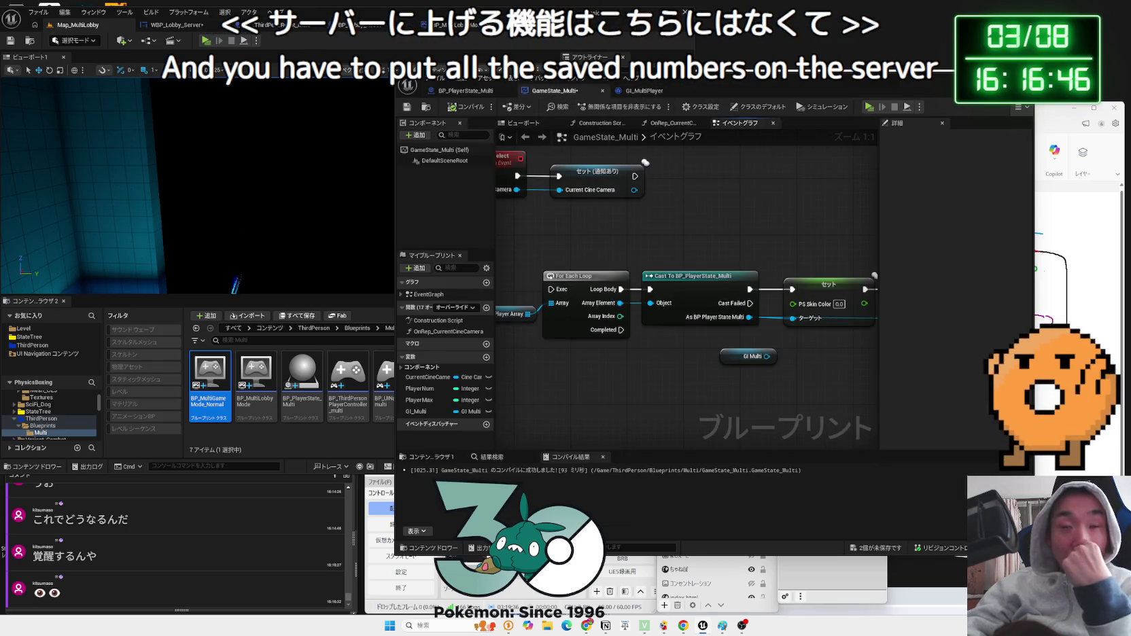
{"action": "scroll", "coordinate": [692, 332], "scroll_direction": "down", "scroll_amount": 3}
{"action": "scroll", "coordinate": [691, 334], "scroll_direction": "up", "scroll_amount": 1}
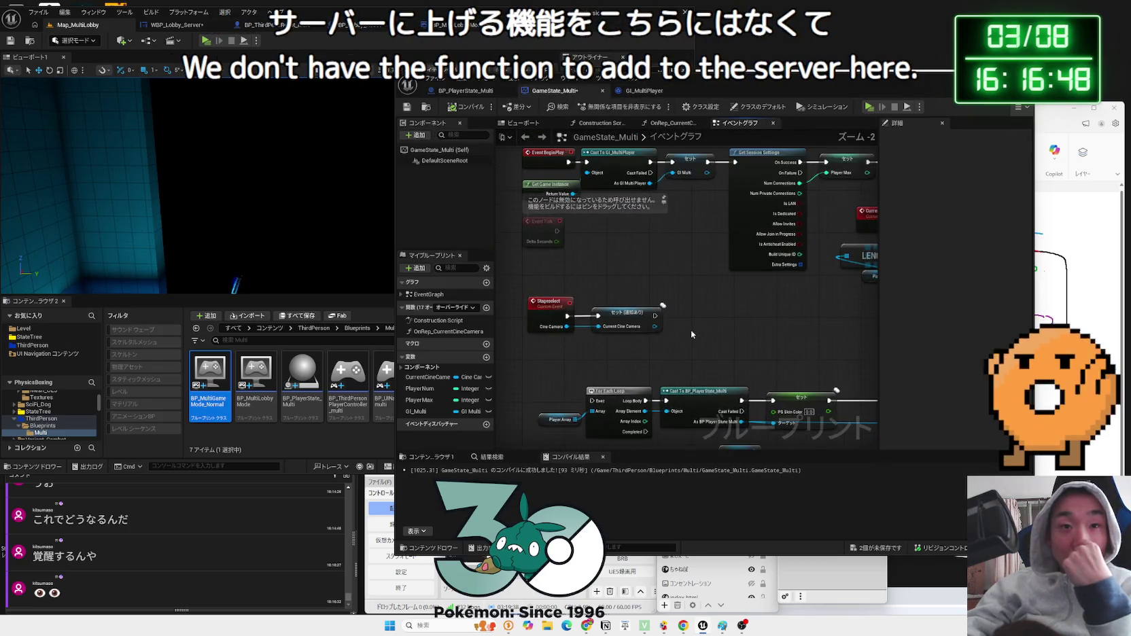
- Move the loop, cast and Set nodes lower and save GameState_Multi
{"action": "mouse_move", "coordinate": [605, 246]}
{"action": "left_mouse_down"}
{"action": "mouse_move", "coordinate": [874, 360]}
{"action": "mouse_move", "coordinate": [890, 383]}
{"action": "mouse_move", "coordinate": [677, 332]}
{"action": "left_mouse_up"}
{"action": "key", "text": "ctrl+z"}
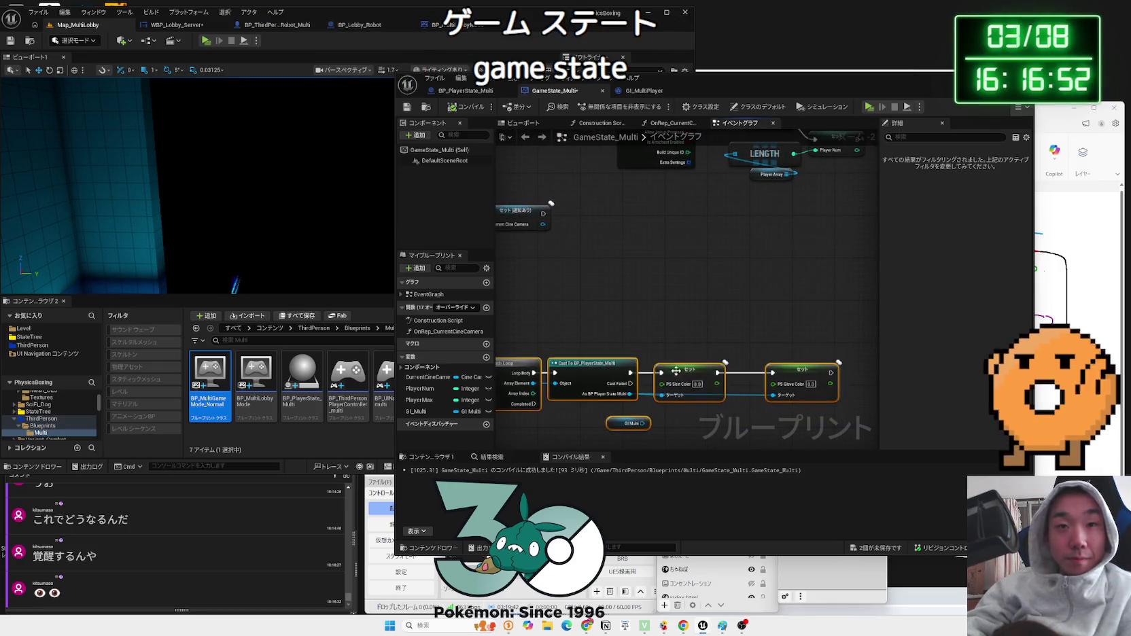
{"action": "key", "text": "ctrl+s"}
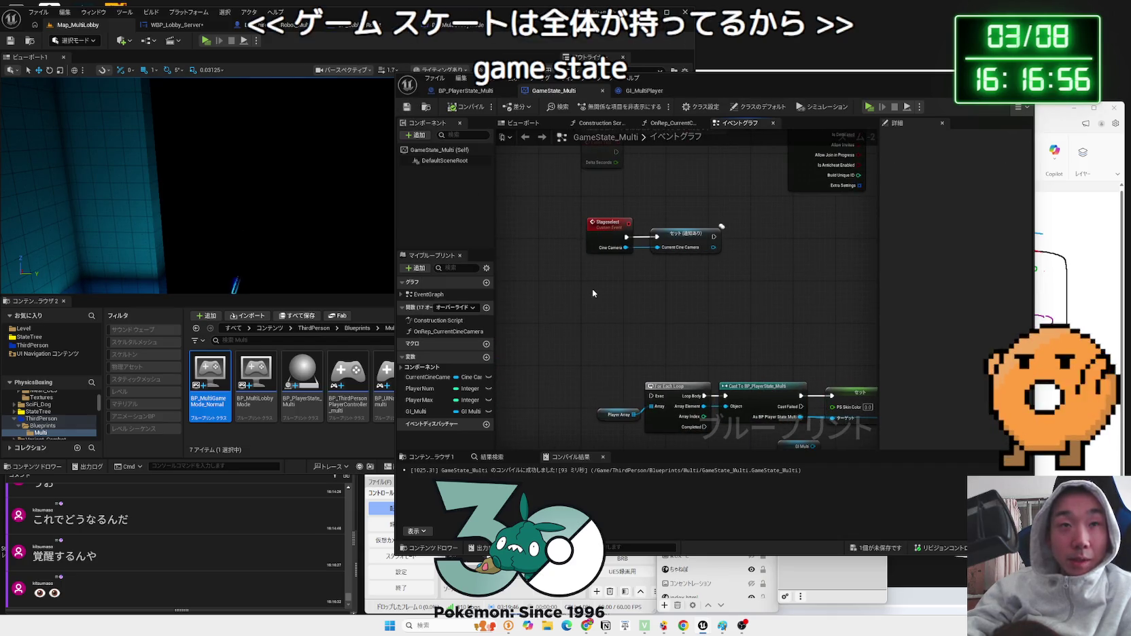
- Search the node list for 'server' nodes, then view the GI_MultiPlayer blueprint
{"action": "right_click", "coordinate": [593, 291]}
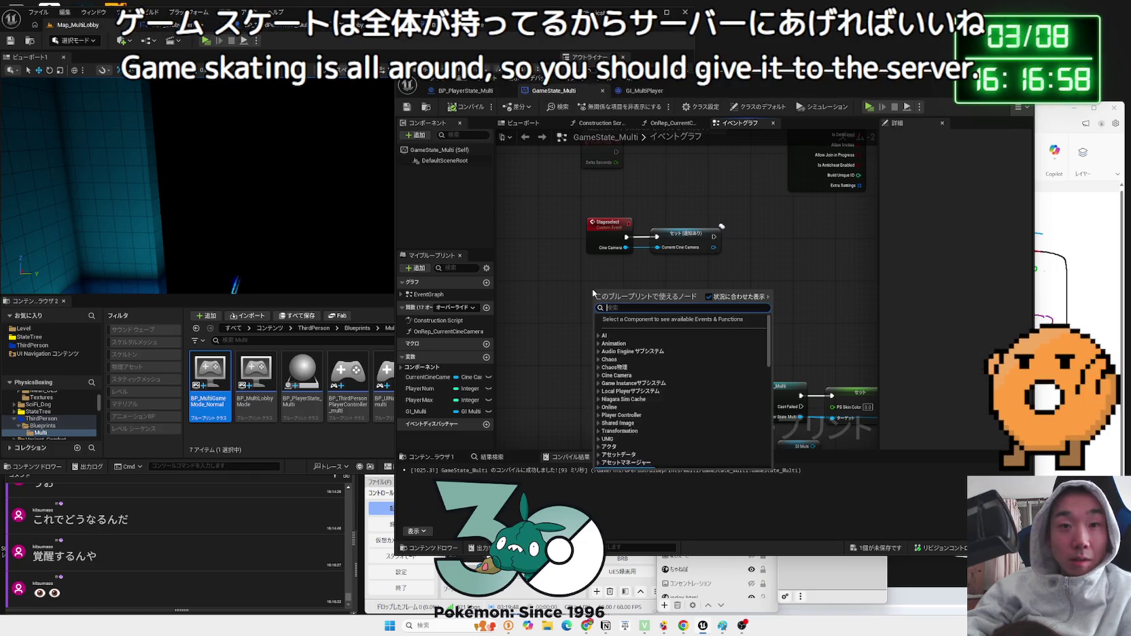
{"action": "type", "text": "server"}
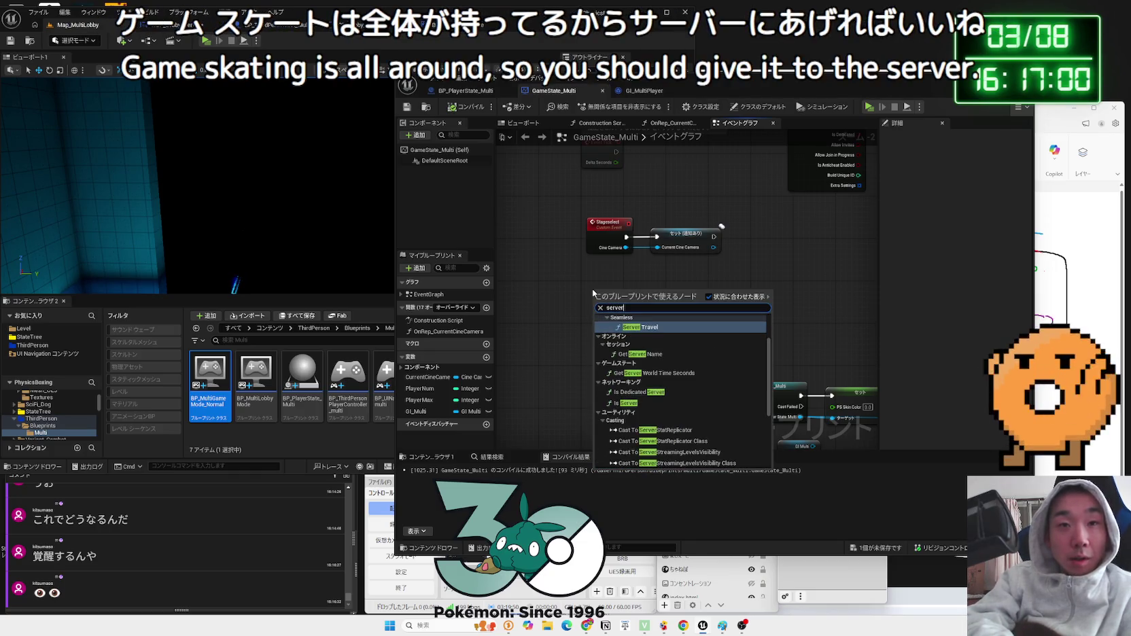
{"action": "key", "text": "BackSpace"}
{"action": "key", "text": "BackSpace"}
{"action": "key", "text": "BackSpace"}
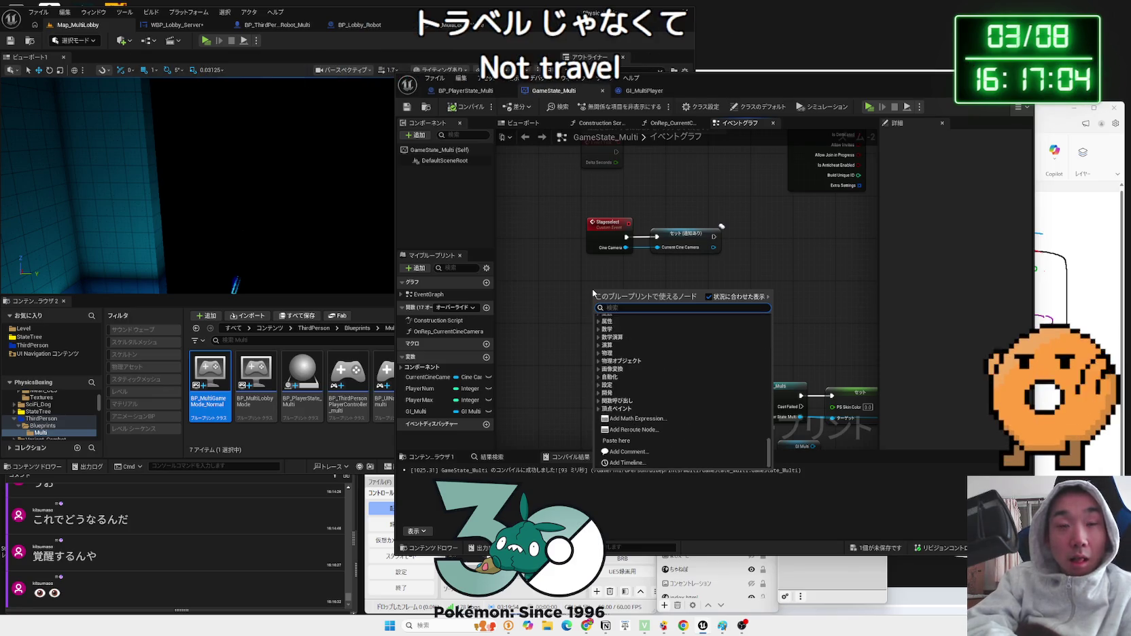
{"action": "type", "text": "serve"}
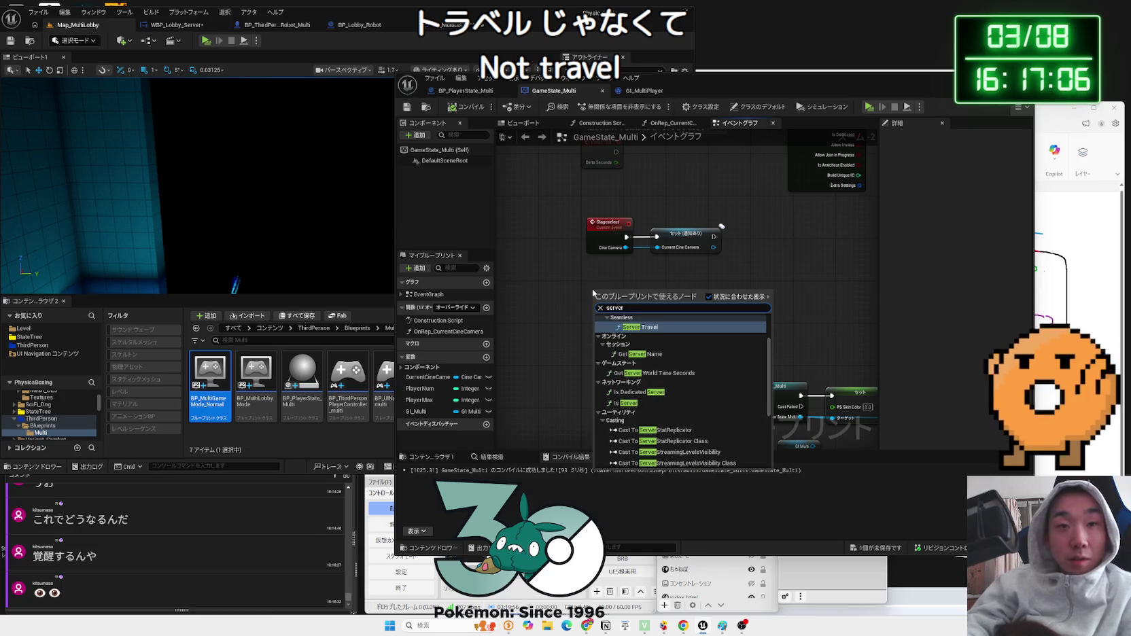
{"action": "type", "text": "r"}
{"action": "scroll", "coordinate": [656, 360], "scroll_direction": "up", "scroll_amount": 2}
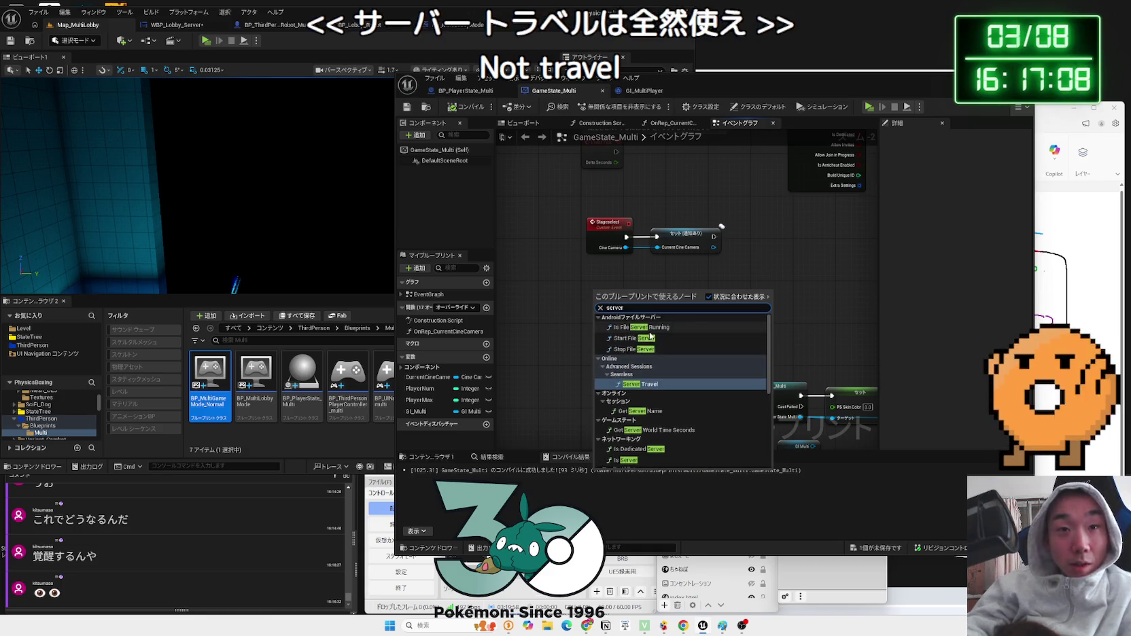
{"action": "left_click", "coordinate": [563, 360]}
{"action": "right_click", "coordinate": [620, 305]}
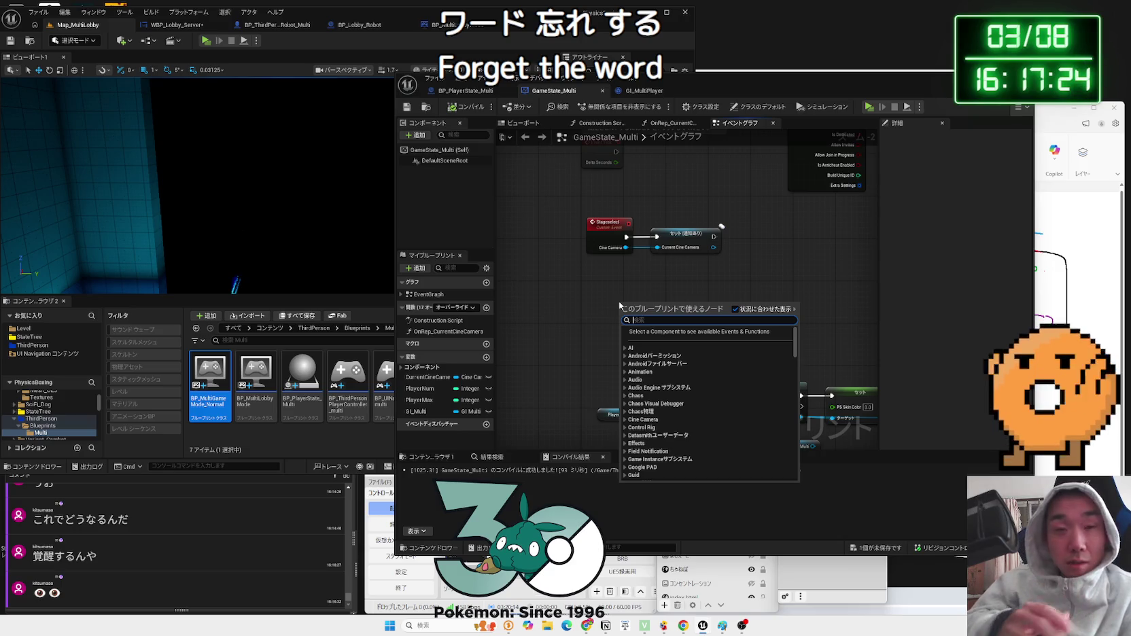
{"action": "left_click", "coordinate": [597, 290]}
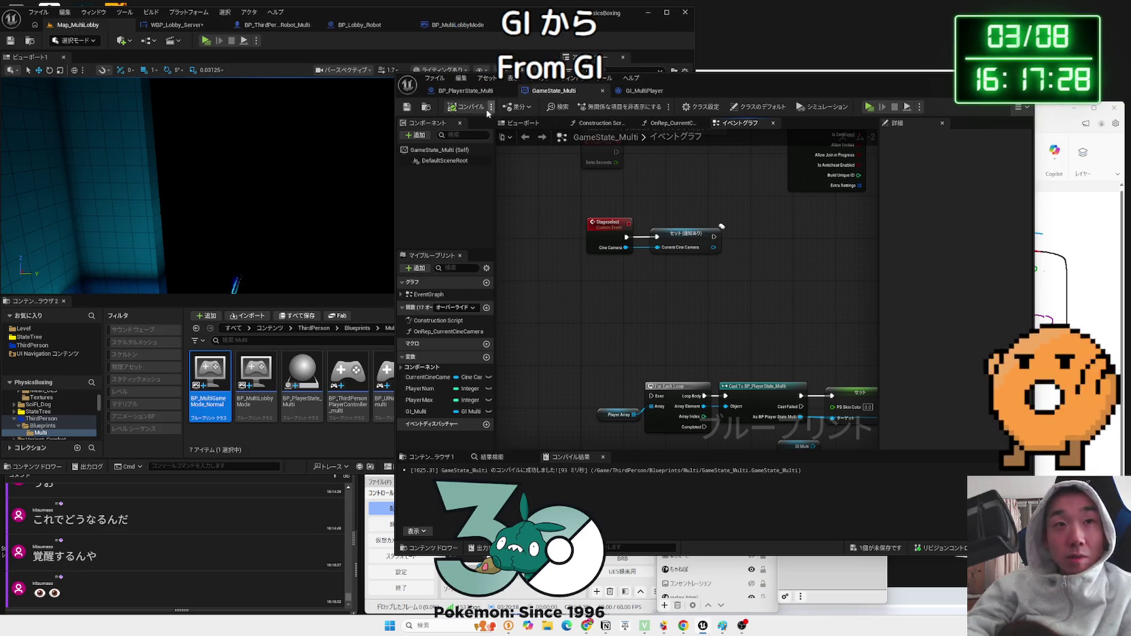
{"action": "left_click", "coordinate": [670, 107]}
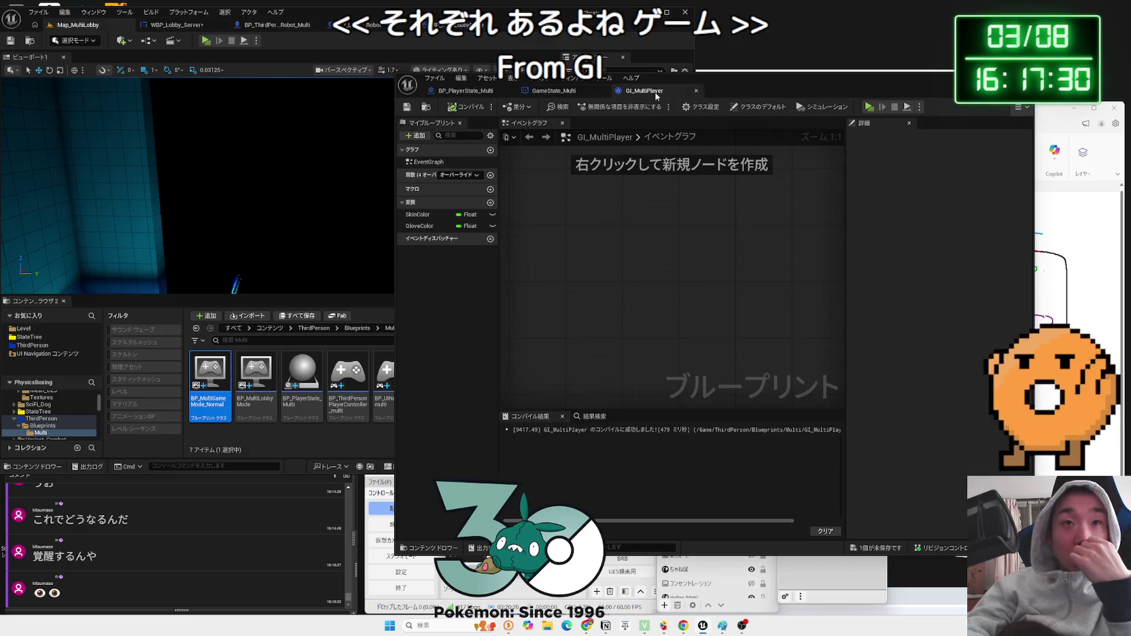
- Return to GameState_Multi's event graph at the For Each Loop and Set PS Skin Color nodes
{"action": "left_click", "coordinate": [582, 103]}
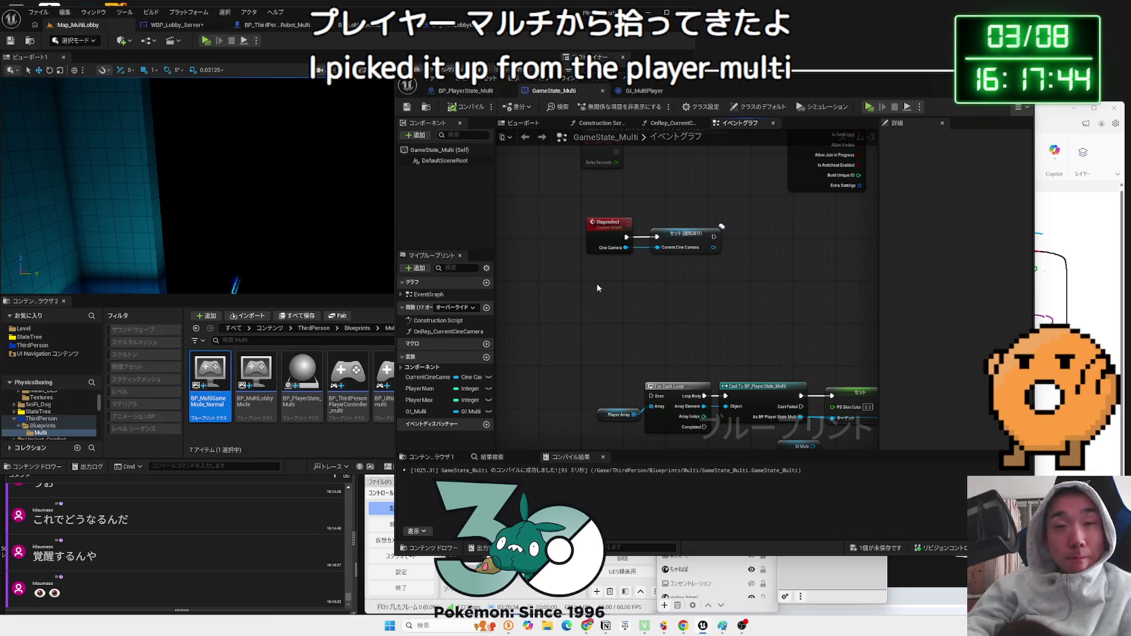
{"action": "scroll", "coordinate": [605, 300], "scroll_direction": "down", "scroll_amount": 3}
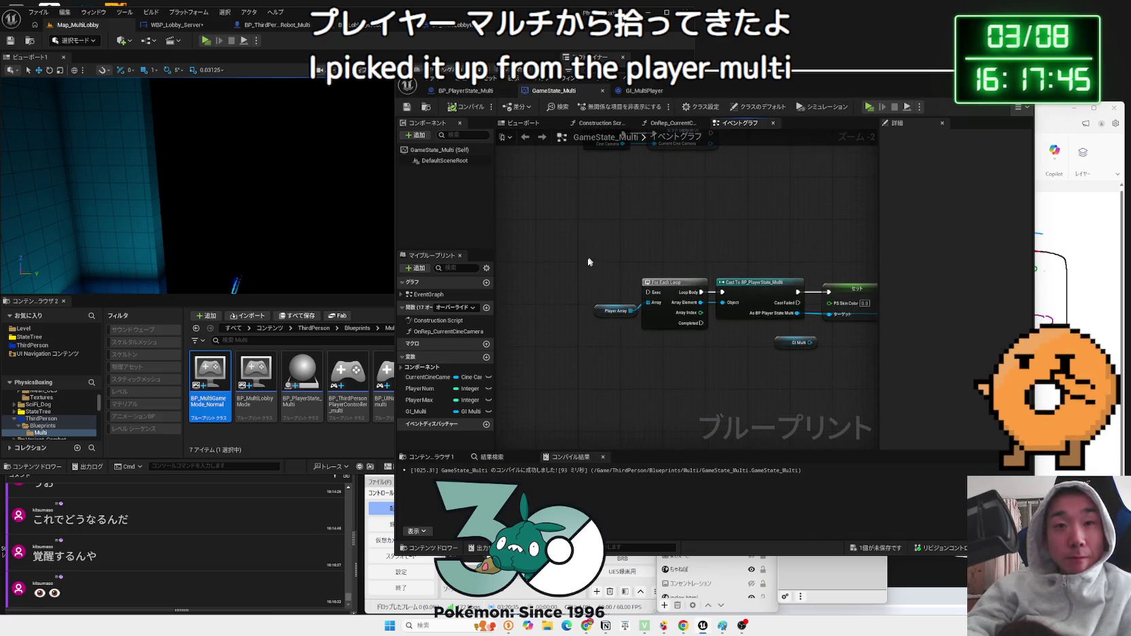
- Add a custom event node and rename it 'PlayerTest'
{"action": "right_click", "coordinate": [532, 272]}
{"action": "key", "text": "Escape"}
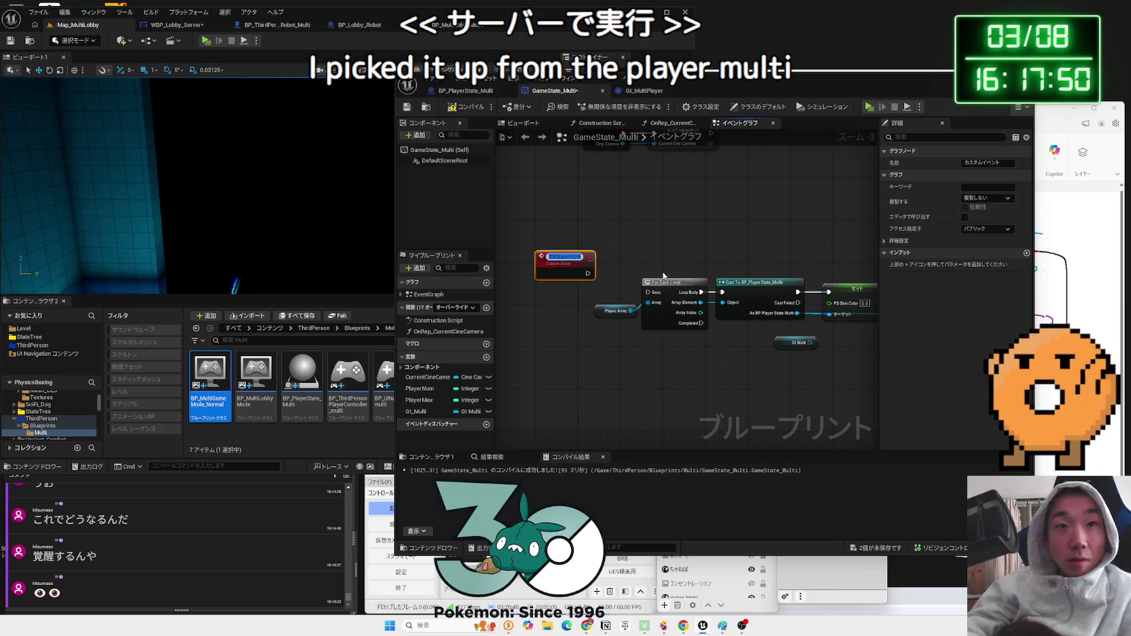
{"action": "key", "text": "BackSpace"}
{"action": "type", "text": "Play"}
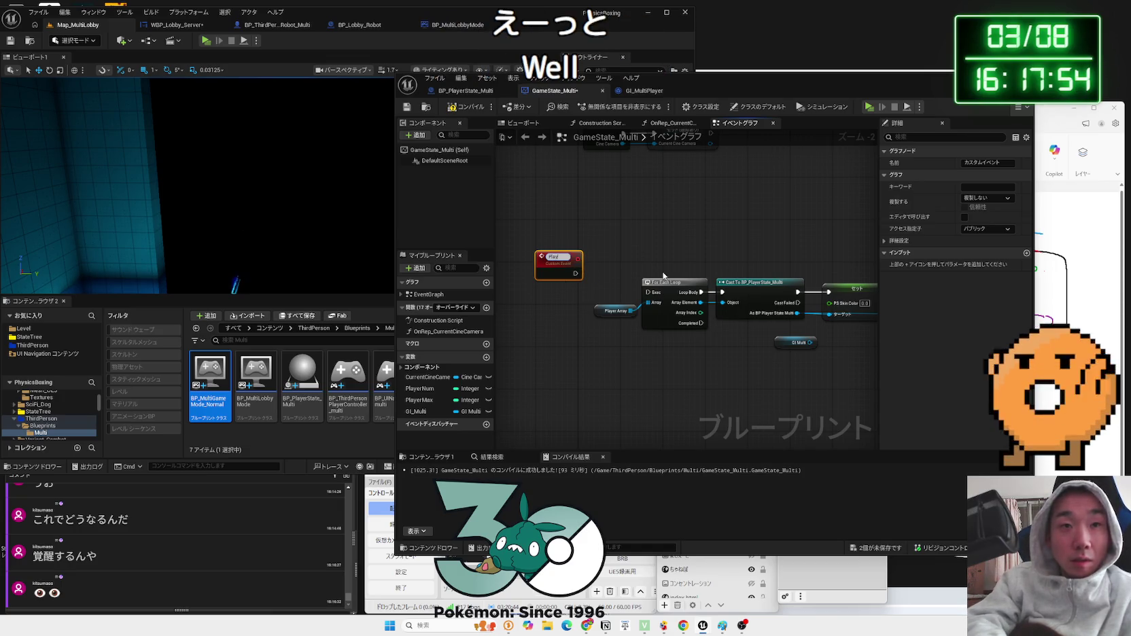
{"action": "type", "text": "erTest"}
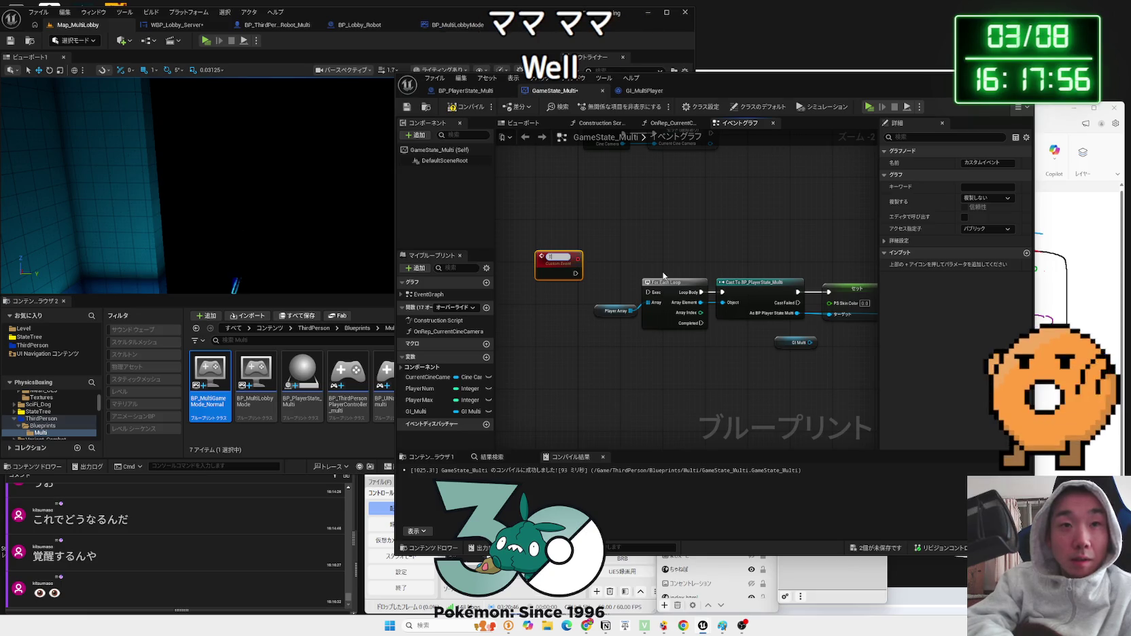
{"action": "key", "text": "Return"}
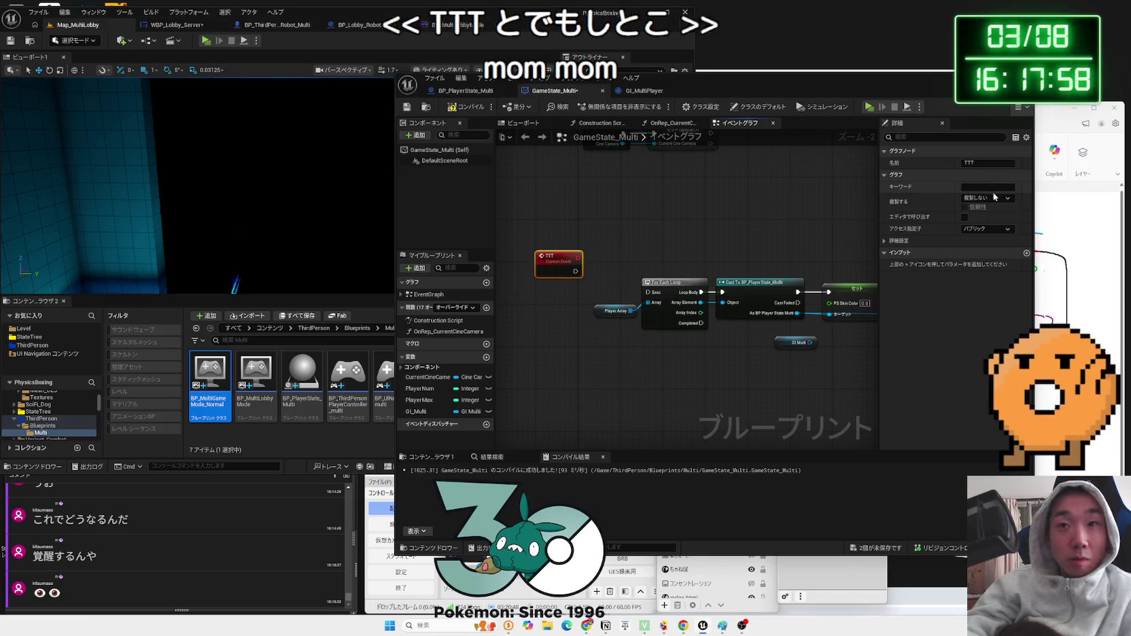
- Set the TTT event's replication to Run on Server
{"action": "left_click", "coordinate": [989, 197]}
{"action": "left_click", "coordinate": [990, 221]}
{"action": "left_click", "coordinate": [989, 198]}
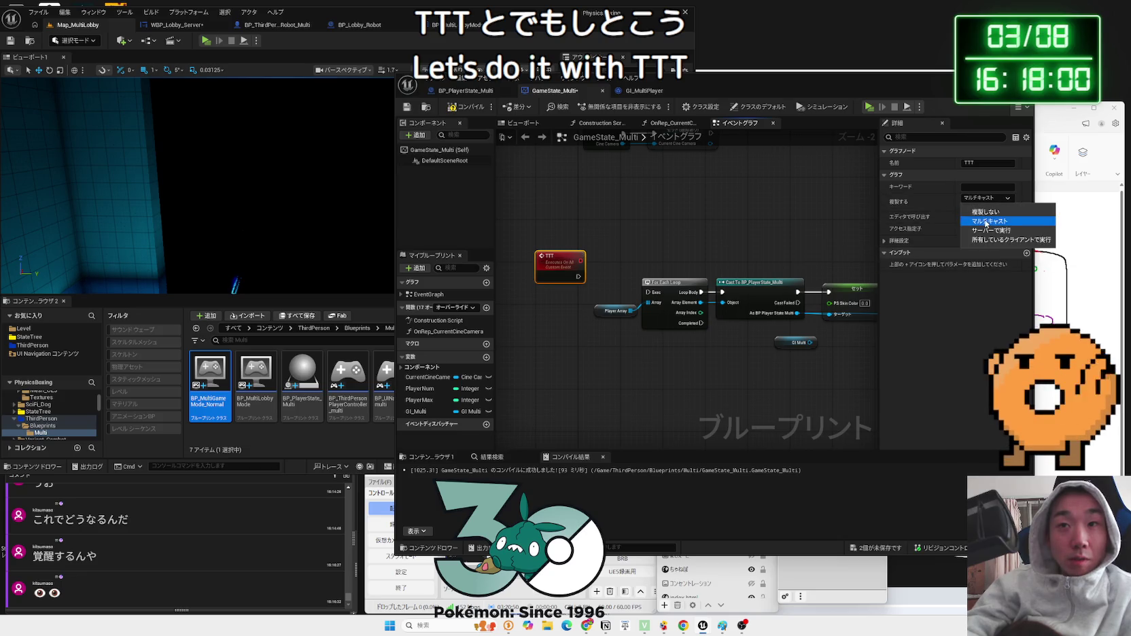
{"action": "left_click", "coordinate": [988, 231]}
{"action": "right_click", "coordinate": [579, 227]}
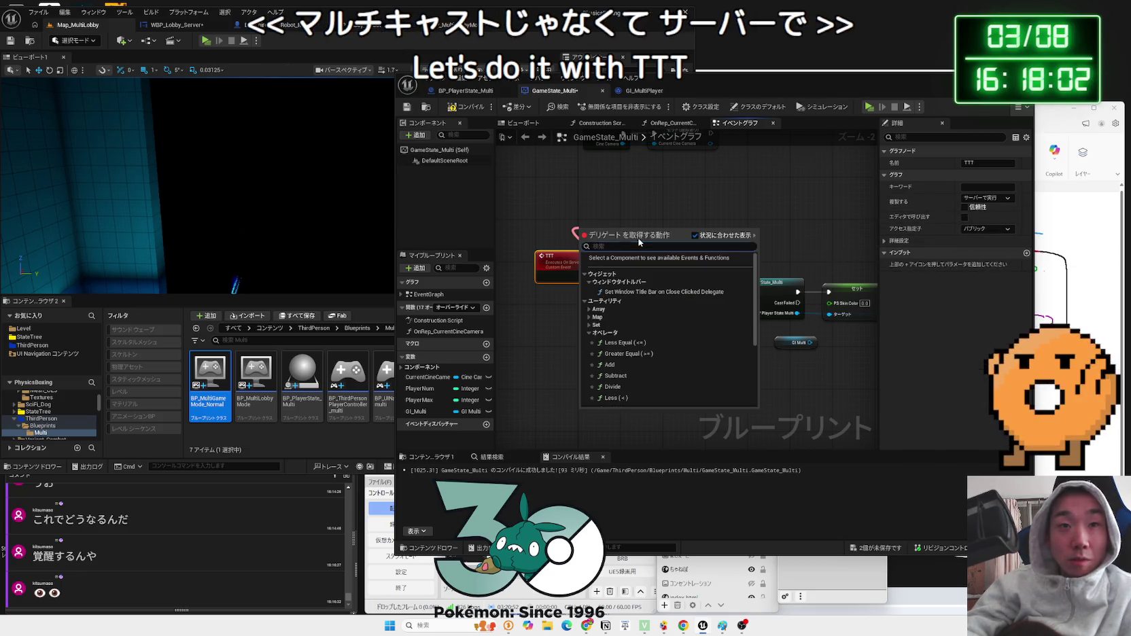
{"action": "left_click", "coordinate": [609, 218]}
{"action": "left_click", "coordinate": [610, 218]}
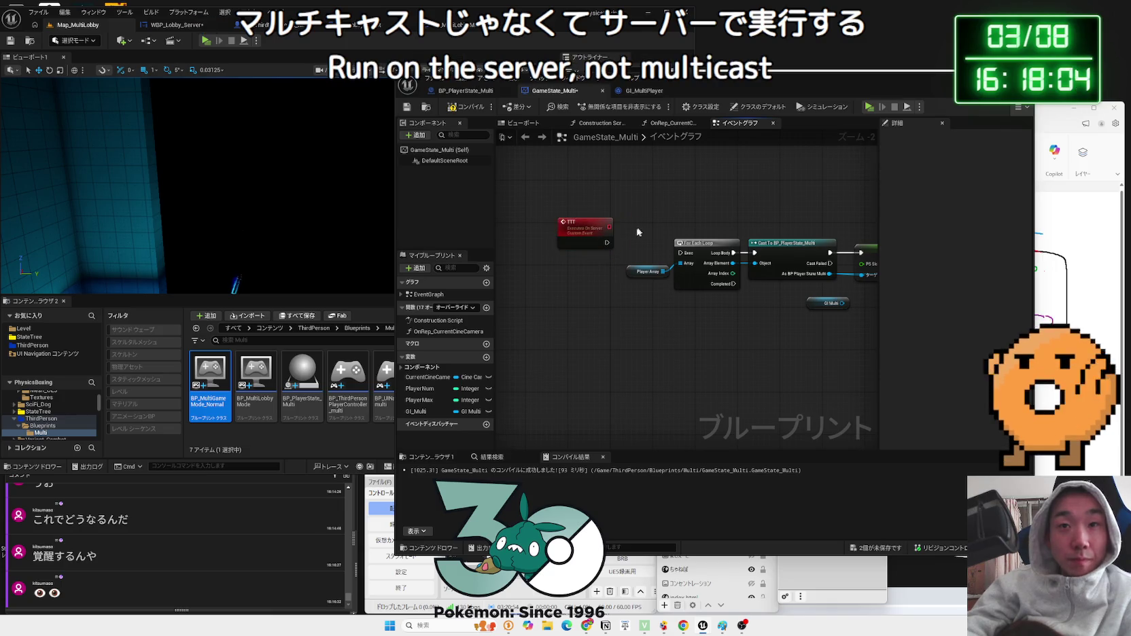
{"action": "left_click_drag", "start_coordinate": [542, 248], "coordinate": [551, 255]}
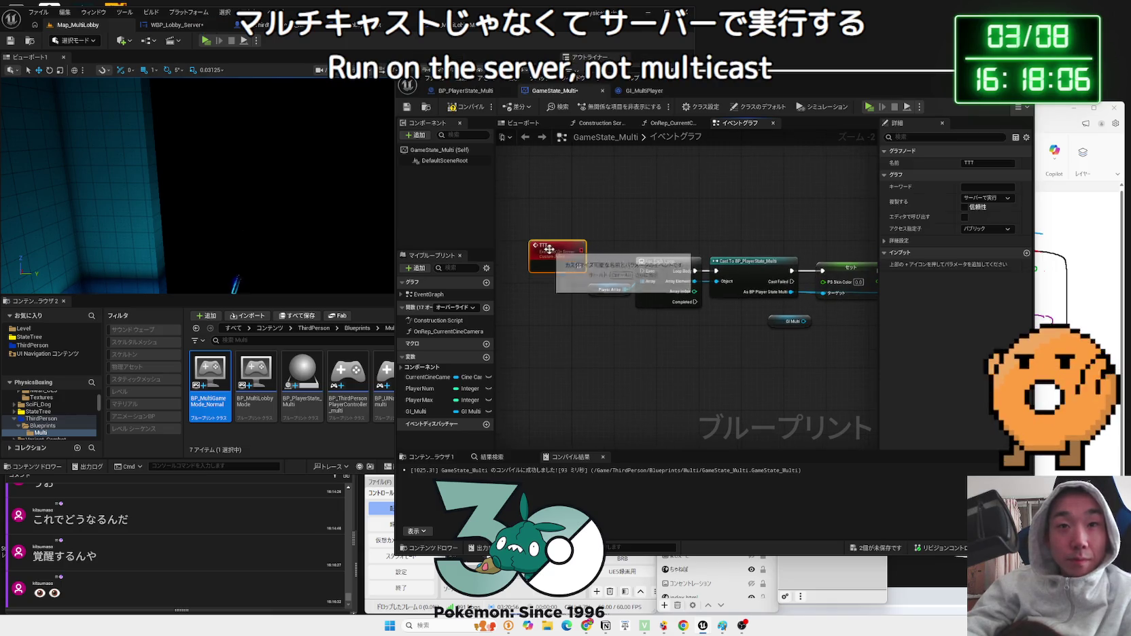
- Connect TTT's execution to the For Each Loop over Player Array and recompile
{"action": "left_click_drag", "start_coordinate": [625, 243], "coordinate": [761, 304]}
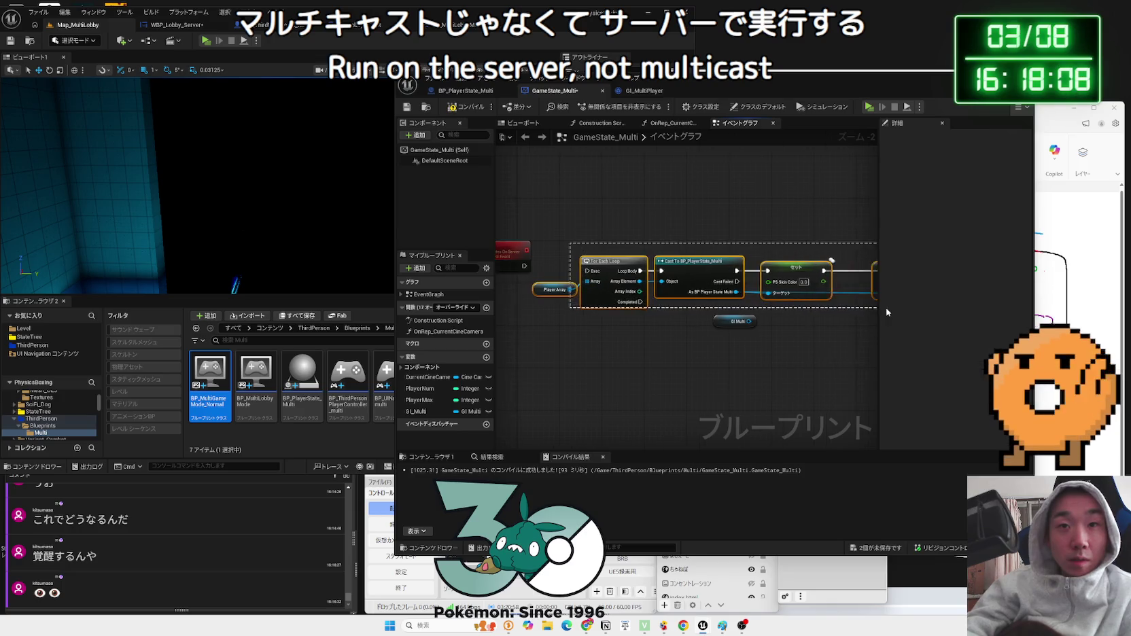
{"action": "left_click", "coordinate": [599, 233]}
{"action": "left_click_drag", "start_coordinate": [600, 232], "coordinate": [720, 298]}
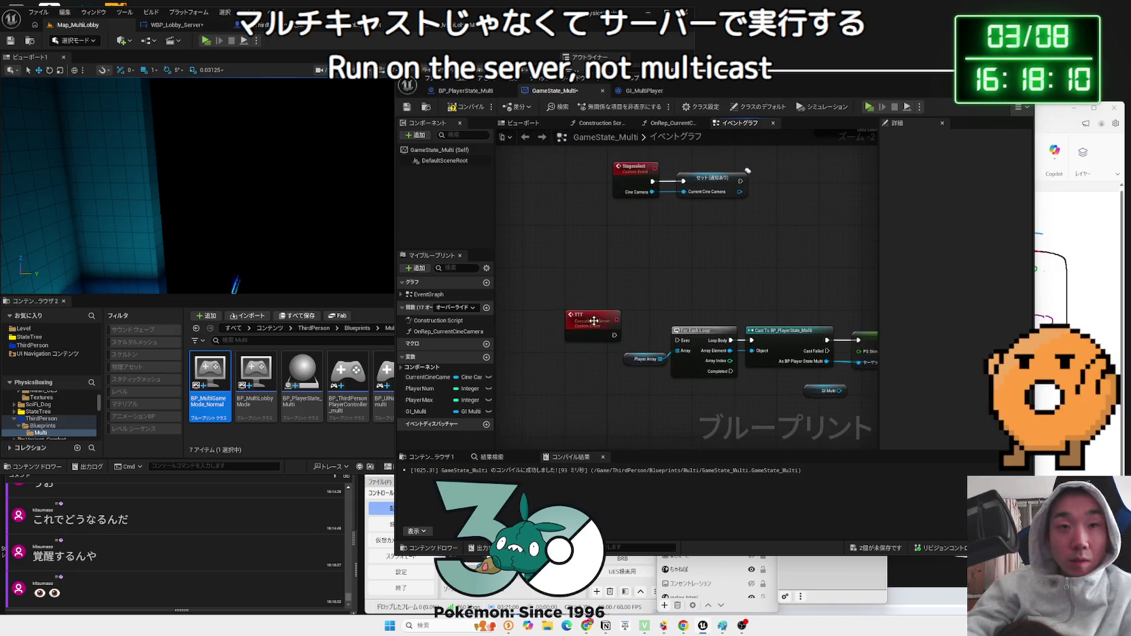
{"action": "left_click", "coordinate": [609, 262]}
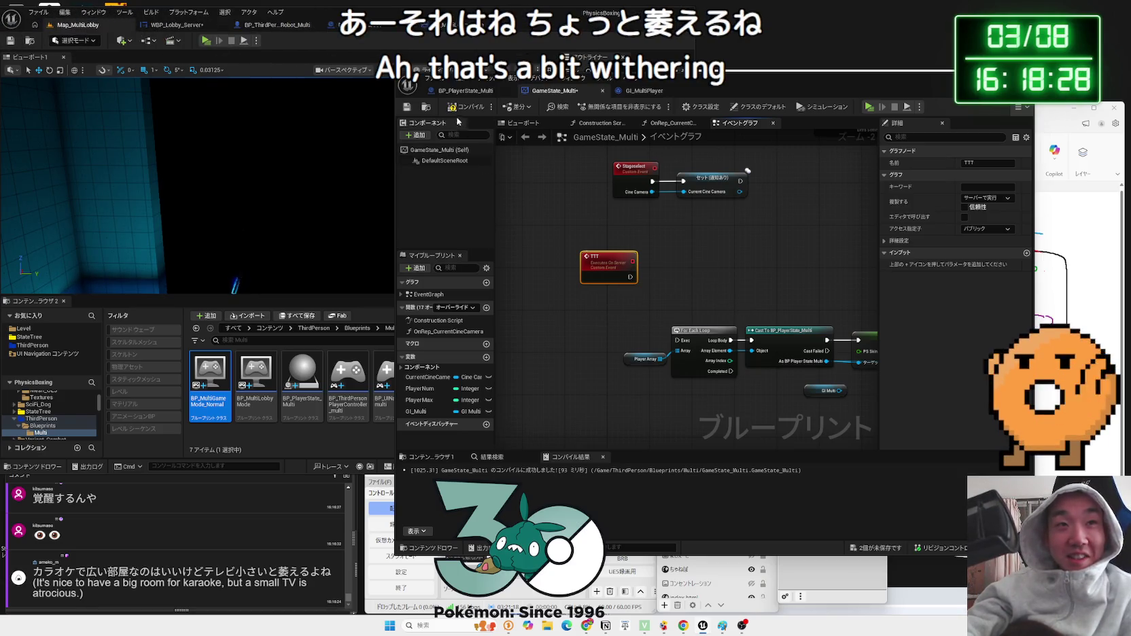
{"action": "mouse_move", "coordinate": [609, 268]}
{"action": "left_mouse_down"}
{"action": "mouse_move", "coordinate": [578, 320]}
{"action": "mouse_move", "coordinate": [706, 347]}
{"action": "left_mouse_up"}
{"action": "scroll", "coordinate": [592, 322], "scroll_direction": "up", "scroll_amount": 2}
{"action": "left_click_drag", "start_coordinate": [565, 314], "coordinate": [579, 323]}
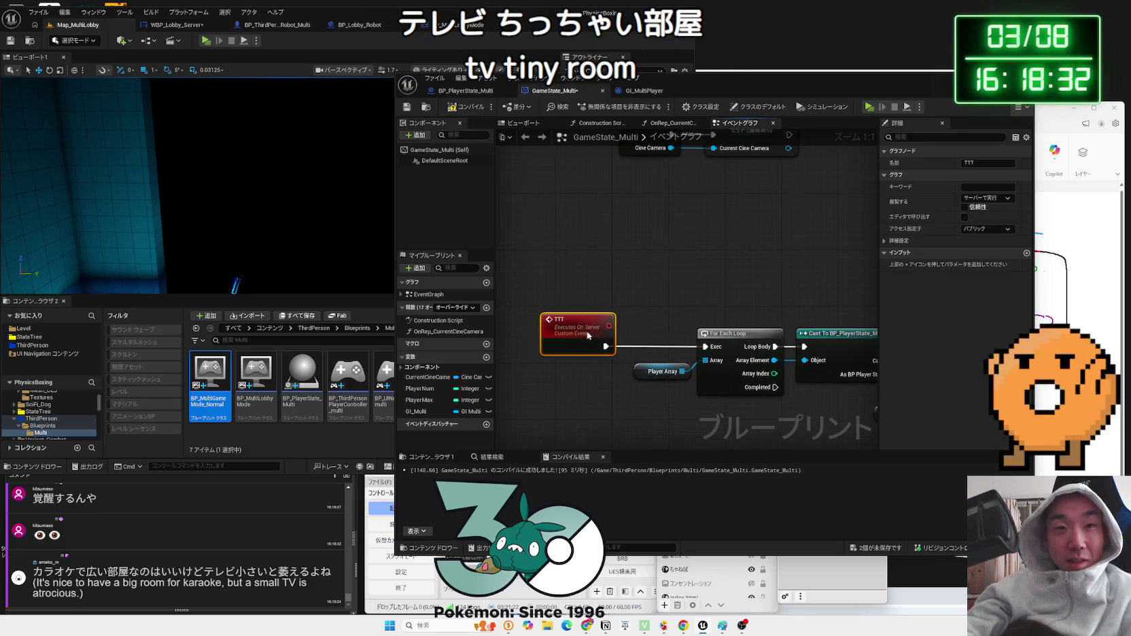
{"action": "left_click", "coordinate": [665, 329]}
{"action": "left_click_drag", "start_coordinate": [664, 329], "coordinate": [592, 319]}
{"action": "left_click", "coordinate": [585, 361]}
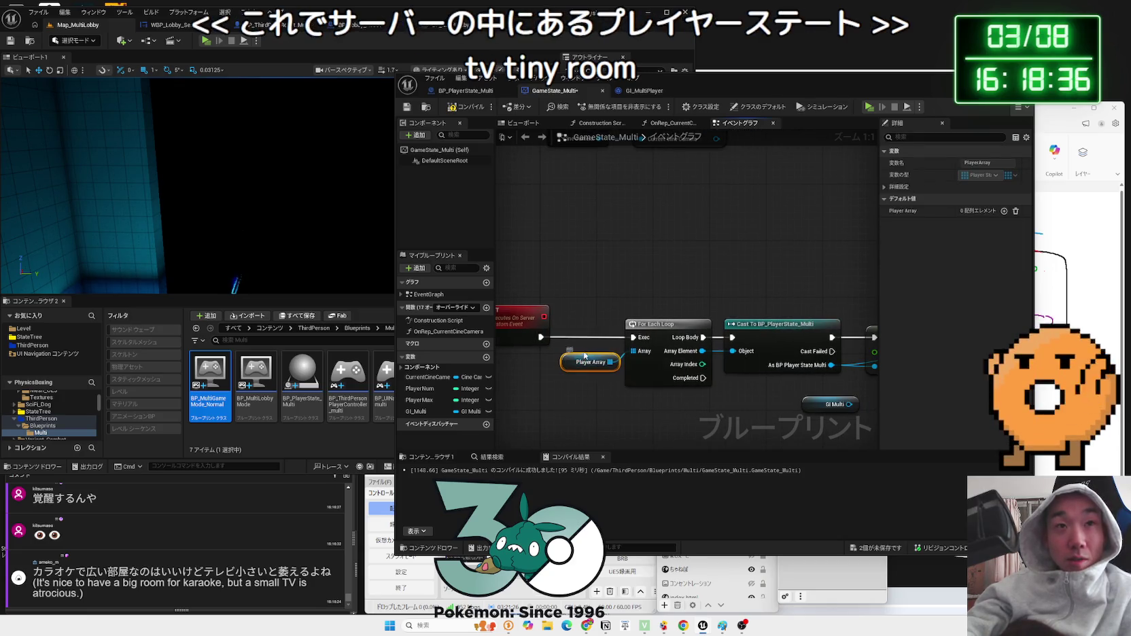
{"action": "left_click", "coordinate": [468, 108]}
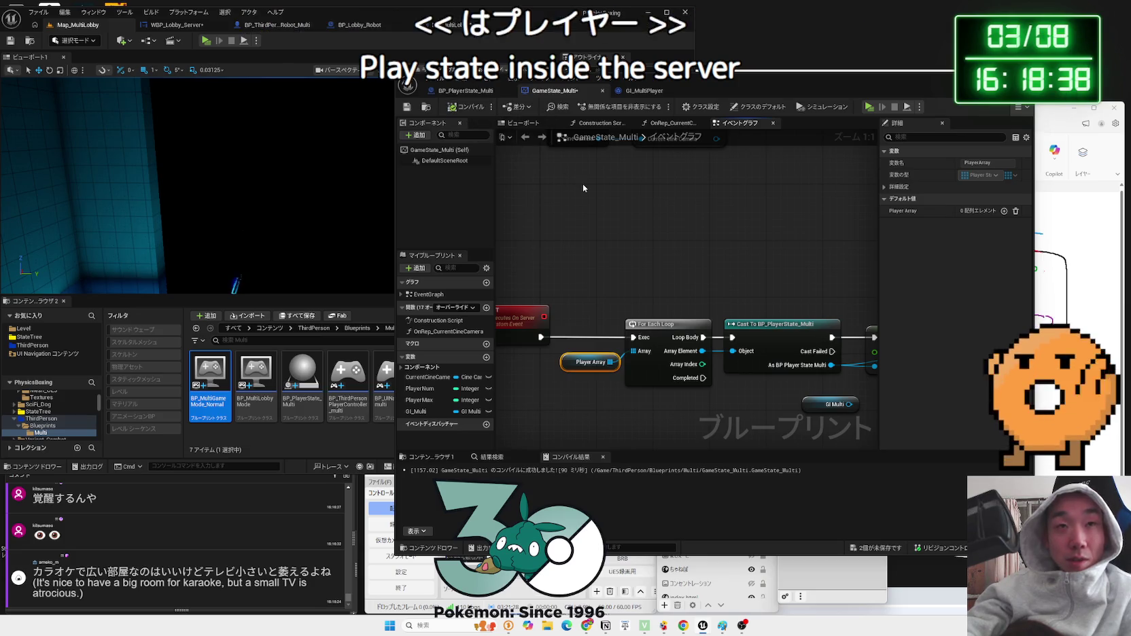
{"action": "left_click", "coordinate": [586, 625]}
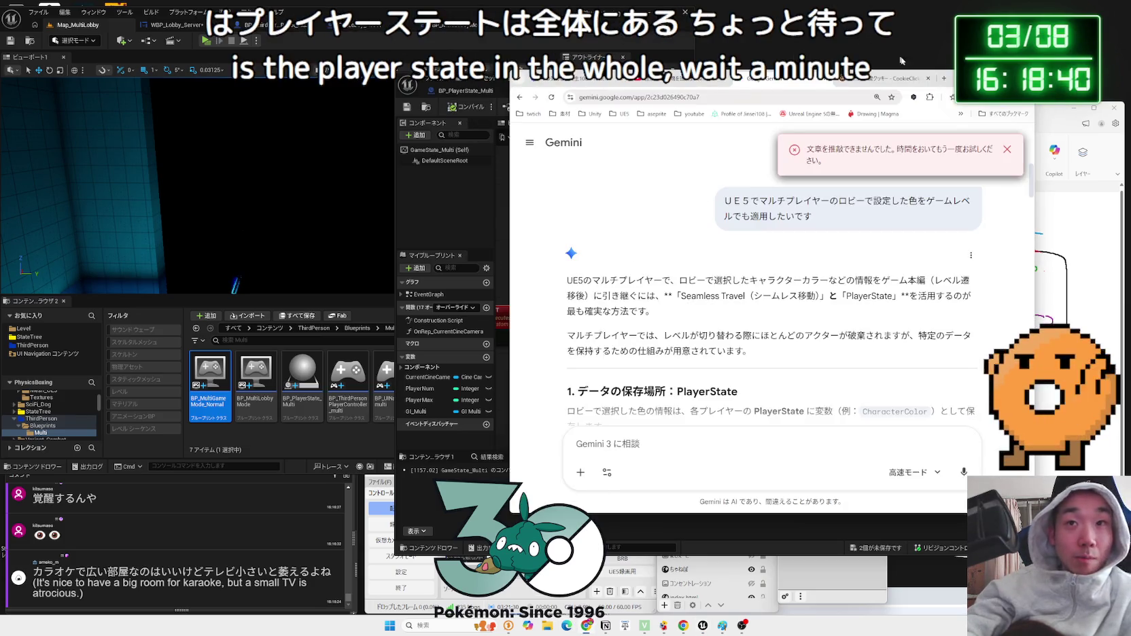
- Search Google for 'Player state playercontorller playerstate' and open the main-function.com GameMode/GameState/PlayerState article
{"action": "left_click", "coordinate": [945, 80]}
{"action": "type", "text": "Player s"}
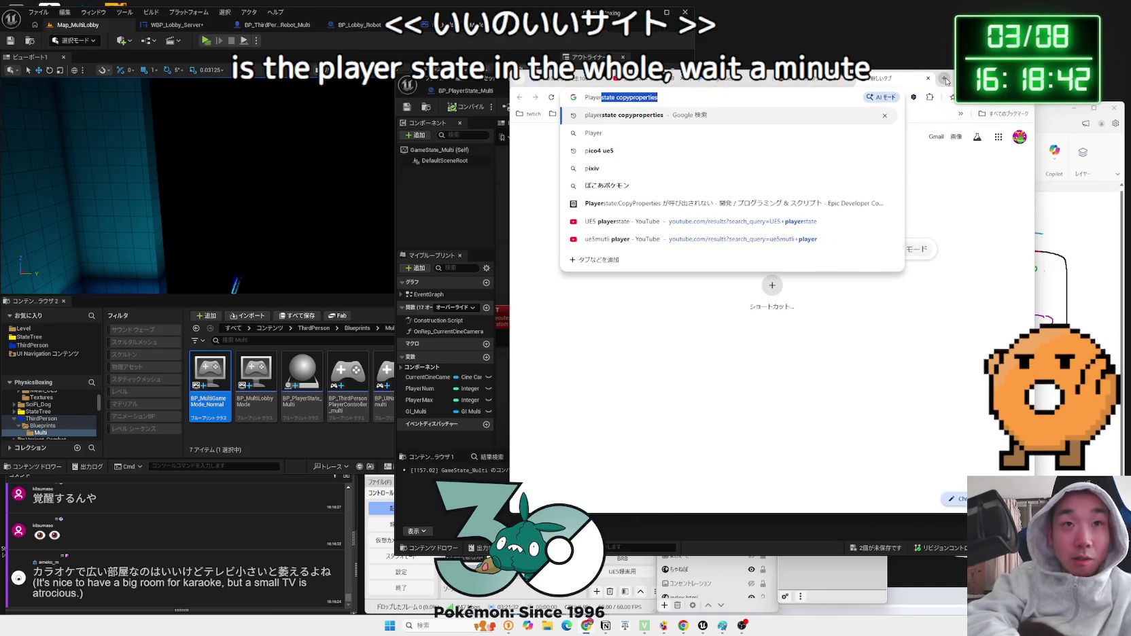
{"action": "key", "text": "BackSpace"}
{"action": "key", "text": "BackSpace"}
{"action": "type", "text": "state player"}
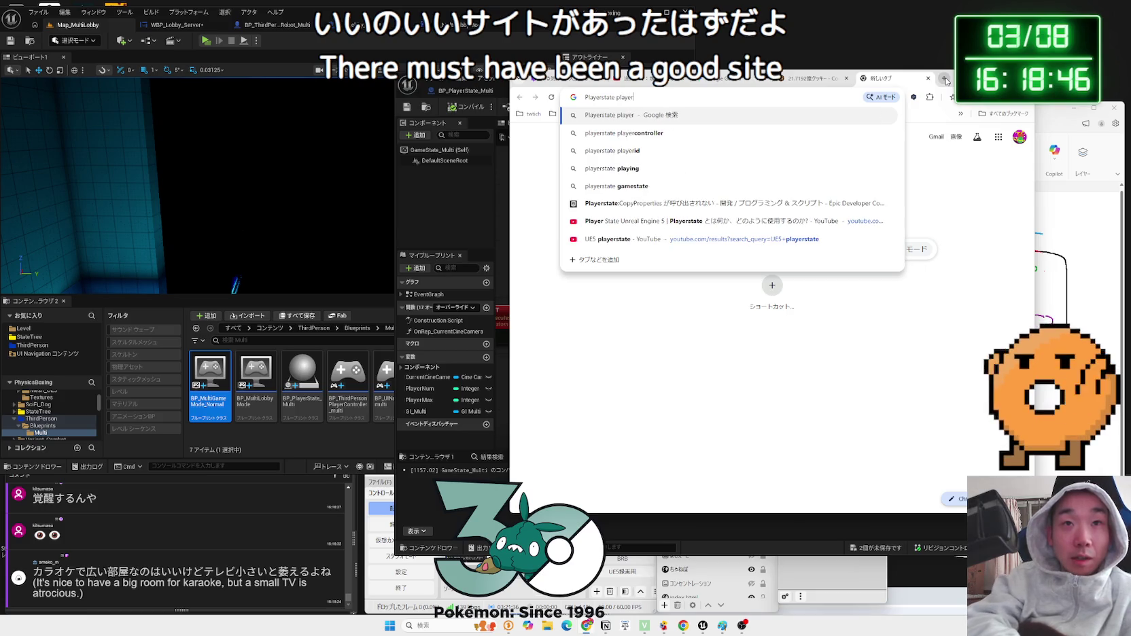
{"action": "type", "text": "contorller playerstate"}
{"action": "key", "text": "Return"}
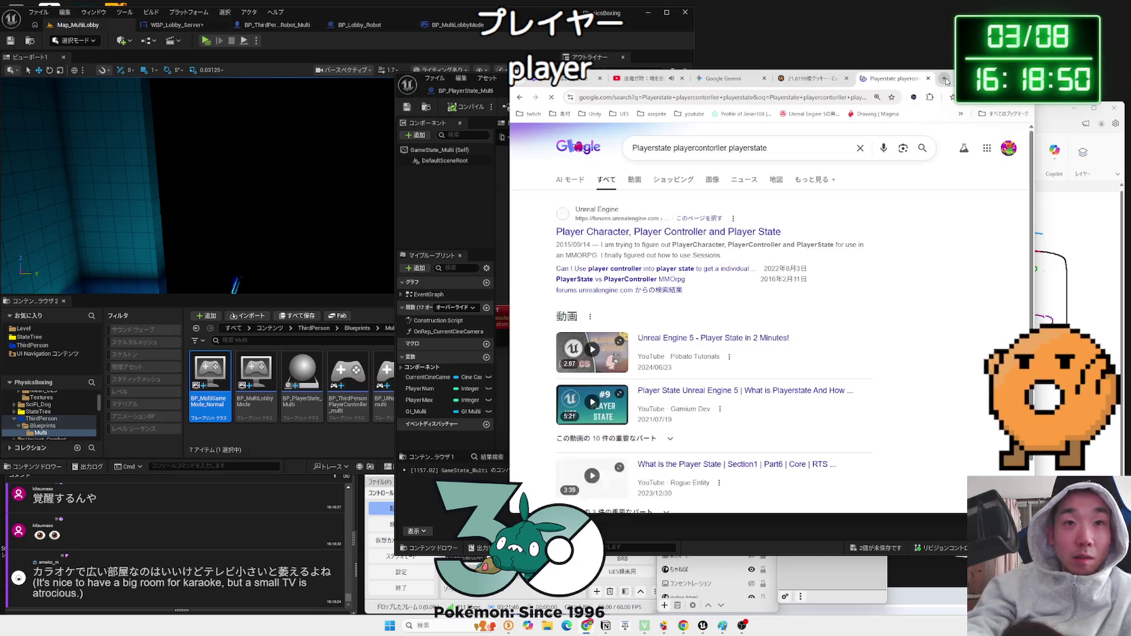
{"action": "scroll", "coordinate": [793, 253], "scroll_direction": "down", "scroll_amount": 10}
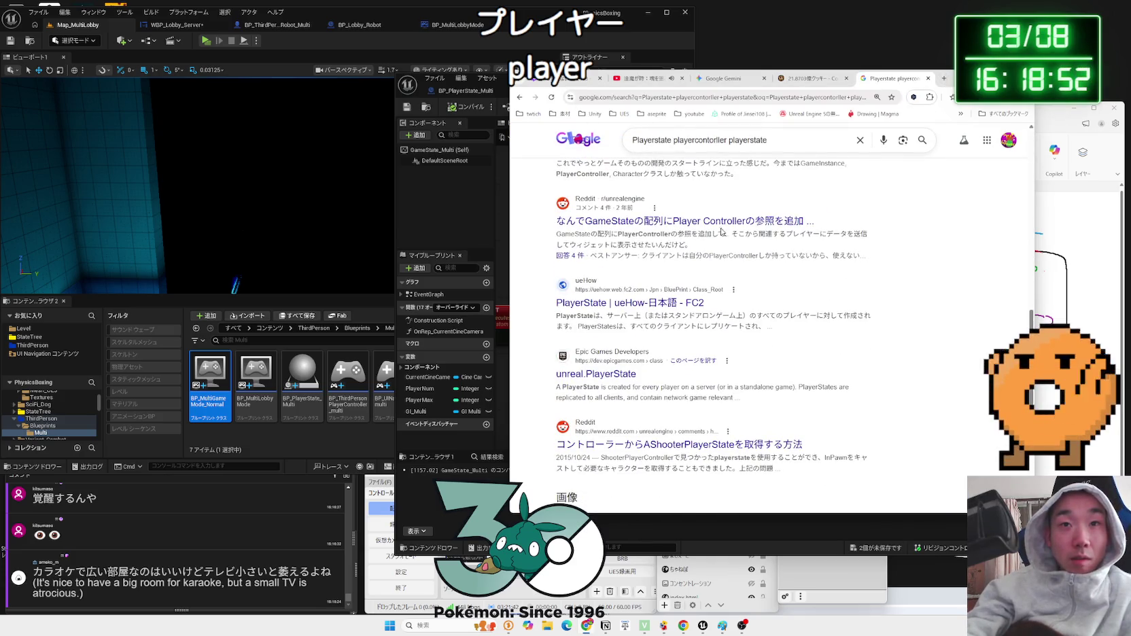
{"action": "scroll", "coordinate": [666, 272], "scroll_direction": "up", "scroll_amount": 10}
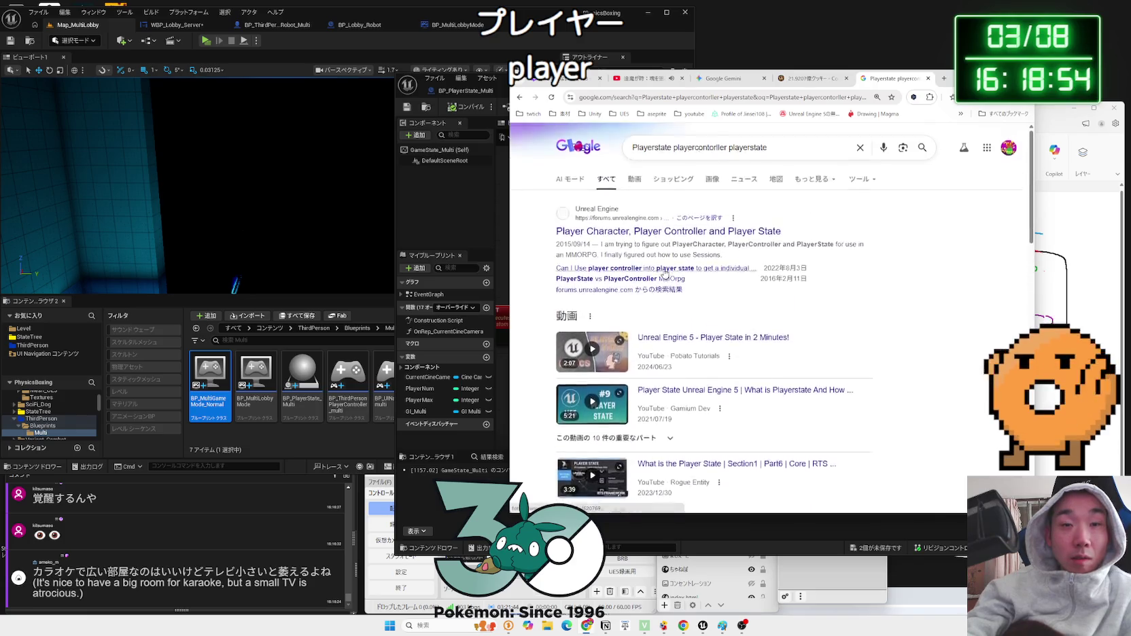
{"action": "scroll", "coordinate": [666, 275], "scroll_direction": "down", "scroll_amount": 5}
{"action": "left_click", "coordinate": [665, 247]}
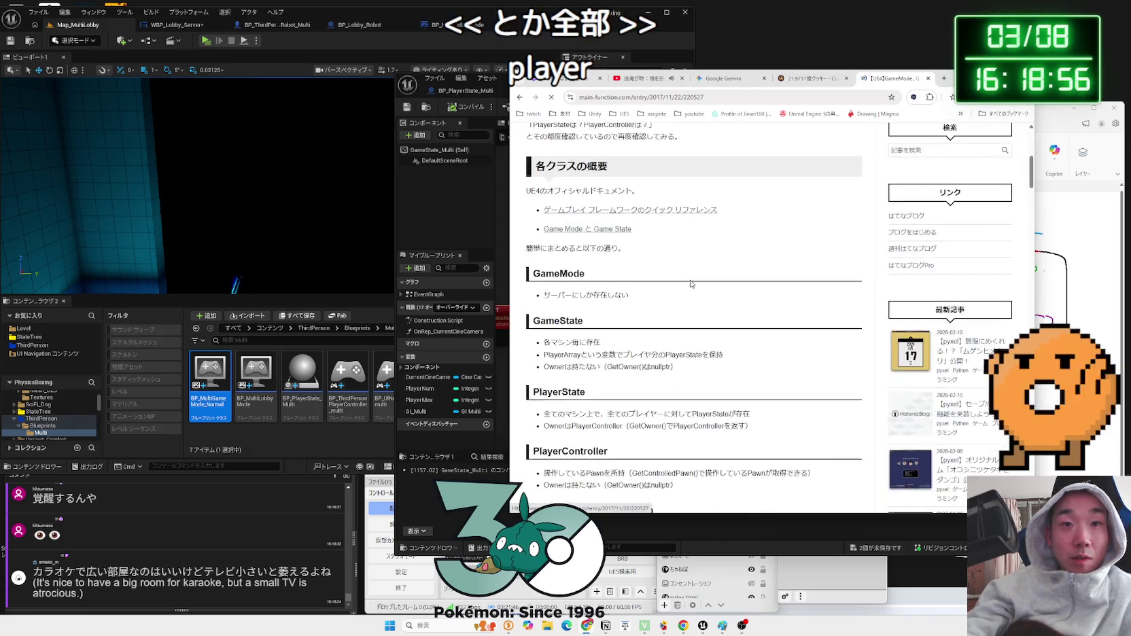
- Read through the article's server and client multiplayer diagrams, then move the browser window aside
{"action": "scroll", "coordinate": [692, 284], "scroll_direction": "down", "scroll_amount": 10}
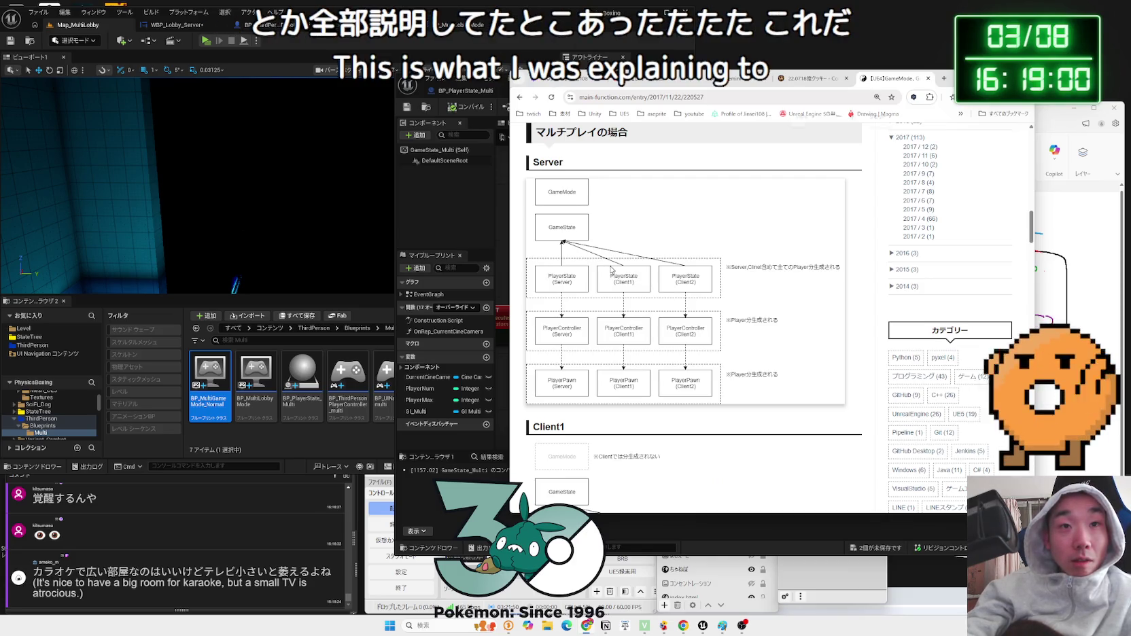
{"action": "scroll", "coordinate": [612, 271], "scroll_direction": "up", "scroll_amount": 2}
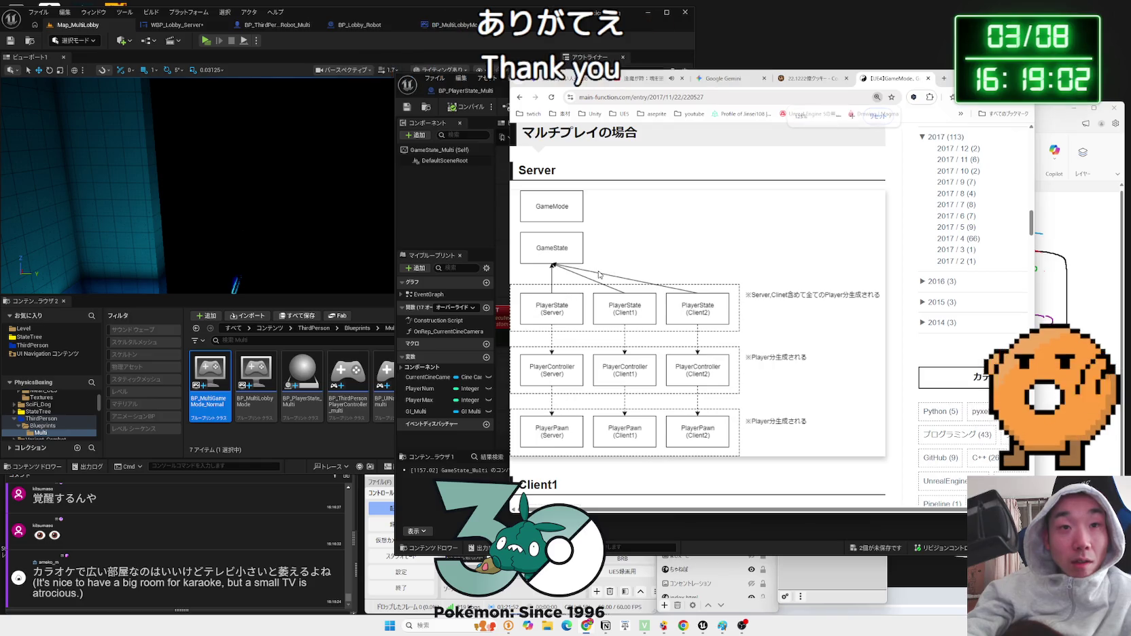
{"action": "scroll", "coordinate": [598, 274], "scroll_direction": "down", "scroll_amount": 4}
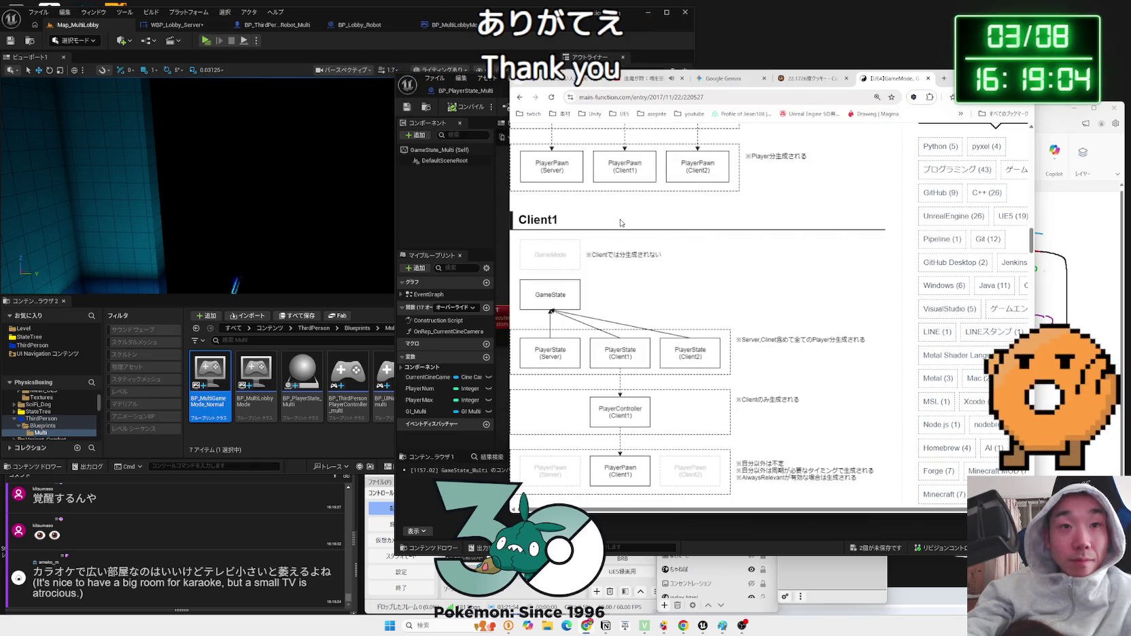
{"action": "scroll", "coordinate": [621, 223], "scroll_direction": "down", "scroll_amount": 2}
{"action": "scroll", "coordinate": [624, 354], "scroll_direction": "up", "scroll_amount": 1}
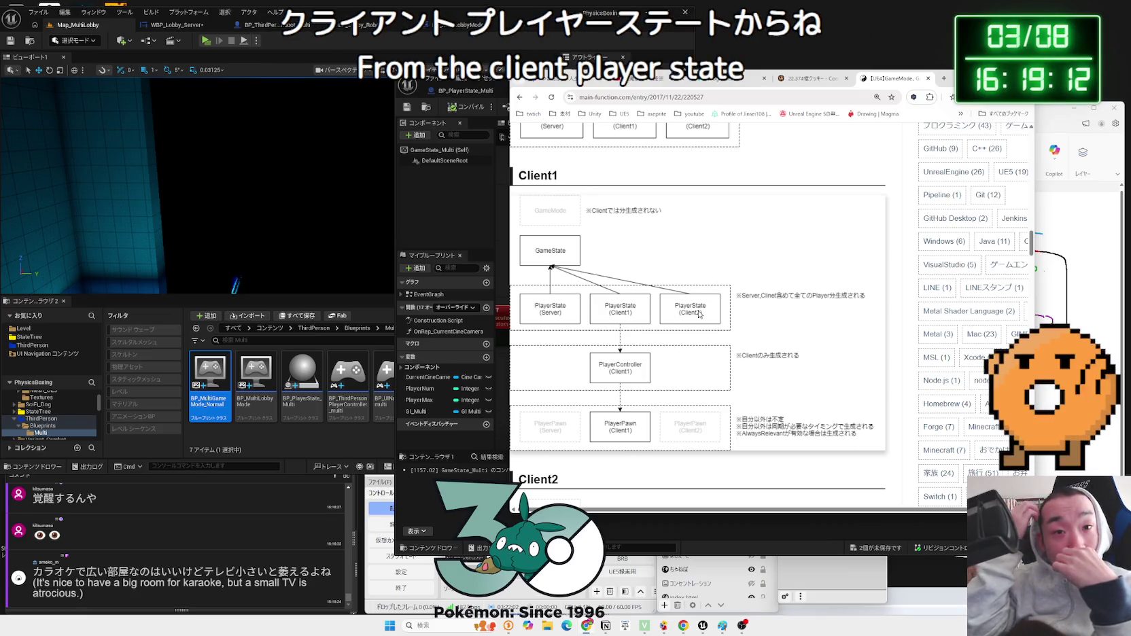
{"action": "scroll", "coordinate": [645, 336], "scroll_direction": "down", "scroll_amount": 3}
{"action": "scroll", "coordinate": [645, 336], "scroll_direction": "down", "scroll_amount": 2}
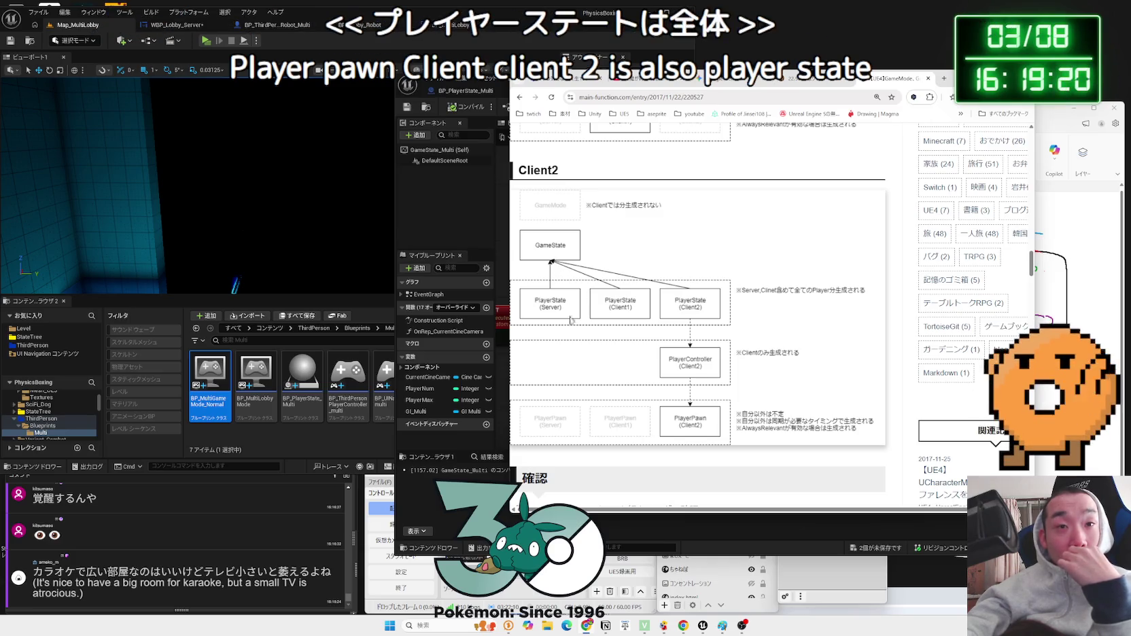
{"action": "scroll", "coordinate": [573, 325], "scroll_direction": "up", "scroll_amount": 4}
{"action": "scroll", "coordinate": [573, 325], "scroll_direction": "up", "scroll_amount": 5}
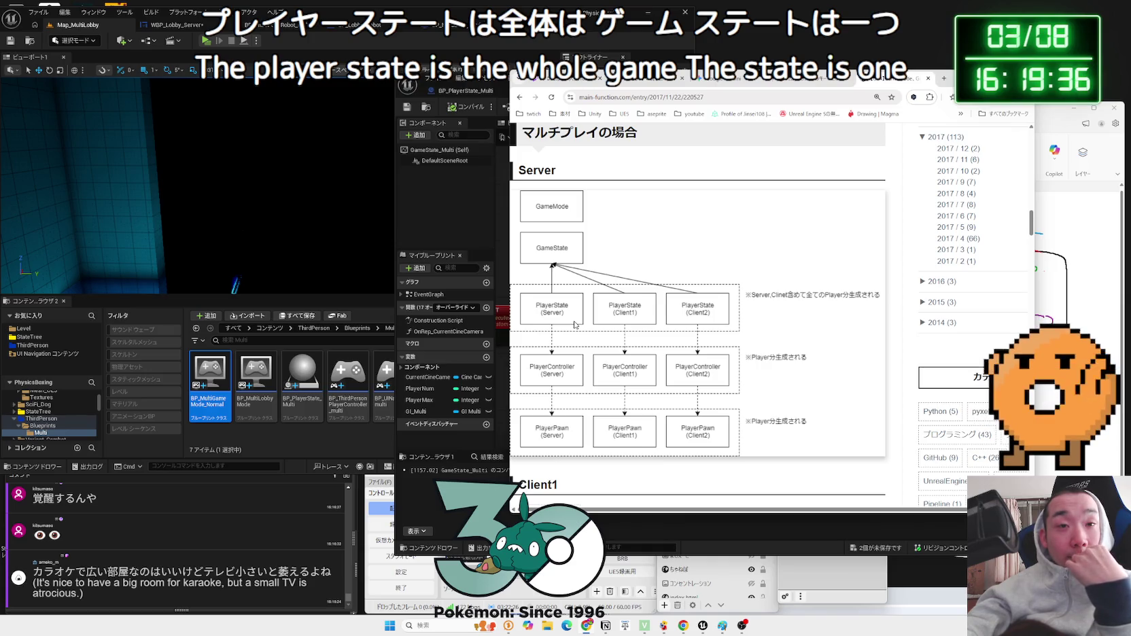
{"action": "scroll", "coordinate": [574, 325], "scroll_direction": "down", "scroll_amount": 4}
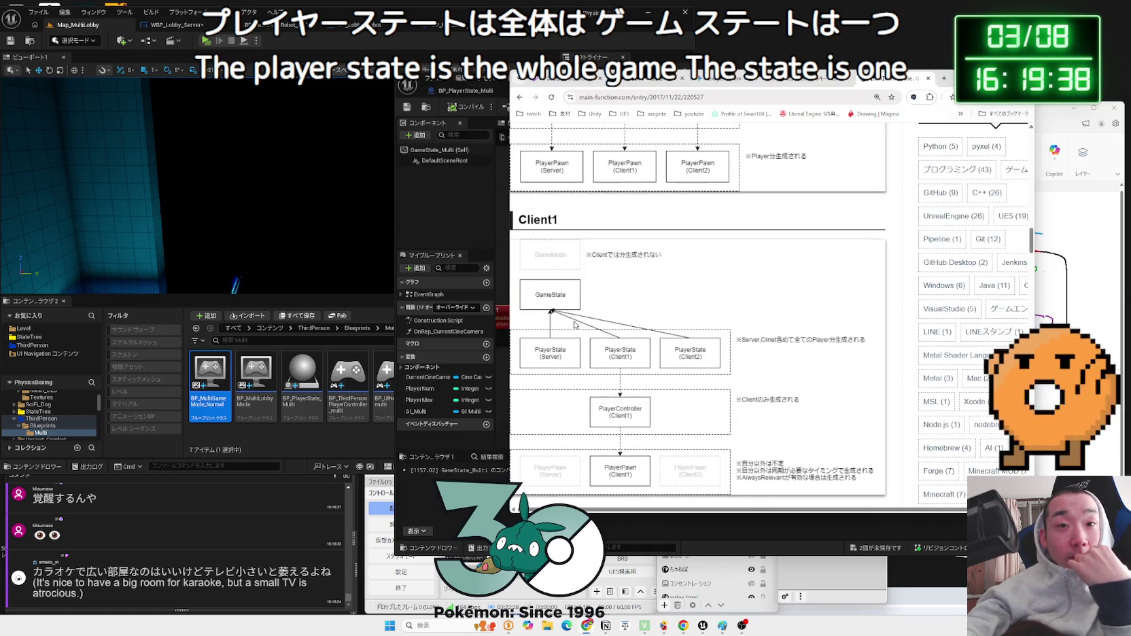
{"action": "scroll", "coordinate": [575, 325], "scroll_direction": "up", "scroll_amount": 3}
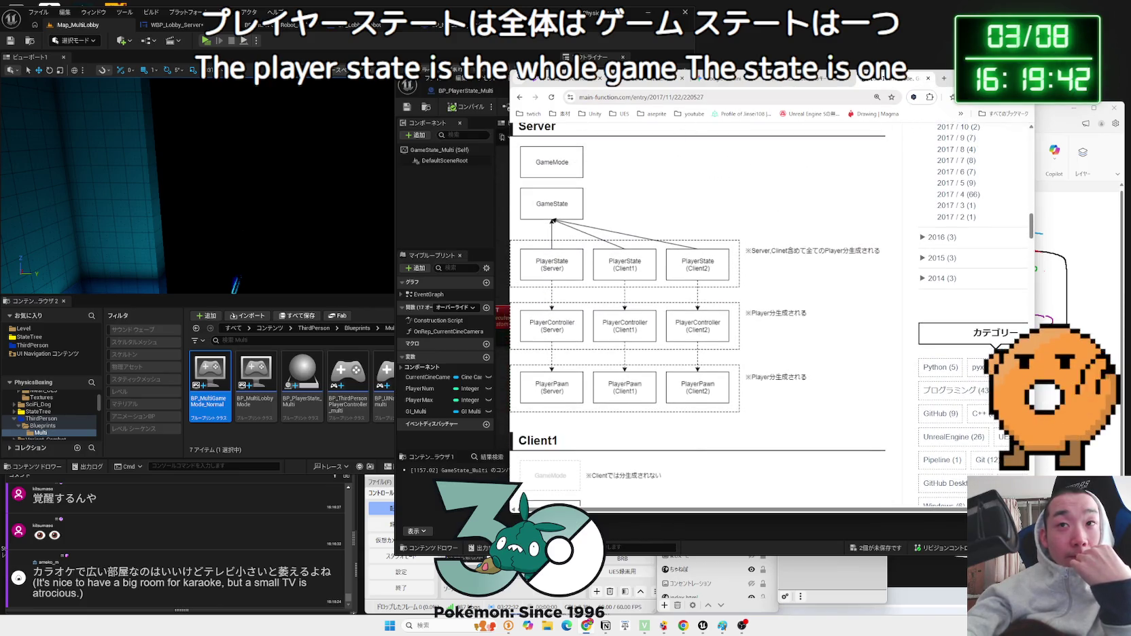
{"action": "left_click_drag", "start_coordinate": [986, 79], "coordinate": [1016, 204]}
- Back in the GameState_Multi graph, pan to the Set nodes and the Cast To BP_PlayerState_Multi node
{"action": "left_click", "coordinate": [563, 170]}
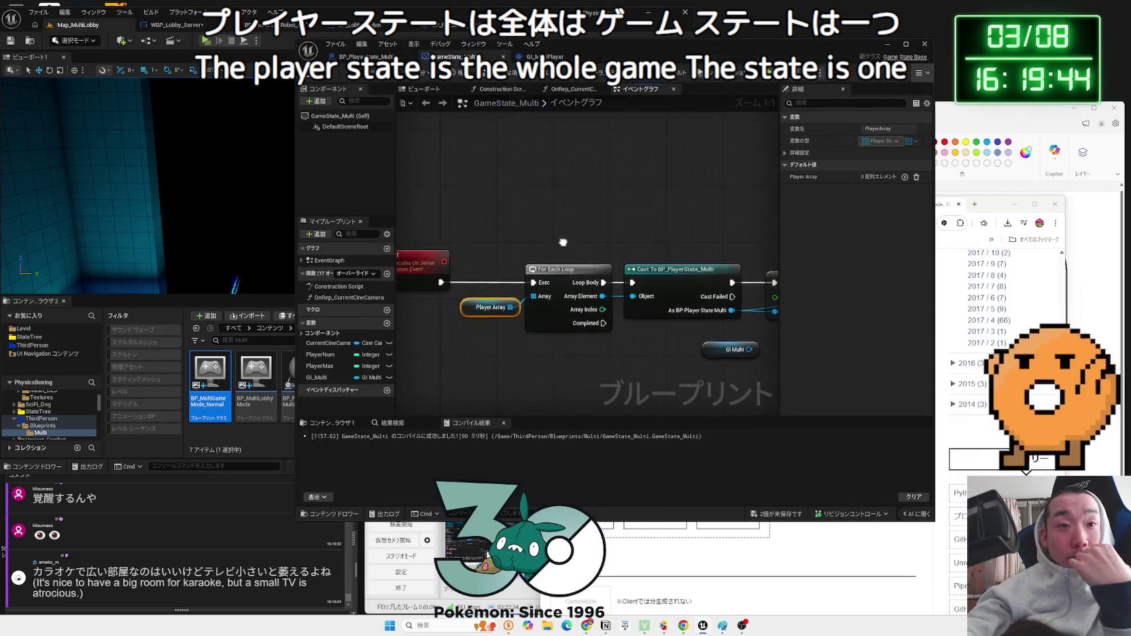
{"action": "left_click_drag", "start_coordinate": [563, 242], "coordinate": [573, 204]}
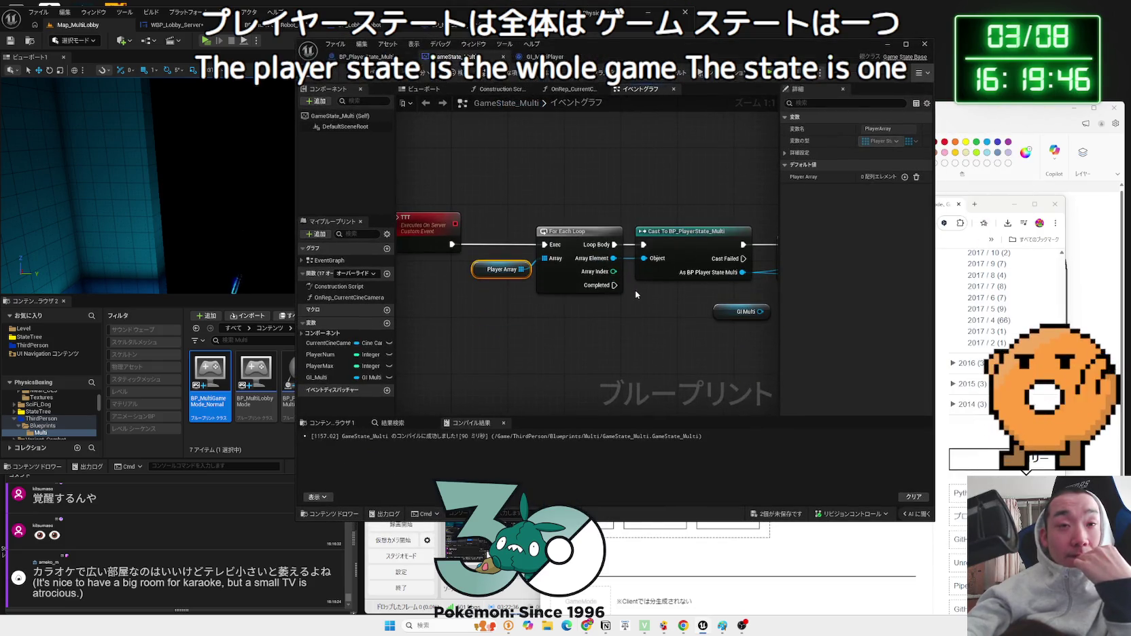
{"action": "scroll", "coordinate": [635, 294], "scroll_direction": "down", "scroll_amount": 1}
{"action": "mouse_move", "coordinate": [636, 294]}
{"action": "left_mouse_down"}
{"action": "mouse_move", "coordinate": [554, 307]}
{"action": "mouse_move", "coordinate": [521, 300]}
{"action": "left_mouse_up"}
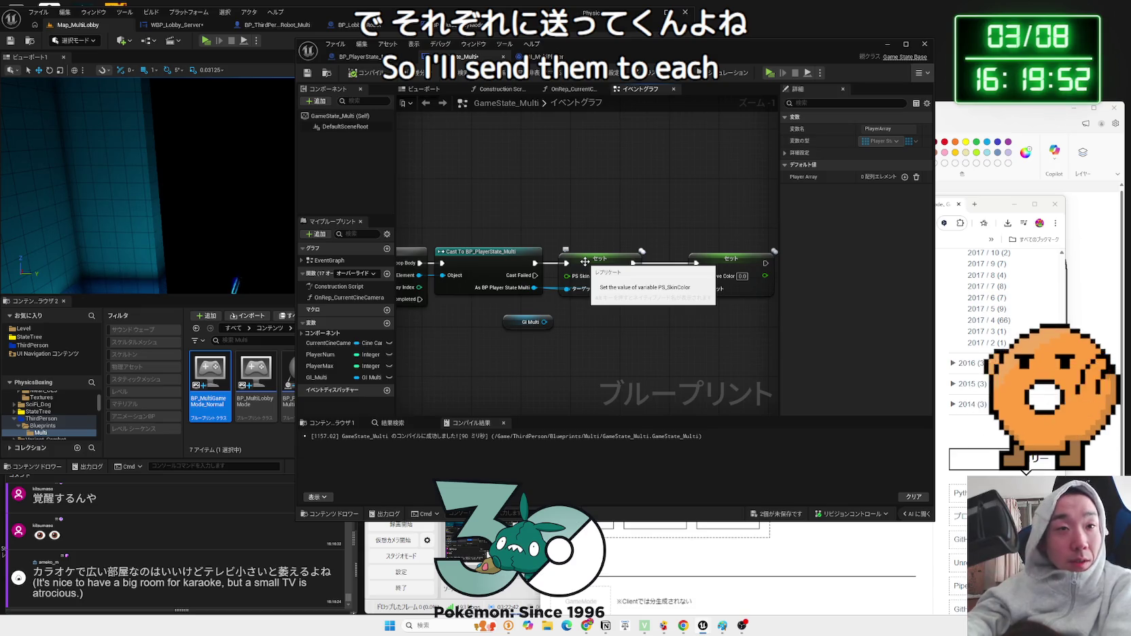
{"action": "mouse_move", "coordinate": [520, 323]}
{"action": "left_mouse_down"}
{"action": "mouse_move", "coordinate": [502, 348]}
{"action": "mouse_move", "coordinate": [528, 322]}
{"action": "left_mouse_up"}
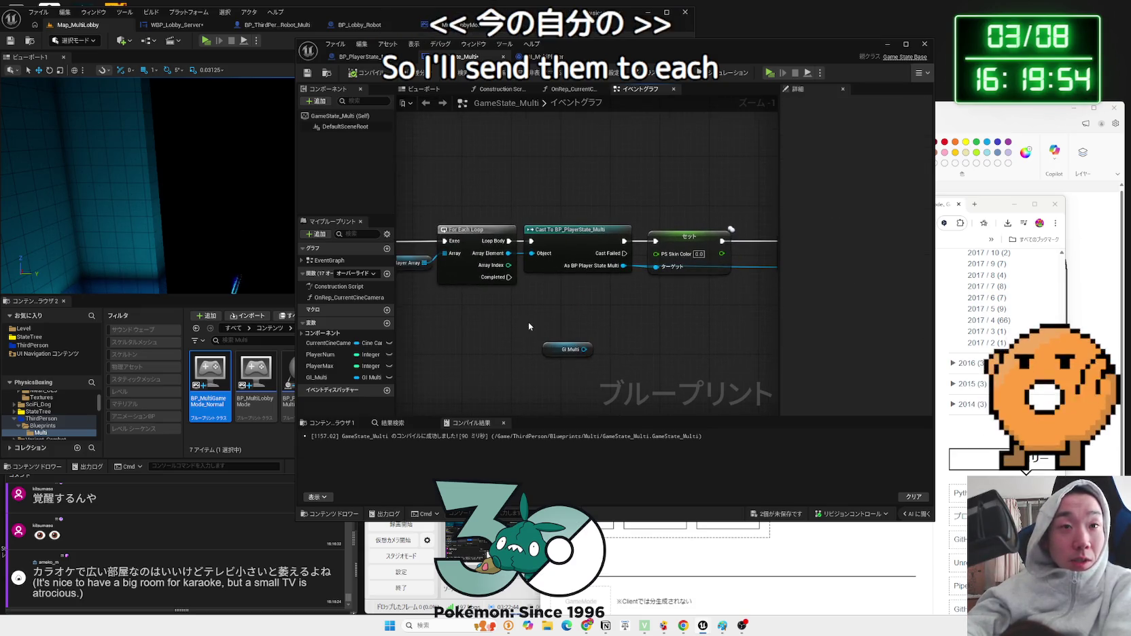
{"action": "left_click_drag", "start_coordinate": [569, 256], "coordinate": [574, 243]}
{"action": "left_click", "coordinate": [570, 280]}
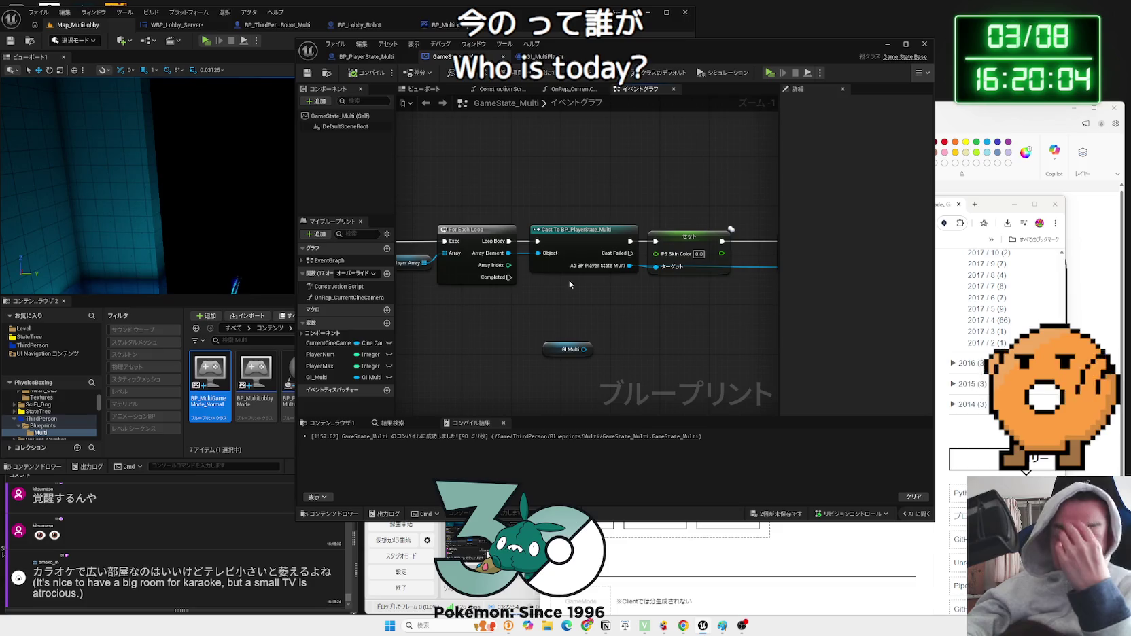
- Bring the Event BeginPlay chain into view and launch Paint from Start
{"action": "scroll", "coordinate": [570, 284], "scroll_direction": "down", "scroll_amount": 2}
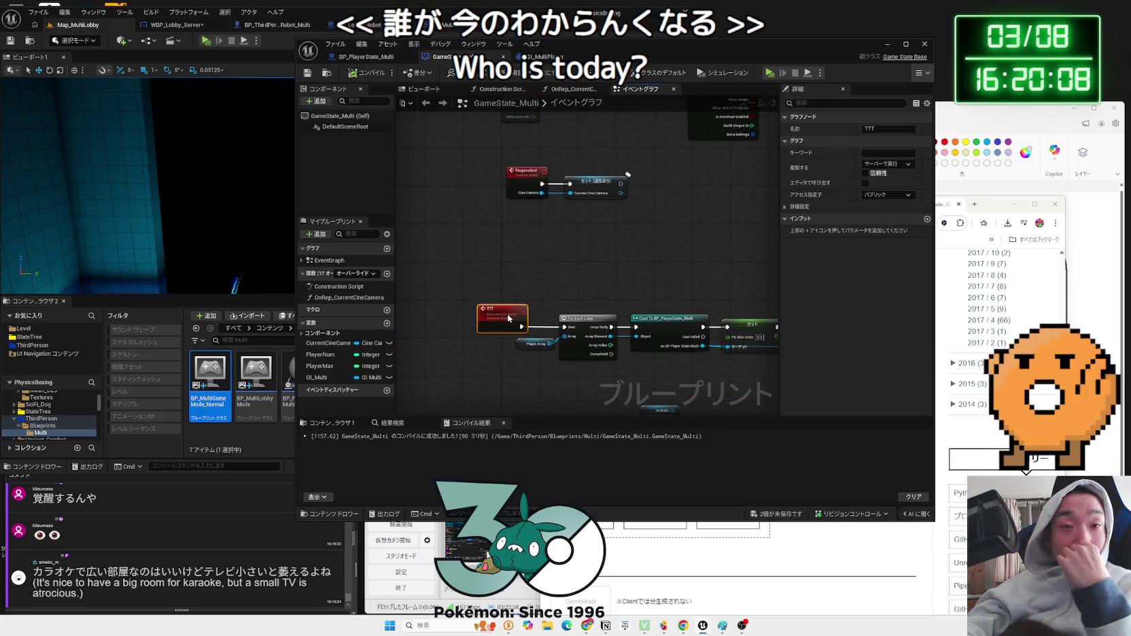
{"action": "left_click_drag", "start_coordinate": [568, 292], "coordinate": [503, 411]}
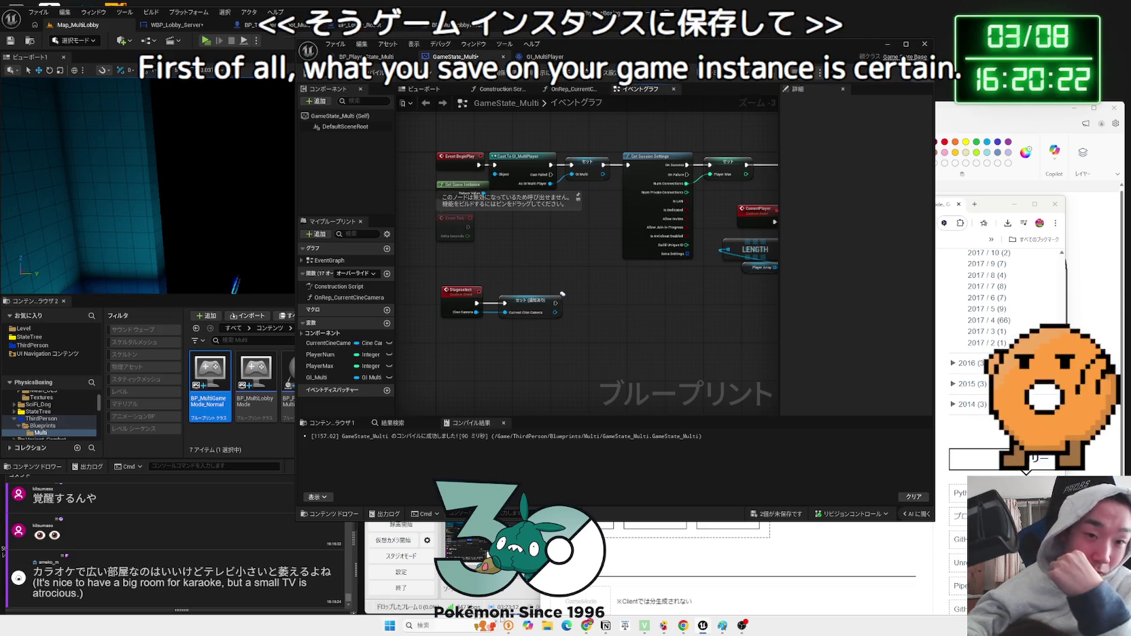
{"action": "left_click", "coordinate": [386, 627]}
{"action": "left_click", "coordinate": [629, 297]}
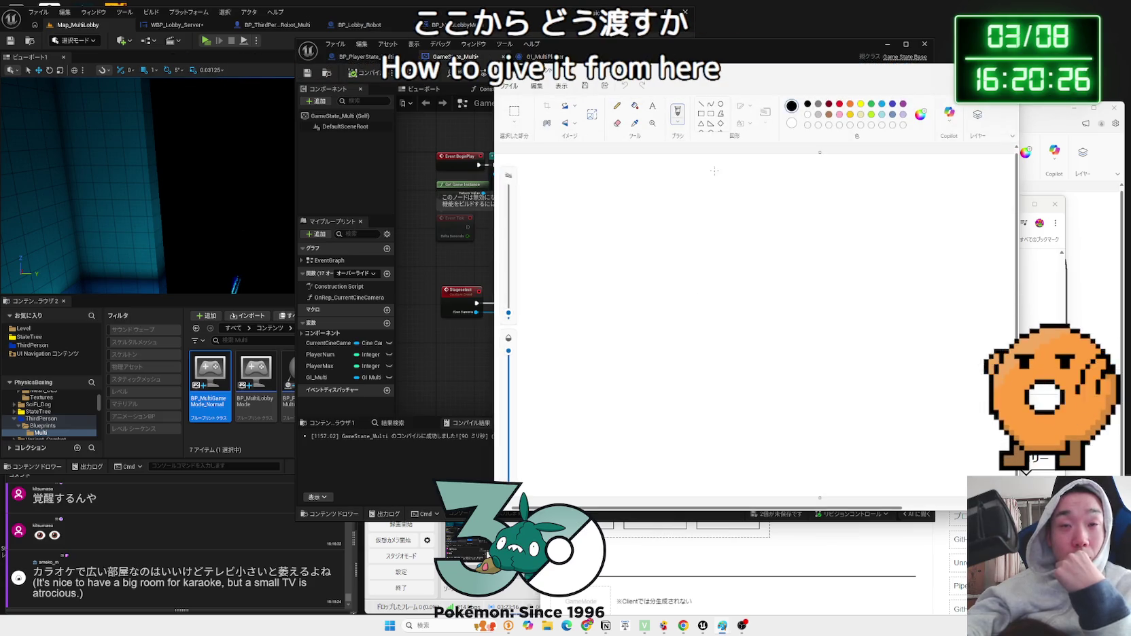
- Sketch a box with an arrow leading to GI labels, undoing the extra GI strokes
{"action": "mouse_move", "coordinate": [582, 169]}
{"action": "left_mouse_down"}
{"action": "mouse_move", "coordinate": [690, 188]}
{"action": "mouse_move", "coordinate": [677, 193]}
{"action": "left_mouse_up"}
{"action": "mouse_move", "coordinate": [740, 176]}
{"action": "left_mouse_down"}
{"action": "mouse_move", "coordinate": [733, 194]}
{"action": "mouse_move", "coordinate": [741, 184]}
{"action": "left_mouse_up"}
{"action": "left_click_drag", "start_coordinate": [747, 199], "coordinate": [759, 198]}
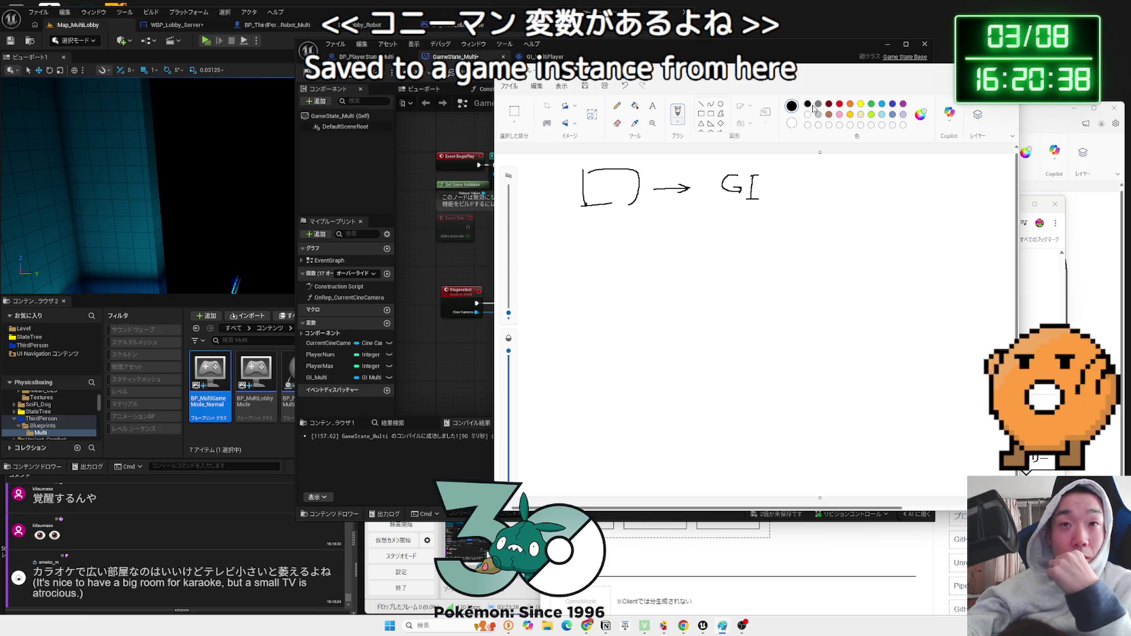
{"action": "left_click_drag", "start_coordinate": [788, 509], "coordinate": [872, 509]}
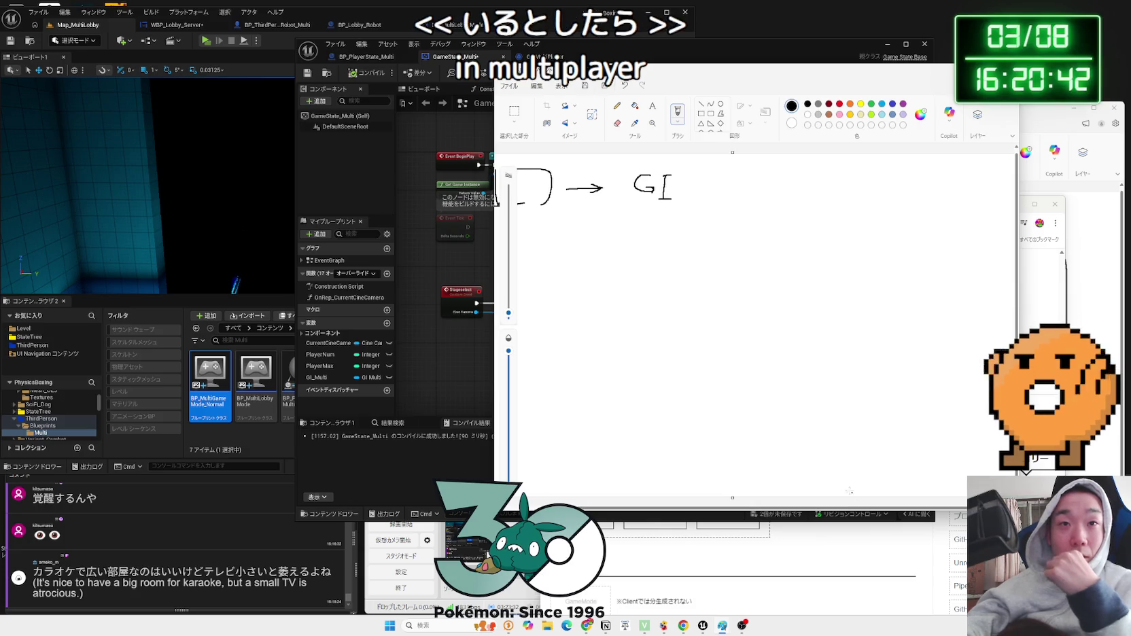
{"action": "scroll", "coordinate": [740, 319], "scroll_direction": "down", "scroll_amount": 2}
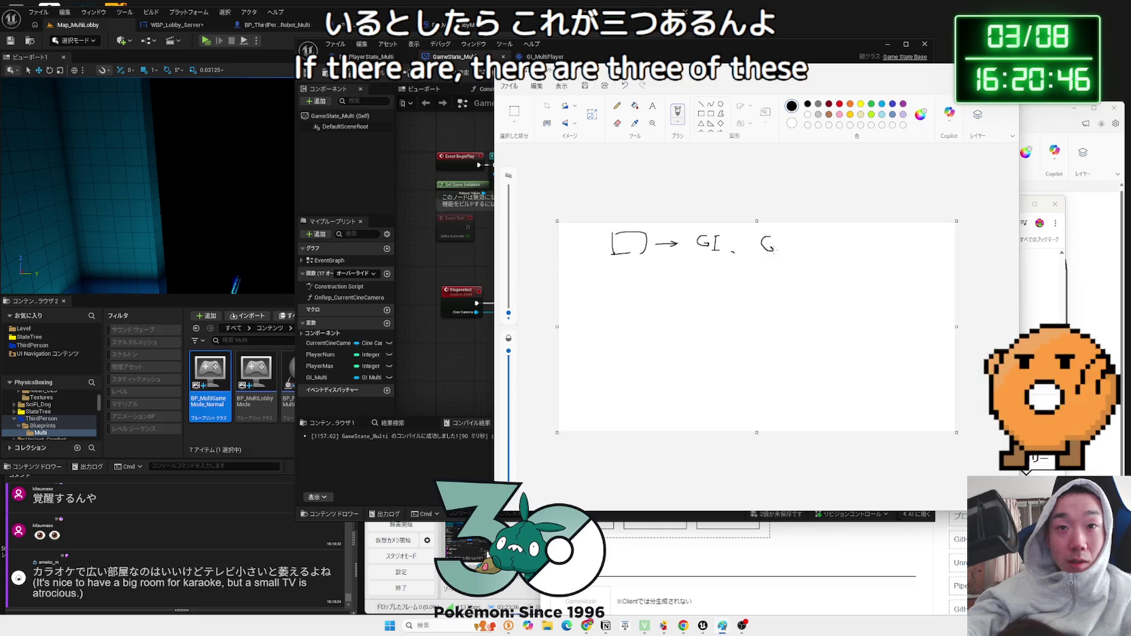
{"action": "left_click_drag", "start_coordinate": [786, 236], "coordinate": [787, 256]}
{"action": "left_click", "coordinate": [805, 253]}
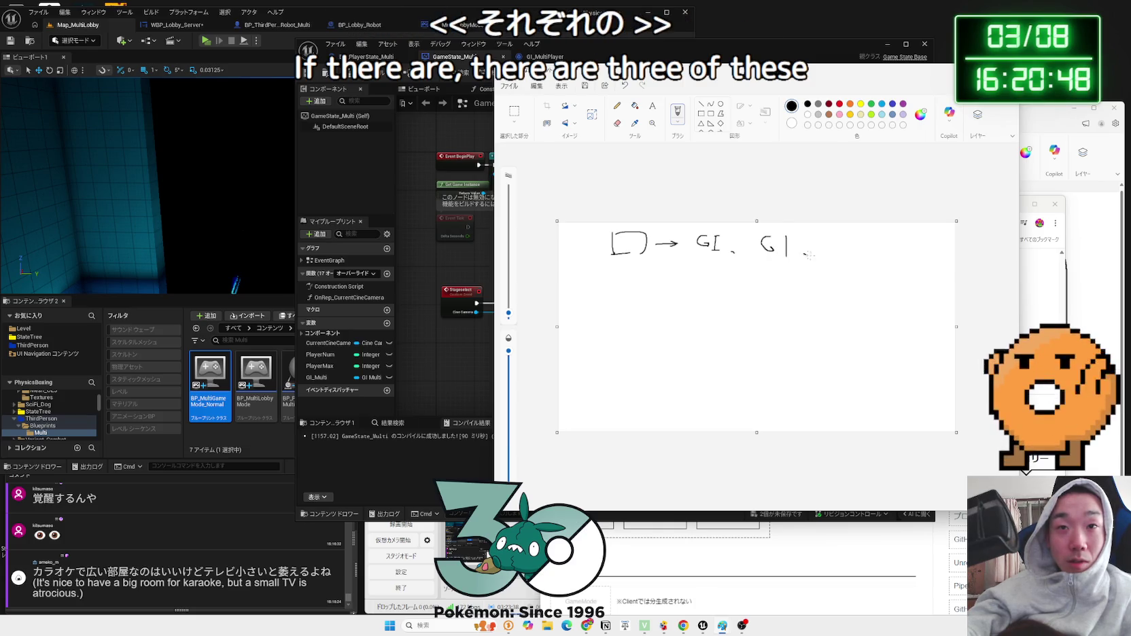
{"action": "left_click_drag", "start_coordinate": [867, 237], "coordinate": [868, 258]}
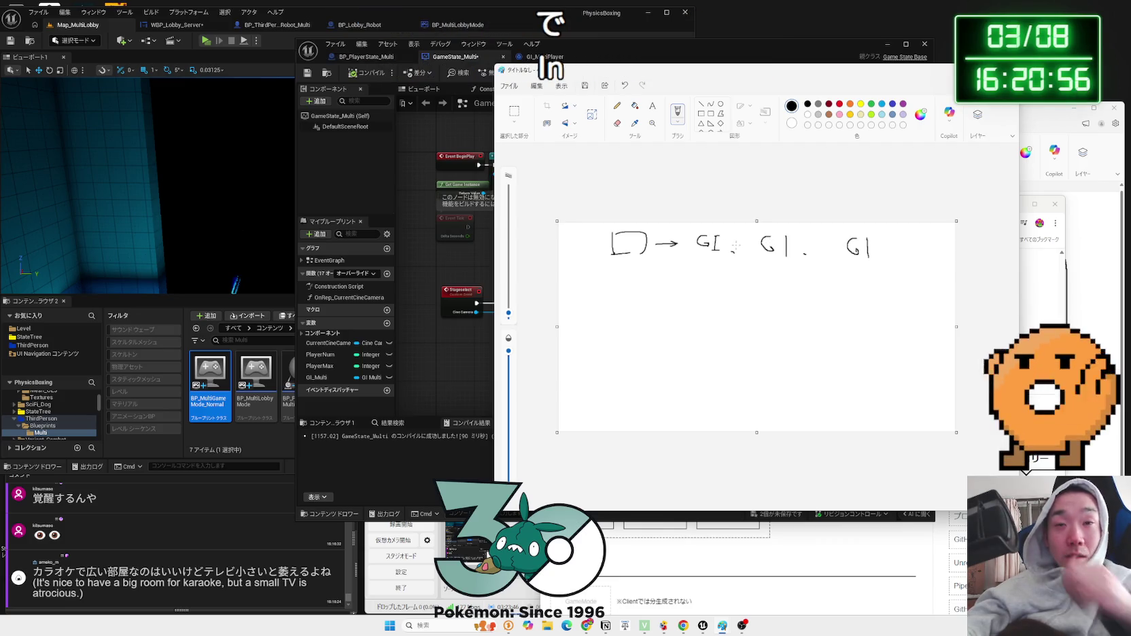
{"action": "key", "text": "ctrl+z"}
{"action": "key", "text": "ctrl+z"}
{"action": "key", "text": "ctrl+z"}
{"action": "key", "text": "ctrl+z"}
{"action": "key", "text": "ctrl+z"}
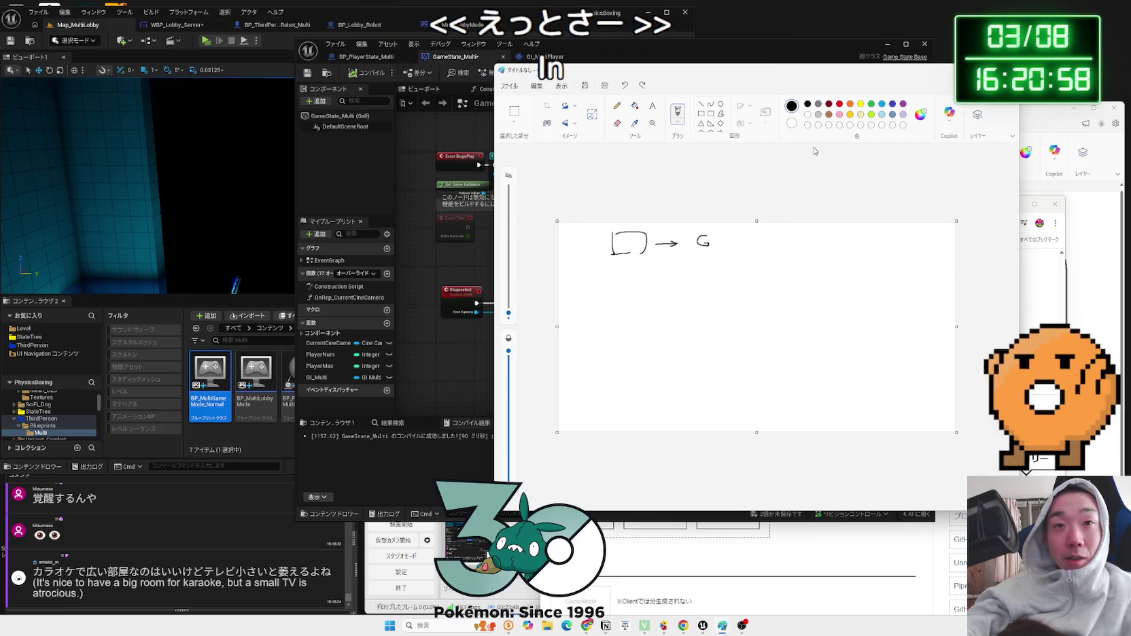
- Write three GI labels in red, blue and light blue, then draw small black circles
{"action": "left_click", "coordinate": [839, 103]}
{"action": "left_click_drag", "start_coordinate": [711, 235], "coordinate": [720, 251]}
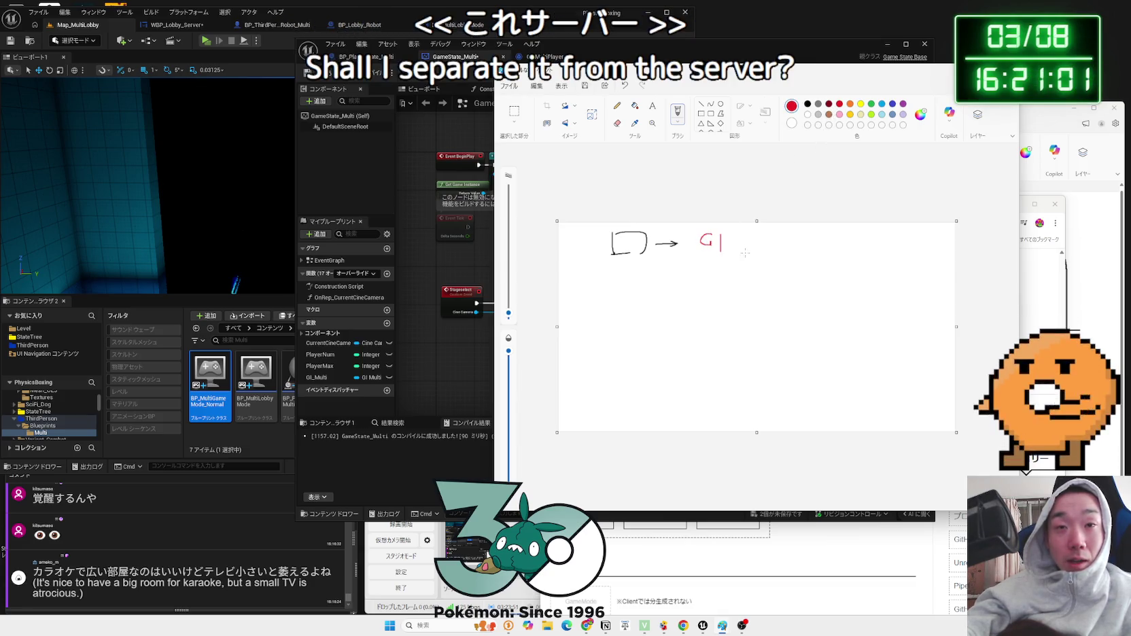
{"action": "left_click_drag", "start_coordinate": [768, 237], "coordinate": [792, 251]}
{"action": "key", "text": "ctrl+z"}
{"action": "left_click", "coordinate": [882, 104]}
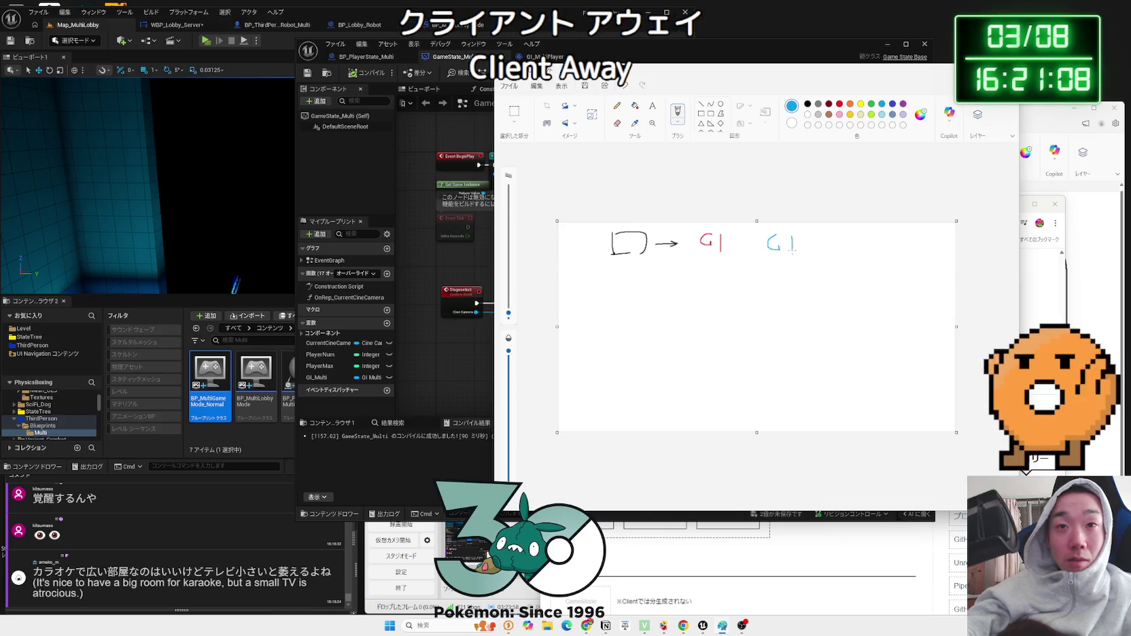
{"action": "left_click_drag", "start_coordinate": [857, 237], "coordinate": [866, 251]}
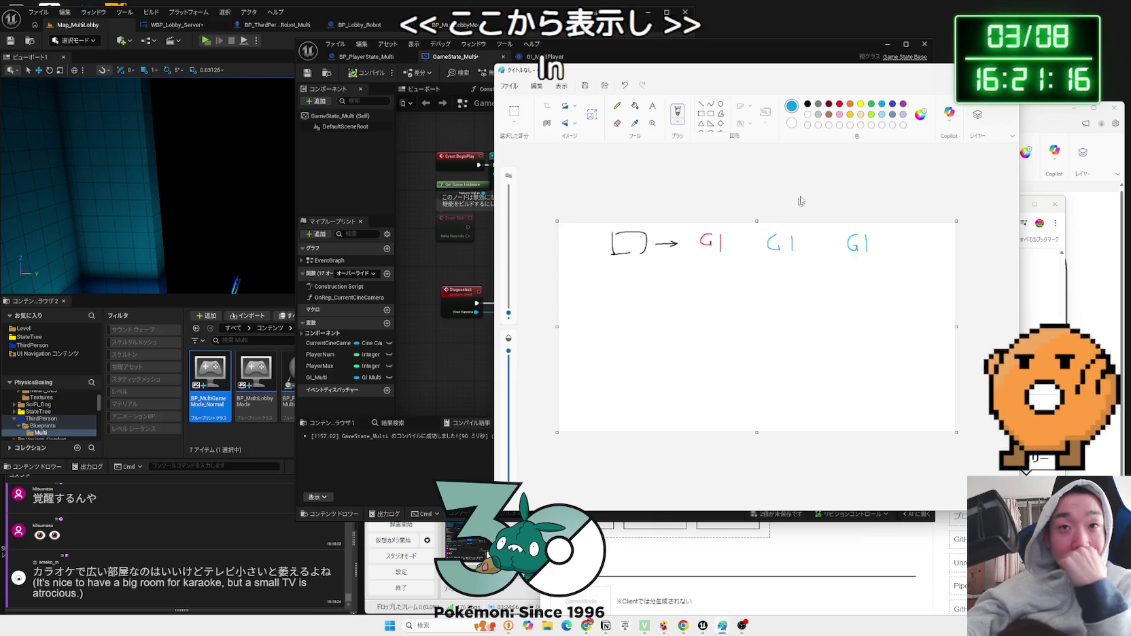
{"action": "left_click", "coordinate": [808, 104]}
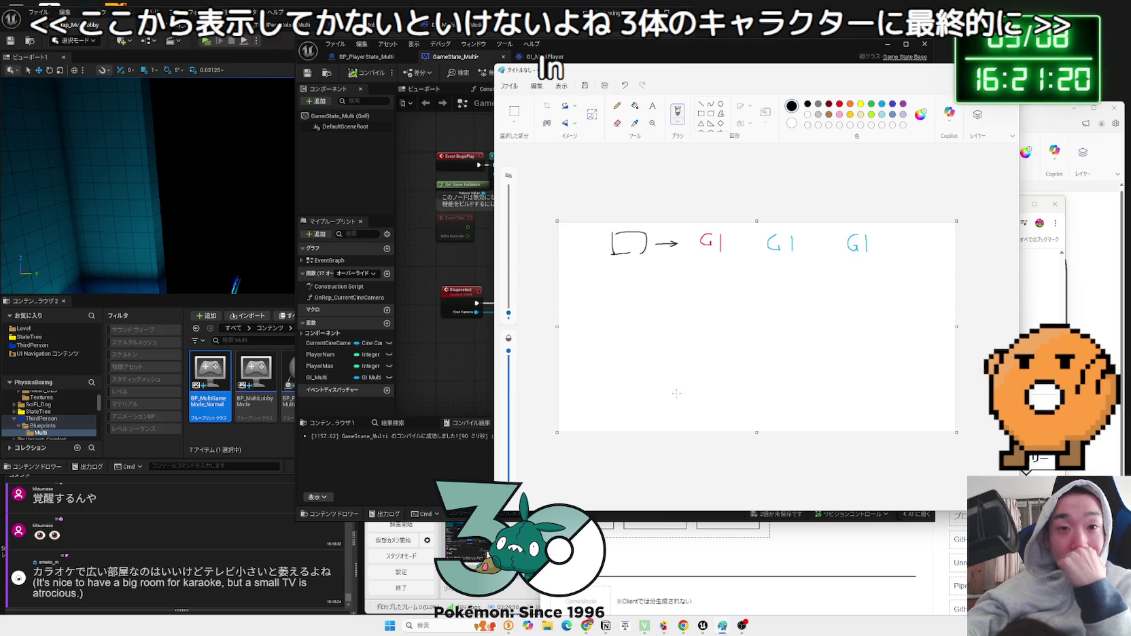
{"action": "mouse_move", "coordinate": [663, 389]}
{"action": "left_mouse_down"}
{"action": "mouse_move", "coordinate": [644, 417]}
{"action": "mouse_move", "coordinate": [679, 422]}
{"action": "left_mouse_up"}
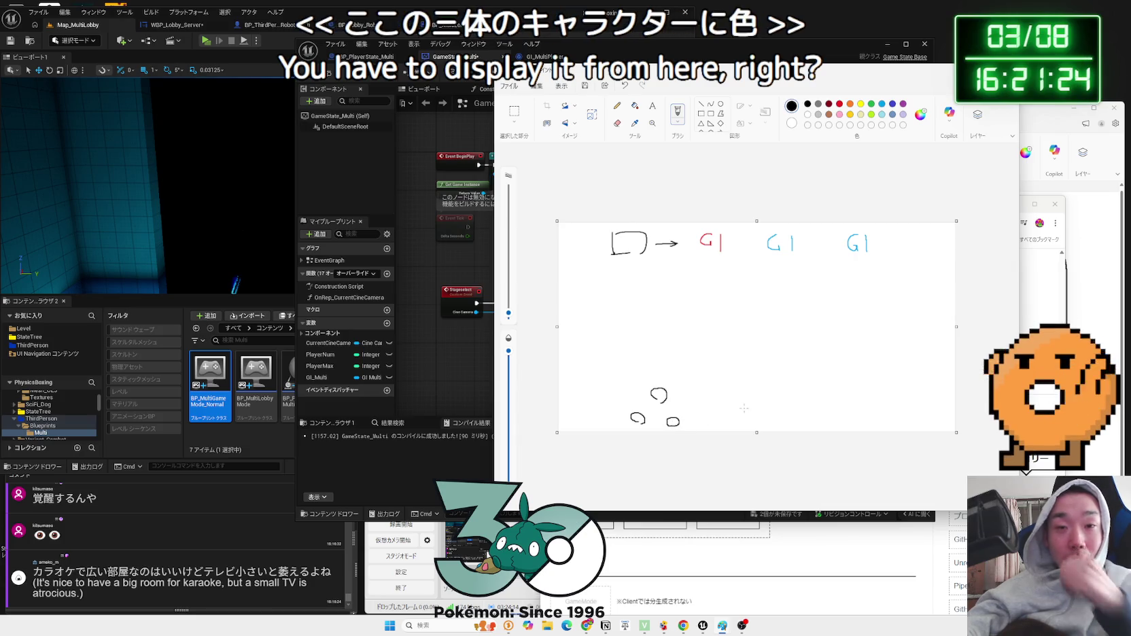
- Extend the canvas downward and draw a trio of small black circles under each GI label
{"action": "key", "text": "ctrl+z"}
{"action": "key", "text": "ctrl+z"}
{"action": "key", "text": "ctrl+z"}
{"action": "left_click_drag", "start_coordinate": [757, 432], "coordinate": [755, 543]}
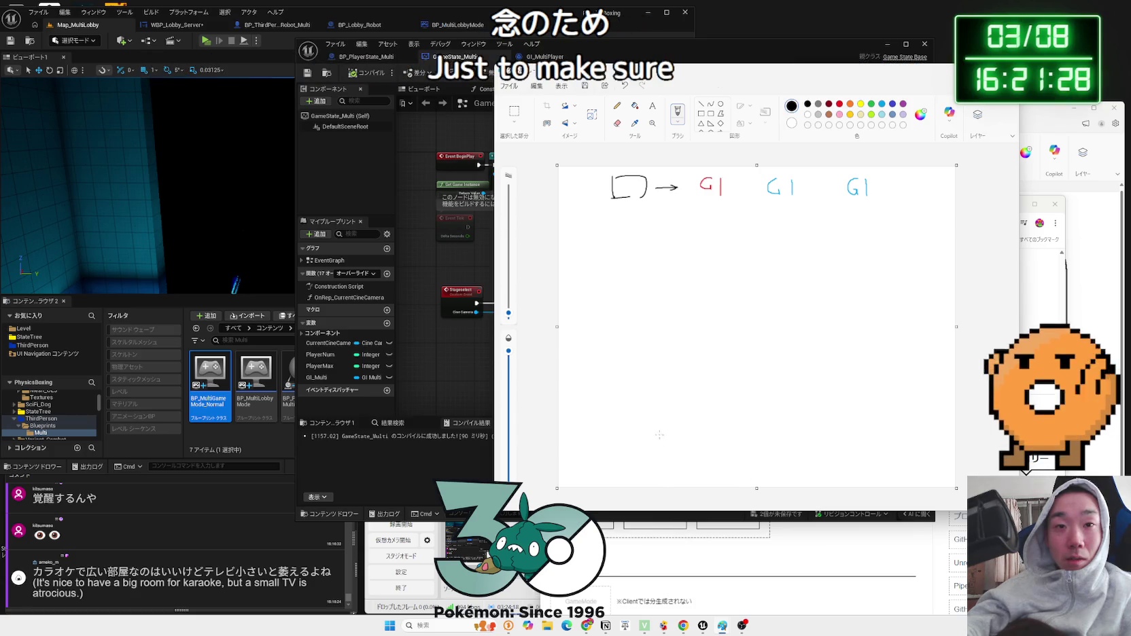
{"action": "left_click_drag", "start_coordinate": [640, 475], "coordinate": [679, 473]}
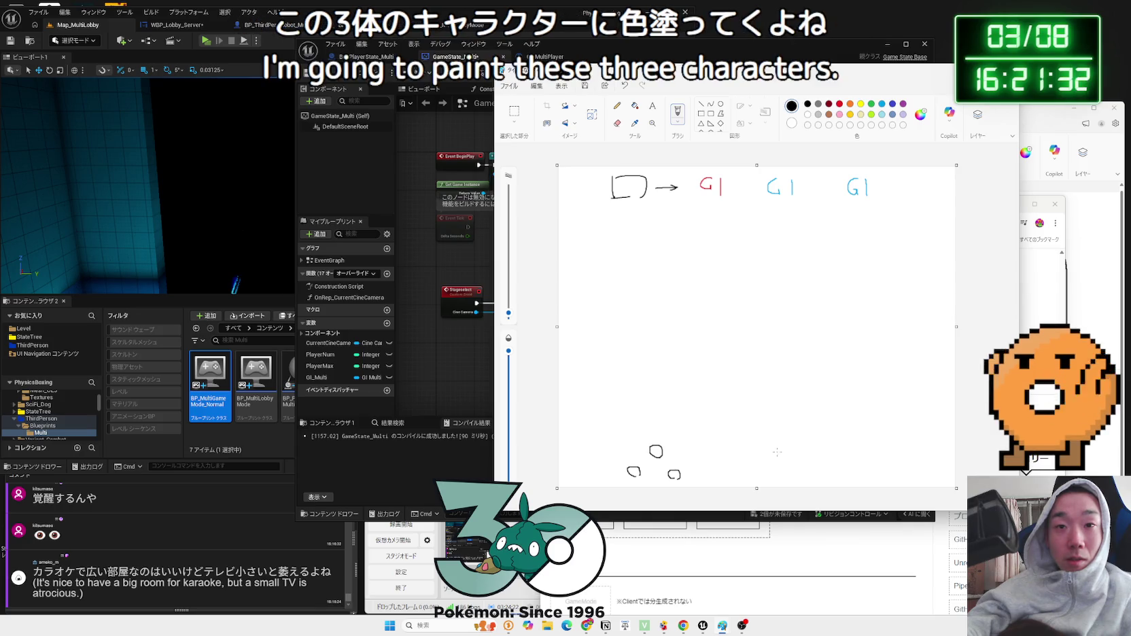
{"action": "left_click_drag", "start_coordinate": [751, 474], "coordinate": [794, 466]}
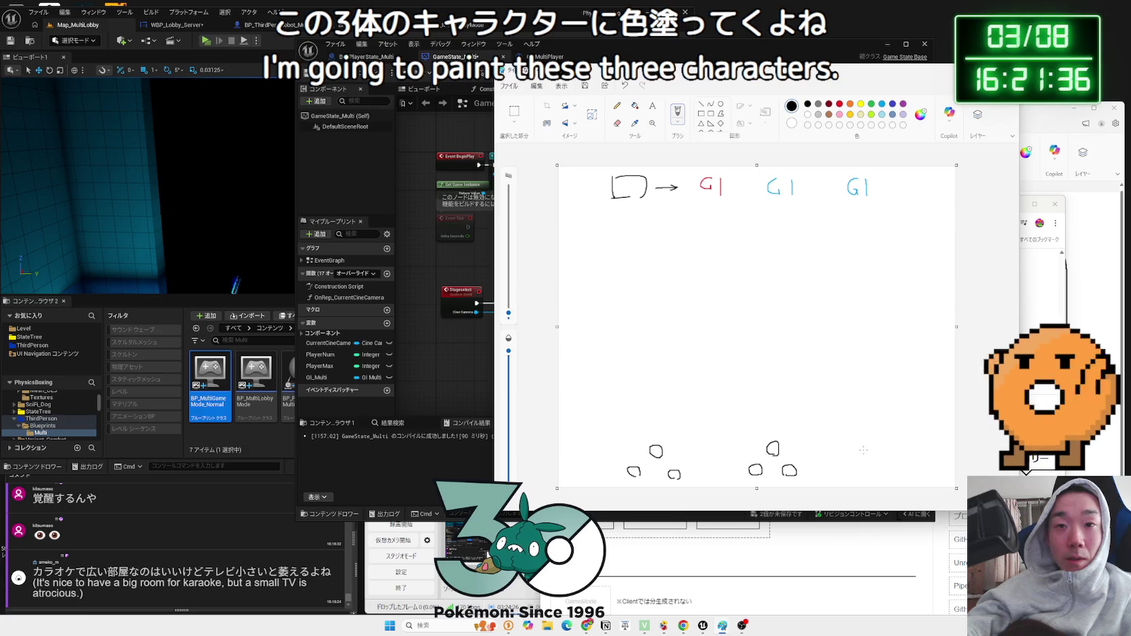
{"action": "mouse_move", "coordinate": [860, 441]}
{"action": "left_mouse_down"}
{"action": "mouse_move", "coordinate": [848, 466]}
{"action": "mouse_move", "coordinate": [863, 468]}
{"action": "left_mouse_up"}
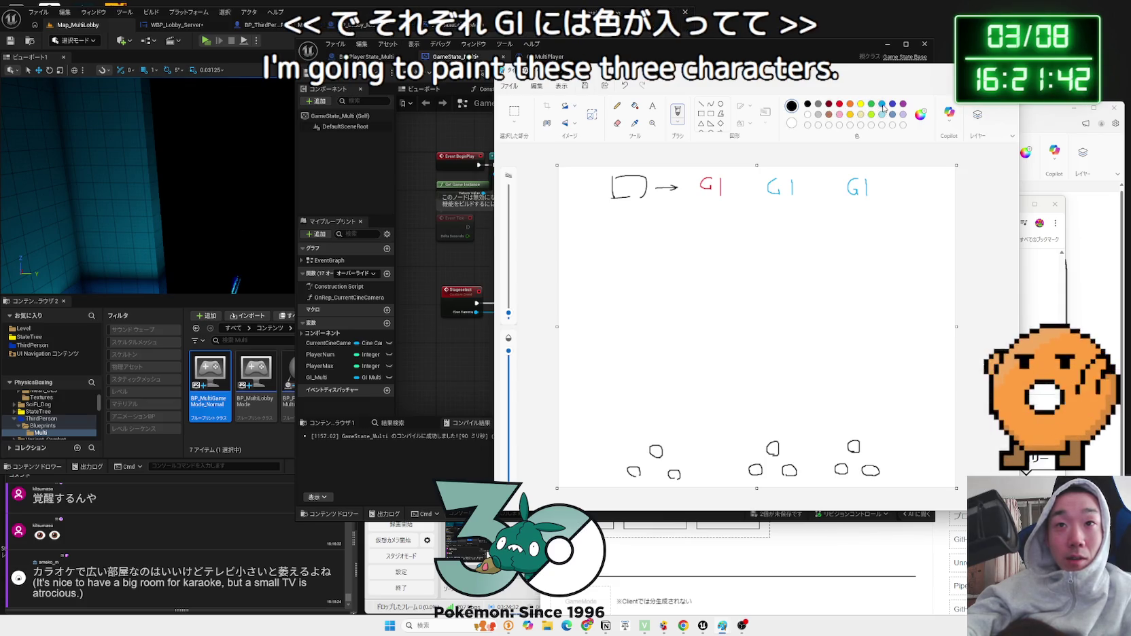
{"action": "left_click", "coordinate": [921, 114]}
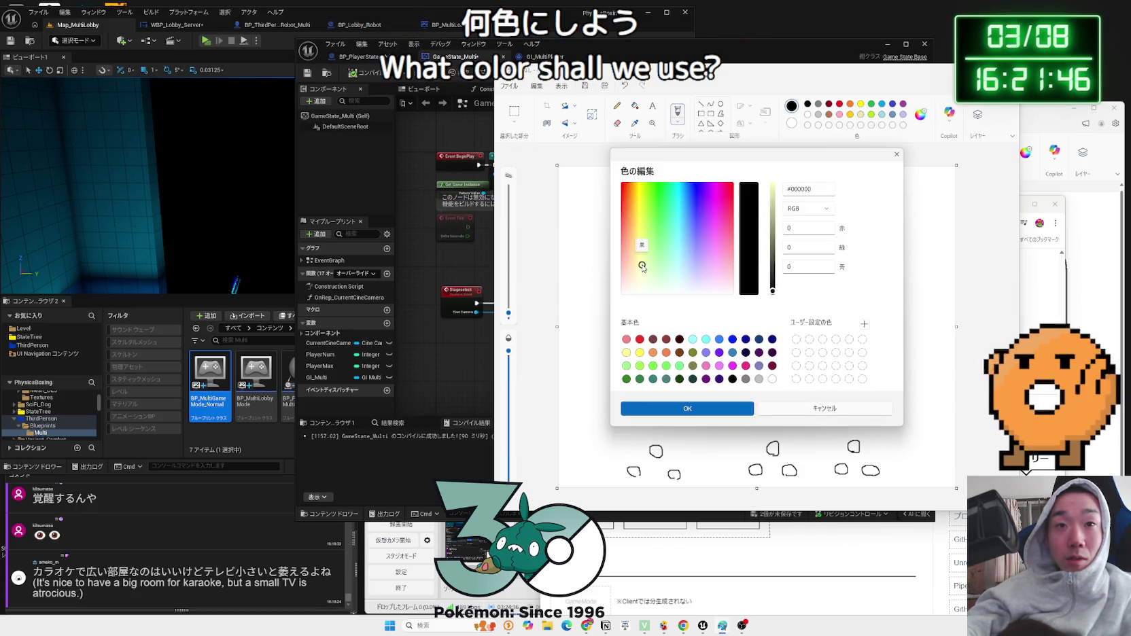
- Try custom rose hues in Edit Colors, then cancel without keeping changes
{"action": "mouse_move", "coordinate": [637, 265]}
{"action": "left_mouse_down"}
{"action": "mouse_move", "coordinate": [644, 181]}
{"action": "mouse_move", "coordinate": [628, 249]}
{"action": "left_mouse_up"}
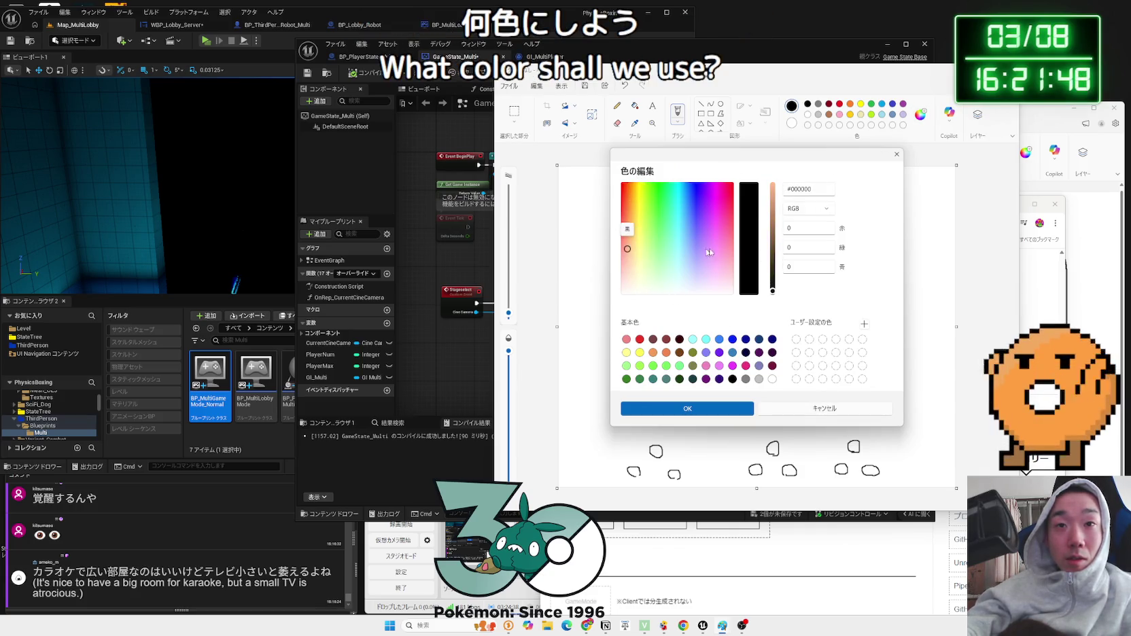
{"action": "left_click_drag", "start_coordinate": [777, 247], "coordinate": [776, 162]}
{"action": "mouse_move", "coordinate": [642, 256]}
{"action": "left_mouse_down"}
{"action": "mouse_move", "coordinate": [613, 266]}
{"action": "mouse_move", "coordinate": [733, 200]}
{"action": "left_mouse_up"}
{"action": "left_click", "coordinate": [817, 409]}
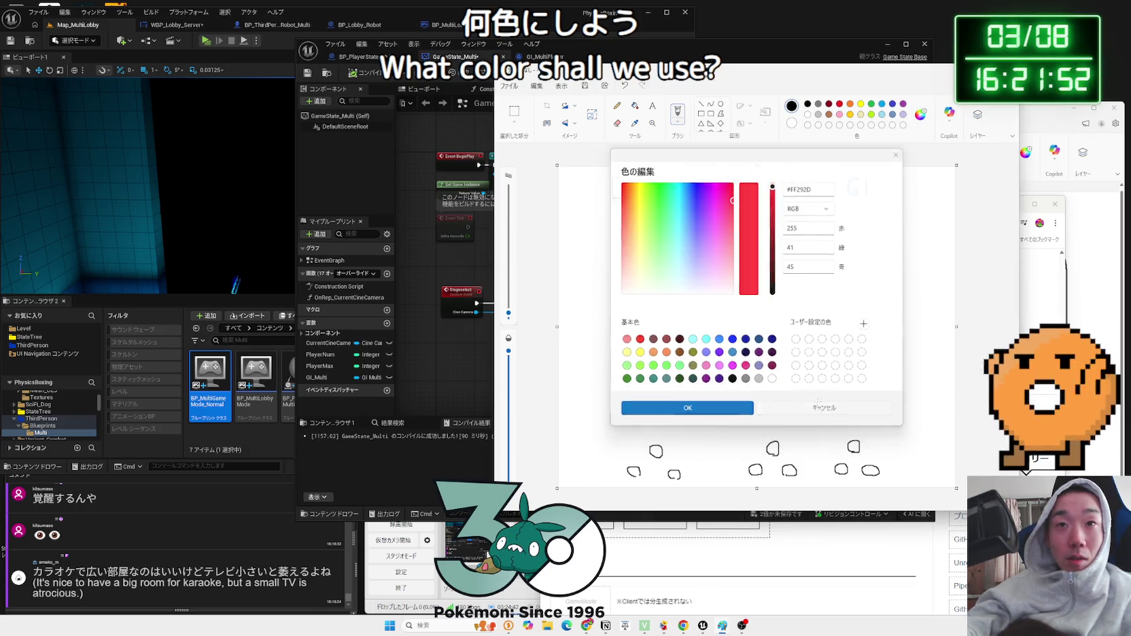
- Dab brown, pink and yellow dots beside the first, second and third GI labels
{"action": "left_click", "coordinate": [841, 115]}
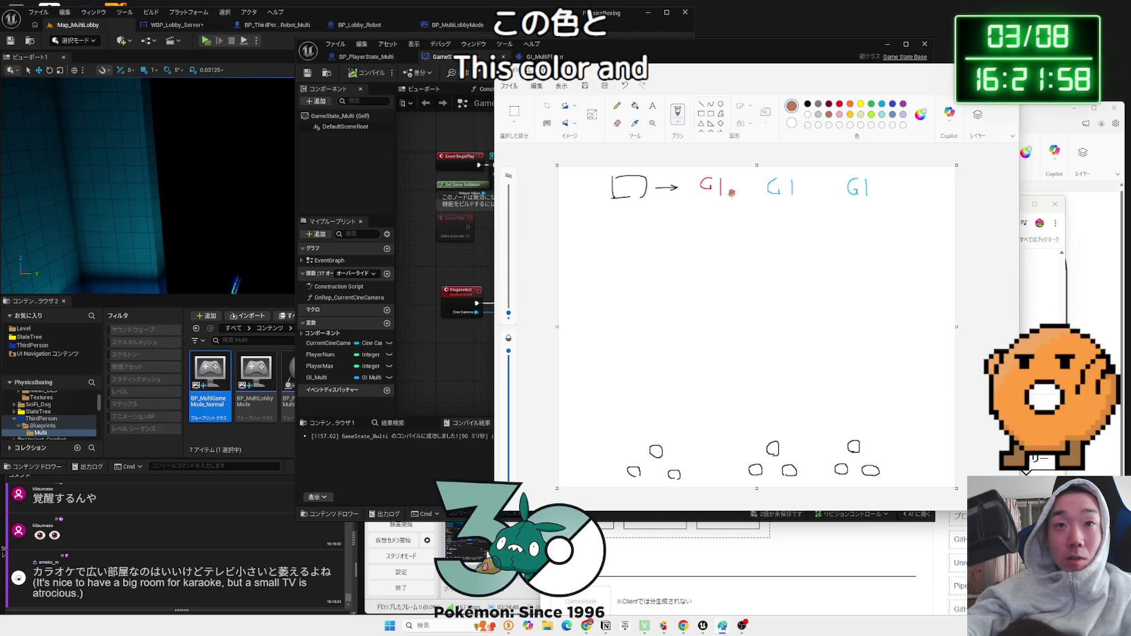
{"action": "left_click", "coordinate": [841, 115]}
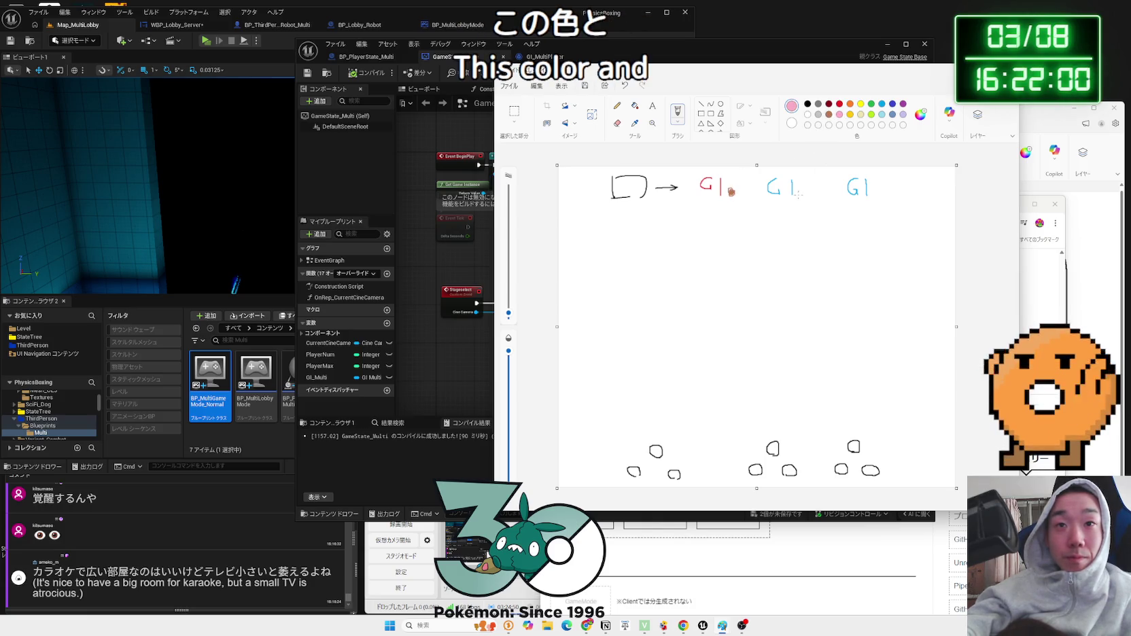
{"action": "left_click", "coordinate": [803, 190]}
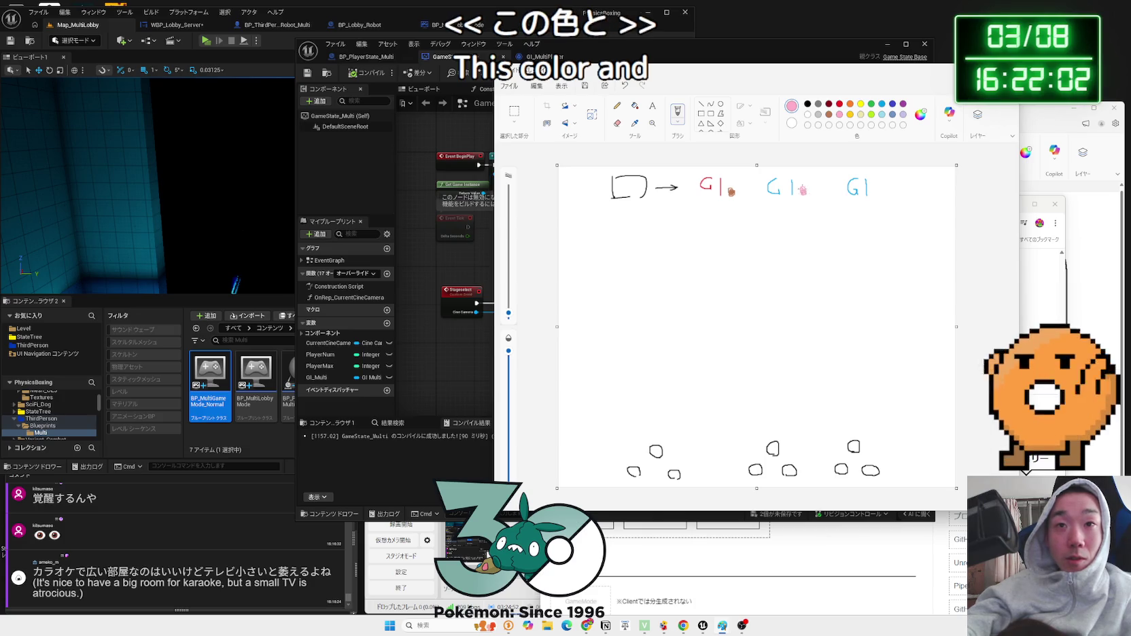
{"action": "left_click", "coordinate": [877, 194]}
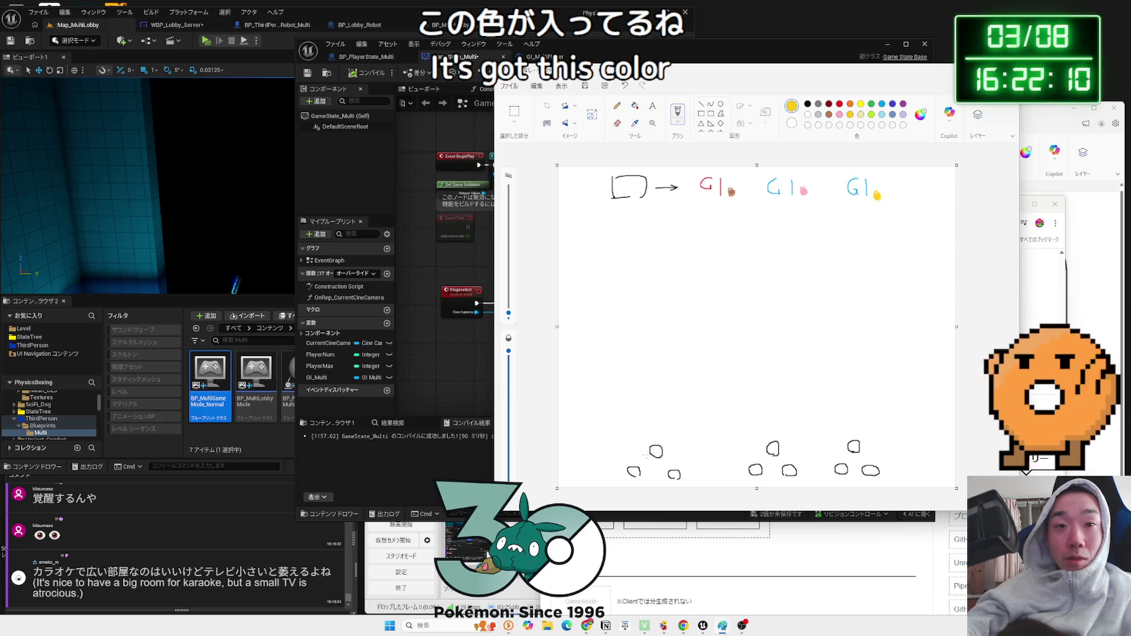
{"action": "left_click", "coordinate": [829, 106]}
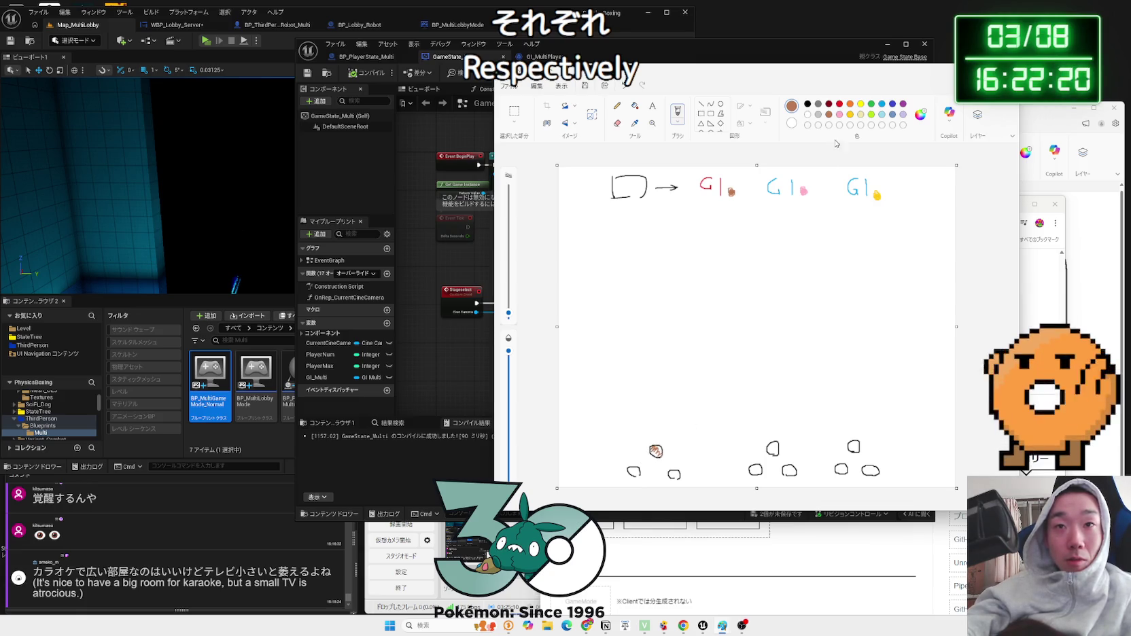
- Fill the middle trio's top circle pink and the right trio's top circle yellow
{"action": "left_click", "coordinate": [839, 114]}
{"action": "left_click_drag", "start_coordinate": [771, 446], "coordinate": [774, 451]}
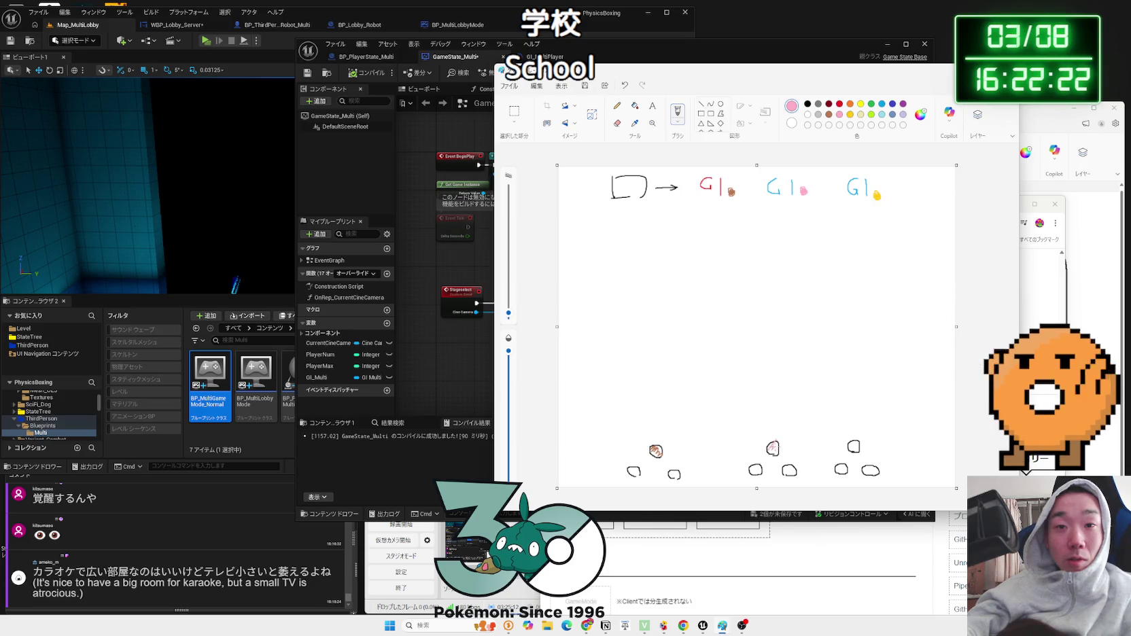
{"action": "left_click", "coordinate": [850, 114]}
{"action": "left_click_drag", "start_coordinate": [851, 445], "coordinate": [856, 449]}
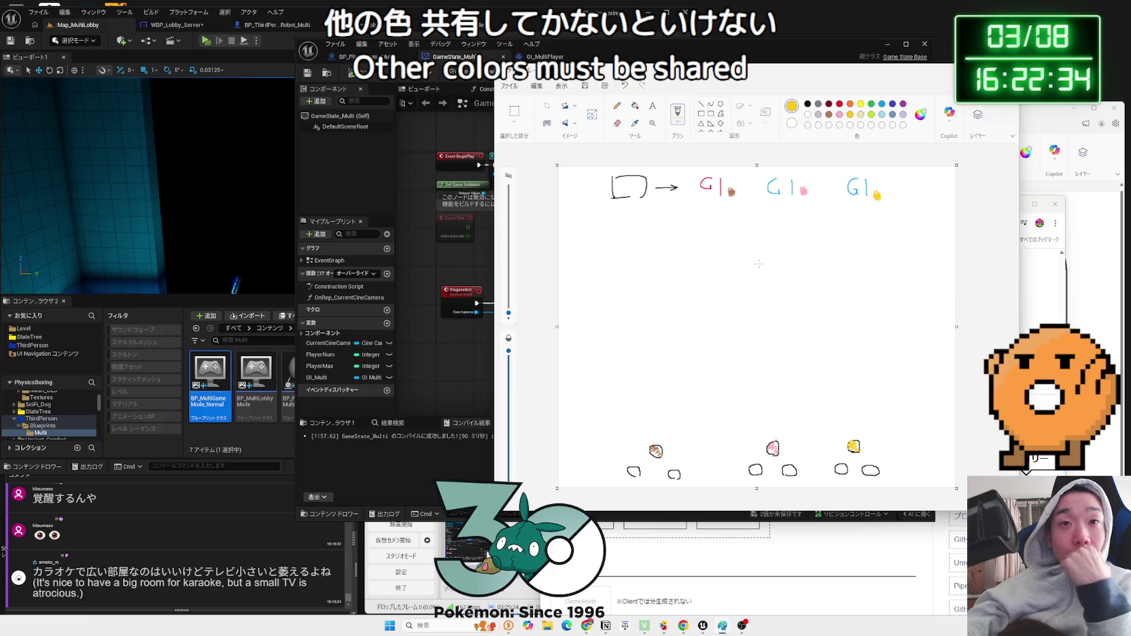
{"action": "key", "text": "alt+Tab"}
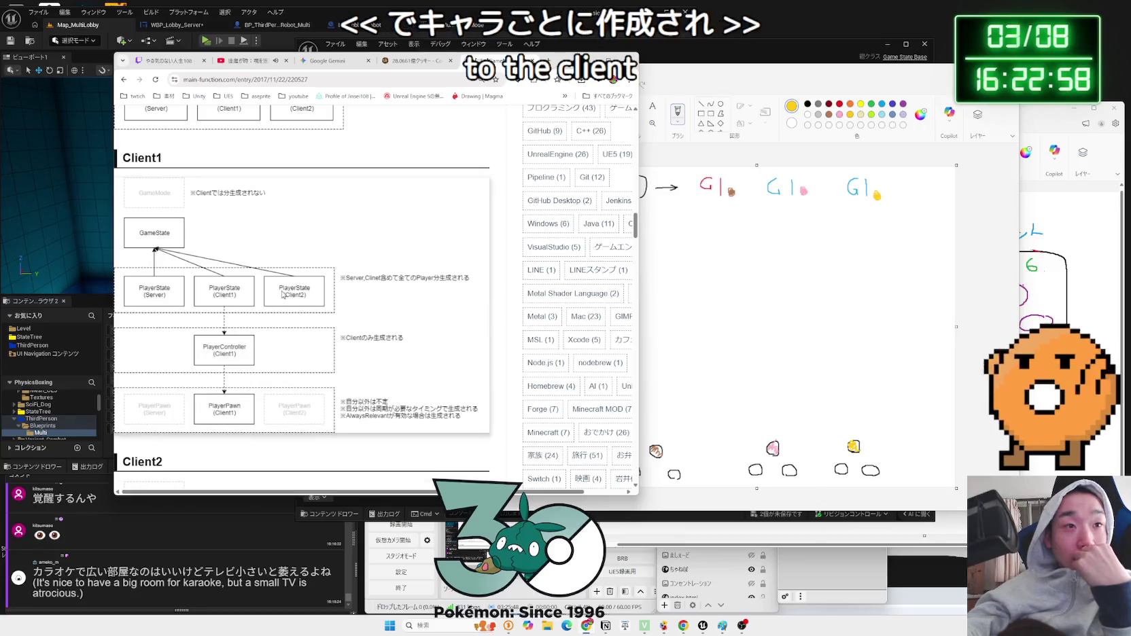
- Place Paint beside the browser, write black PS above each circle trio, and scroll the article up
{"action": "left_click_drag", "start_coordinate": [734, 70], "coordinate": [862, 47]}
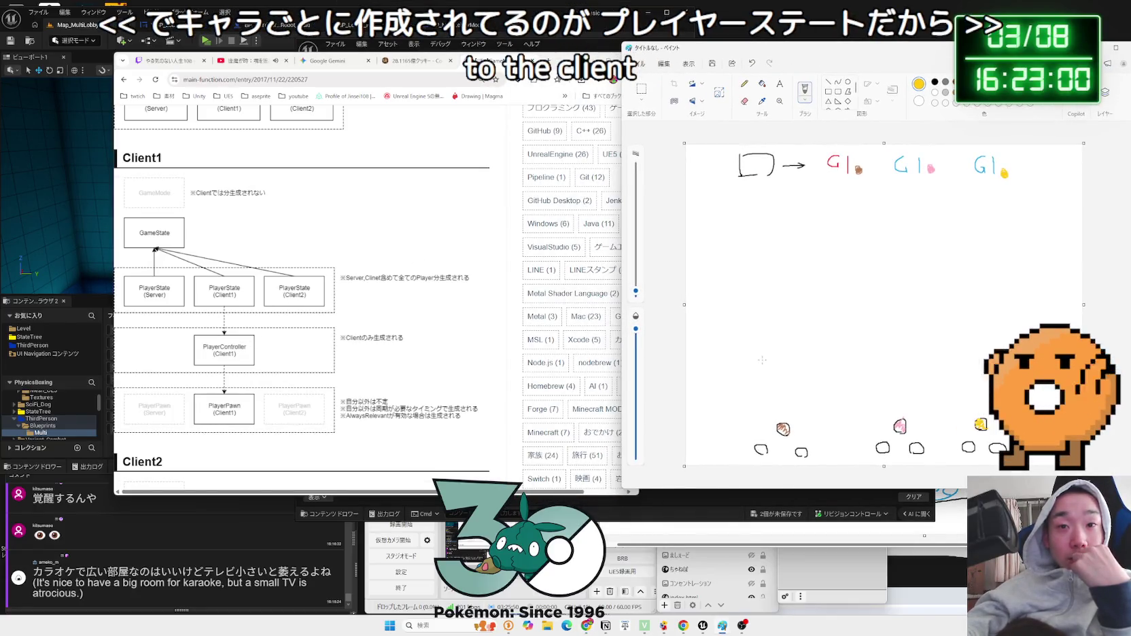
{"action": "left_click", "coordinate": [935, 82]}
{"action": "mouse_move", "coordinate": [759, 377]}
{"action": "left_mouse_down"}
{"action": "mouse_move", "coordinate": [758, 400]}
{"action": "mouse_move", "coordinate": [776, 385]}
{"action": "mouse_move", "coordinate": [771, 396]}
{"action": "left_mouse_up"}
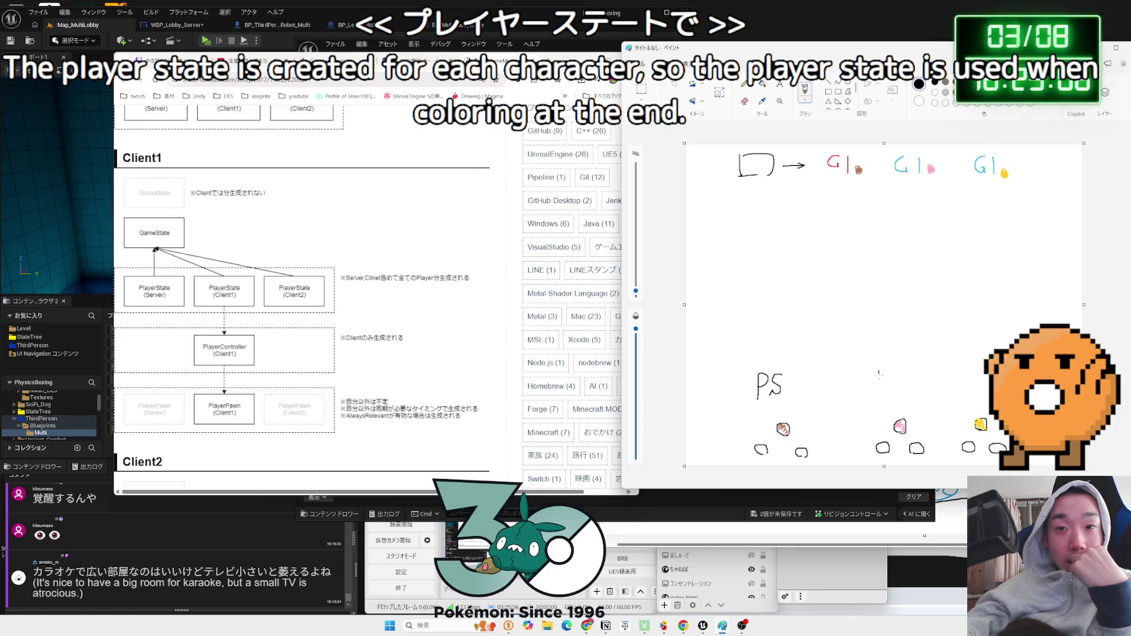
{"action": "left_click_drag", "start_coordinate": [880, 372], "coordinate": [878, 396]}
{"action": "left_click_drag", "start_coordinate": [879, 372], "coordinate": [880, 382]}
{"action": "mouse_move", "coordinate": [972, 372]}
{"action": "left_mouse_down"}
{"action": "mouse_move", "coordinate": [971, 396]}
{"action": "mouse_move", "coordinate": [974, 382]}
{"action": "left_mouse_up"}
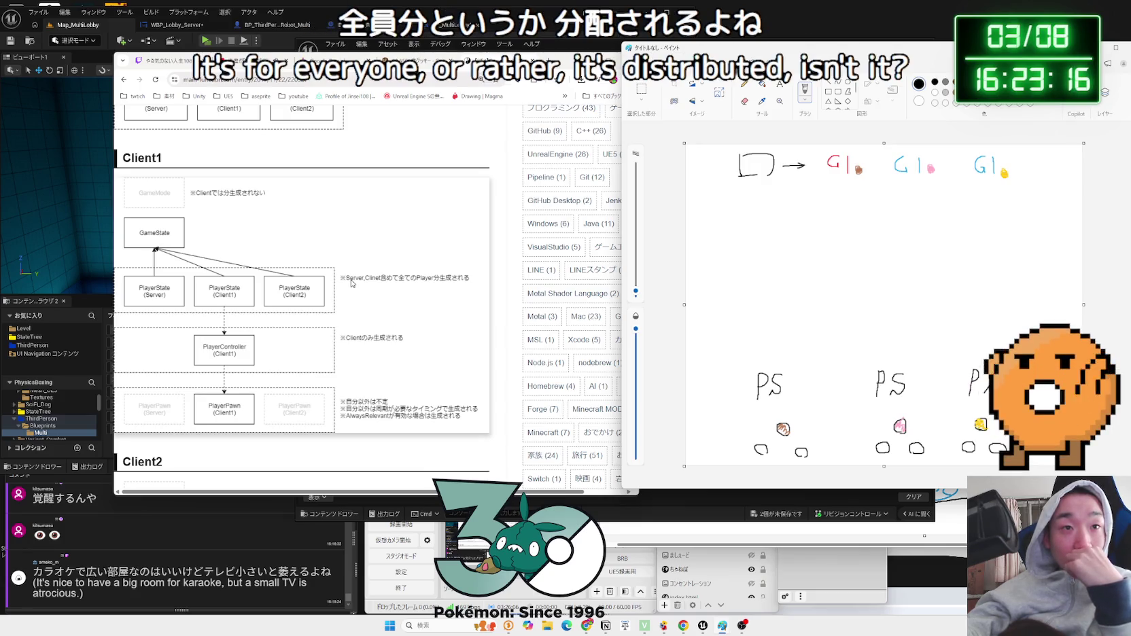
{"action": "scroll", "coordinate": [340, 279], "scroll_direction": "up", "scroll_amount": 5}
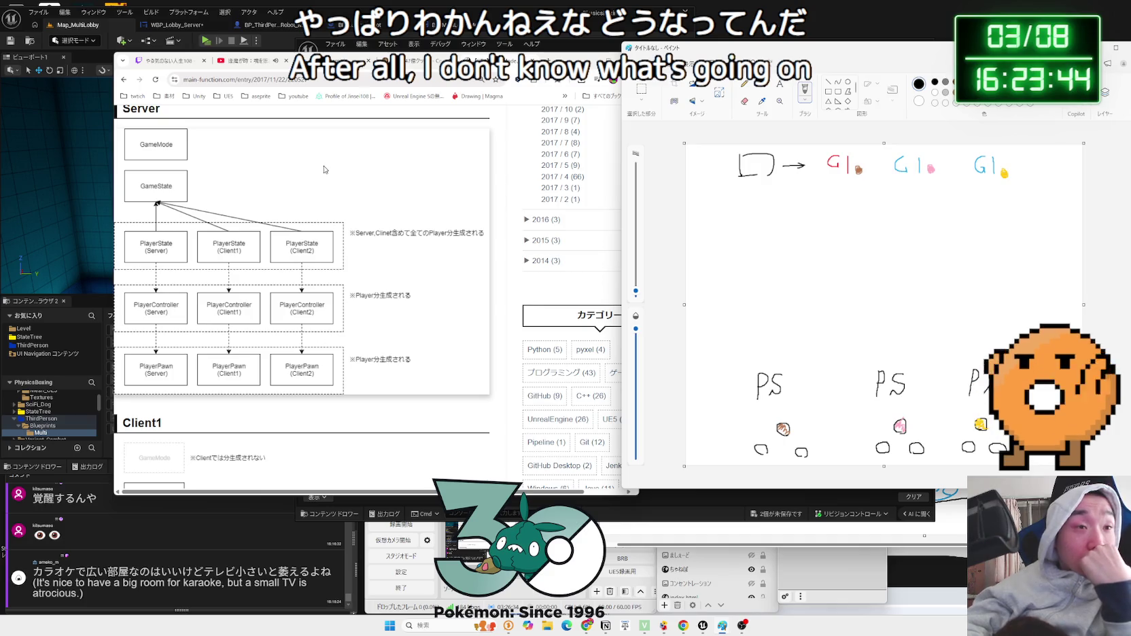
{"action": "left_click_drag", "start_coordinate": [578, 52], "coordinate": [545, 42]}
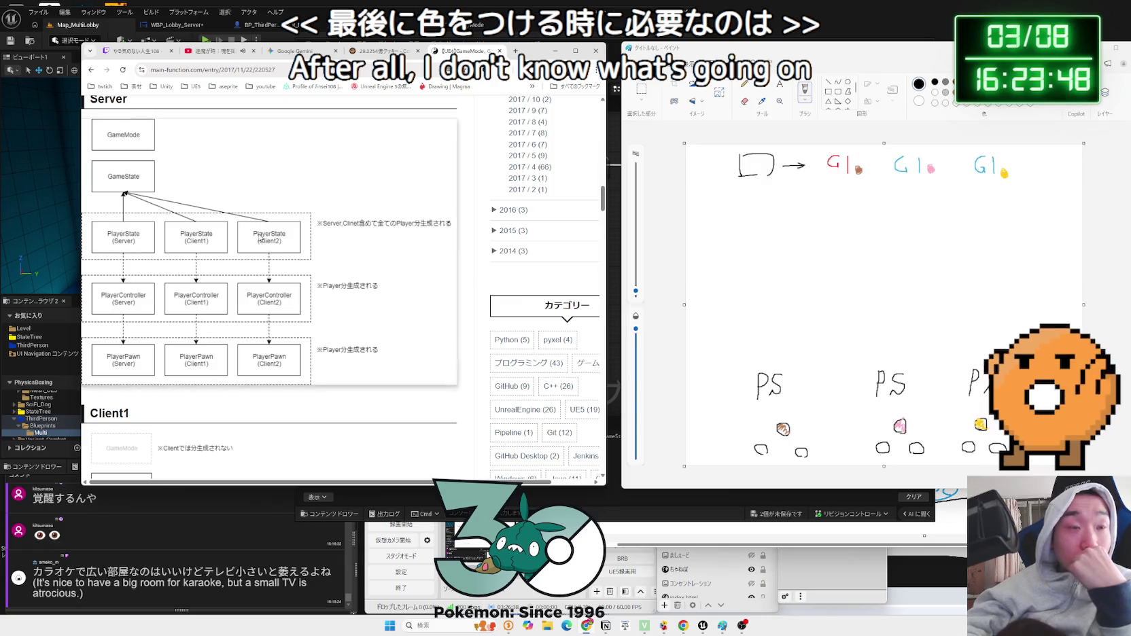
- Scroll the article to the Client1 diagram and undo the black PS labels in Paint
{"action": "scroll", "coordinate": [261, 249], "scroll_direction": "down", "scroll_amount": 3}
{"action": "scroll", "coordinate": [261, 249], "scroll_direction": "down", "scroll_amount": 2}
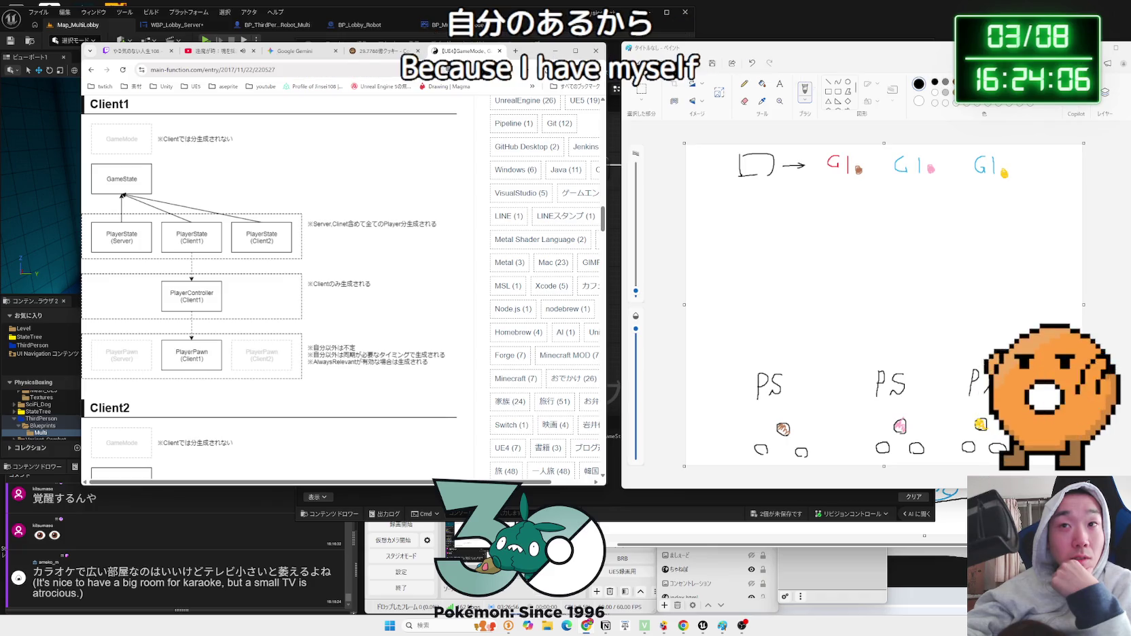
{"action": "left_click", "coordinate": [966, 92]}
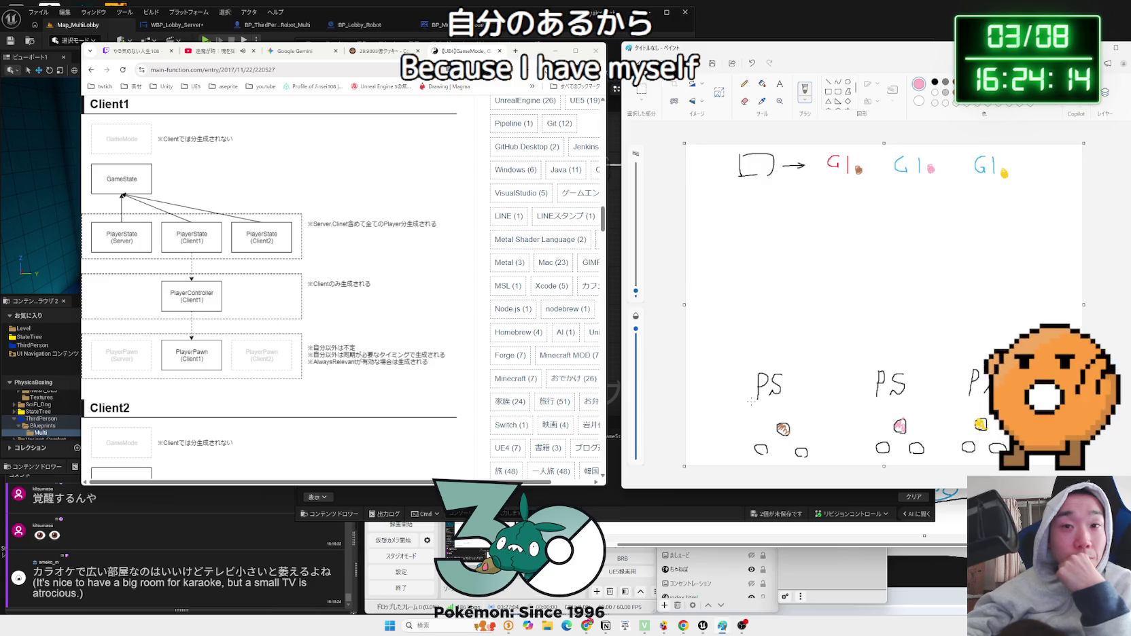
{"action": "left_click_drag", "start_coordinate": [977, 425], "coordinate": [982, 425]}
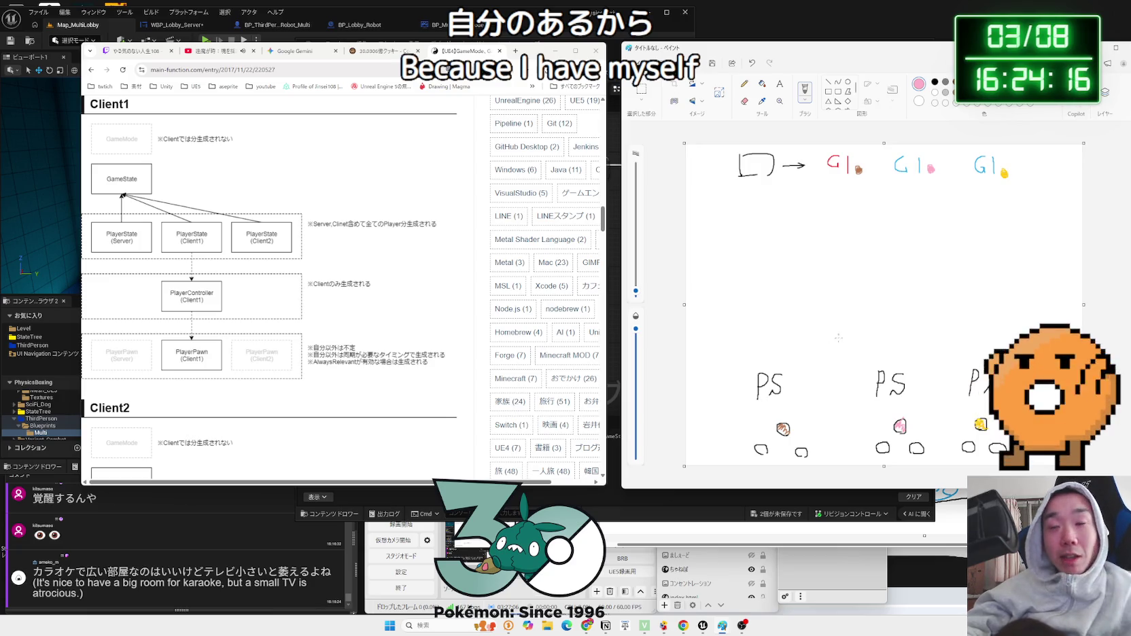
{"action": "key", "text": "ctrl+z"}
{"action": "key", "text": "ctrl+z"}
{"action": "key", "text": "ctrl+z"}
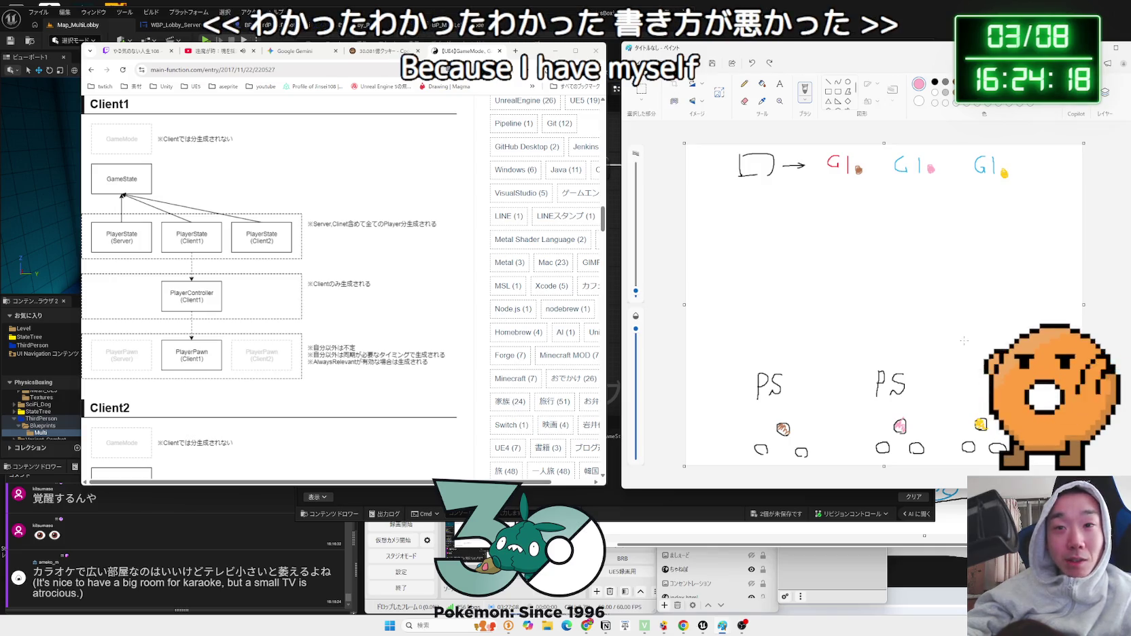
{"action": "key", "text": "ctrl+z"}
{"action": "key", "text": "ctrl+z"}
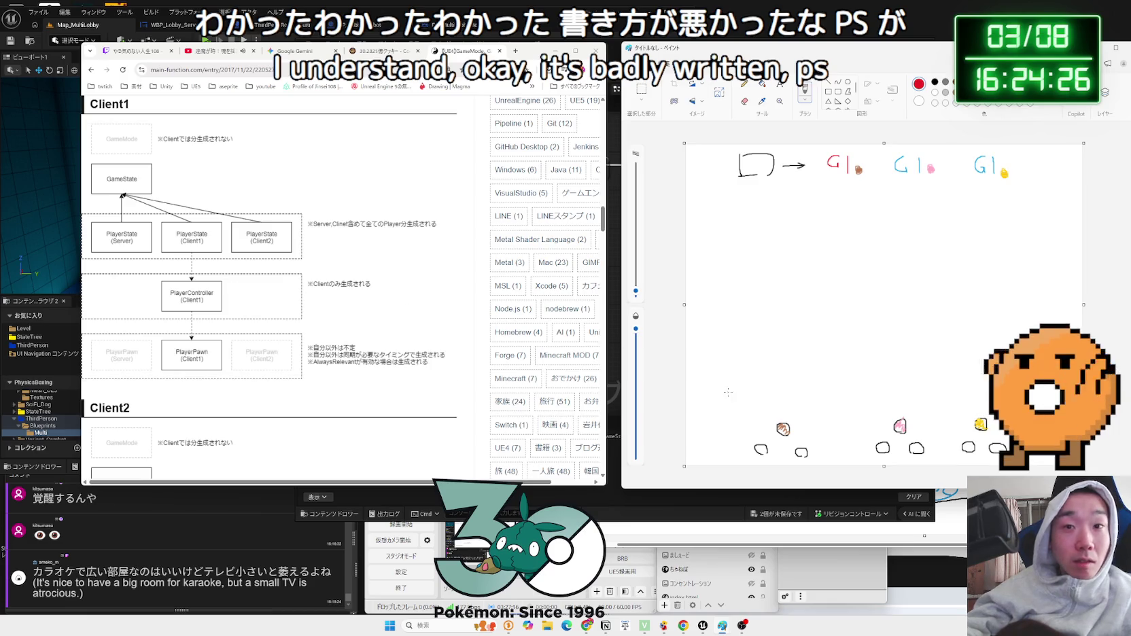
- Write one red PS and two light-blue PS labels in each circle group
{"action": "left_click_drag", "start_coordinate": [789, 369], "coordinate": [774, 379]}
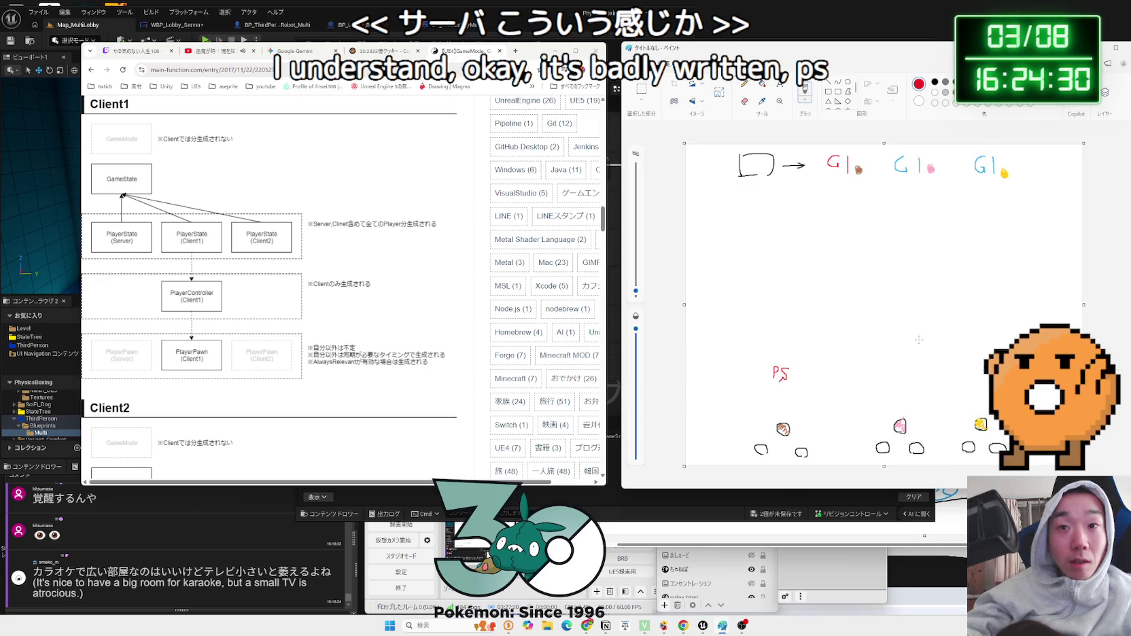
{"action": "left_click_drag", "start_coordinate": [890, 367], "coordinate": [892, 378]}
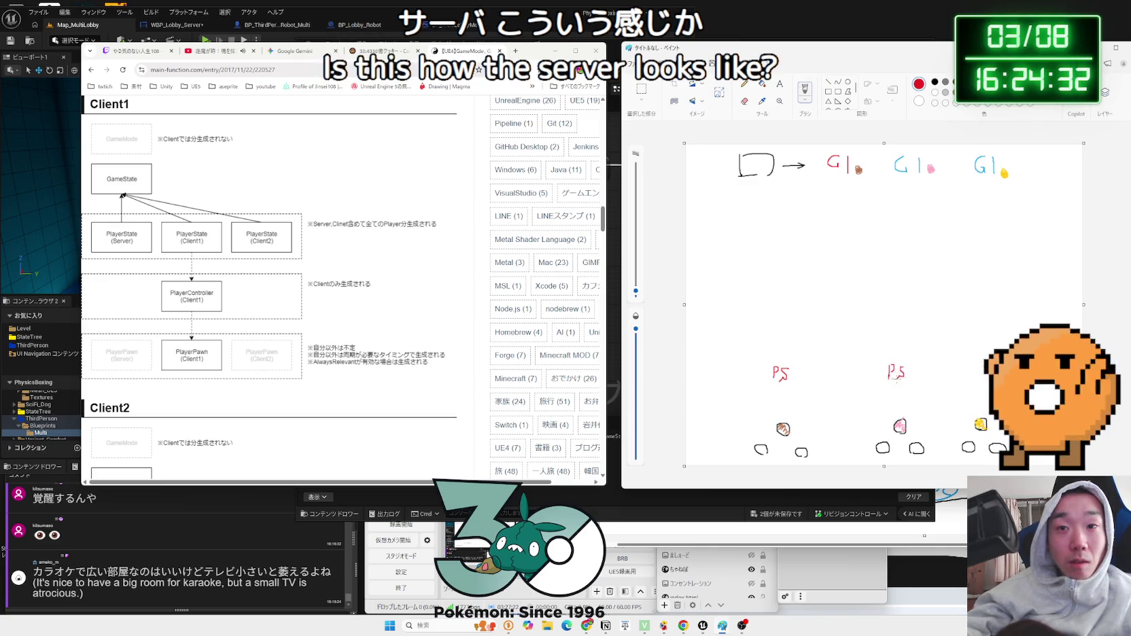
{"action": "left_click_drag", "start_coordinate": [977, 365], "coordinate": [984, 378]}
{"action": "left_click", "coordinate": [1011, 82]}
{"action": "left_click_drag", "start_coordinate": [747, 386], "coordinate": [747, 400]}
{"action": "mouse_move", "coordinate": [748, 386]}
{"action": "left_mouse_down"}
{"action": "mouse_move", "coordinate": [758, 398]}
{"action": "mouse_move", "coordinate": [802, 401]}
{"action": "left_mouse_up"}
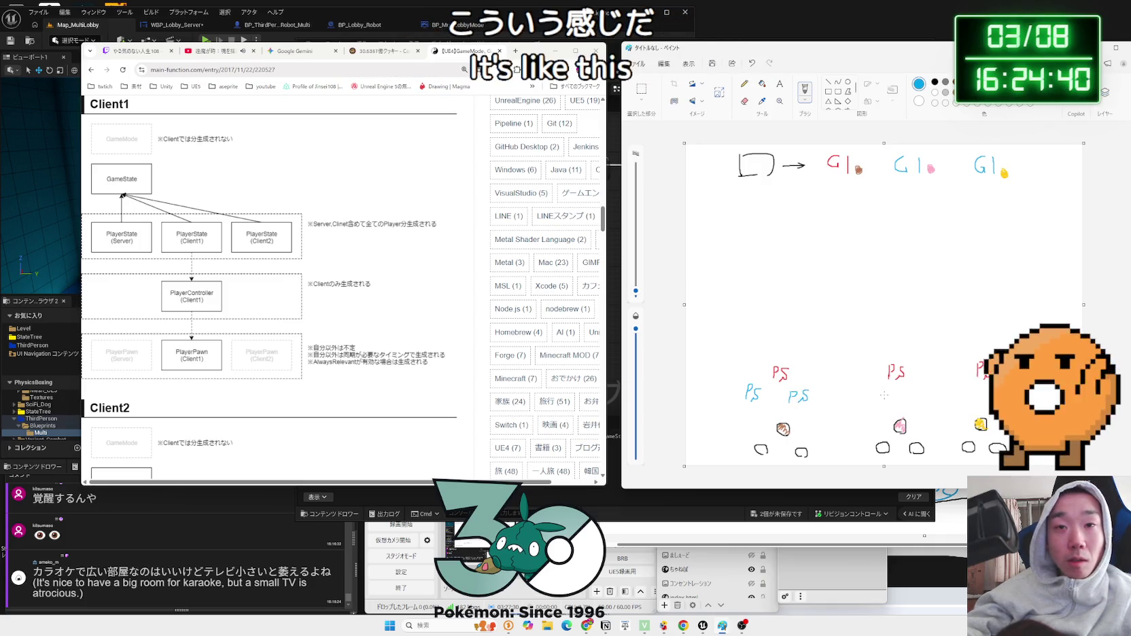
{"action": "mouse_move", "coordinate": [872, 388]}
{"action": "left_mouse_down"}
{"action": "mouse_move", "coordinate": [868, 406]}
{"action": "mouse_move", "coordinate": [918, 400]}
{"action": "left_mouse_up"}
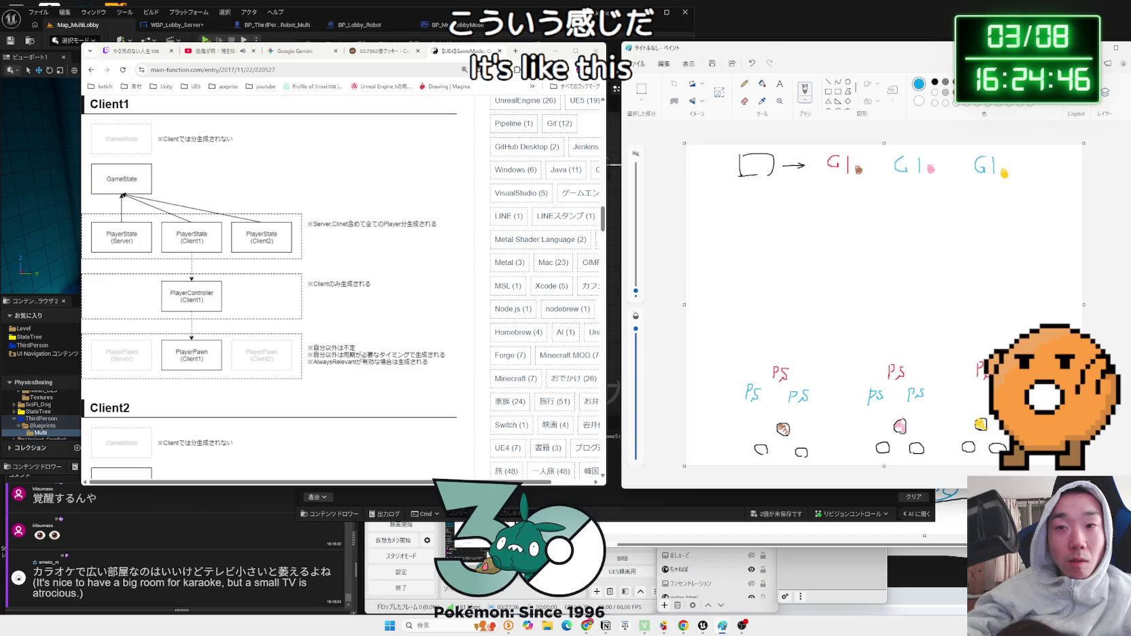
{"action": "left_click_drag", "start_coordinate": [961, 392], "coordinate": [962, 399]}
- Draw black boxes around the three PS groups and begin a G above the right box
{"action": "left_click", "coordinate": [935, 82]}
{"action": "mouse_move", "coordinate": [730, 358]}
{"action": "left_mouse_down"}
{"action": "mouse_move", "coordinate": [733, 408]}
{"action": "mouse_move", "coordinate": [822, 396]}
{"action": "mouse_move", "coordinate": [802, 360]}
{"action": "mouse_move", "coordinate": [731, 359]}
{"action": "left_mouse_up"}
{"action": "mouse_move", "coordinate": [861, 365]}
{"action": "left_mouse_down"}
{"action": "mouse_move", "coordinate": [860, 412]}
{"action": "mouse_move", "coordinate": [923, 410]}
{"action": "left_mouse_up"}
{"action": "left_click_drag", "start_coordinate": [884, 364], "coordinate": [860, 368]}
{"action": "left_click_drag", "start_coordinate": [957, 359], "coordinate": [959, 411]}
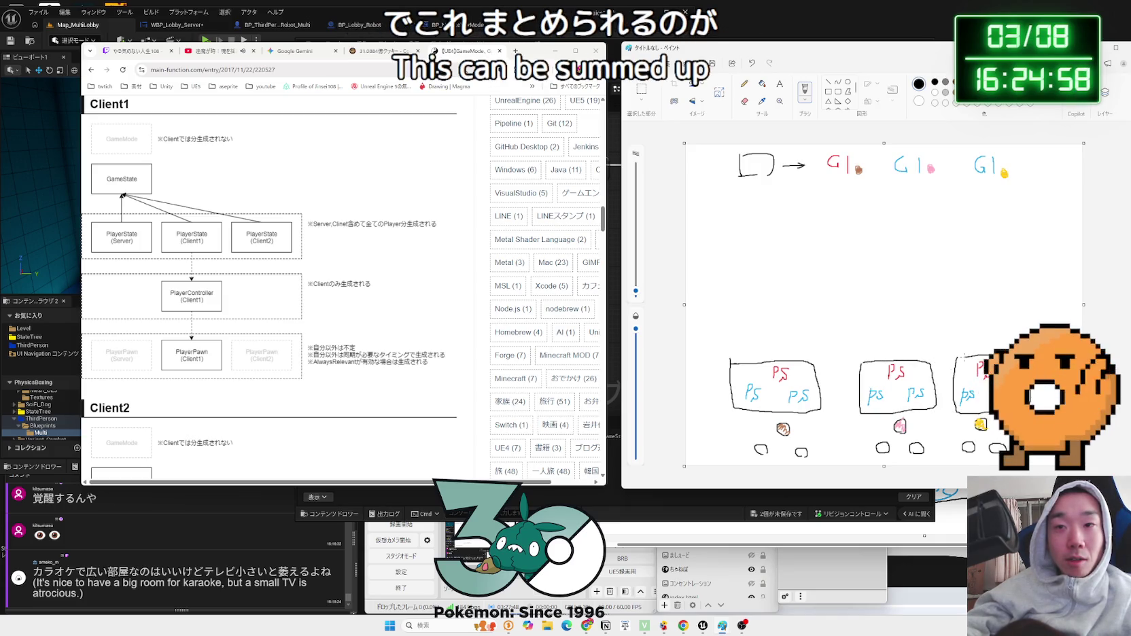
{"action": "mouse_move", "coordinate": [963, 316]}
{"action": "left_mouse_down"}
{"action": "mouse_move", "coordinate": [954, 323]}
{"action": "mouse_move", "coordinate": [976, 335]}
{"action": "left_mouse_up"}
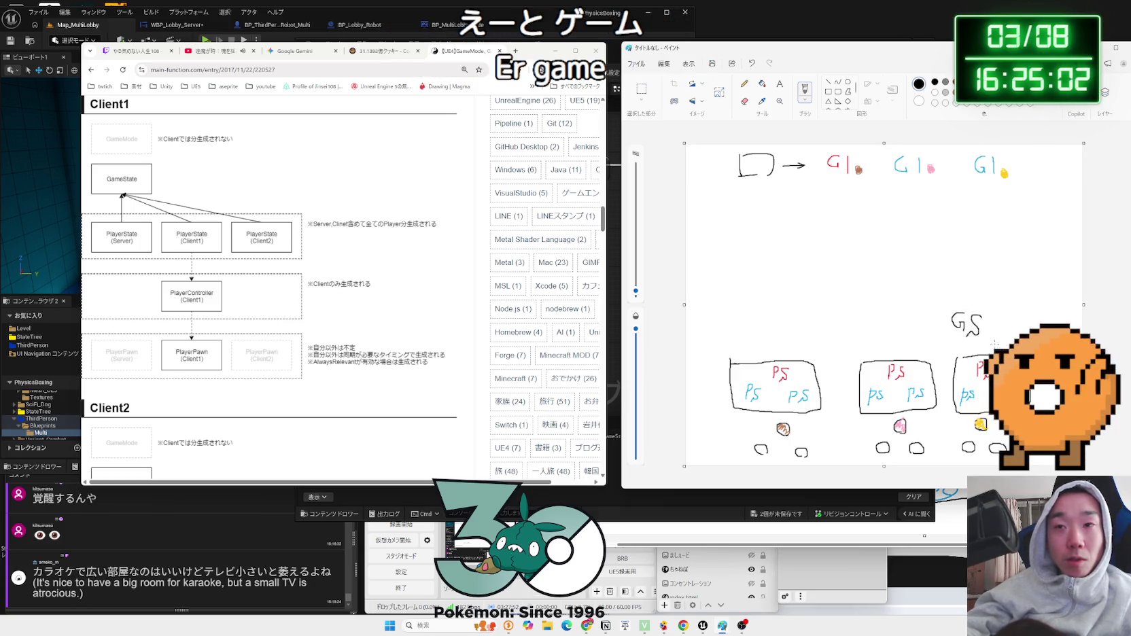
- Add a small note beside the right GS and write GS above the middle box
{"action": "left_click_drag", "start_coordinate": [994, 351], "coordinate": [1000, 349]}
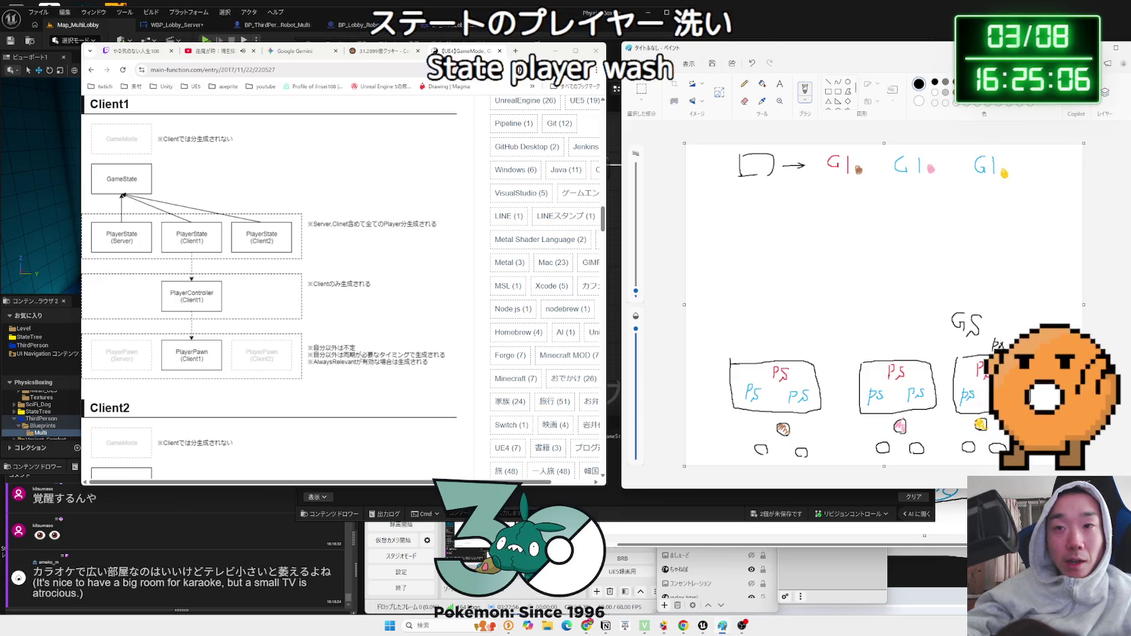
{"action": "key", "text": "ctrl+z"}
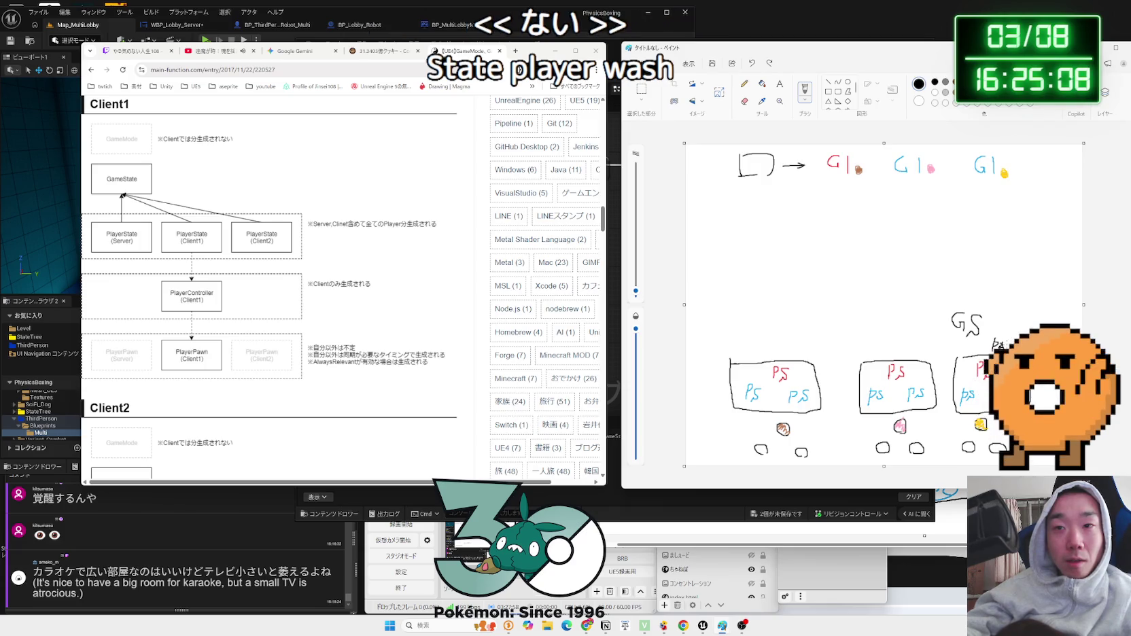
{"action": "left_click_drag", "start_coordinate": [1000, 340], "coordinate": [1001, 350]}
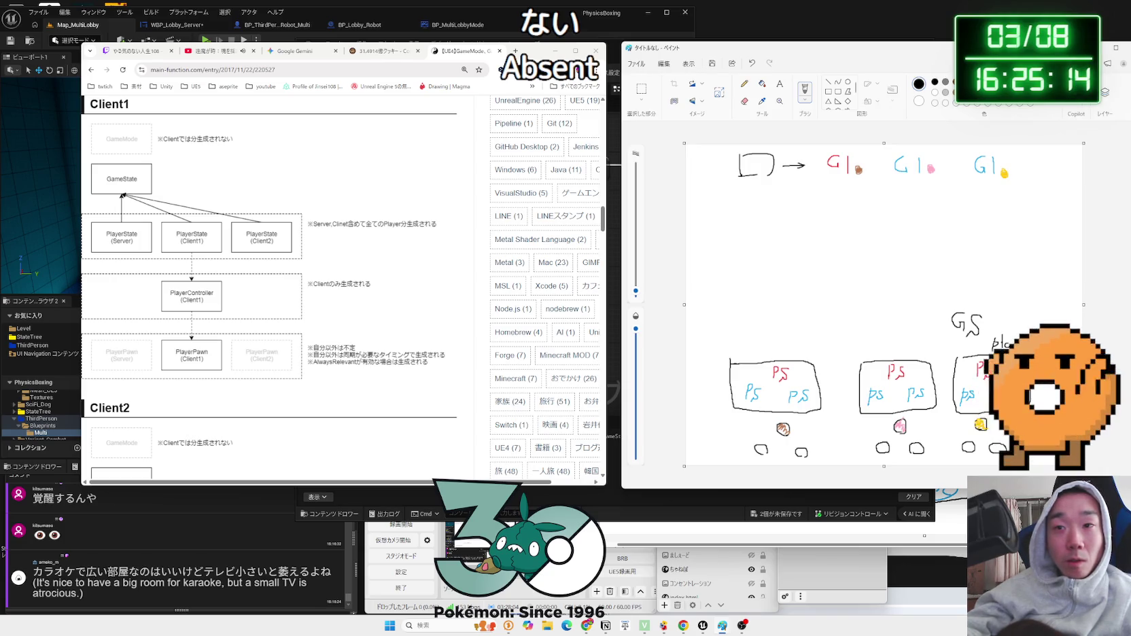
{"action": "left_click_drag", "start_coordinate": [872, 318], "coordinate": [881, 348]}
{"action": "key", "text": "ctrl+z"}
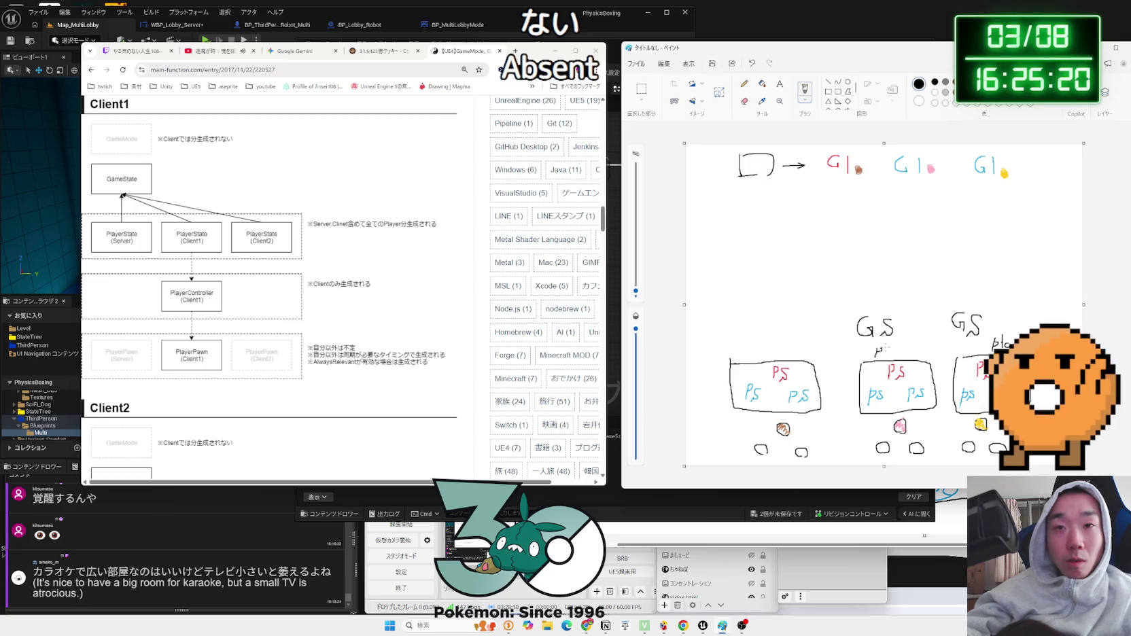
{"action": "scroll", "coordinate": [537, 372], "scroll_direction": "down", "scroll_amount": 2}
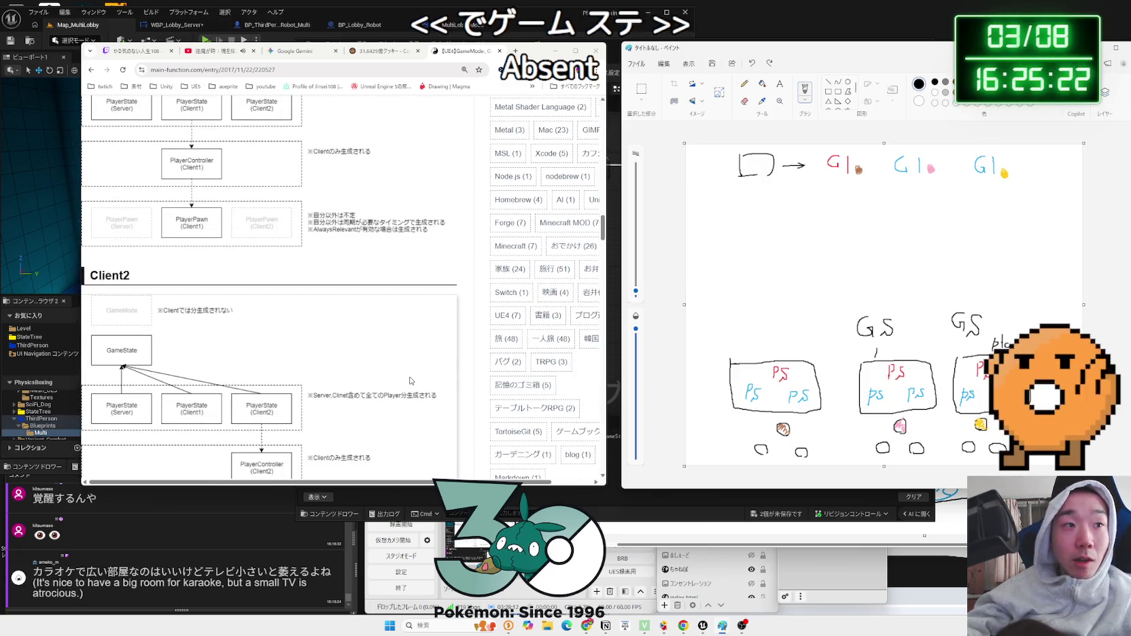
{"action": "scroll", "coordinate": [411, 381], "scroll_direction": "down", "scroll_amount": 2}
{"action": "scroll", "coordinate": [410, 381], "scroll_direction": "up", "scroll_amount": 1}
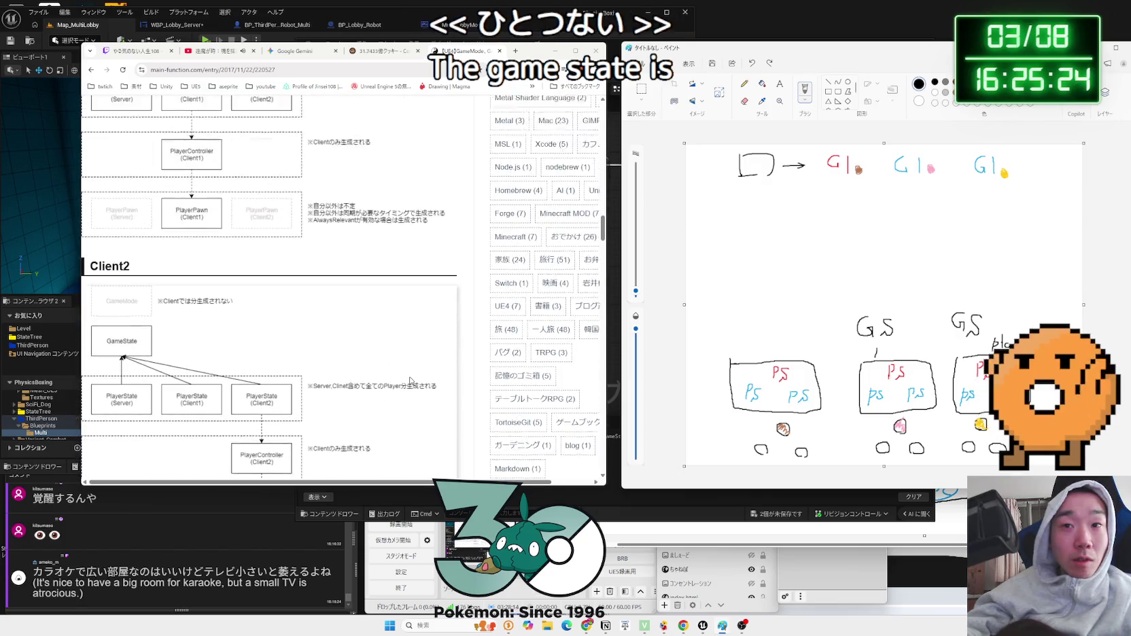
{"action": "scroll", "coordinate": [411, 381], "scroll_direction": "up", "scroll_amount": 2}
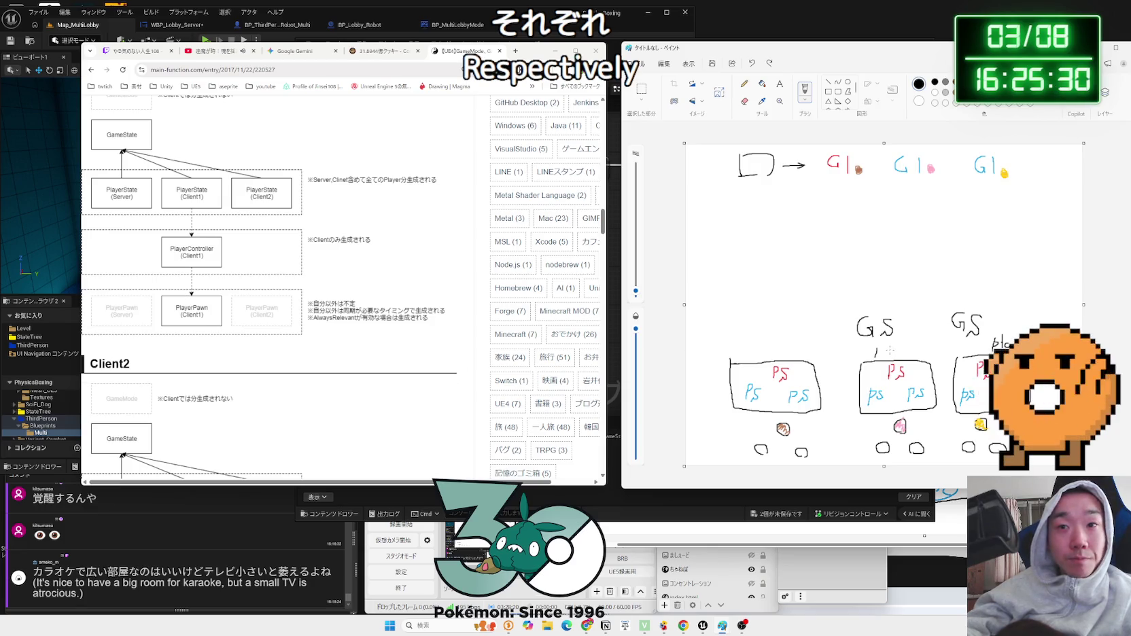
- Note plyArray under the middle GS, then write GS and playerArray above the left box
{"action": "left_click_drag", "start_coordinate": [876, 355], "coordinate": [922, 355]}
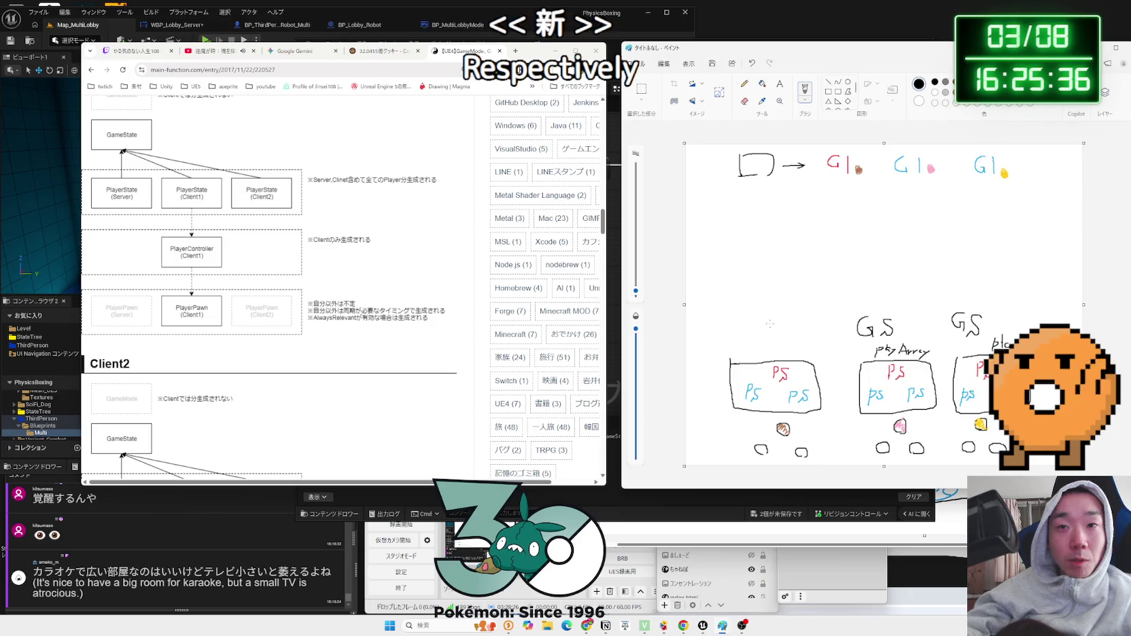
{"action": "mouse_move", "coordinate": [750, 316]}
{"action": "left_mouse_down"}
{"action": "mouse_move", "coordinate": [763, 332]}
{"action": "mouse_move", "coordinate": [744, 358]}
{"action": "mouse_move", "coordinate": [753, 355]}
{"action": "left_mouse_up"}
{"action": "left_click_drag", "start_coordinate": [765, 349], "coordinate": [772, 355]}
{"action": "left_click_drag", "start_coordinate": [773, 348], "coordinate": [780, 355]}
{"action": "left_click_drag", "start_coordinate": [780, 354], "coordinate": [809, 360]}
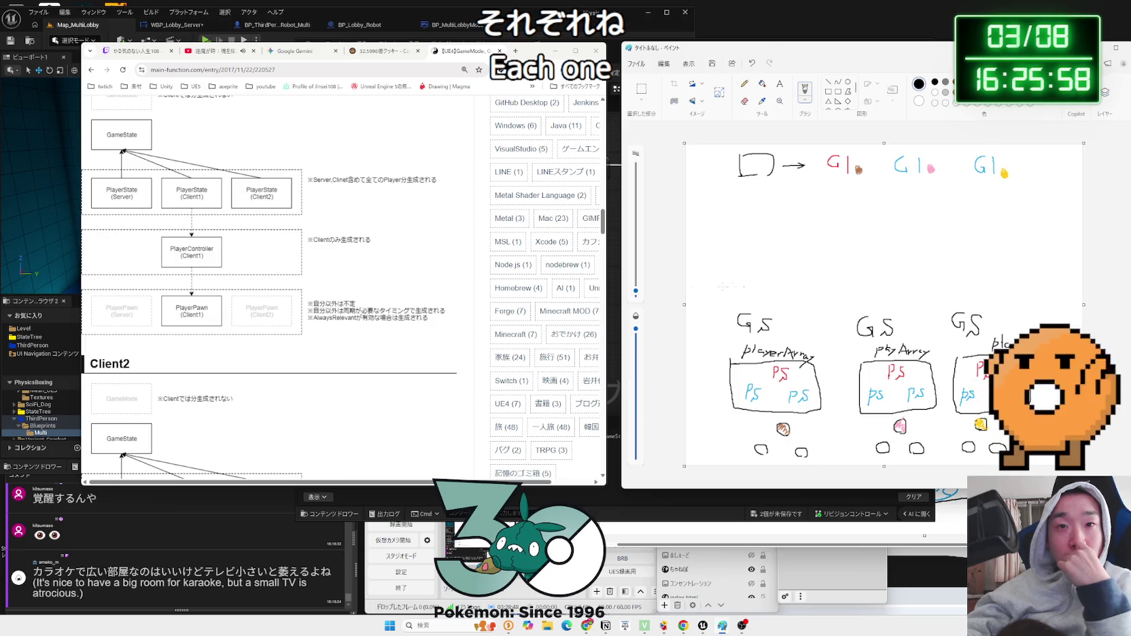
- Scroll to the full Client2 diagram and paint a yellow blob under the third box
{"action": "scroll", "coordinate": [377, 316], "scroll_direction": "down", "scroll_amount": 2}
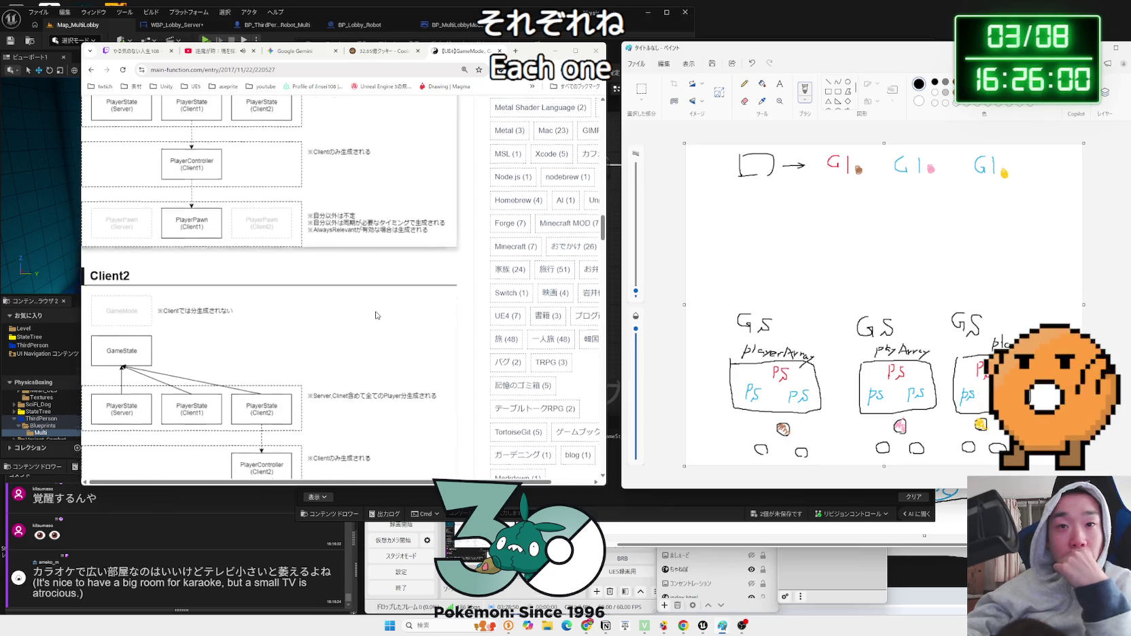
{"action": "scroll", "coordinate": [377, 314], "scroll_direction": "down", "scroll_amount": 2}
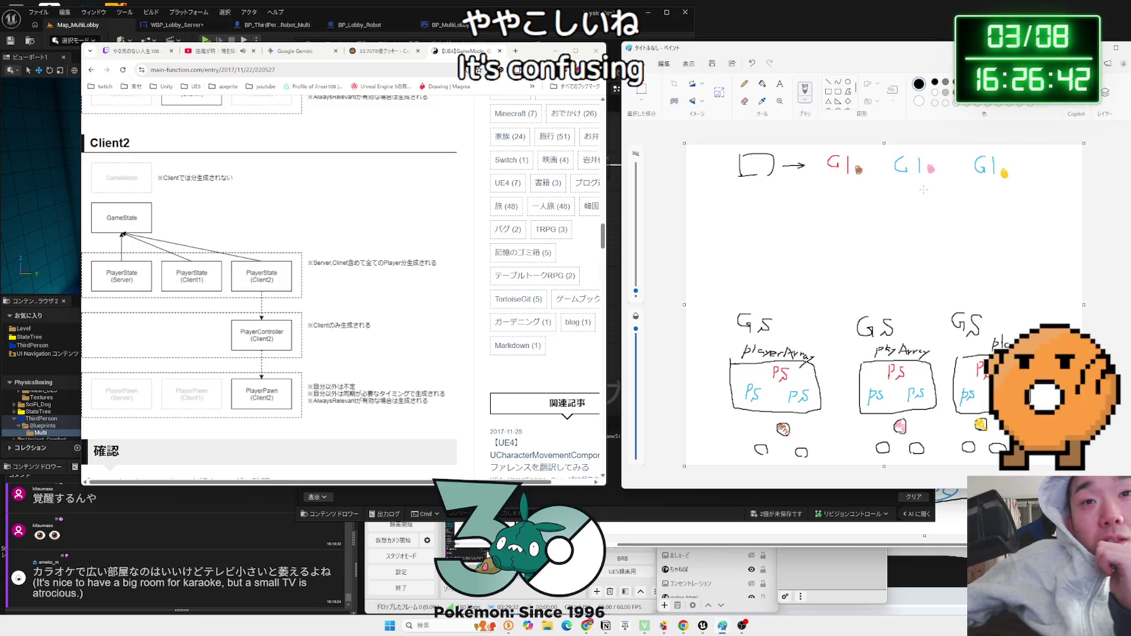
{"action": "left_click_drag", "start_coordinate": [977, 421], "coordinate": [984, 427]}
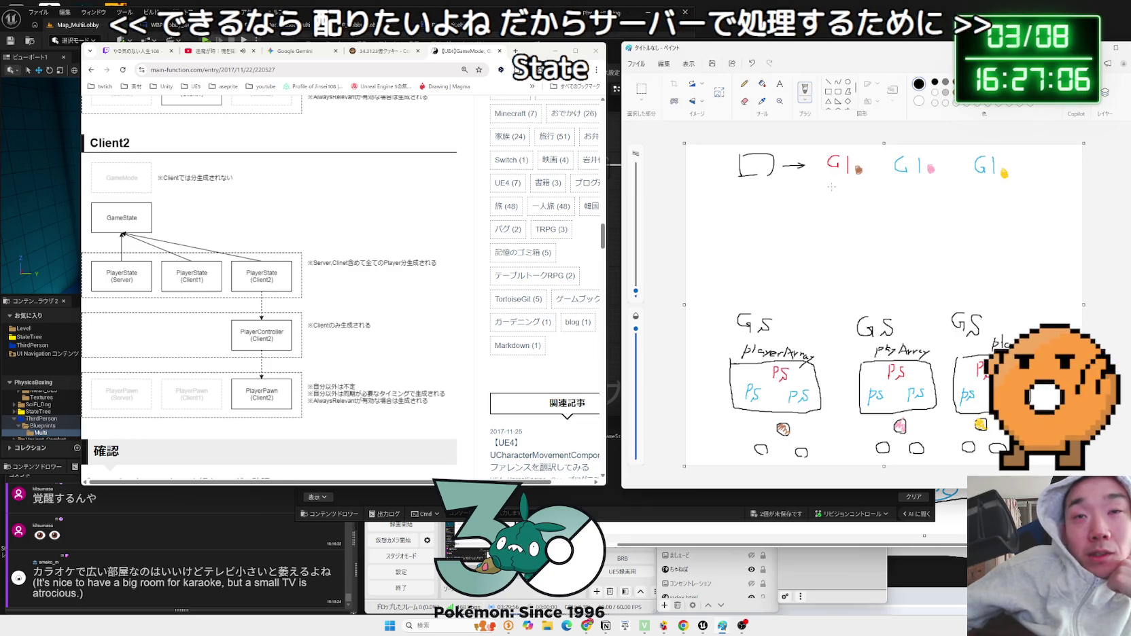
- Draw a red rectangle below the G1 row, fed by pink and yellow RPC arrows
{"action": "left_click", "coordinate": [965, 82]}
{"action": "left_click_drag", "start_coordinate": [782, 230], "coordinate": [877, 232]}
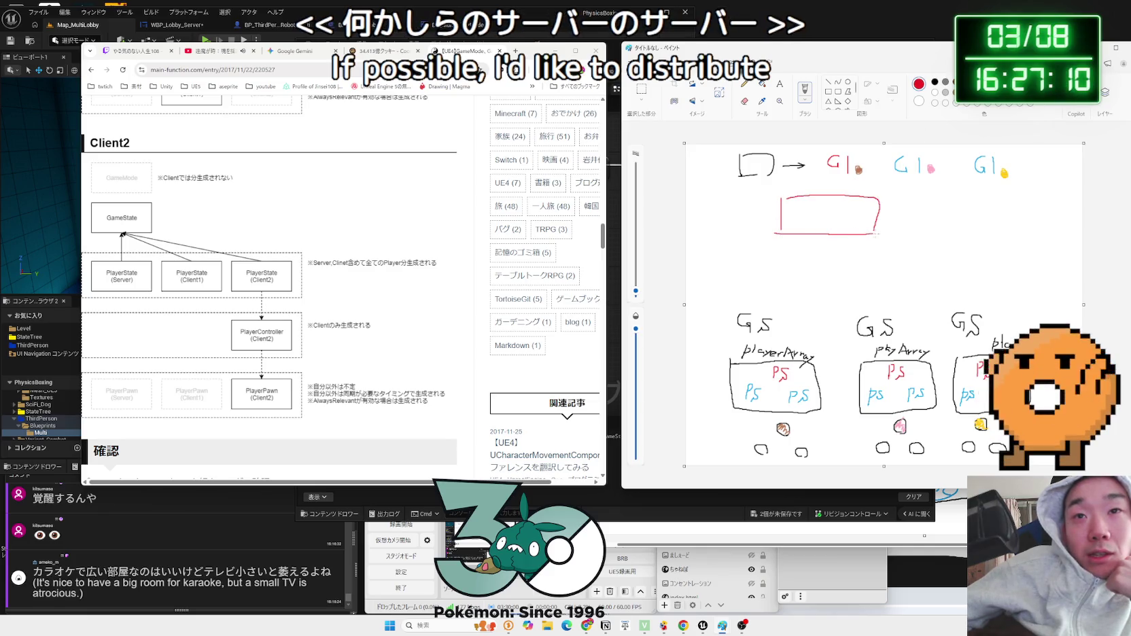
{"action": "left_click", "coordinate": [966, 92]}
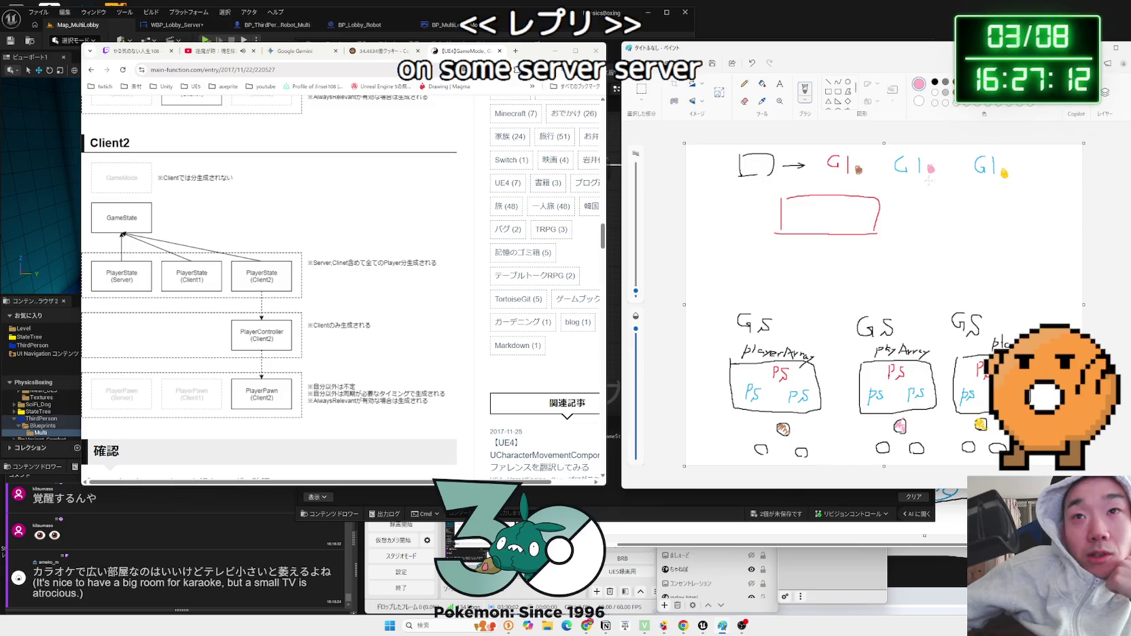
{"action": "mouse_move", "coordinate": [922, 184]}
{"action": "left_mouse_down"}
{"action": "mouse_move", "coordinate": [879, 216]}
{"action": "mouse_move", "coordinate": [903, 203]}
{"action": "mouse_move", "coordinate": [916, 210]}
{"action": "left_mouse_up"}
{"action": "left_click", "coordinate": [989, 82]}
{"action": "mouse_move", "coordinate": [998, 182]}
{"action": "left_mouse_down"}
{"action": "mouse_move", "coordinate": [941, 233]}
{"action": "mouse_move", "coordinate": [901, 239]}
{"action": "left_mouse_up"}
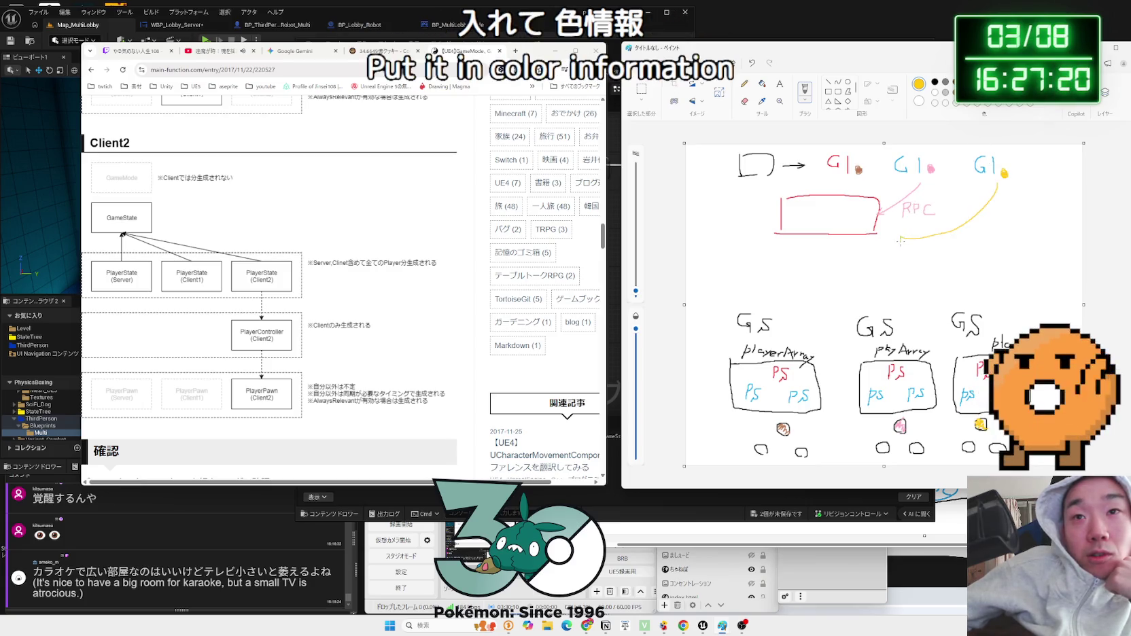
{"action": "left_click_drag", "start_coordinate": [974, 230], "coordinate": [989, 242]}
{"action": "left_click_drag", "start_coordinate": [989, 227], "coordinate": [1014, 241]}
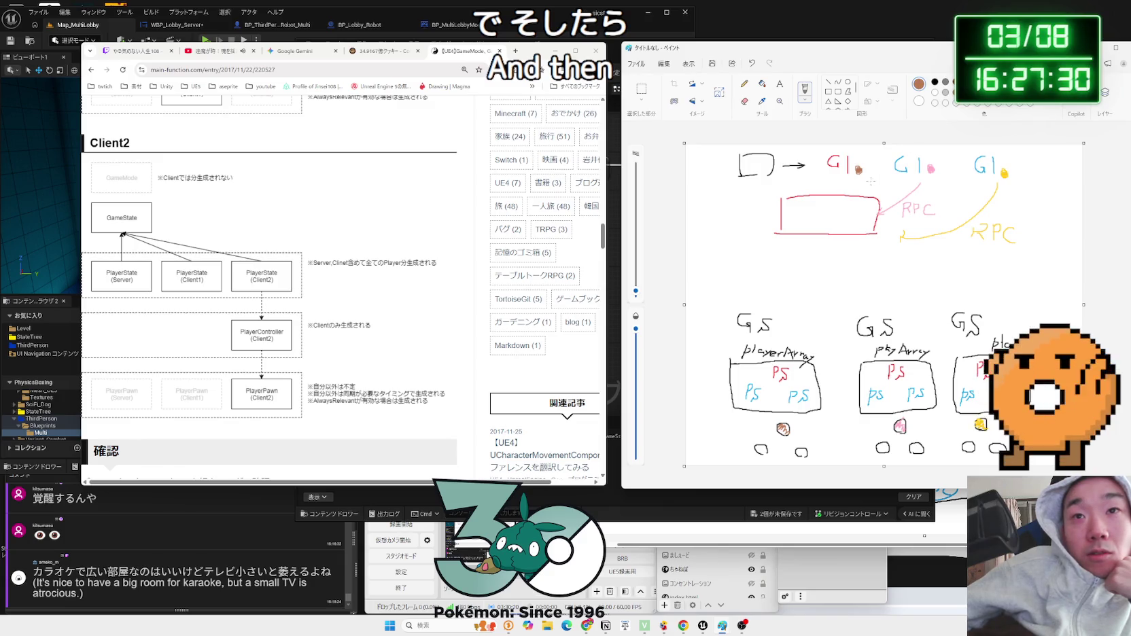
- Link the first G1 with a brown line and add pink and yellow dots in the red box
{"action": "mouse_move", "coordinate": [856, 174]}
{"action": "left_mouse_down"}
{"action": "mouse_move", "coordinate": [801, 202]}
{"action": "mouse_move", "coordinate": [811, 202]}
{"action": "left_mouse_up"}
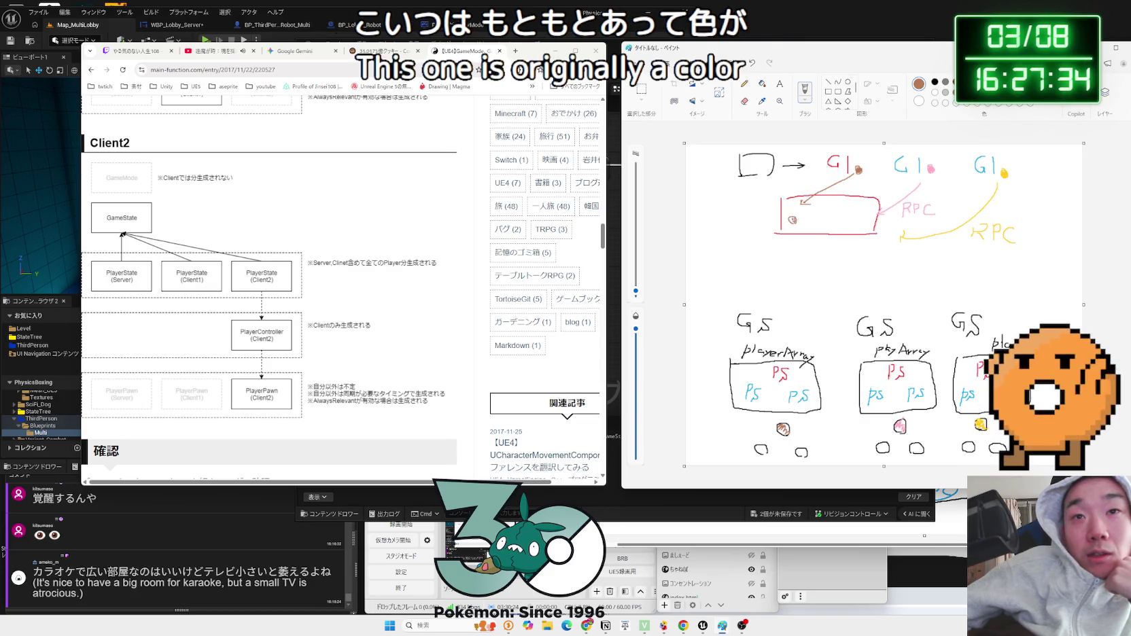
{"action": "left_click", "coordinate": [931, 169]}
{"action": "left_click", "coordinate": [830, 221]}
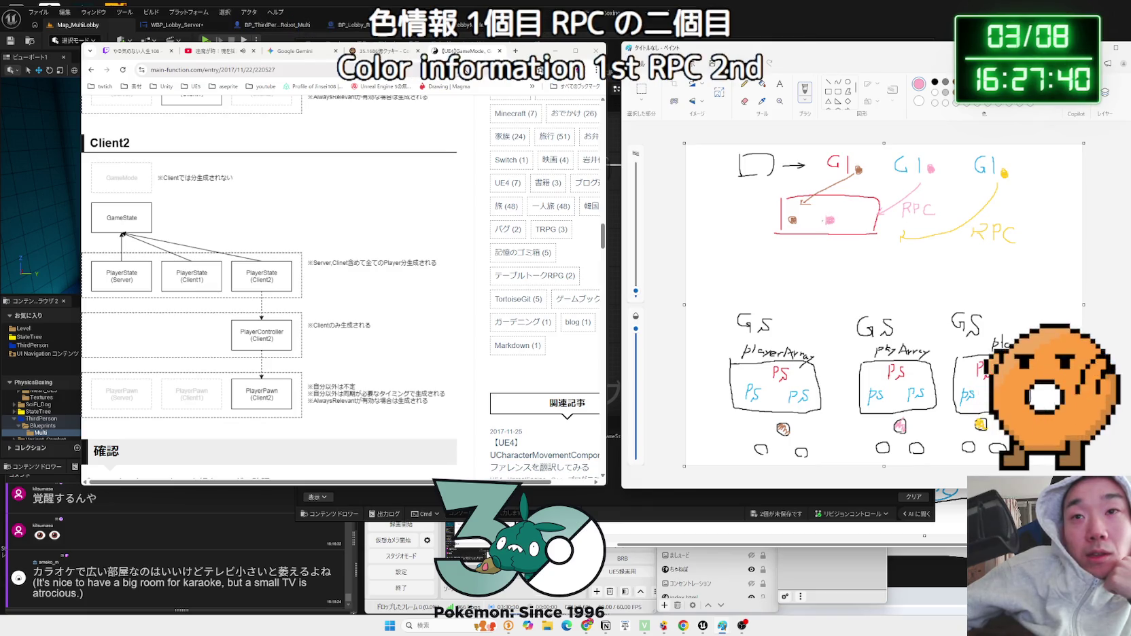
{"action": "left_click", "coordinate": [857, 220]}
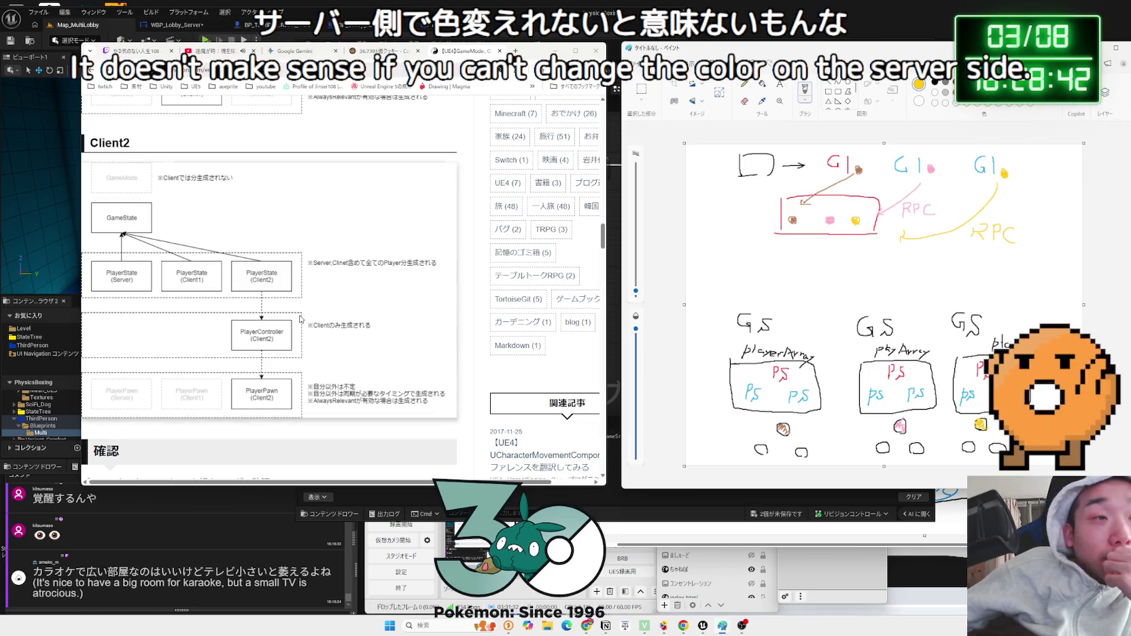
- Minimize Chrome so the GameState_Multi Blueprint graph reappears beside the Paint sketch
{"action": "scroll", "coordinate": [304, 322], "scroll_direction": "down", "scroll_amount": 3}
{"action": "scroll", "coordinate": [304, 321], "scroll_direction": "up", "scroll_amount": 3}
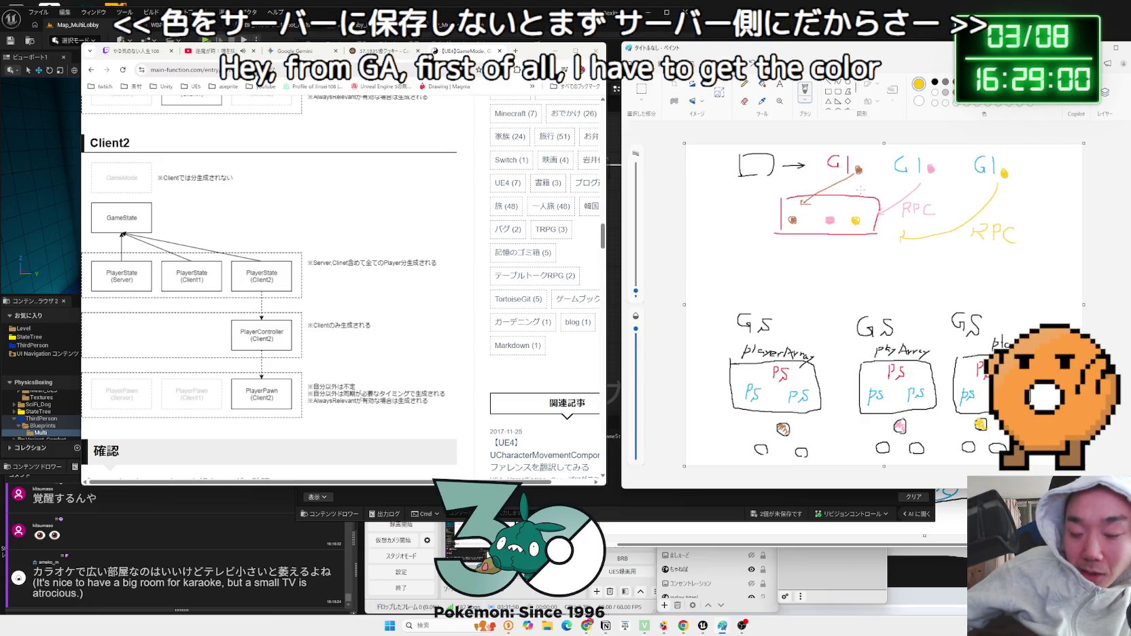
{"action": "left_click", "coordinate": [557, 54]}
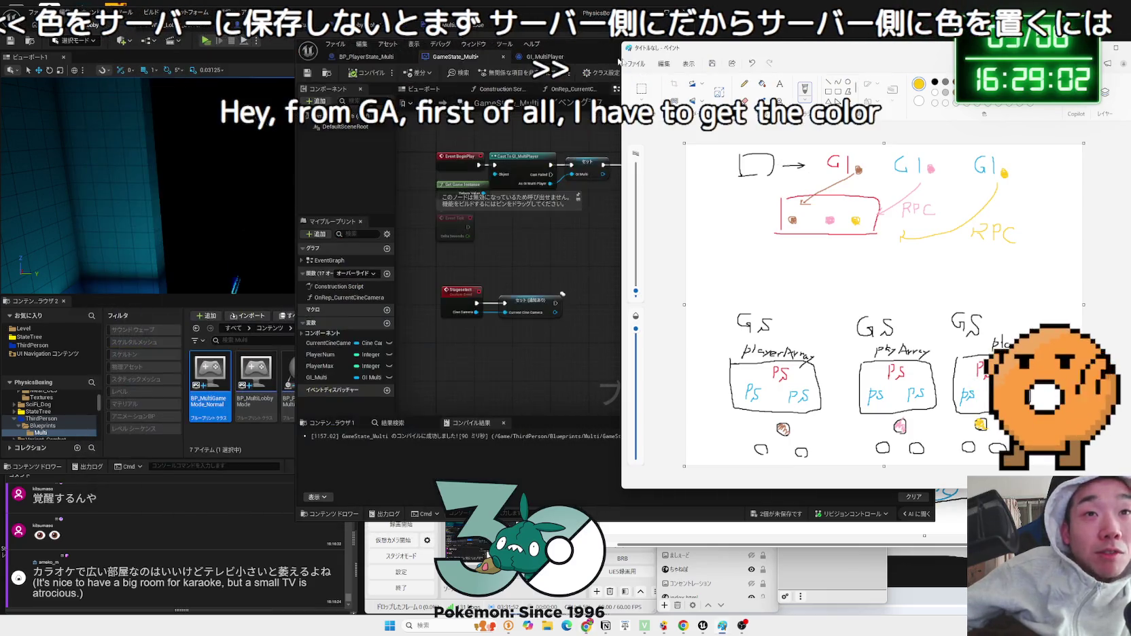
- In GameState_Multi, break the TTT event's link to For Each Loop and move it above the loop
{"action": "left_click", "coordinate": [367, 57]}
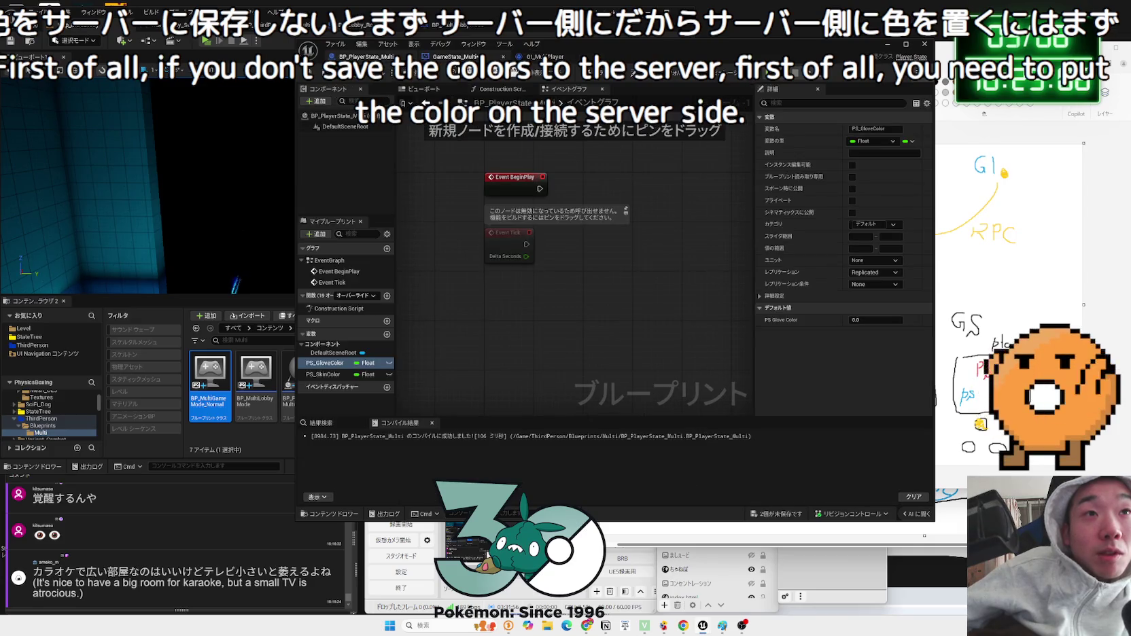
{"action": "left_click", "coordinate": [454, 57]}
{"action": "left_click_drag", "start_coordinate": [561, 295], "coordinate": [586, 184]}
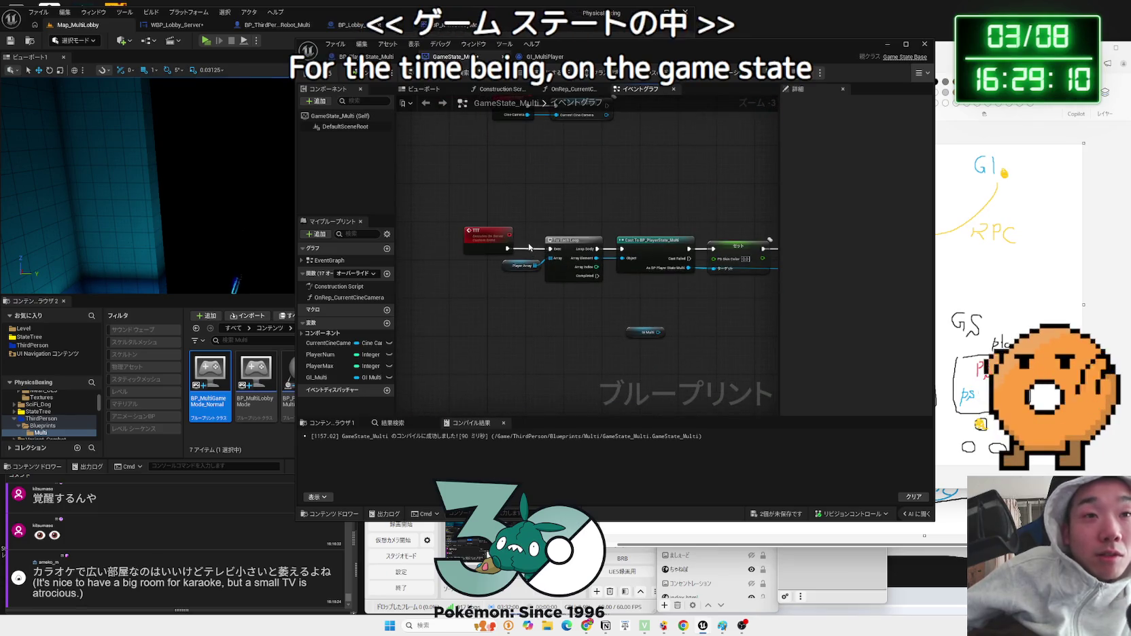
{"action": "left_click", "coordinate": [508, 249], "text": "alt"}
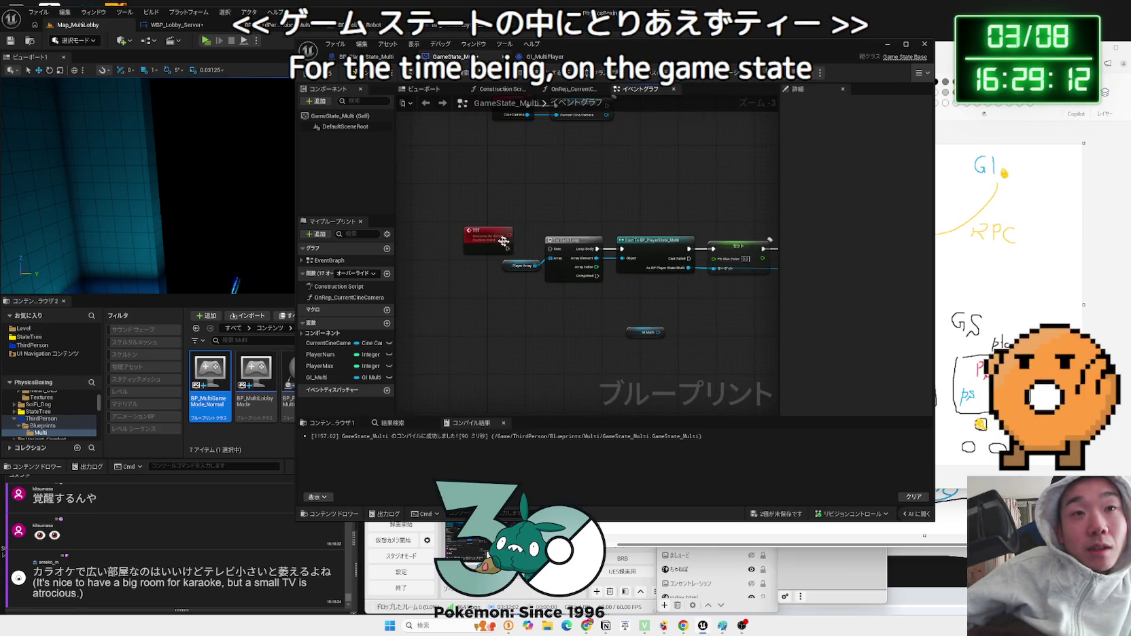
{"action": "left_click_drag", "start_coordinate": [489, 233], "coordinate": [505, 181]}
{"action": "scroll", "coordinate": [564, 183], "scroll_direction": "up", "scroll_amount": 3}
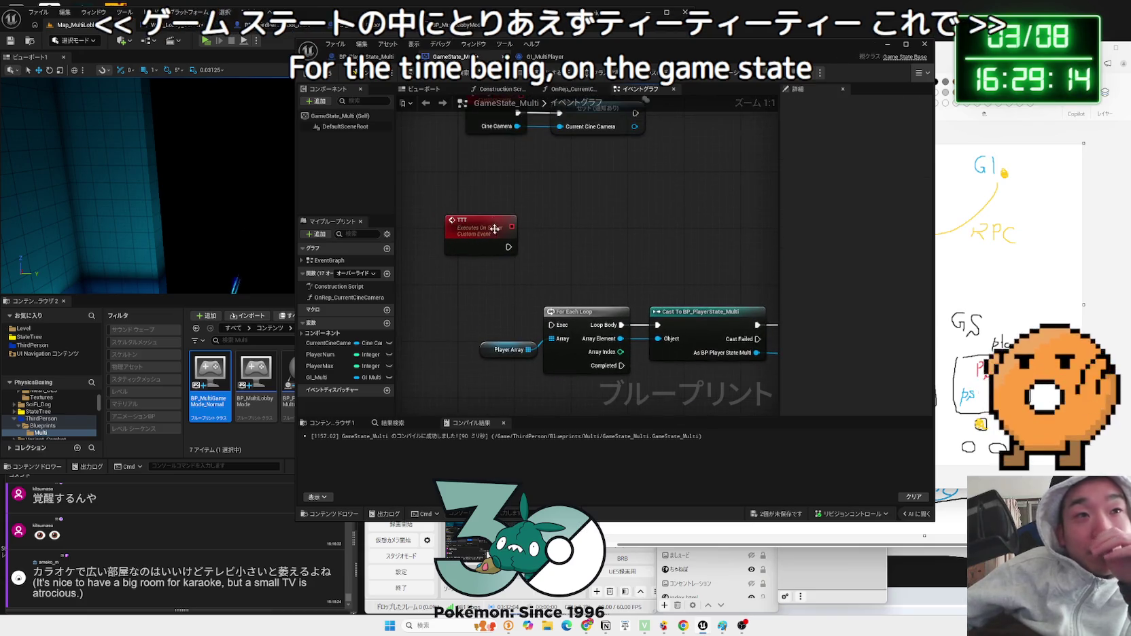
{"action": "left_click_drag", "start_coordinate": [477, 217], "coordinate": [477, 191]}
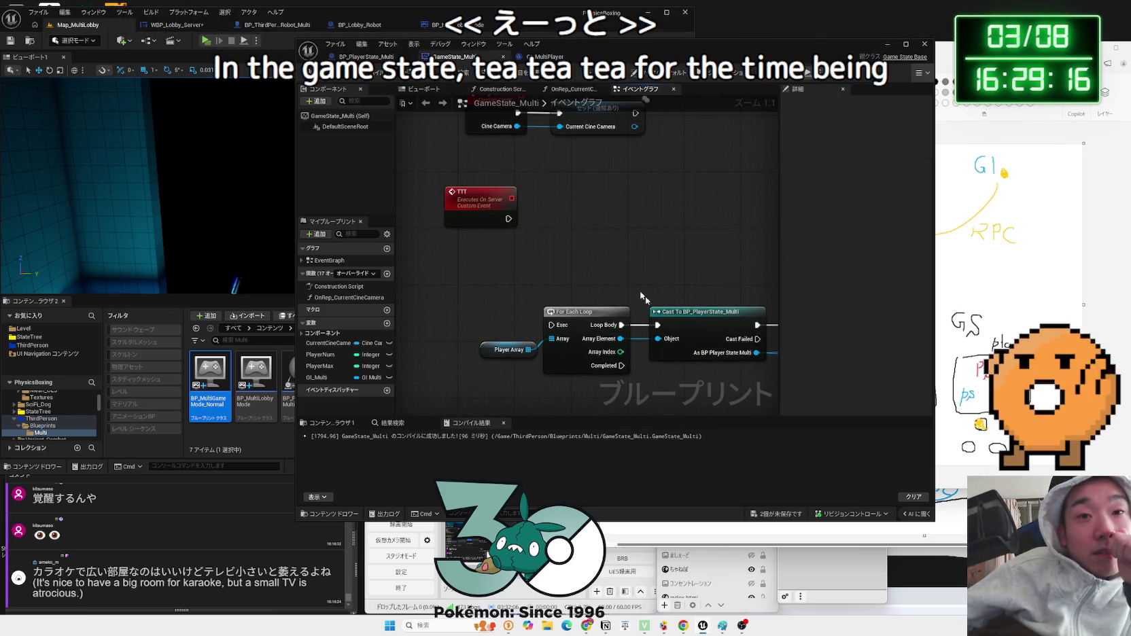
- Save the two modified blueprints, then inspect the TTT event and the BeginPlay cast chain
{"action": "left_click", "coordinate": [775, 514]}
{"action": "left_click", "coordinate": [626, 412]}
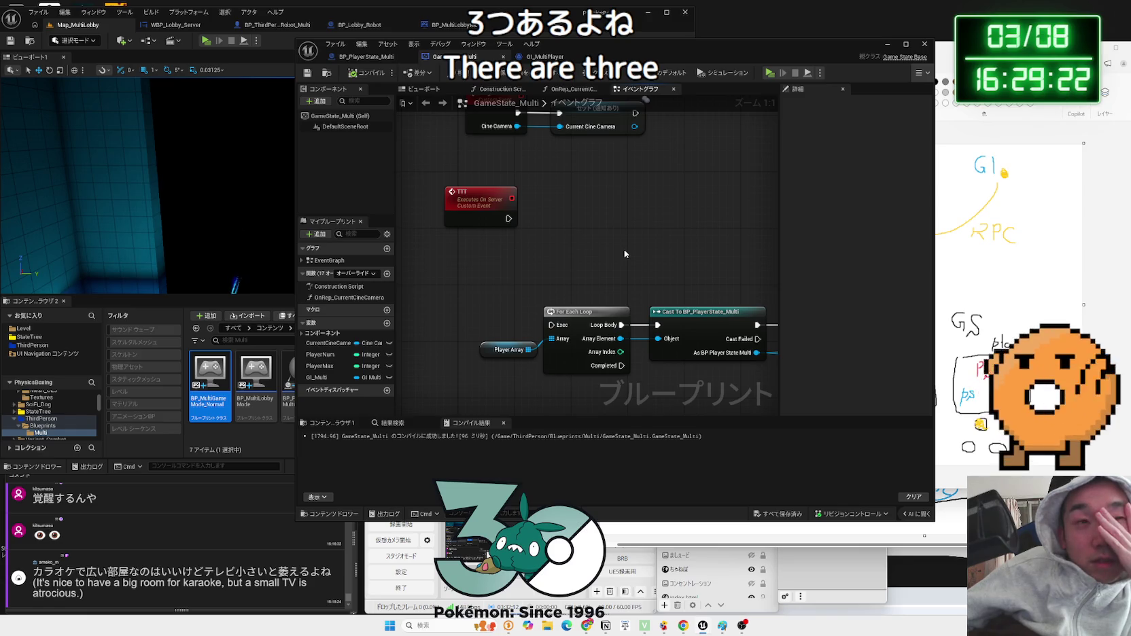
{"action": "left_click", "coordinate": [478, 216]}
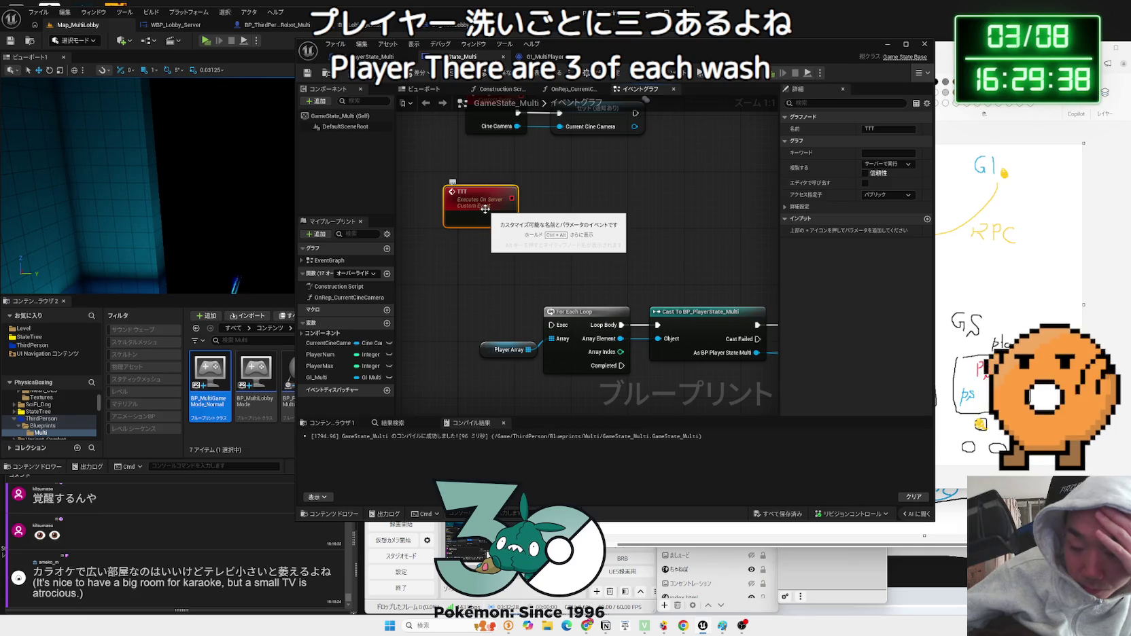
{"action": "left_click_drag", "start_coordinate": [485, 209], "coordinate": [550, 301]}
{"action": "scroll", "coordinate": [562, 304], "scroll_direction": "down", "scroll_amount": 1}
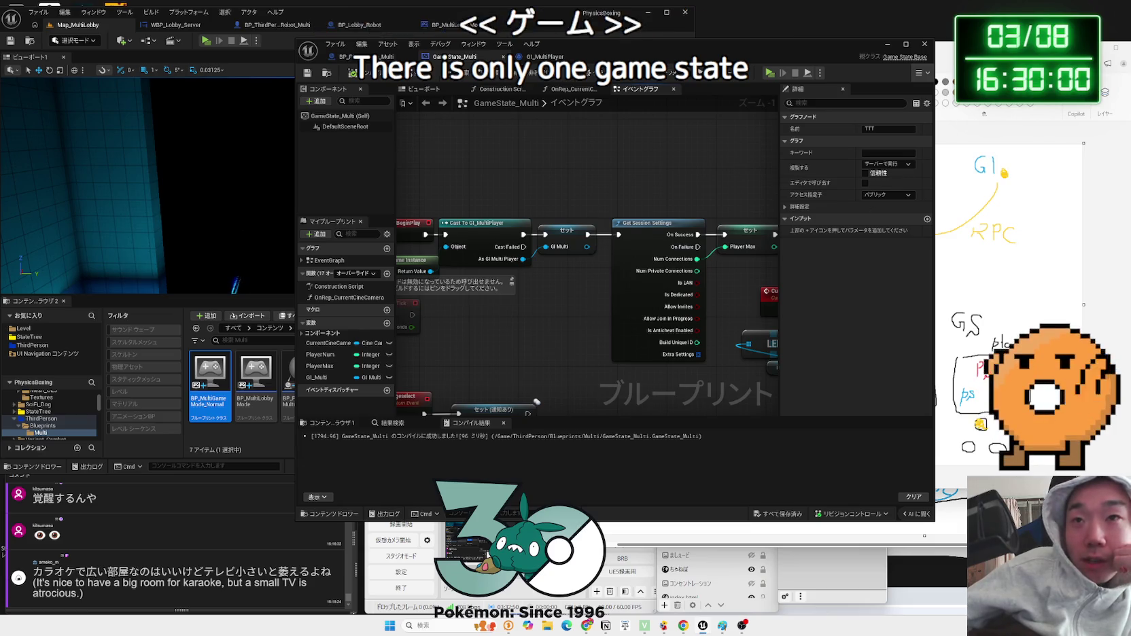
- Draw red marks beside the left GS in Paint, undo them, and minimize Paint
{"action": "left_click", "coordinate": [952, 272]}
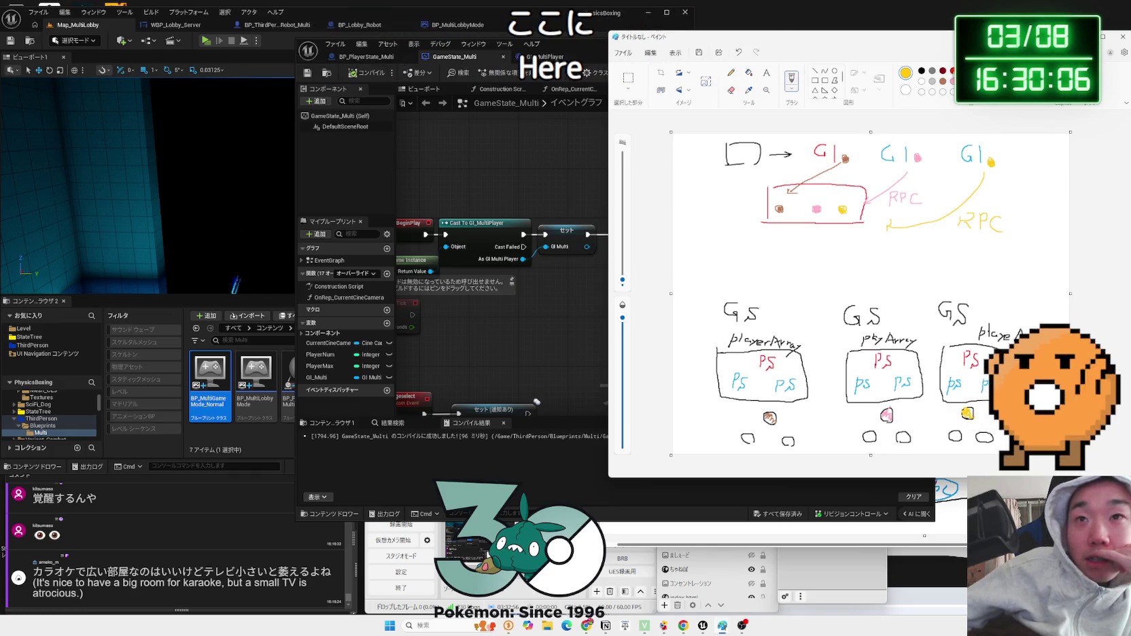
{"action": "left_click_drag", "start_coordinate": [779, 310], "coordinate": [778, 311]}
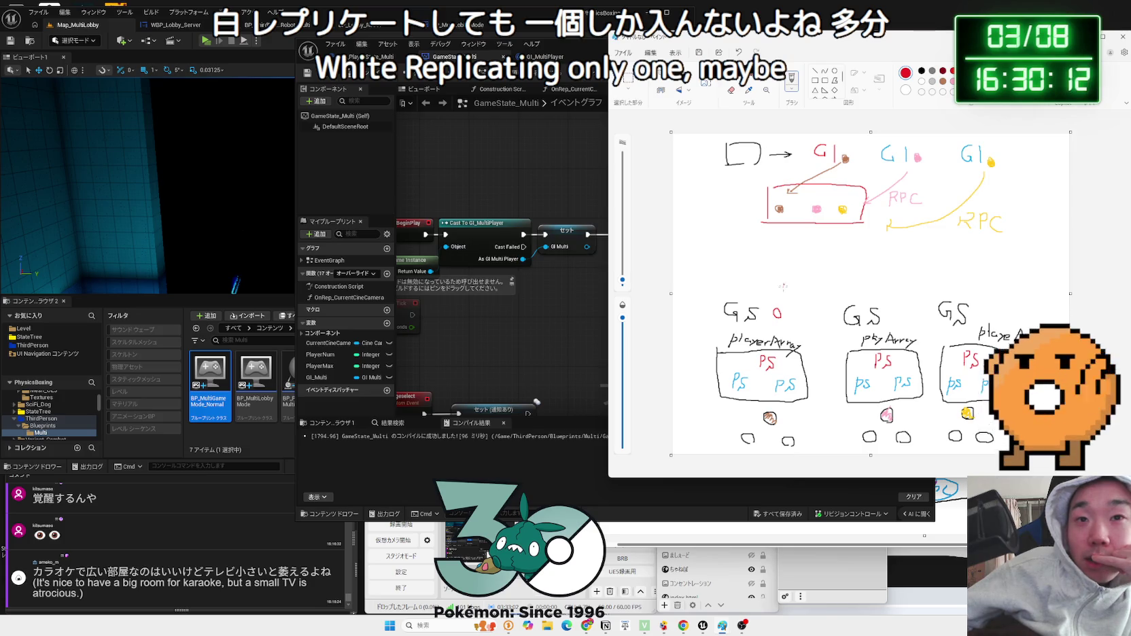
{"action": "left_click_drag", "start_coordinate": [811, 279], "coordinate": [786, 312]}
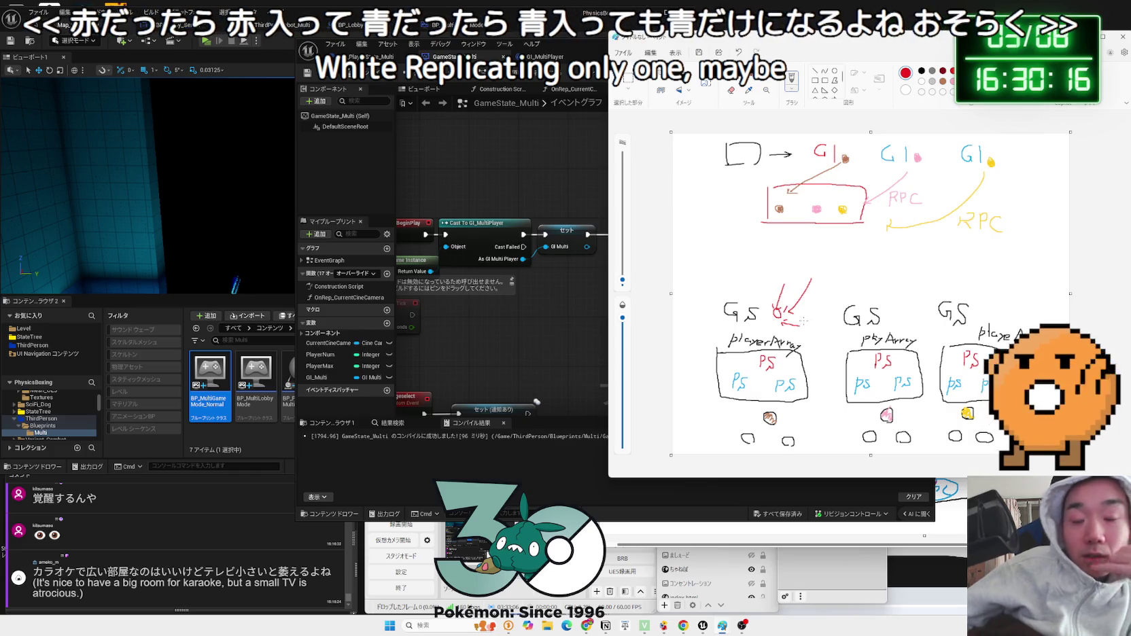
{"action": "key", "text": "ctrl+z"}
{"action": "key", "text": "ctrl+z"}
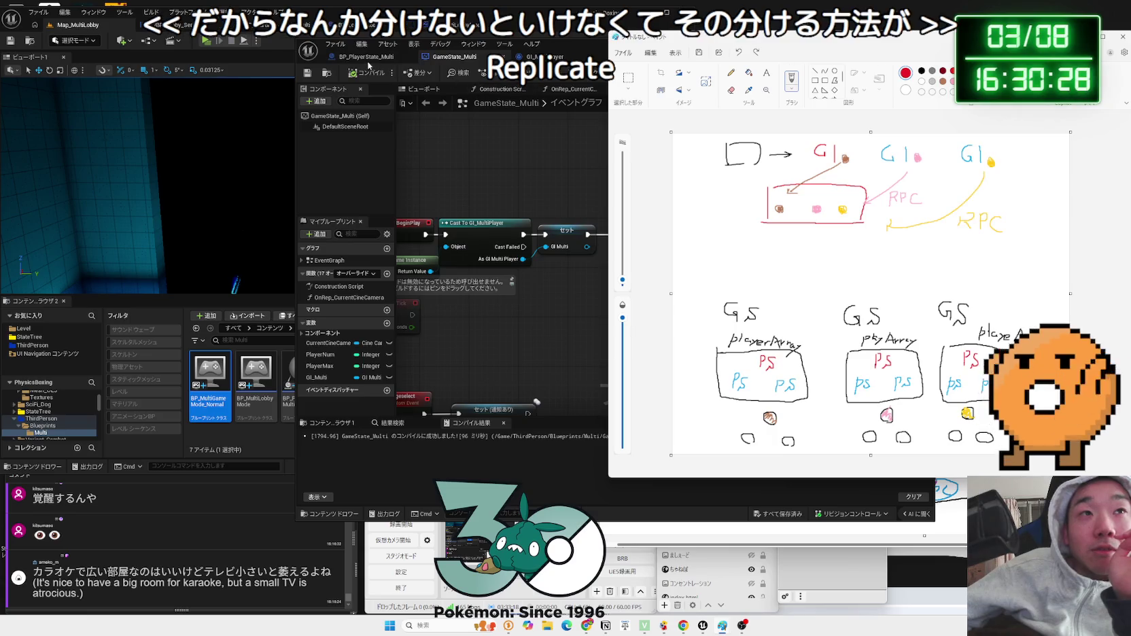
{"action": "left_click", "coordinate": [268, 34]}
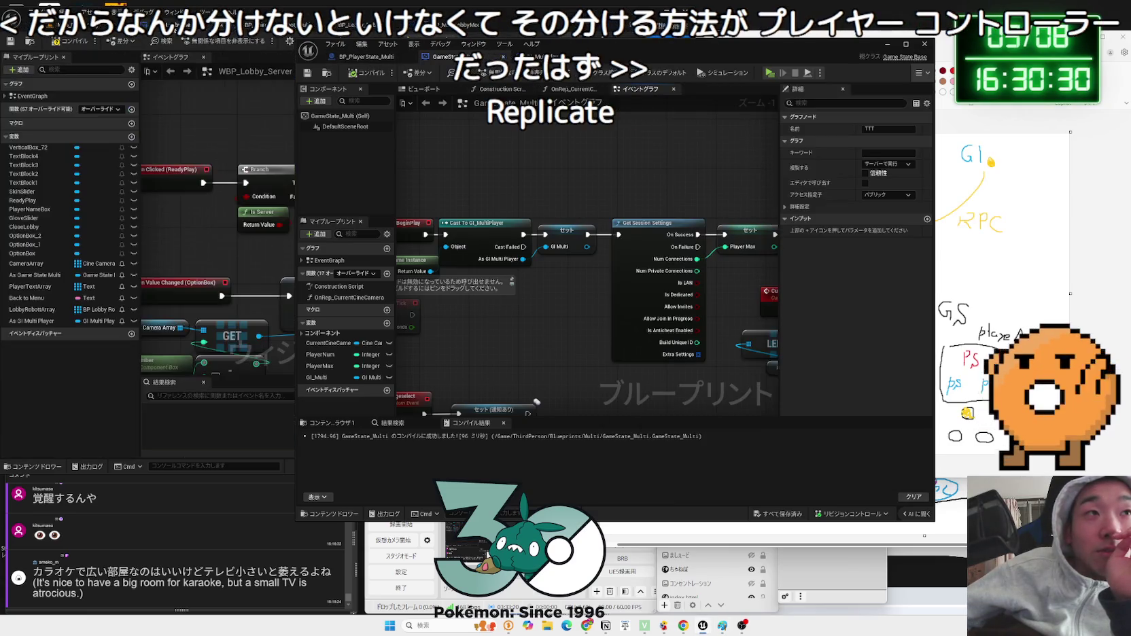
- Show the BP_PlayerState_Multi event graph and make room around Event BeginPlay
{"action": "key", "text": "ctrl+w"}
{"action": "key", "text": "ctrl+w"}
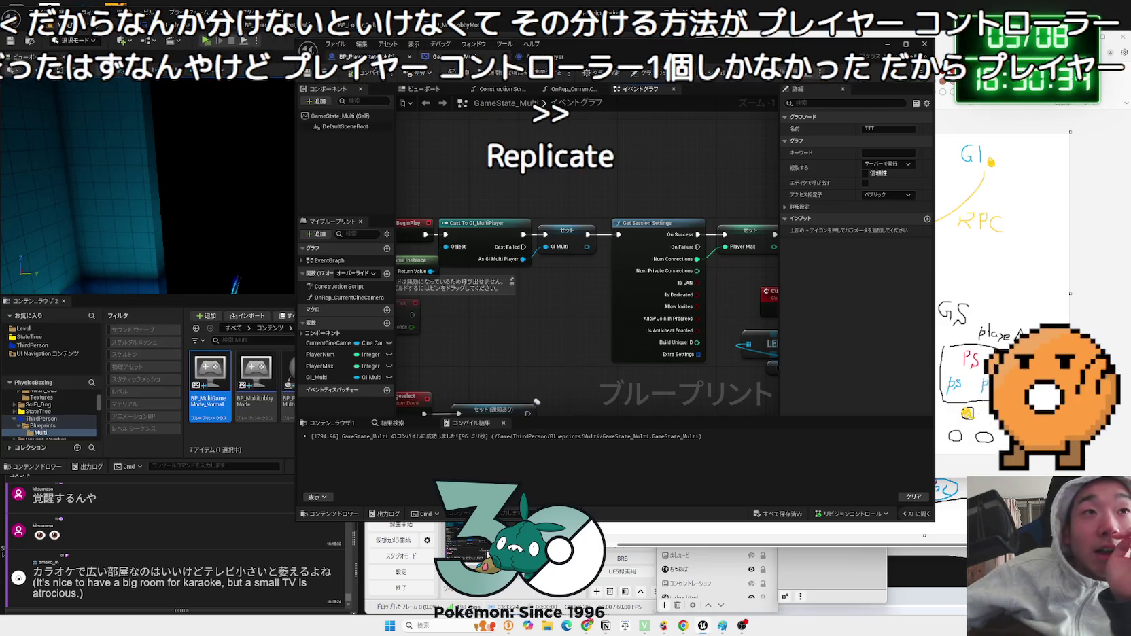
{"action": "left_click", "coordinate": [357, 57]}
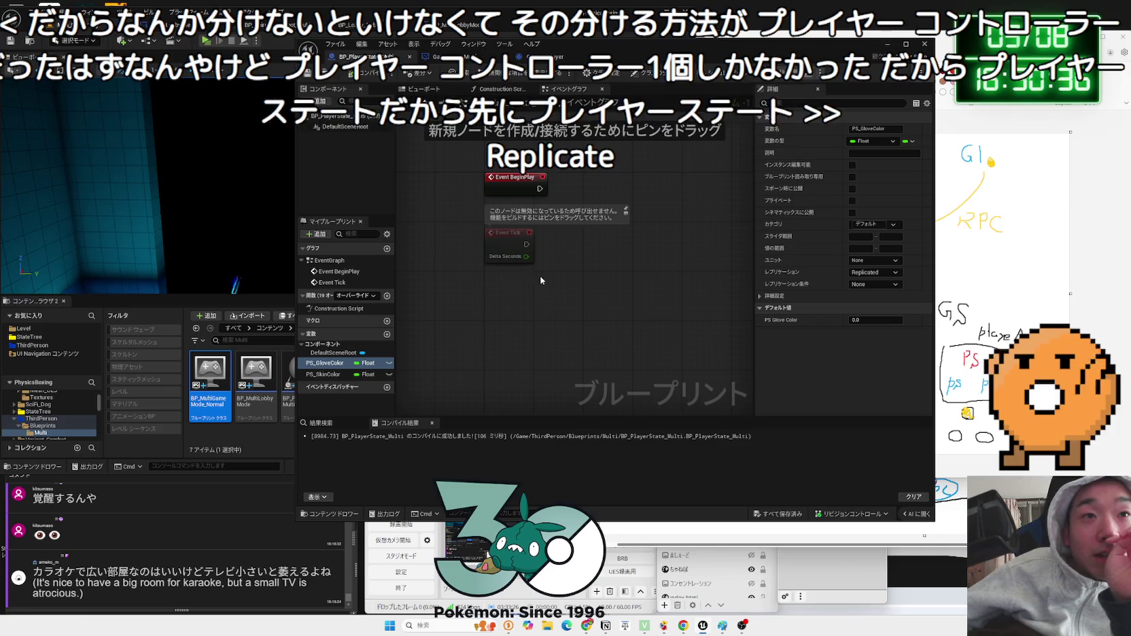
{"action": "left_click_drag", "start_coordinate": [511, 229], "coordinate": [512, 303]}
{"action": "left_click_drag", "start_coordinate": [675, 189], "coordinate": [642, 253]}
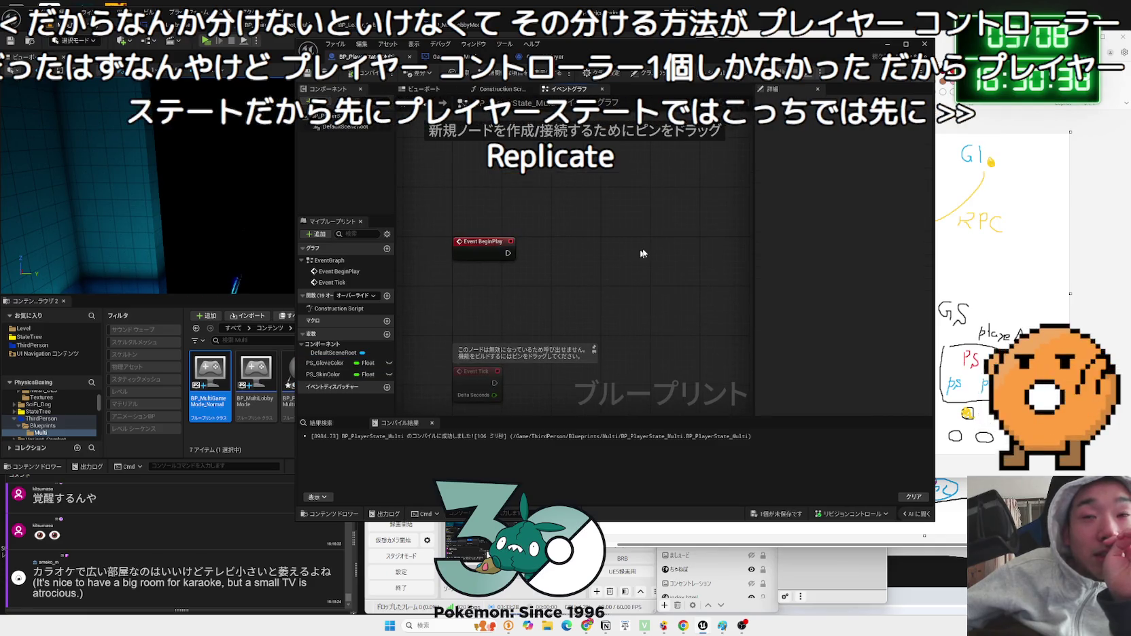
{"action": "left_click_drag", "start_coordinate": [777, 44], "coordinate": [653, 43]}
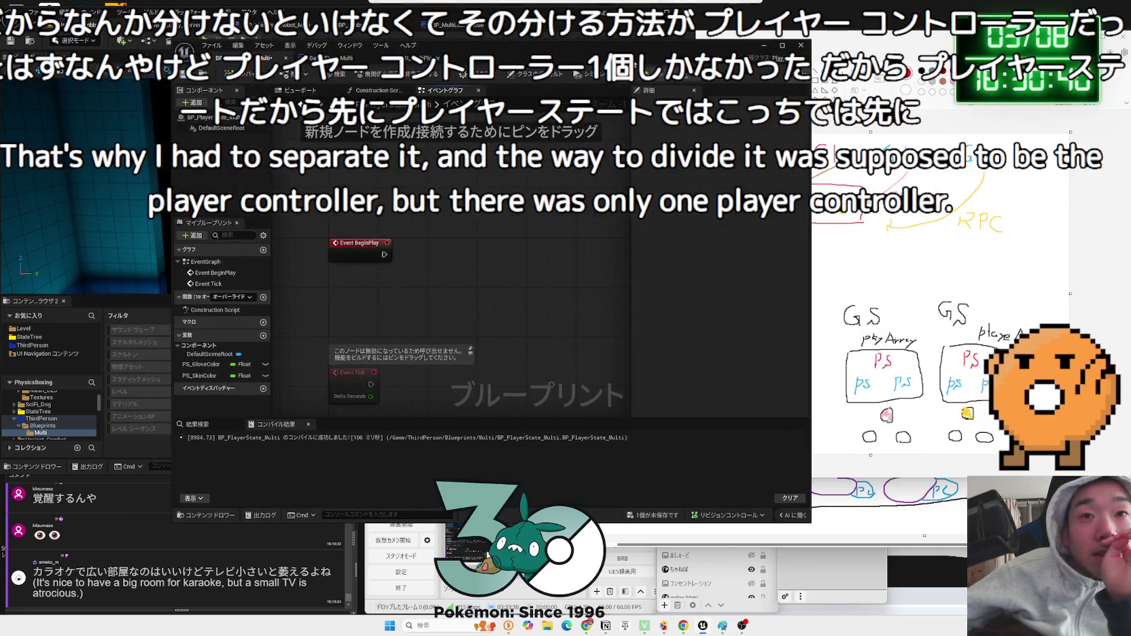
{"action": "left_click_drag", "start_coordinate": [368, 254], "coordinate": [356, 251]}
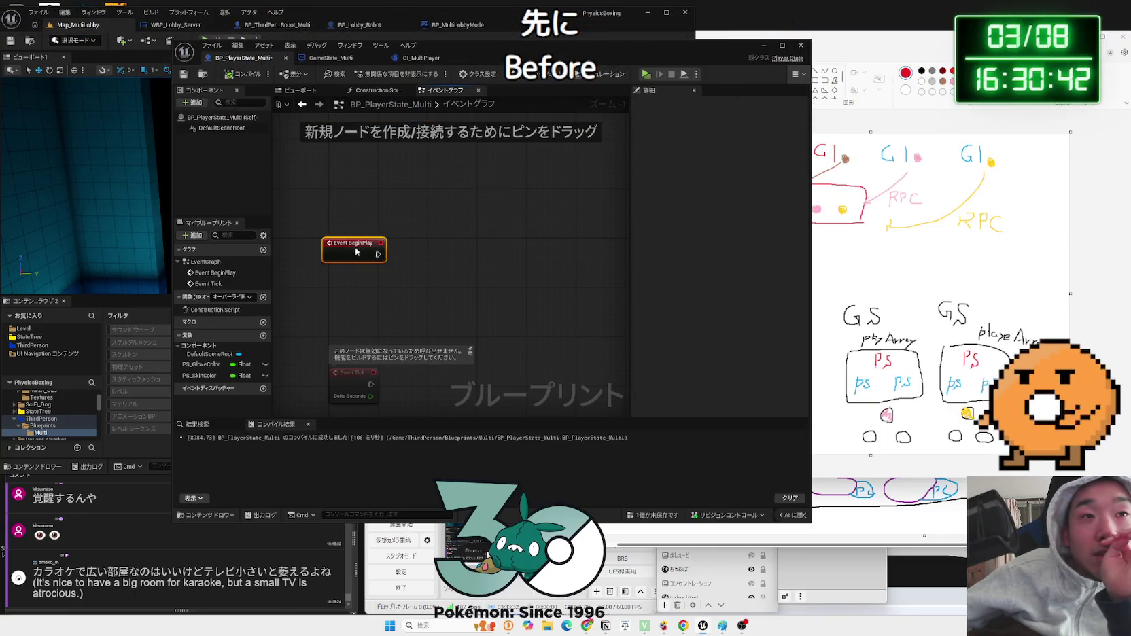
- Add Get Game Instance and a Cast To GI_MultiPlayer node wired from Event BeginPlay
{"action": "right_click", "coordinate": [368, 283]}
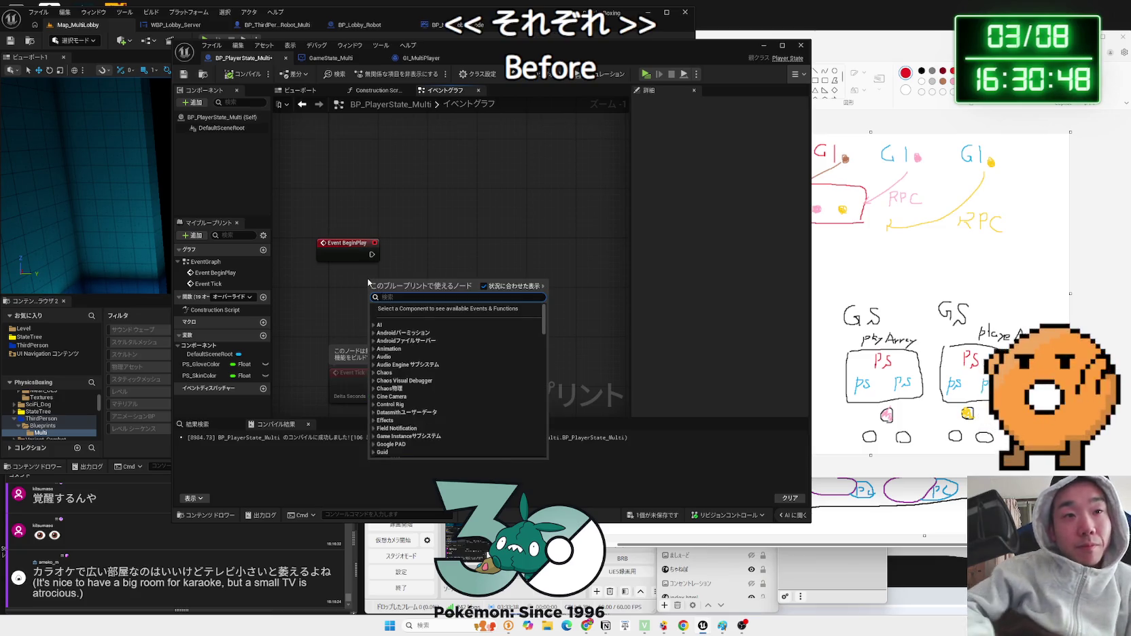
{"action": "type", "text": "game instance"}
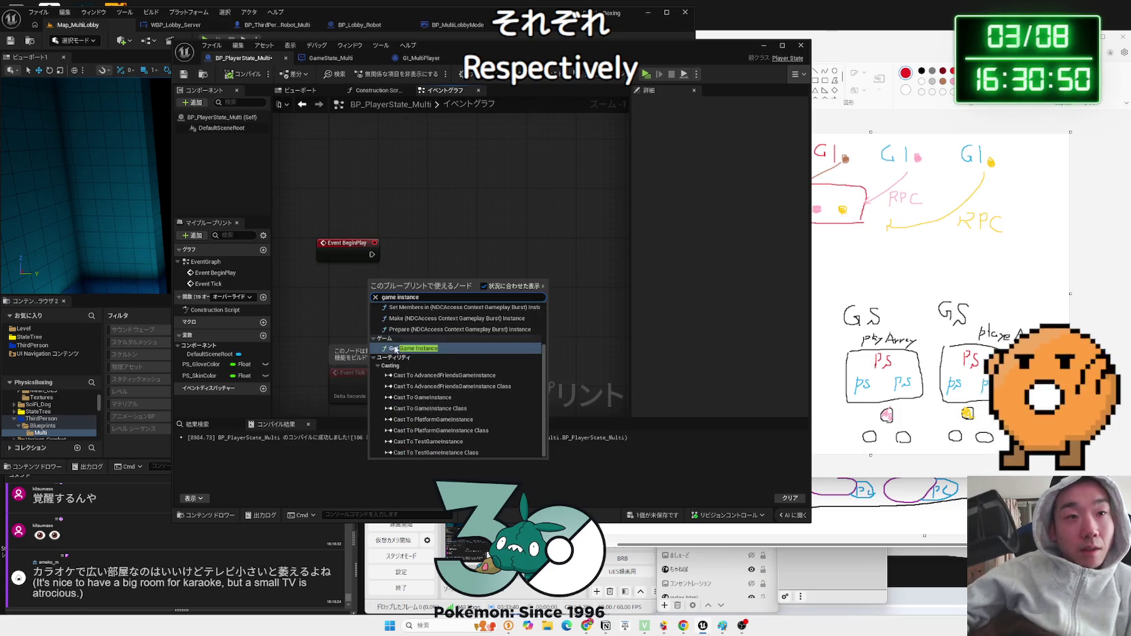
{"action": "left_click", "coordinate": [412, 348]}
{"action": "left_click_drag", "start_coordinate": [392, 299], "coordinate": [424, 279]}
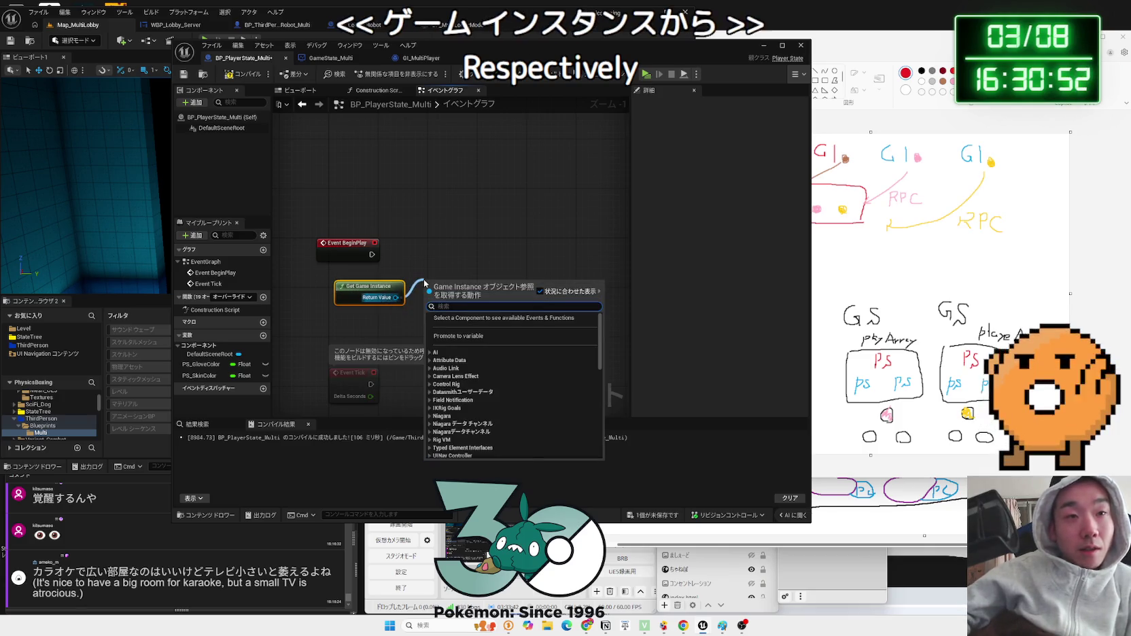
{"action": "type", "text": "ga"}
{"action": "key", "text": "BackSpace"}
{"action": "key", "text": "BackSpace"}
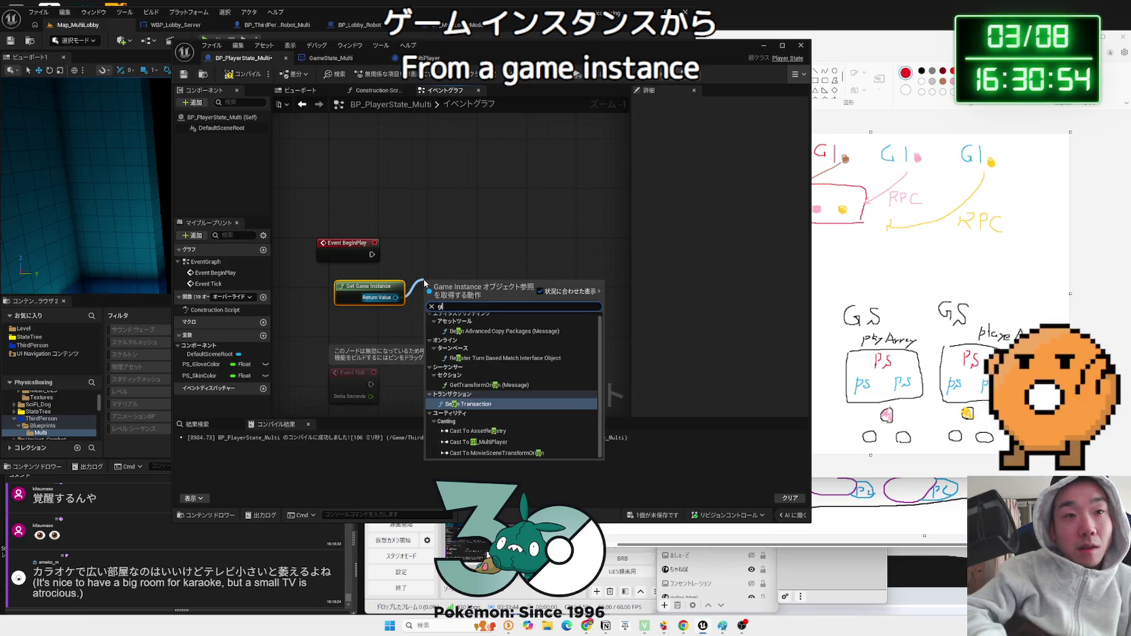
{"action": "type", "text": "cast"}
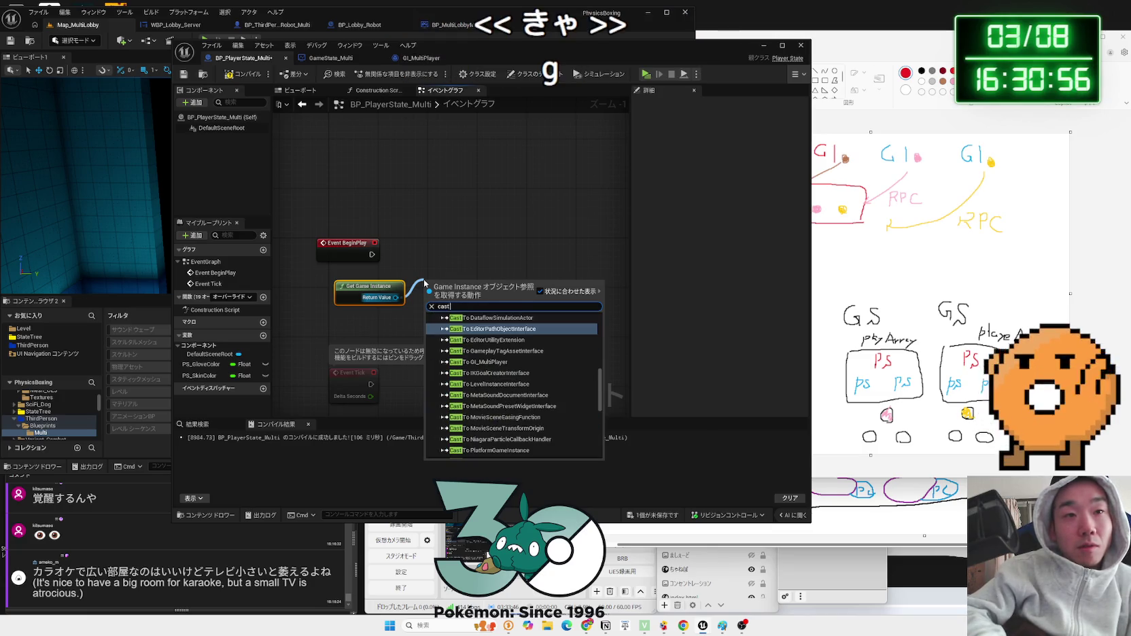
{"action": "type", "text": " gi"}
{"action": "left_click", "coordinate": [489, 344]}
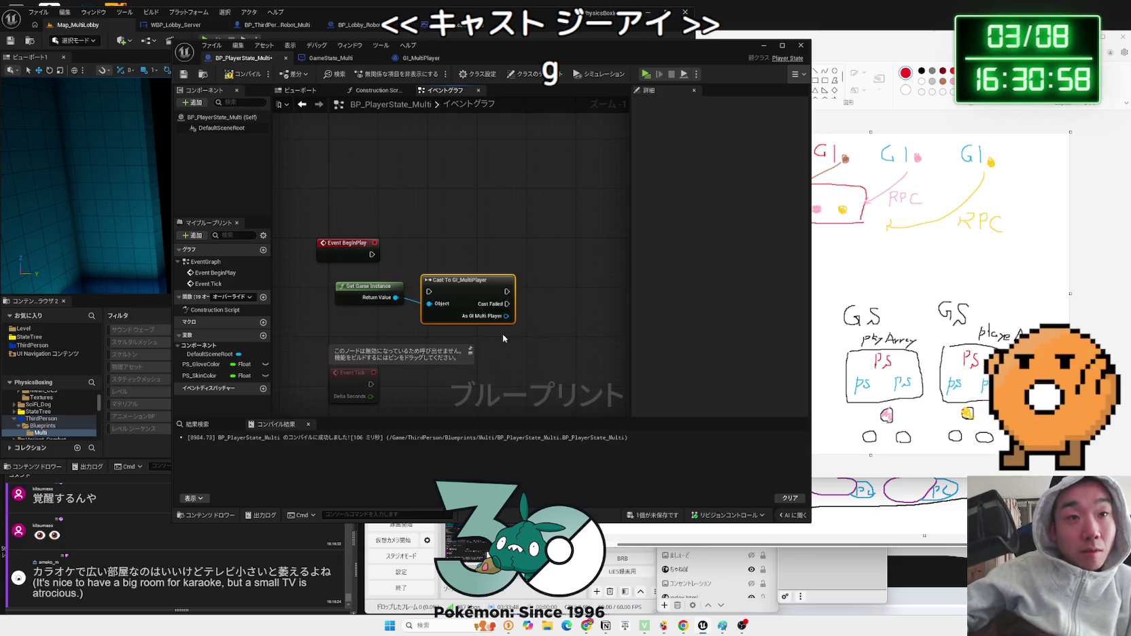
{"action": "left_click_drag", "start_coordinate": [468, 277], "coordinate": [455, 245]}
{"action": "left_click_drag", "start_coordinate": [371, 256], "coordinate": [416, 254]}
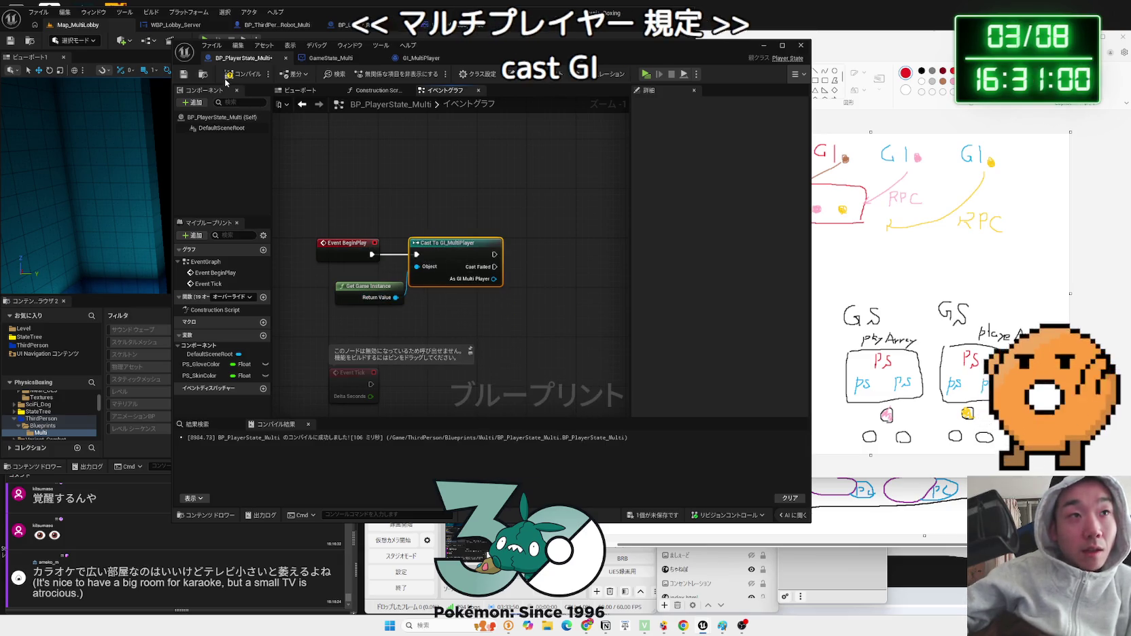
- Promote the cast result to a new As GI Multi Player variable
{"action": "left_click_drag", "start_coordinate": [493, 279], "coordinate": [507, 253]}
{"action": "left_click", "coordinate": [543, 291]}
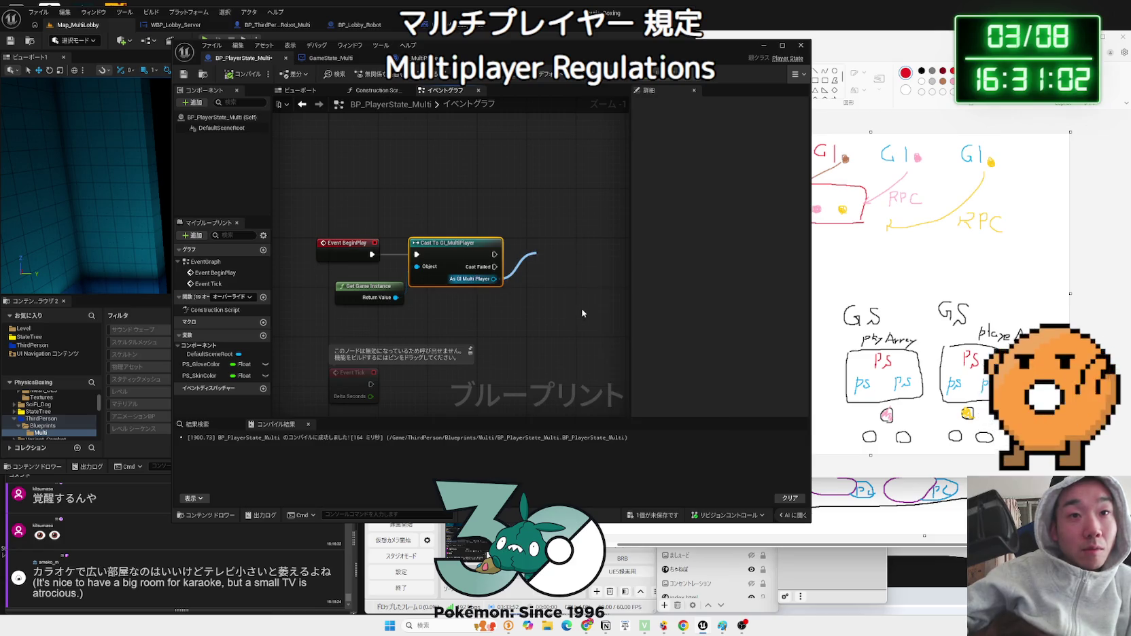
{"action": "scroll", "coordinate": [533, 315], "scroll_direction": "down", "scroll_amount": 1}
{"action": "left_click", "coordinate": [533, 315]}
{"action": "mouse_move", "coordinate": [517, 259]}
{"action": "left_mouse_down"}
{"action": "mouse_move", "coordinate": [487, 220]}
{"action": "mouse_move", "coordinate": [341, 144]}
{"action": "left_mouse_up"}
{"action": "left_click", "coordinate": [340, 144]}
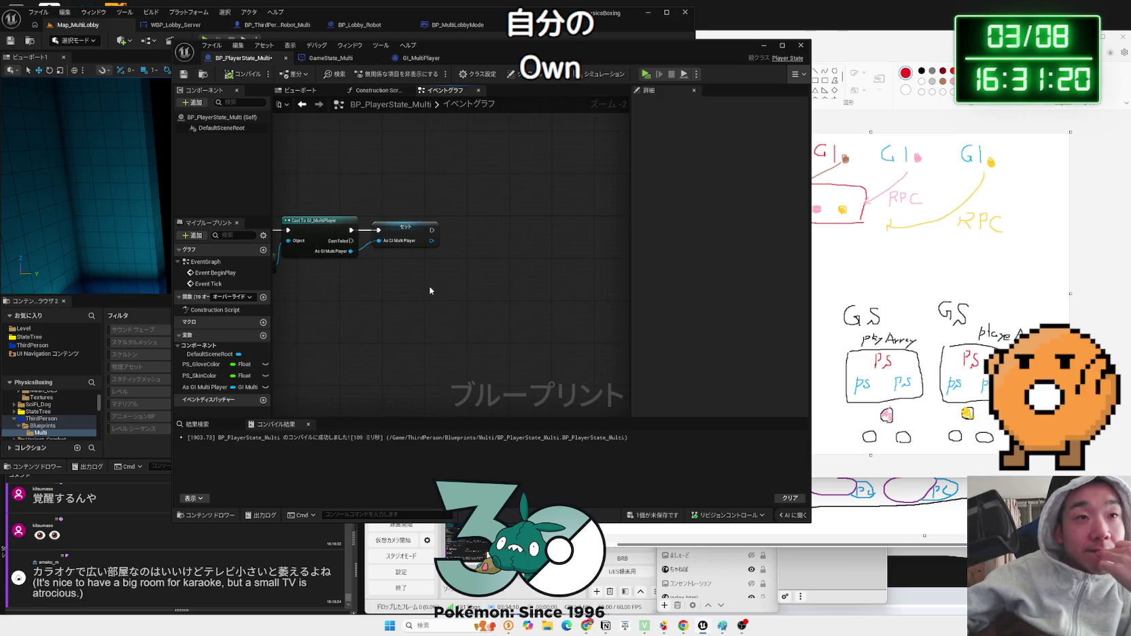
- Delete the old Set node and the As GI Multi Player variable, recompiling after each
{"action": "left_click", "coordinate": [403, 230]}
{"action": "key", "text": "Delete"}
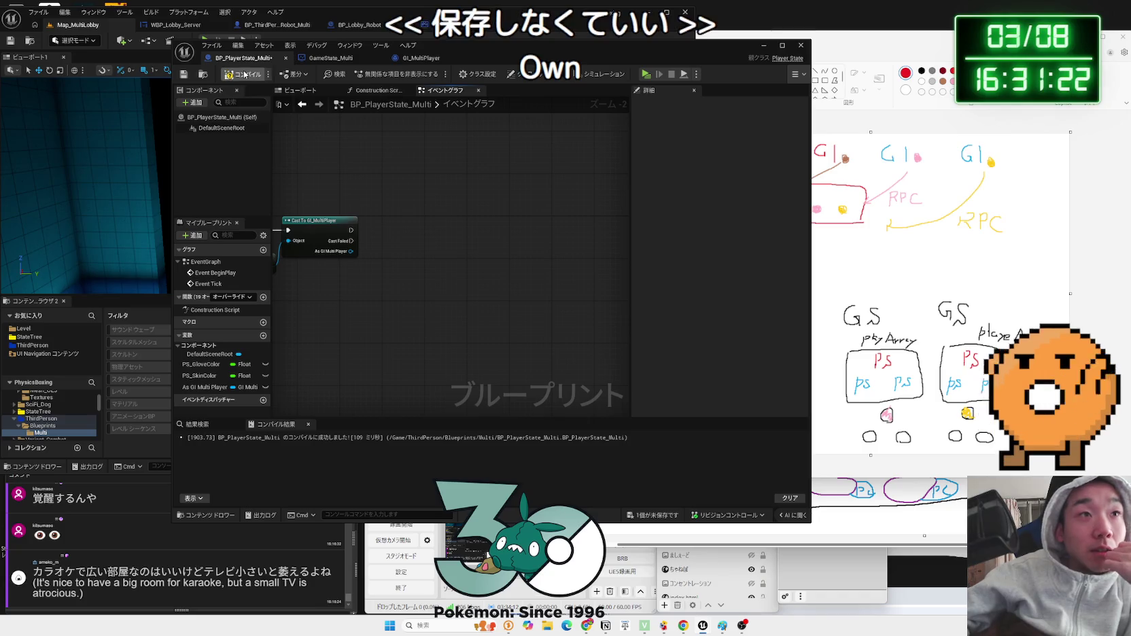
{"action": "left_click", "coordinate": [244, 74]}
{"action": "scroll", "coordinate": [378, 242], "scroll_direction": "up", "scroll_amount": 2}
{"action": "left_click", "coordinate": [206, 387]}
{"action": "key", "text": "Delete"}
{"action": "left_click", "coordinate": [258, 83]}
- Set PS_GloveColor from the game instance's Glove Color right after the cast
{"action": "left_click_drag", "start_coordinate": [414, 246], "coordinate": [467, 252]}
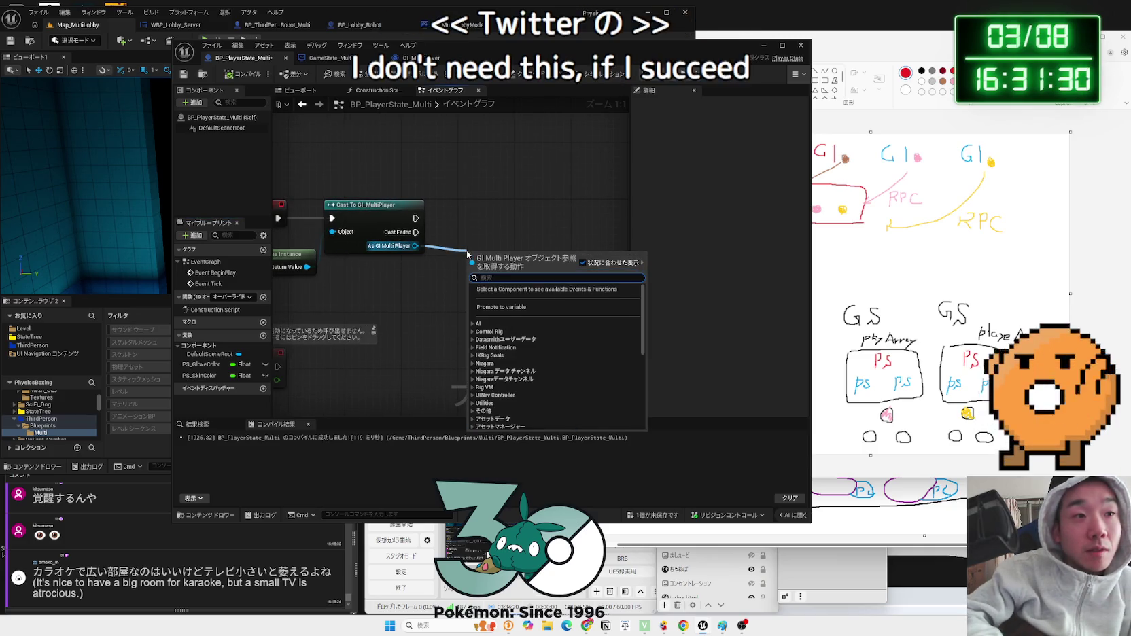
{"action": "type", "text": "glove"}
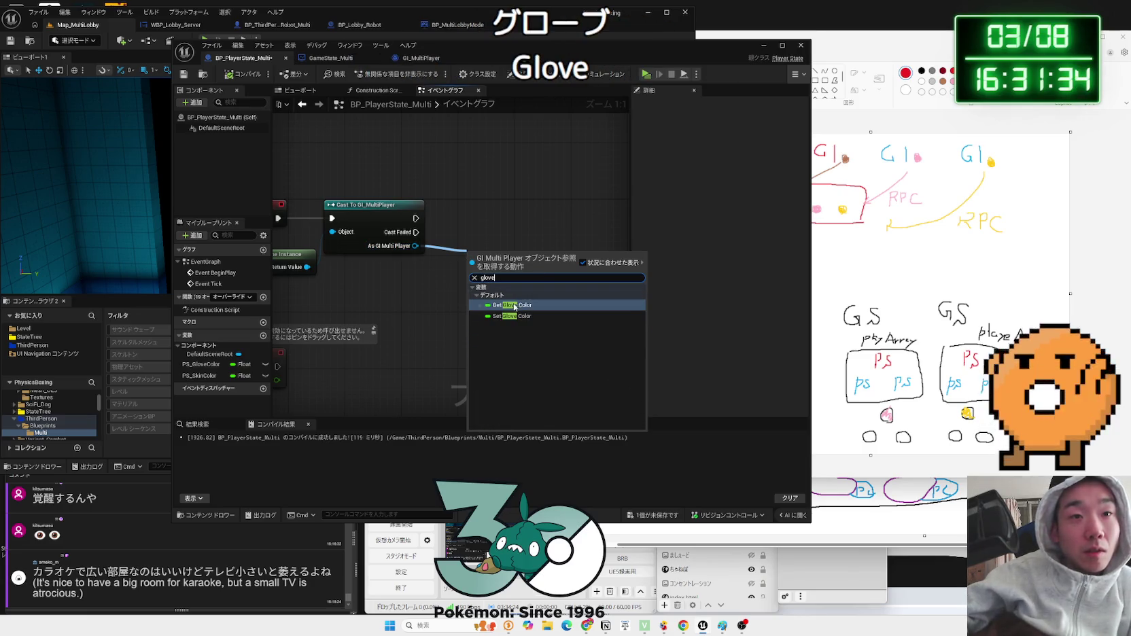
{"action": "left_click", "coordinate": [512, 306]}
{"action": "left_click_drag", "start_coordinate": [201, 364], "coordinate": [540, 257]}
{"action": "left_click", "coordinate": [540, 256]}
{"action": "mouse_move", "coordinate": [416, 225]}
{"action": "left_mouse_down"}
{"action": "mouse_move", "coordinate": [531, 232]}
{"action": "mouse_move", "coordinate": [577, 220]}
{"action": "left_mouse_up"}
{"action": "mouse_move", "coordinate": [524, 264]}
{"action": "left_mouse_down"}
{"action": "mouse_move", "coordinate": [487, 265]}
{"action": "mouse_move", "coordinate": [544, 245]}
{"action": "left_mouse_up"}
{"action": "left_click", "coordinate": [489, 246]}
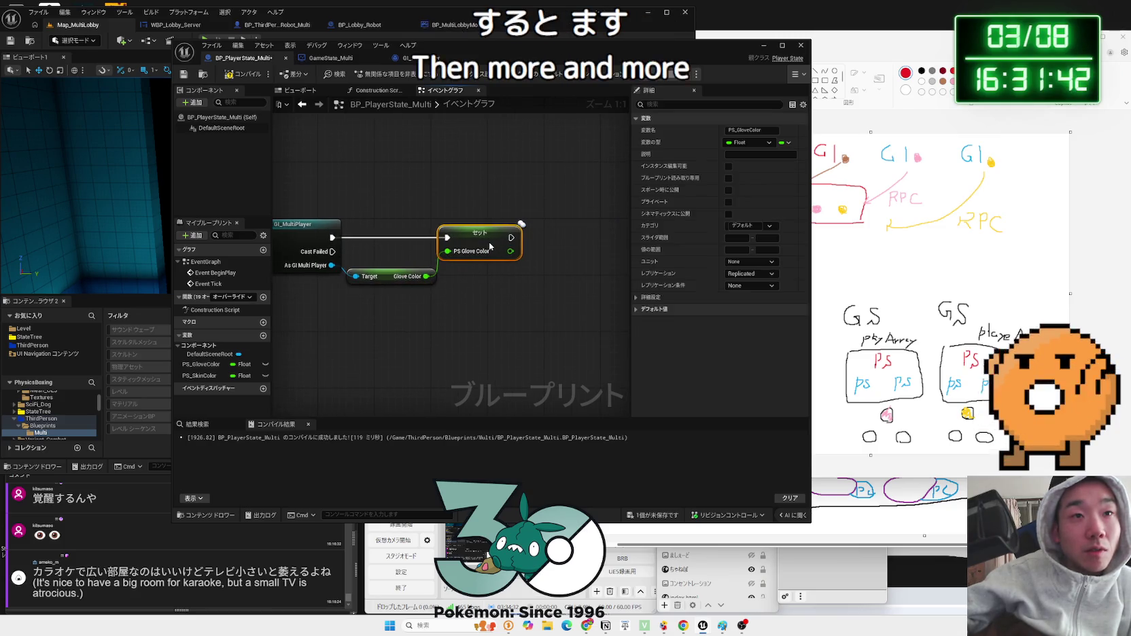
{"action": "left_click_drag", "start_coordinate": [382, 273], "coordinate": [382, 272]}
{"action": "left_click", "coordinate": [421, 300]}
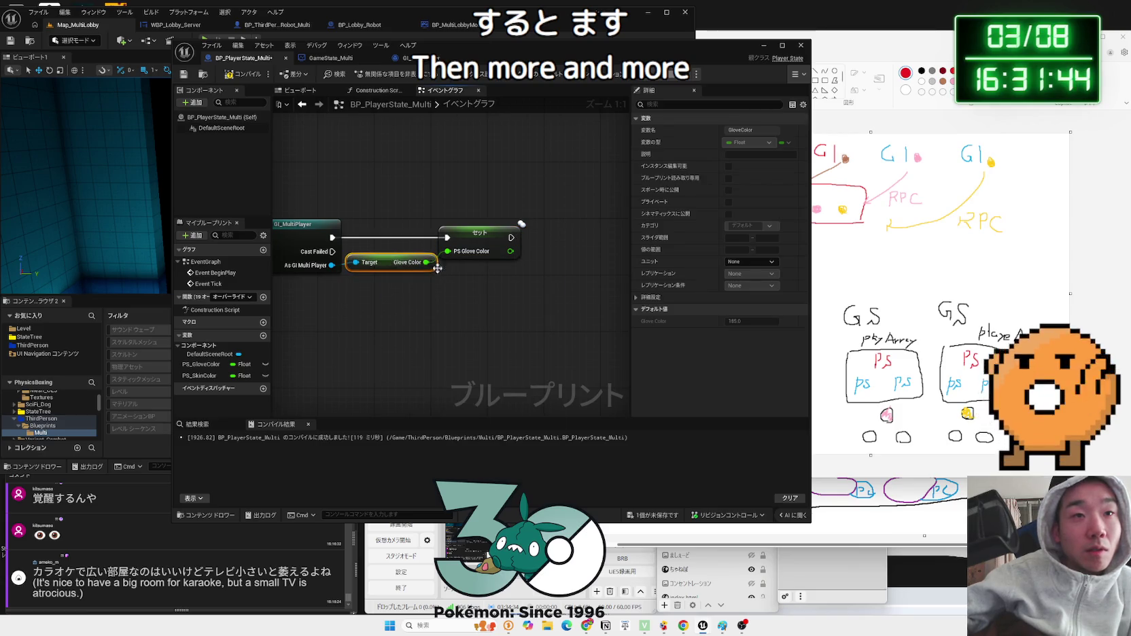
- Add a Set PS_SkinColor node chained after the glove setter, removing a duplicate
{"action": "left_click", "coordinate": [348, 285]}
{"action": "mouse_move", "coordinate": [199, 376]}
{"action": "left_mouse_down"}
{"action": "mouse_move", "coordinate": [513, 294]}
{"action": "mouse_move", "coordinate": [590, 234]}
{"action": "left_mouse_up"}
{"action": "left_click", "coordinate": [541, 319]}
{"action": "left_click_drag", "start_coordinate": [511, 238], "coordinate": [559, 238]}
{"action": "left_click_drag", "start_coordinate": [200, 375], "coordinate": [498, 282]}
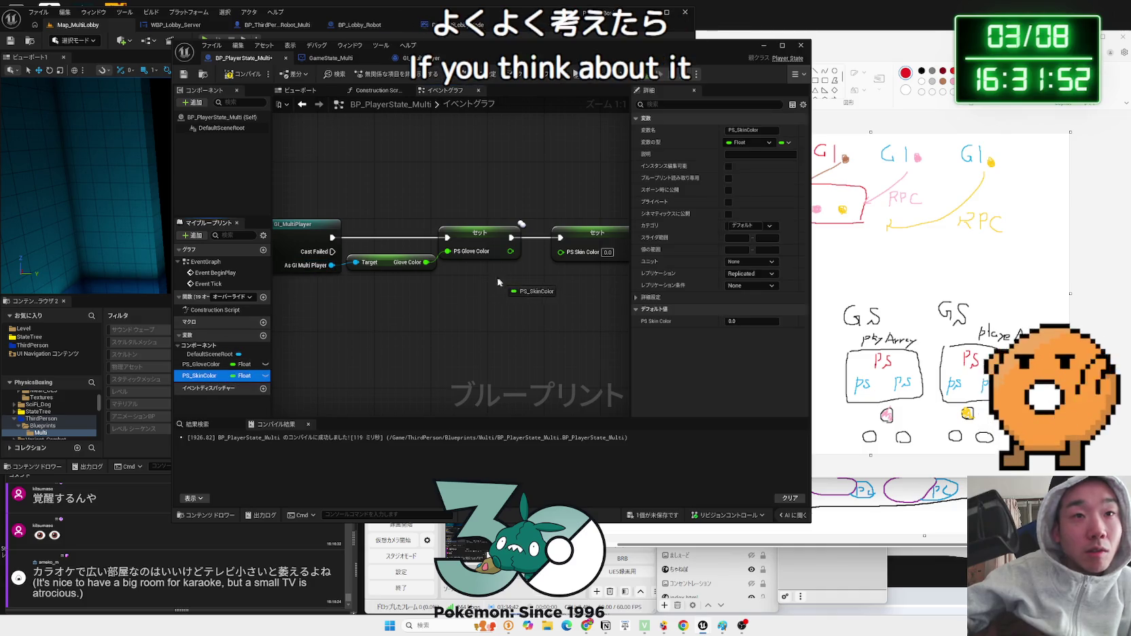
{"action": "left_click", "coordinate": [487, 314]}
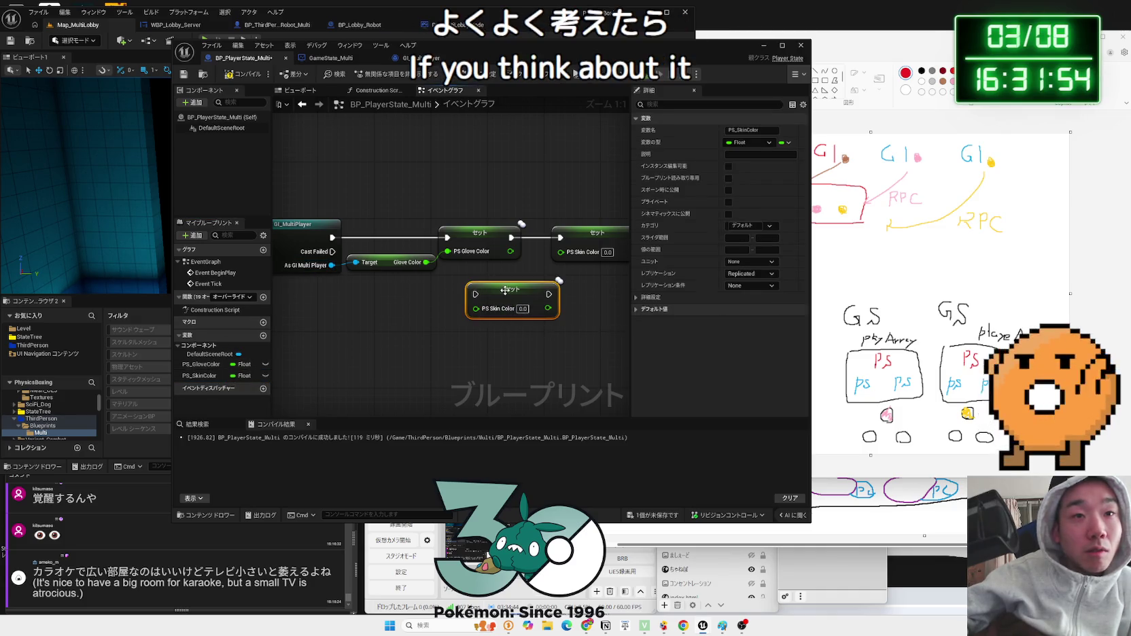
{"action": "key", "text": "Delete"}
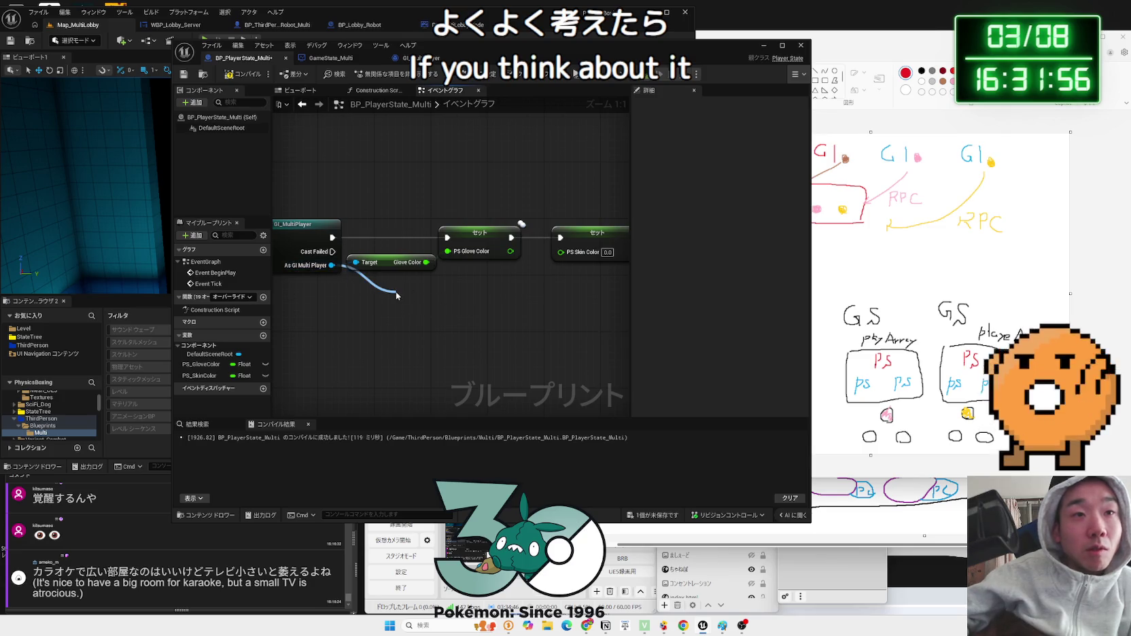
- Feed the game instance's Skin Color into the PS Skin Color setter and tidy the nodes
{"action": "left_click_drag", "start_coordinate": [398, 295], "coordinate": [398, 295]}
{"action": "type", "text": "skin"}
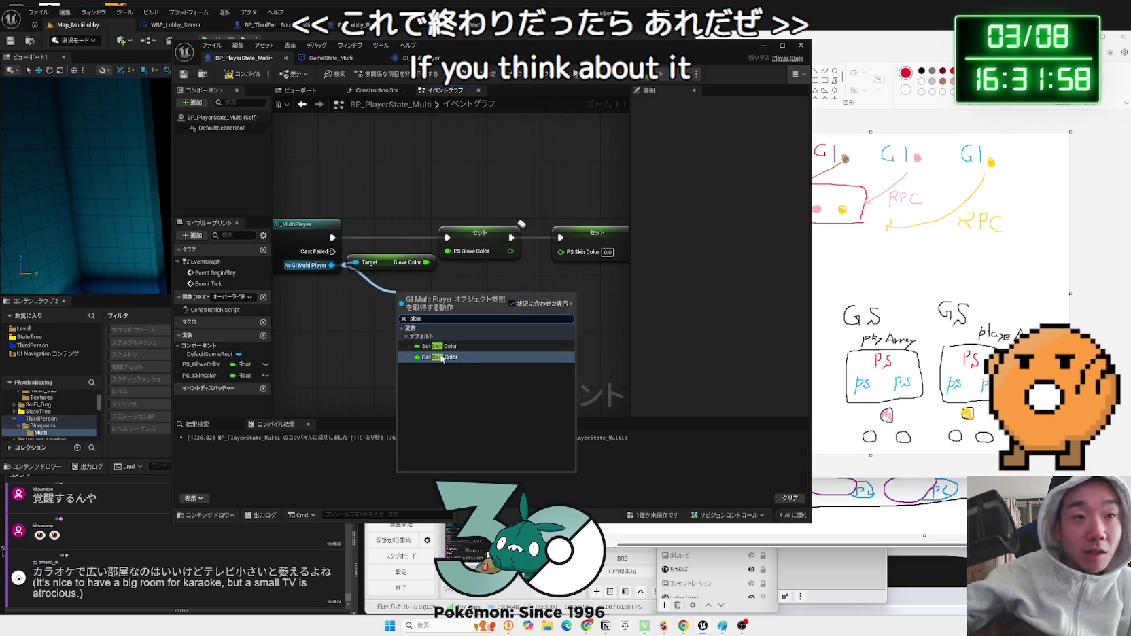
{"action": "left_click", "coordinate": [442, 358]}
{"action": "left_click_drag", "start_coordinate": [482, 297], "coordinate": [560, 252]}
{"action": "left_click_drag", "start_coordinate": [427, 297], "coordinate": [480, 270]}
{"action": "left_click_drag", "start_coordinate": [585, 234], "coordinate": [570, 234]}
{"action": "right_click", "coordinate": [480, 269]}
{"action": "mouse_move", "coordinate": [480, 269]}
{"action": "left_mouse_down"}
{"action": "mouse_move", "coordinate": [446, 284]}
{"action": "mouse_move", "coordinate": [395, 282]}
{"action": "left_mouse_up"}
{"action": "left_click_drag", "start_coordinate": [478, 239], "coordinate": [485, 239]}
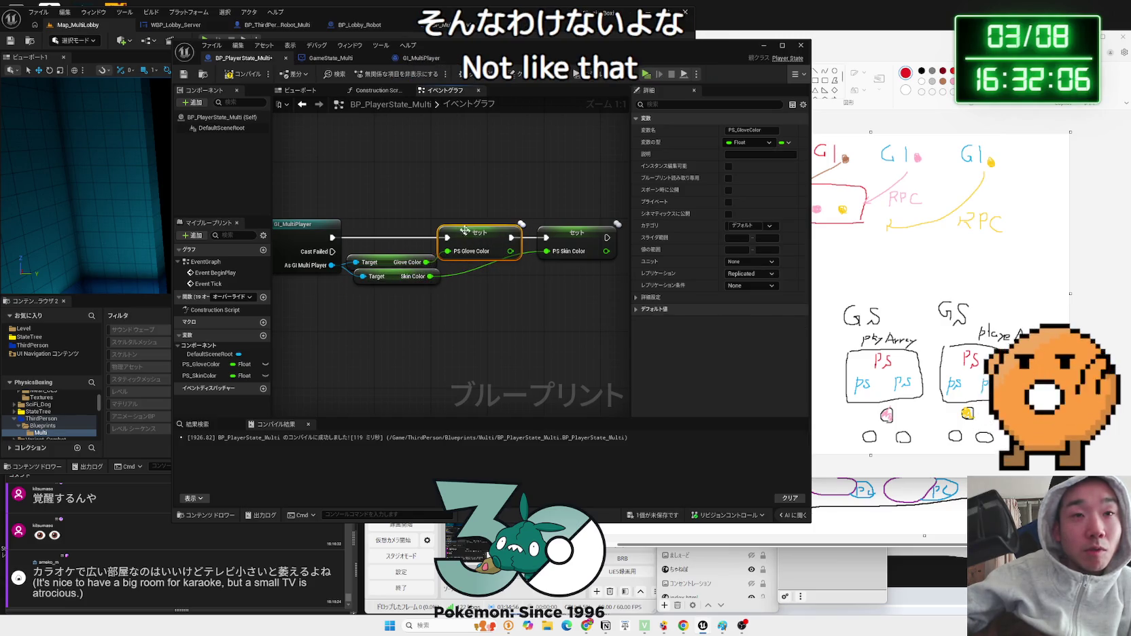
- Compile and save BP_PlayerState_Multi, then view Event BeginPlay
{"action": "key", "text": "F7"}
{"action": "left_click", "coordinate": [655, 516]}
{"action": "left_click", "coordinate": [651, 404]}
{"action": "left_click", "coordinate": [412, 213]}
{"action": "scroll", "coordinate": [411, 213], "scroll_direction": "down", "scroll_amount": 2}
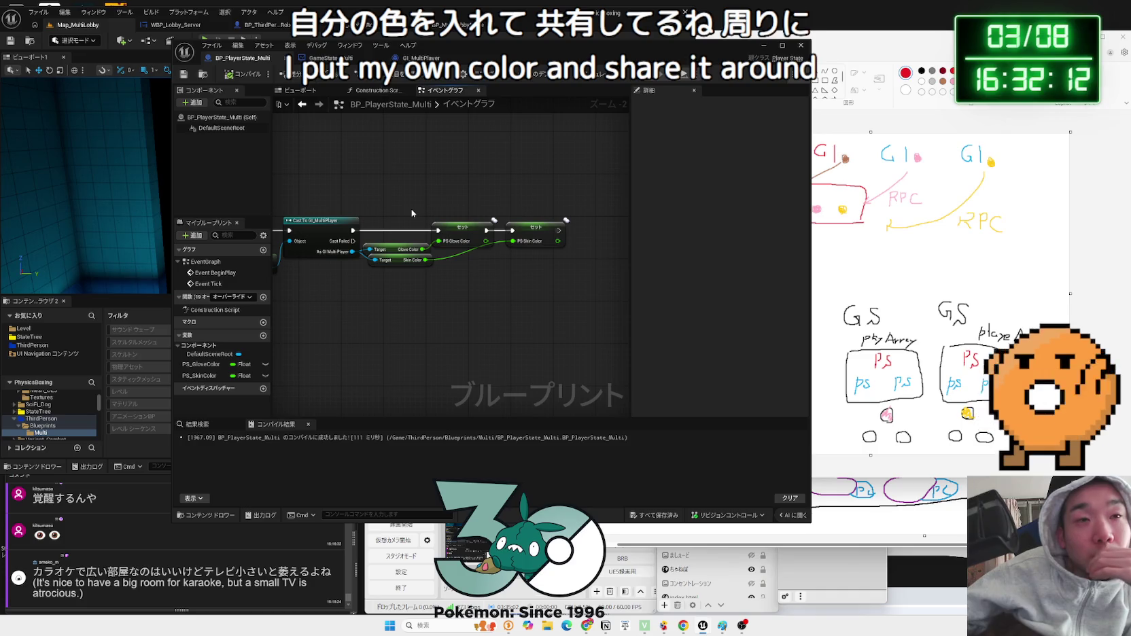
{"action": "left_click_drag", "start_coordinate": [411, 209], "coordinate": [471, 208]}
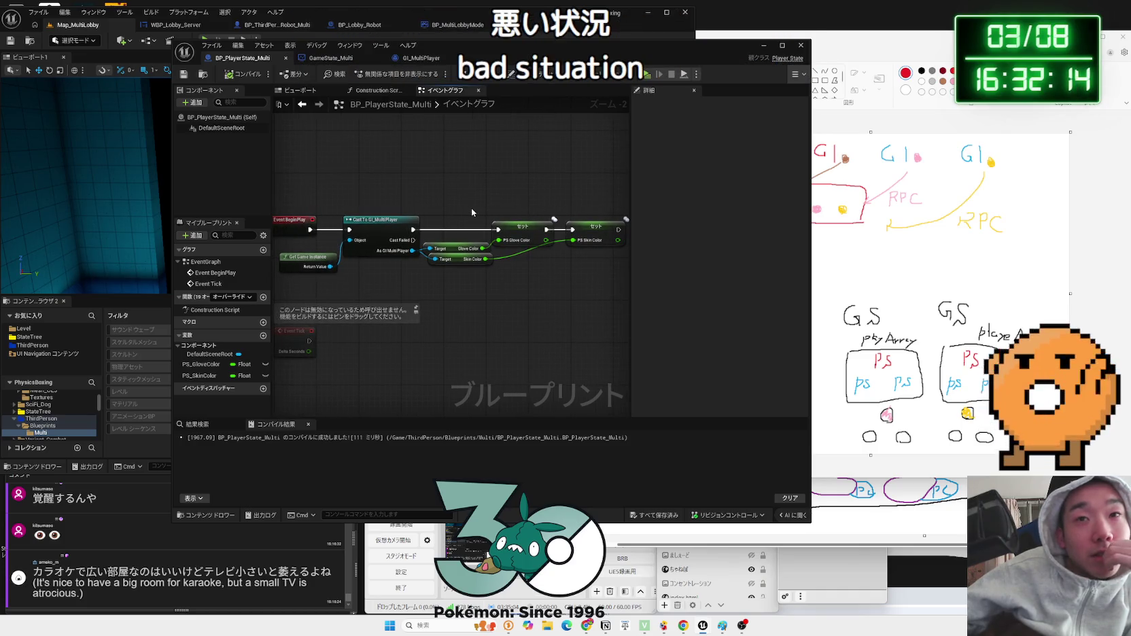
- Check the Paint diagram, then move the PlayerState editor right and open BP_Lobby_Robot
{"action": "left_click", "coordinate": [943, 100]}
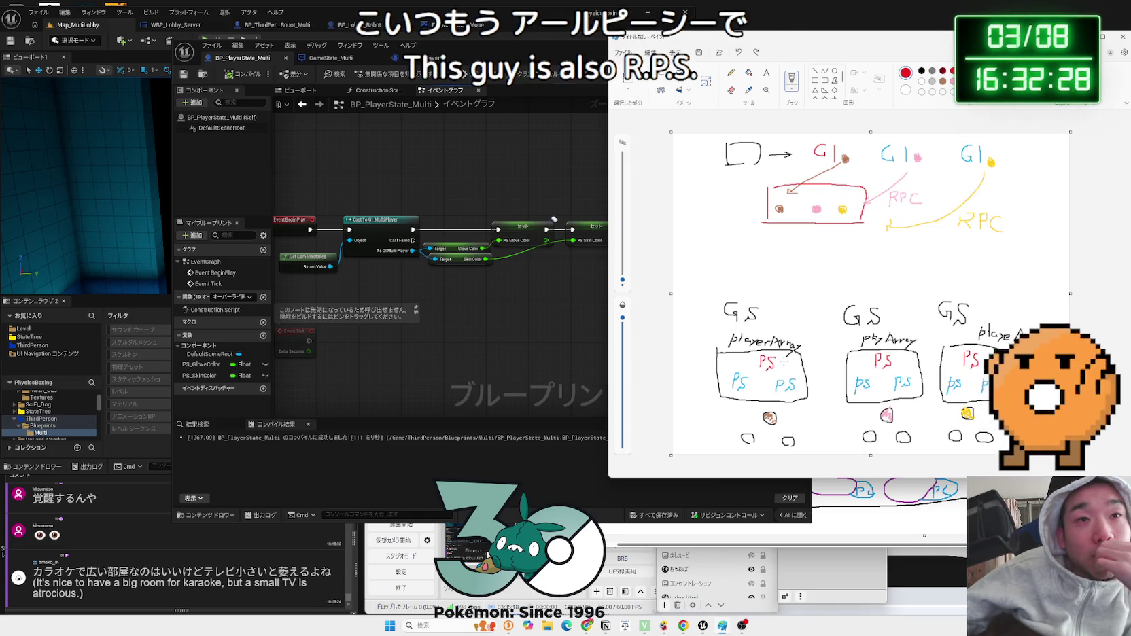
{"action": "left_click", "coordinate": [575, 296]}
{"action": "mouse_move", "coordinate": [518, 56]}
{"action": "left_mouse_down"}
{"action": "mouse_move", "coordinate": [720, 57]}
{"action": "mouse_move", "coordinate": [631, 55]}
{"action": "left_mouse_up"}
{"action": "left_click", "coordinate": [358, 30]}
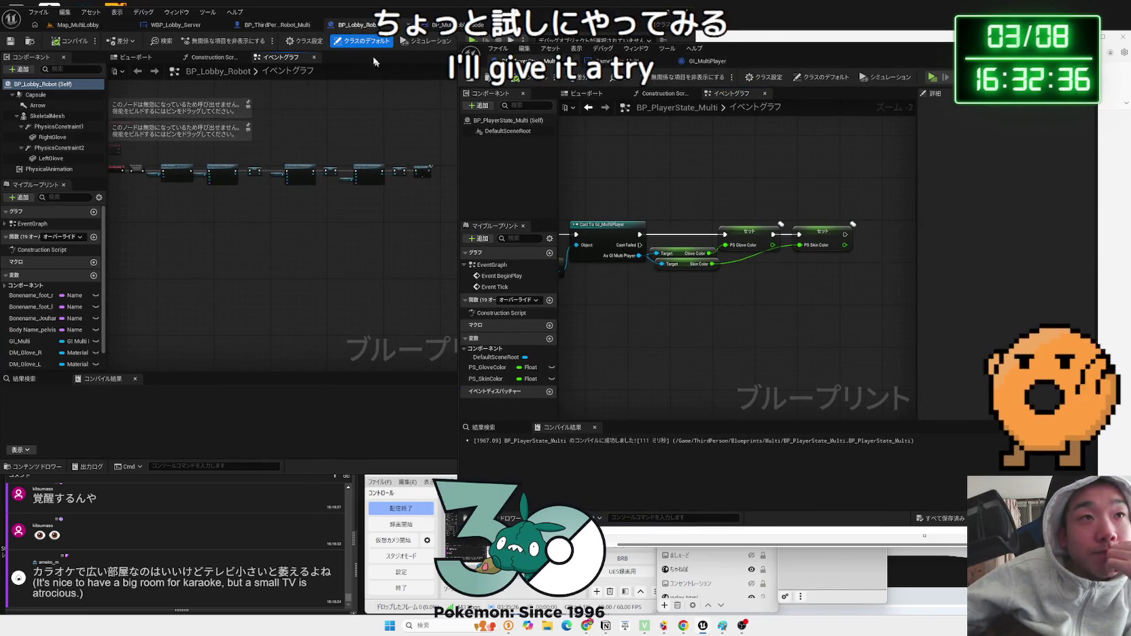
- Show the BP_ThirdPersonCharacter_Robot_Multi graph at its color nodes
{"action": "left_click", "coordinate": [271, 25]}
{"action": "mouse_move", "coordinate": [295, 153]}
{"action": "left_mouse_down"}
{"action": "mouse_move", "coordinate": [354, 239]}
{"action": "mouse_move", "coordinate": [380, 244]}
{"action": "mouse_move", "coordinate": [279, 246]}
{"action": "left_mouse_up"}
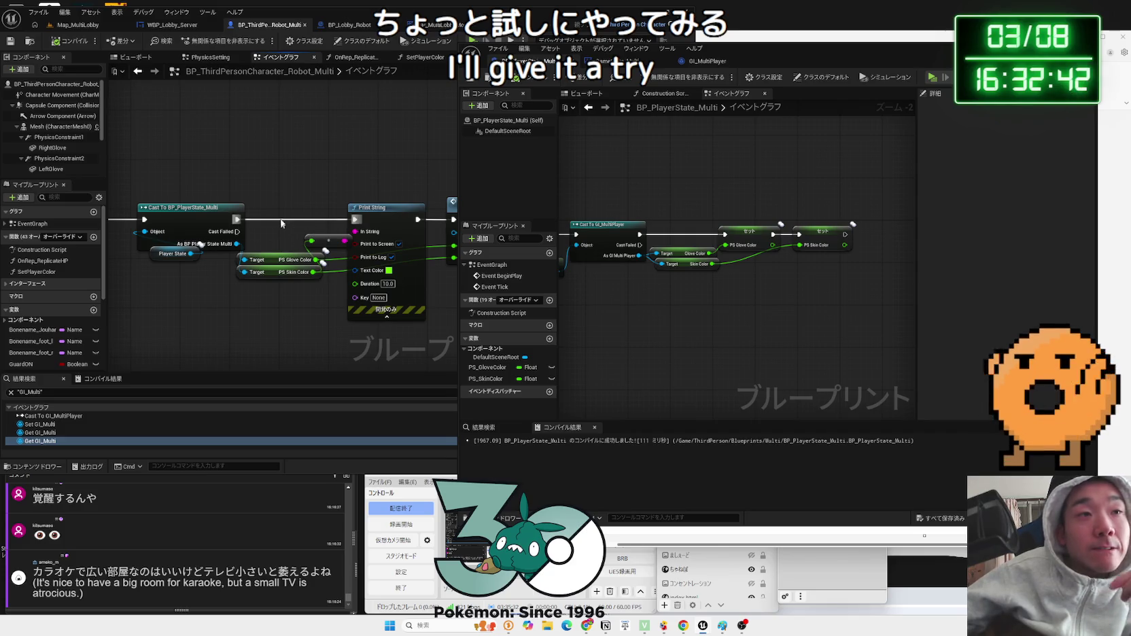
{"action": "left_click_drag", "start_coordinate": [911, 62], "coordinate": [852, 80]}
- Play with server and two clients: red gloves on server and Client 2, teal skin on Client 1, then stop
{"action": "left_click", "coordinate": [876, 71]}
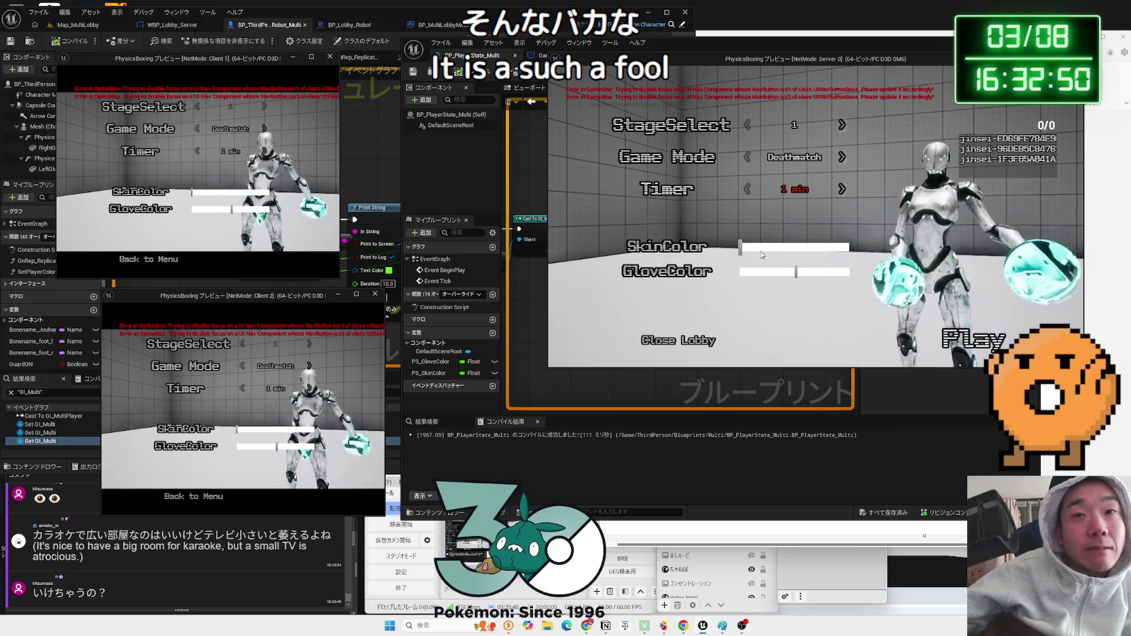
{"action": "left_click_drag", "start_coordinate": [796, 272], "coordinate": [854, 272]}
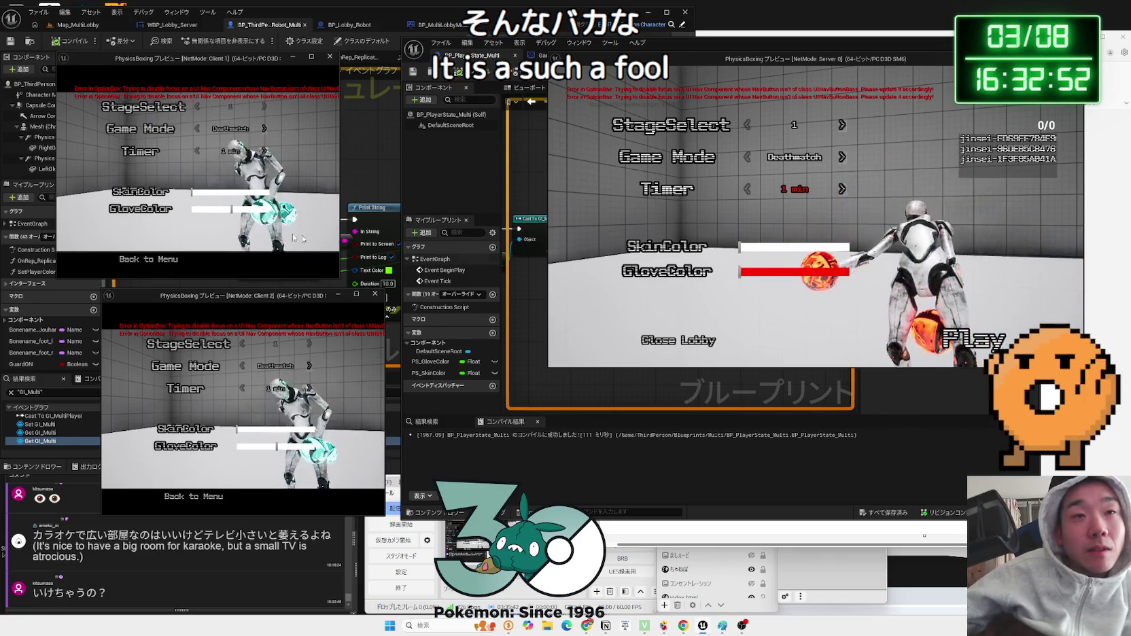
{"action": "left_click_drag", "start_coordinate": [234, 195], "coordinate": [272, 195]}
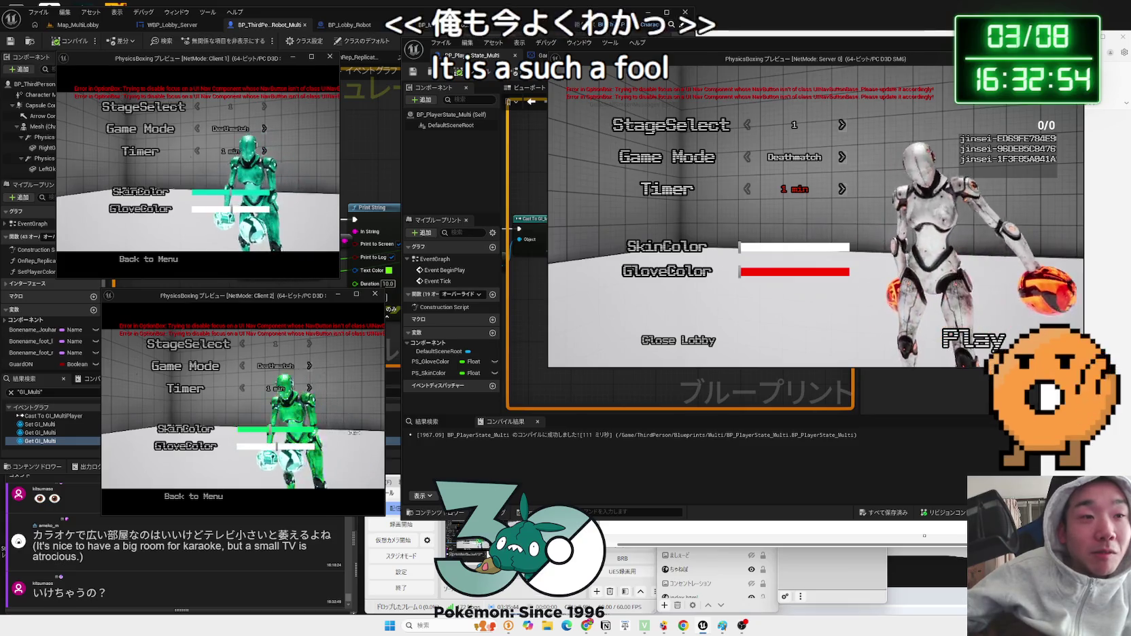
{"action": "left_click_drag", "start_coordinate": [290, 450], "coordinate": [313, 447]}
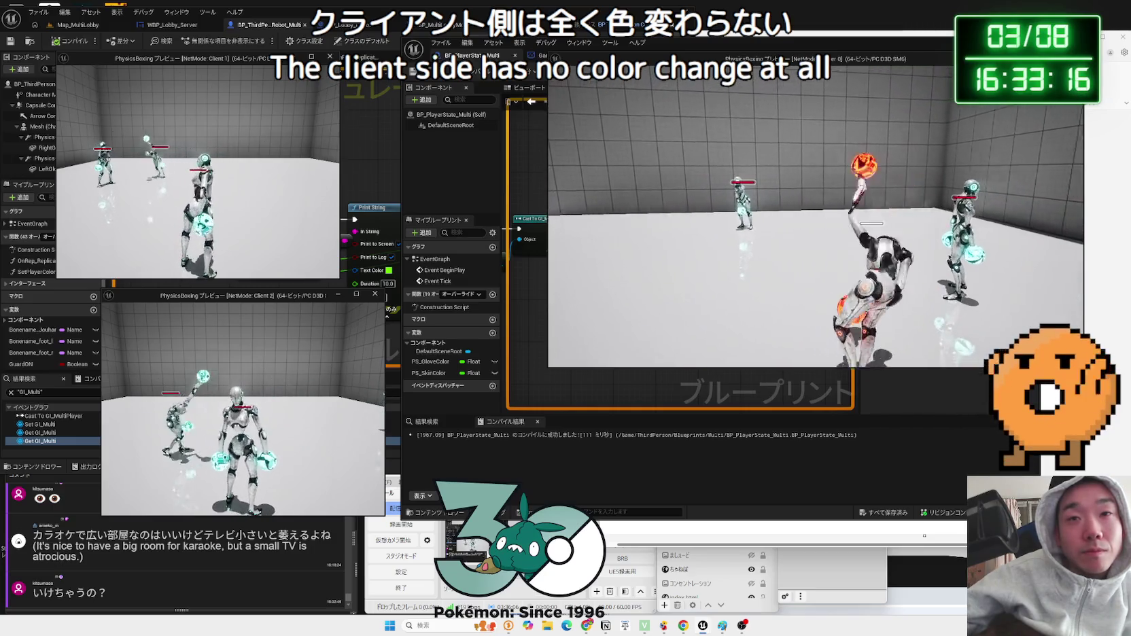
{"action": "key", "text": "Escape"}
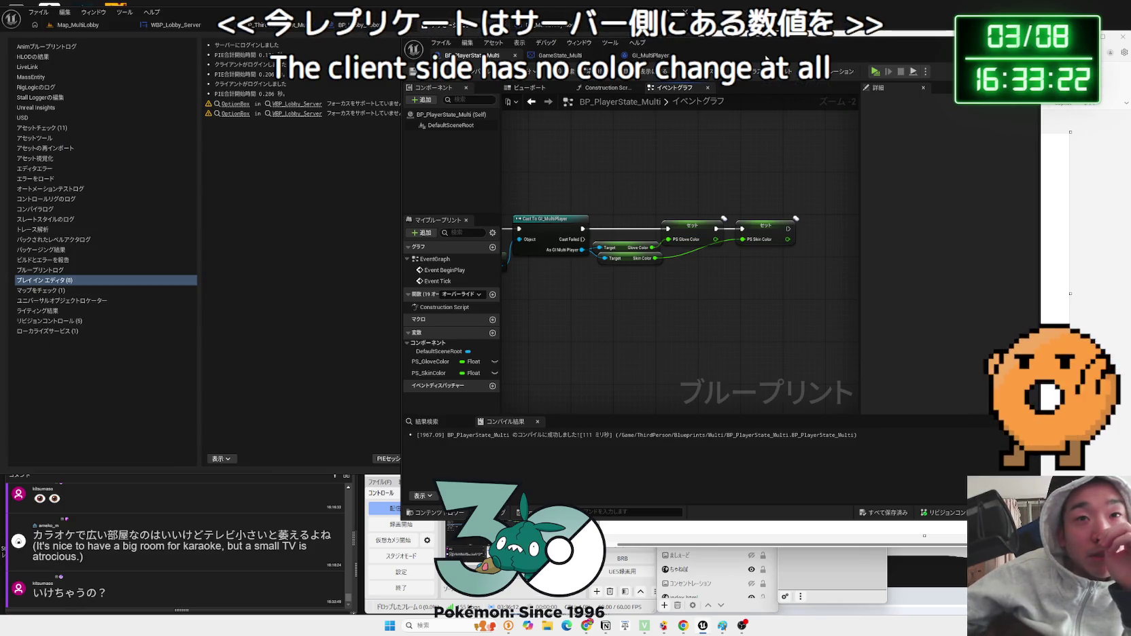
- Nudge the PS Glove Color setter, then bring the character blueprint editor in front
{"action": "left_click_drag", "start_coordinate": [699, 229], "coordinate": [701, 226]}
{"action": "left_click", "coordinate": [685, 198]}
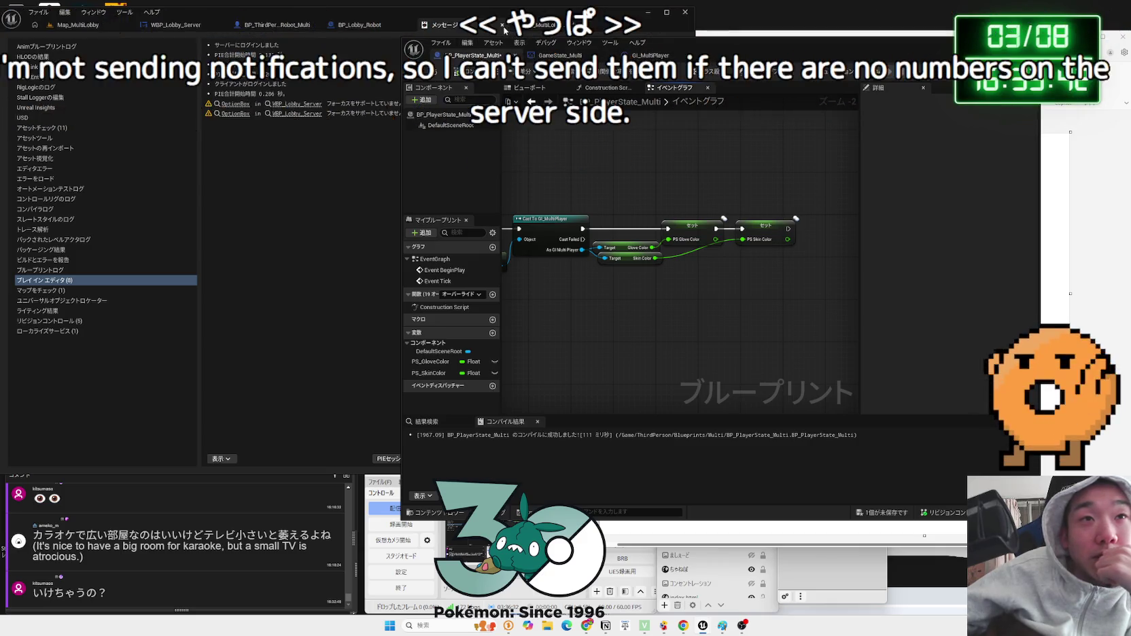
{"action": "left_click", "coordinate": [253, 38]}
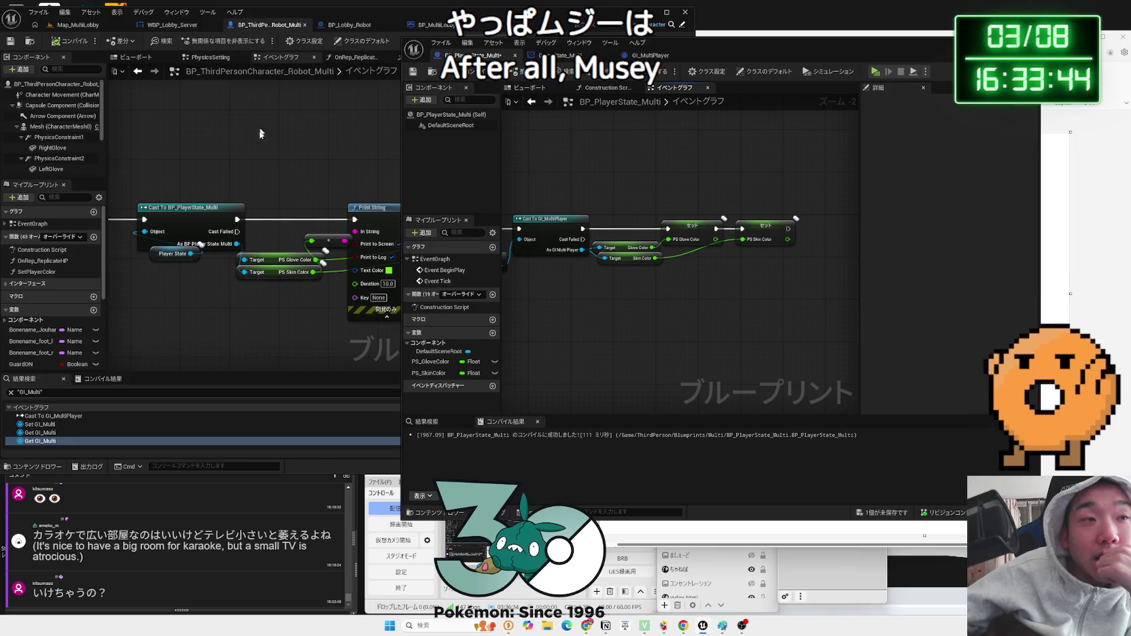
{"action": "left_click_drag", "start_coordinate": [714, 43], "coordinate": [911, 44]}
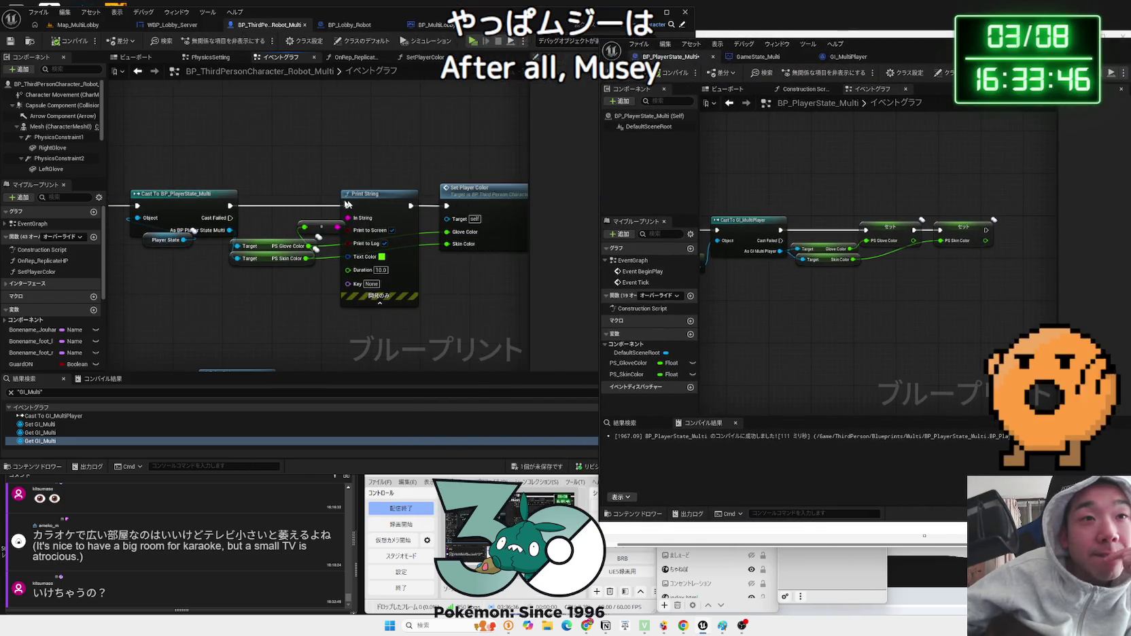
- Tidy the character graph around the Cast To BP_PlayerState_Multi node and delete the stray Print String
{"action": "left_click_drag", "start_coordinate": [346, 204], "coordinate": [252, 197]}
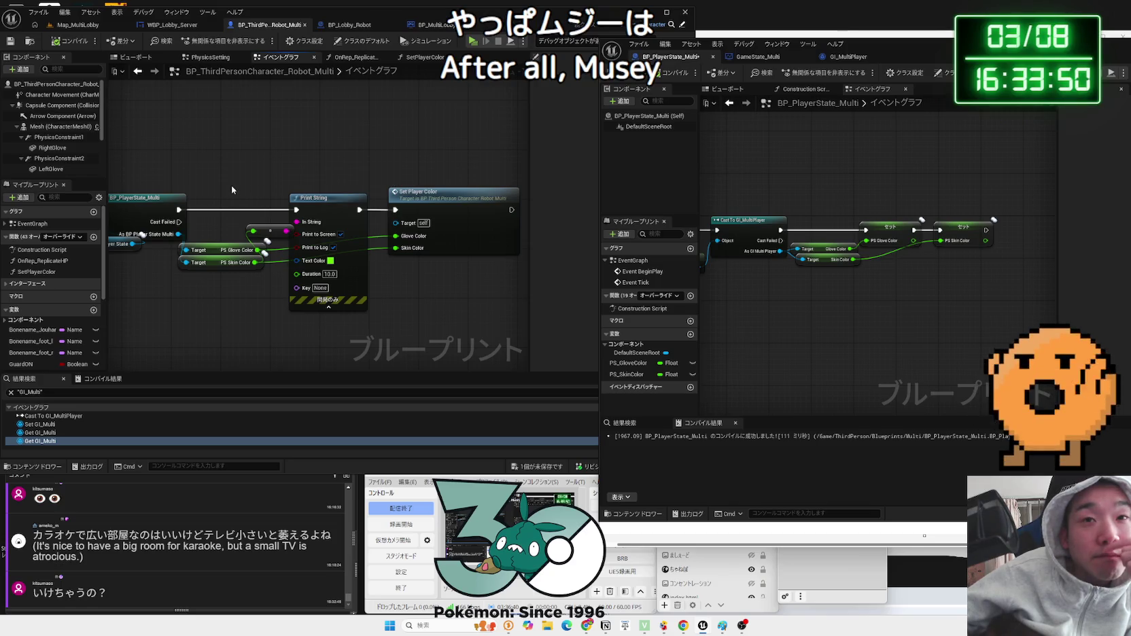
{"action": "left_click_drag", "start_coordinate": [232, 185], "coordinate": [295, 186]}
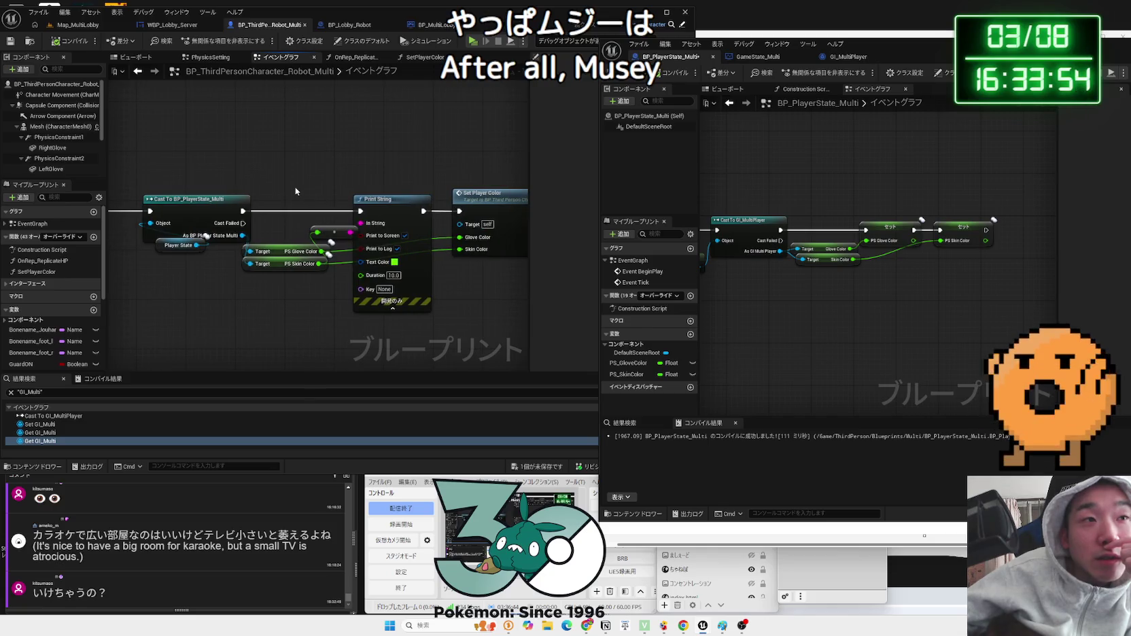
{"action": "left_click_drag", "start_coordinate": [199, 243], "coordinate": [170, 263]}
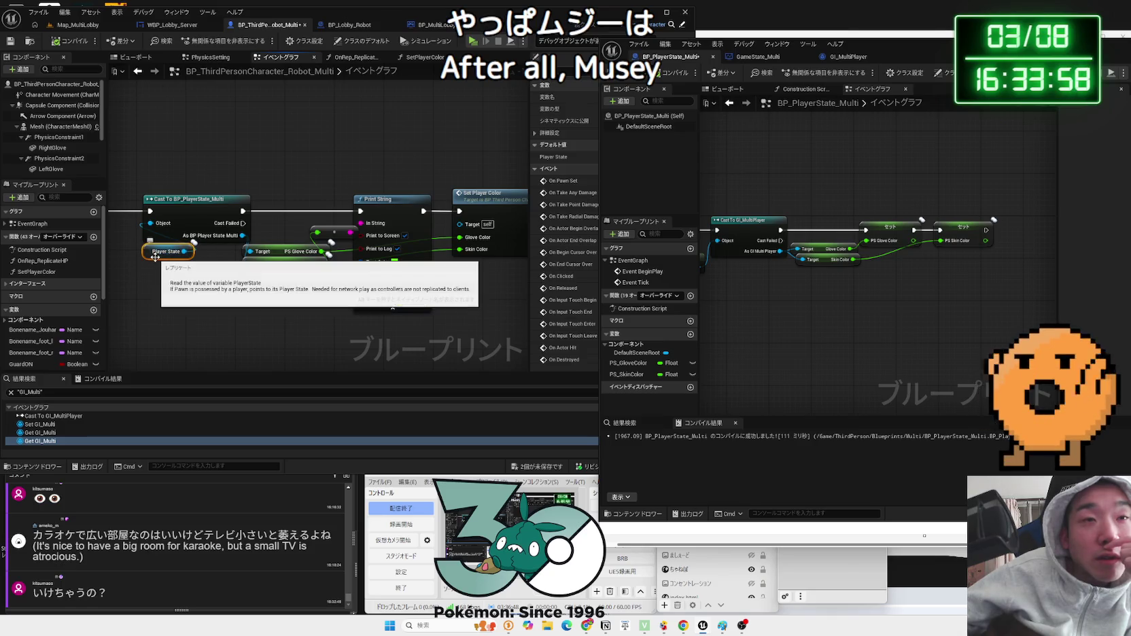
{"action": "left_click", "coordinate": [203, 262]}
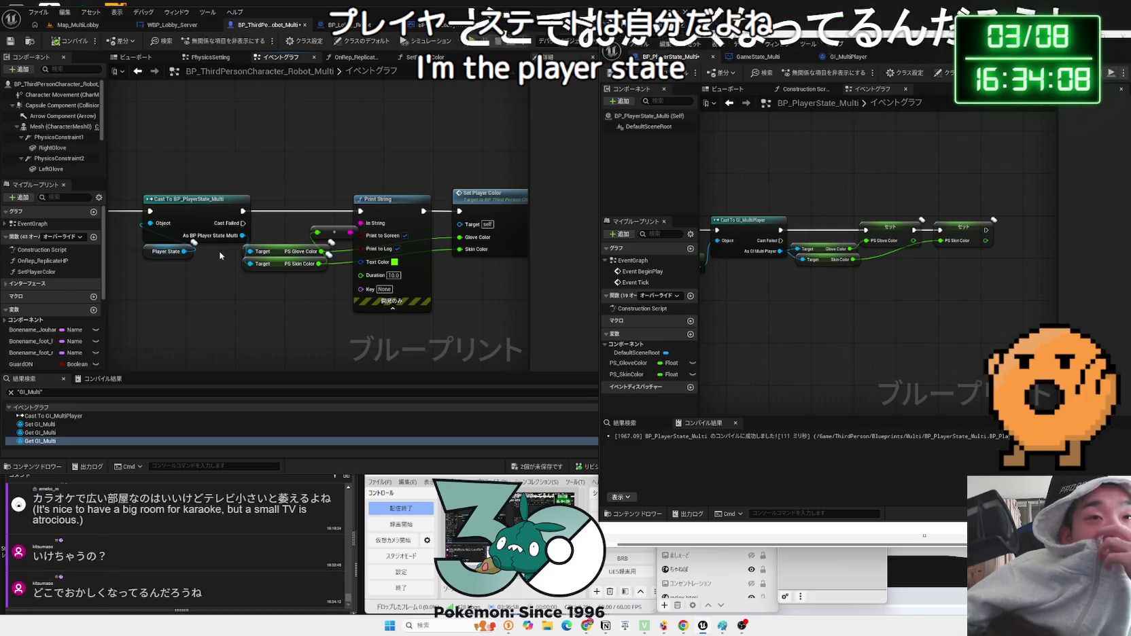
{"action": "scroll", "coordinate": [223, 251], "scroll_direction": "down", "scroll_amount": 2}
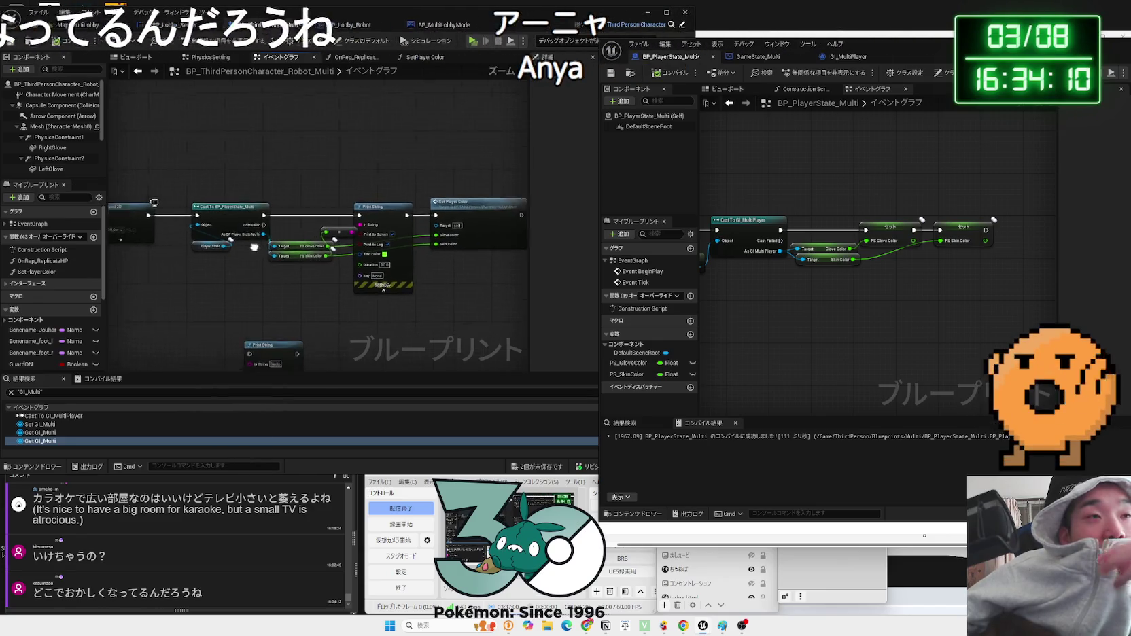
{"action": "left_click", "coordinate": [306, 249]}
{"action": "key", "text": "Delete"}
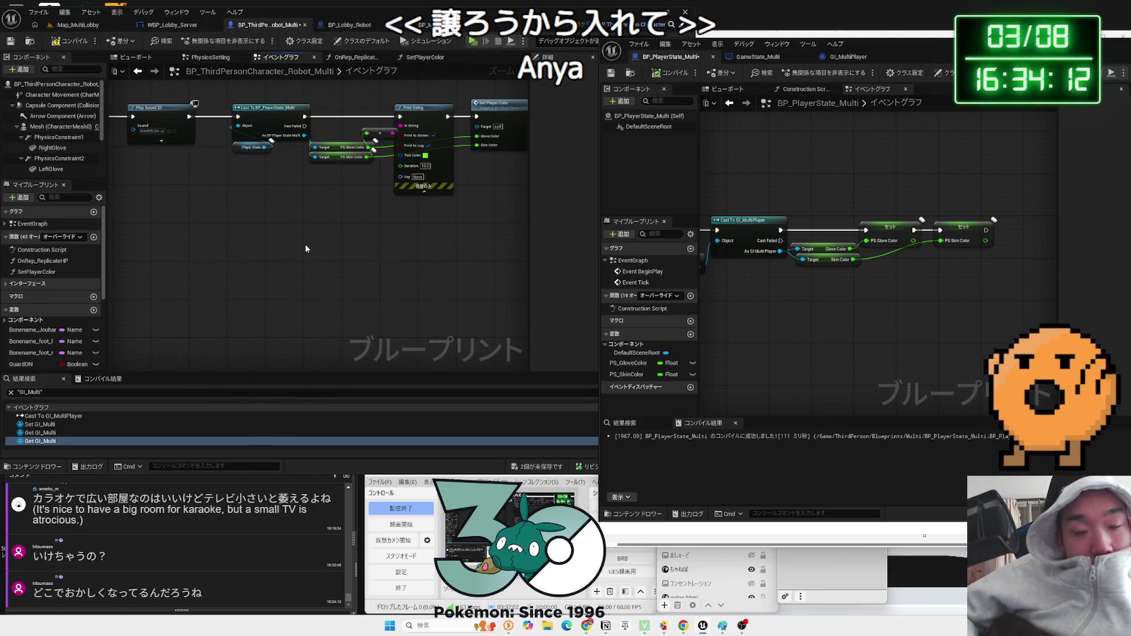
{"action": "scroll", "coordinate": [306, 249], "scroll_direction": "down", "scroll_amount": 1}
{"action": "left_click_drag", "start_coordinate": [306, 249], "coordinate": [243, 262]}
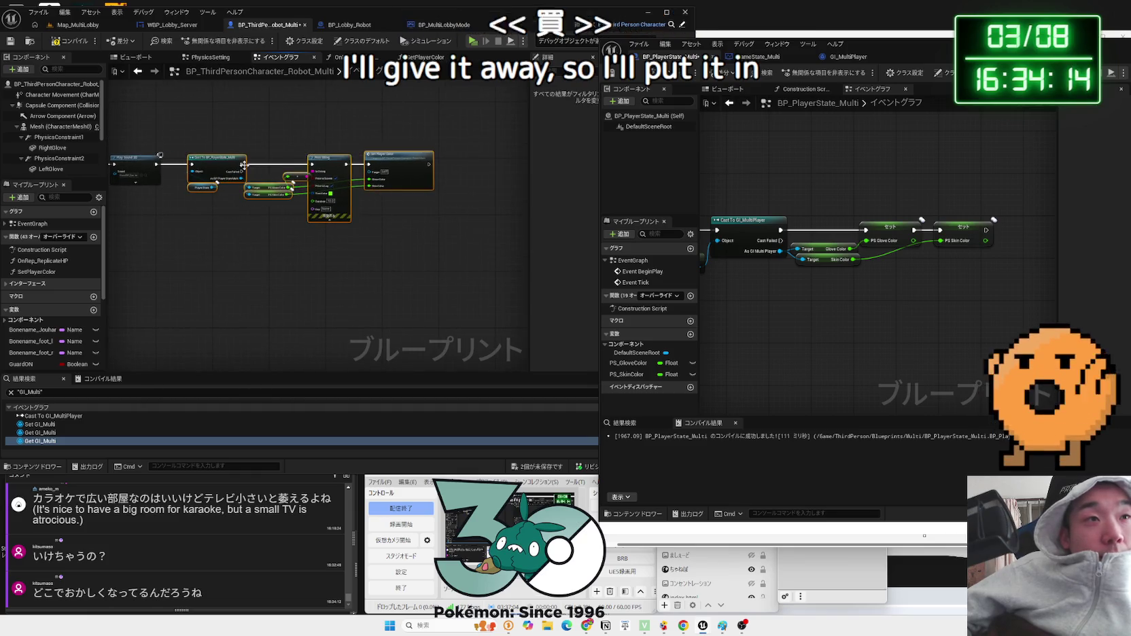
{"action": "scroll", "coordinate": [265, 232], "scroll_direction": "up", "scroll_amount": 2}
- Review the SetPlayerColor function, return to the event graph, and place the BP_PlayerState_Multi window beside it
{"action": "left_click", "coordinate": [421, 57]}
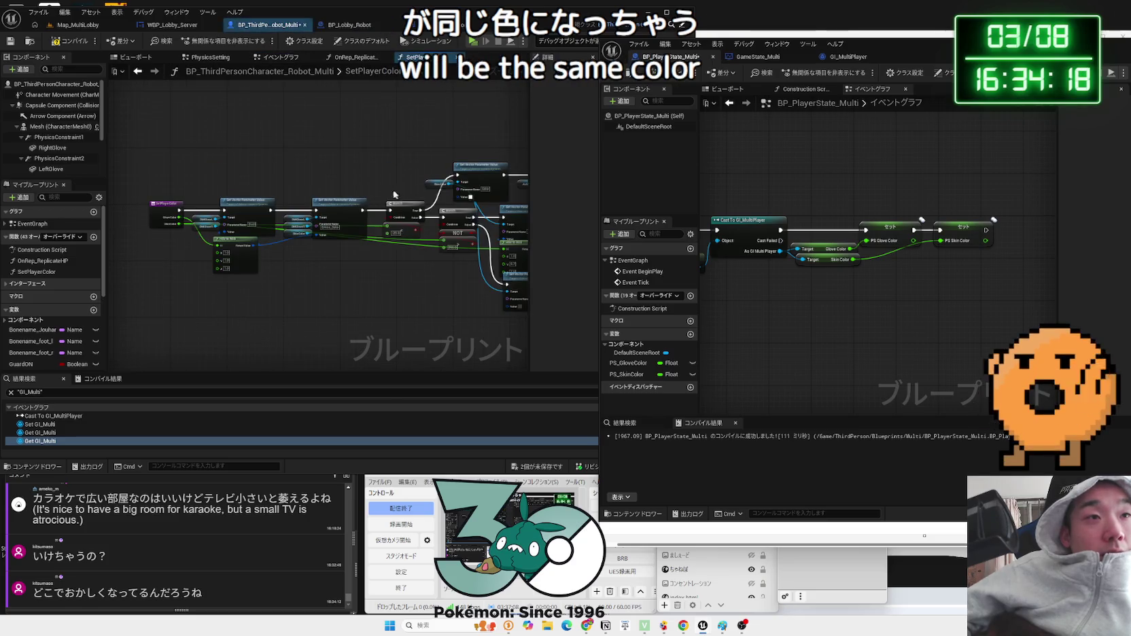
{"action": "left_click_drag", "start_coordinate": [354, 193], "coordinate": [234, 201]}
{"action": "key", "text": "alt+Left"}
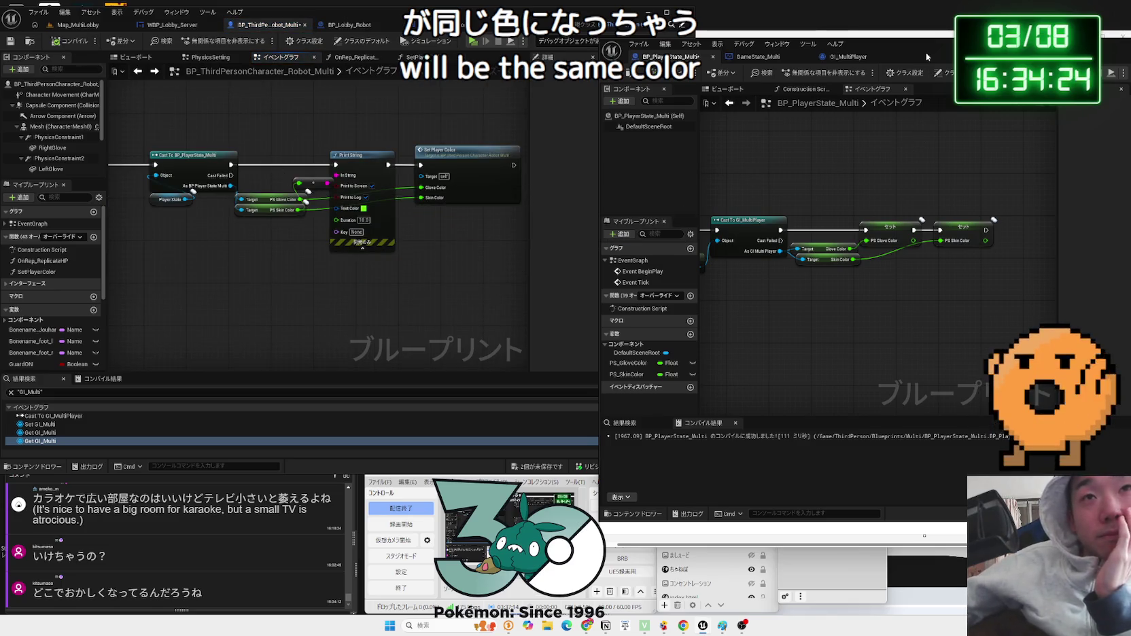
{"action": "left_click_drag", "start_coordinate": [926, 53], "coordinate": [550, 43]}
{"action": "mouse_move", "coordinate": [396, 159]}
{"action": "left_mouse_down"}
{"action": "mouse_move", "coordinate": [451, 142]}
{"action": "mouse_move", "coordinate": [451, 112]}
{"action": "left_mouse_up"}
{"action": "left_click", "coordinate": [381, 49]}
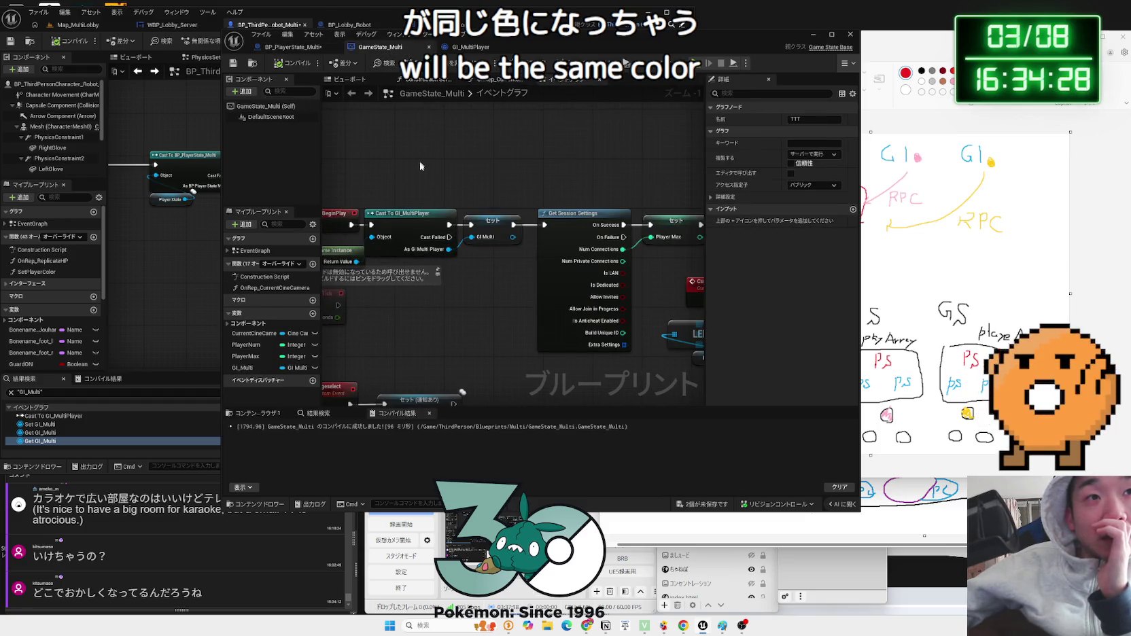
- Inspect GI_MultiPlayer's GloveColor and SkinColor variables, then return to the GameState_Multi event graph
{"action": "left_click", "coordinate": [467, 51]}
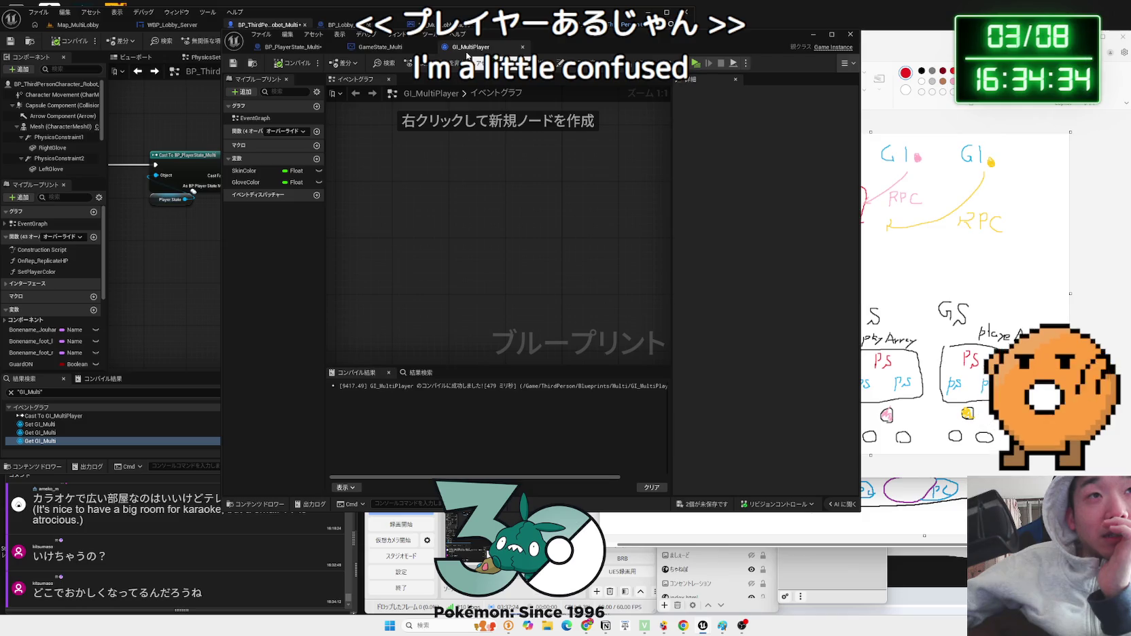
{"action": "left_click", "coordinate": [249, 181]}
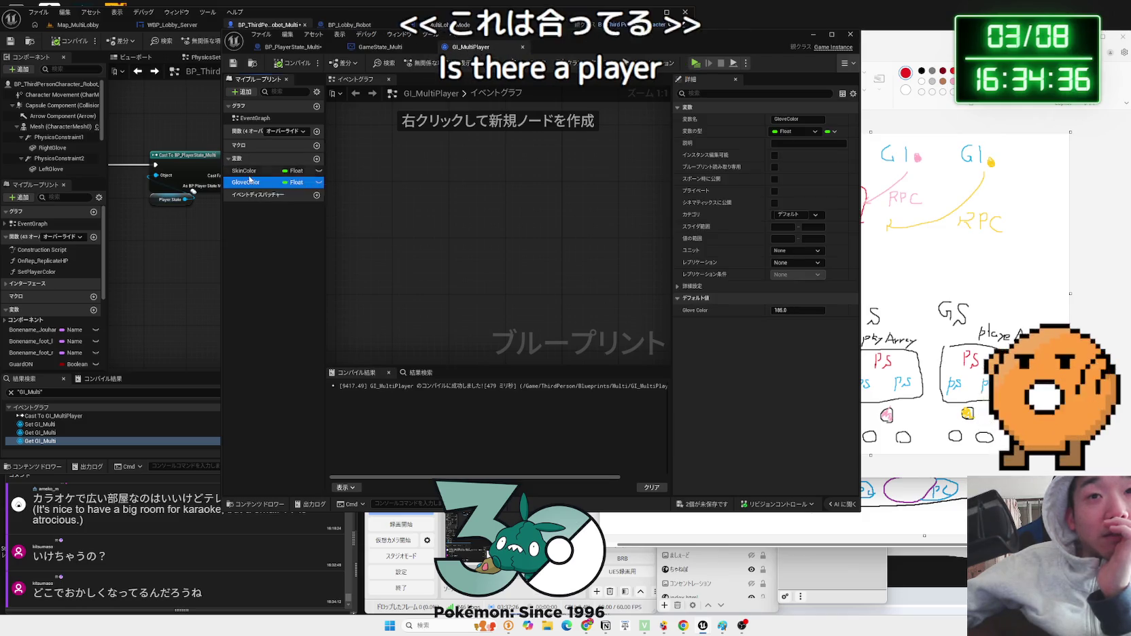
{"action": "key", "text": "Up"}
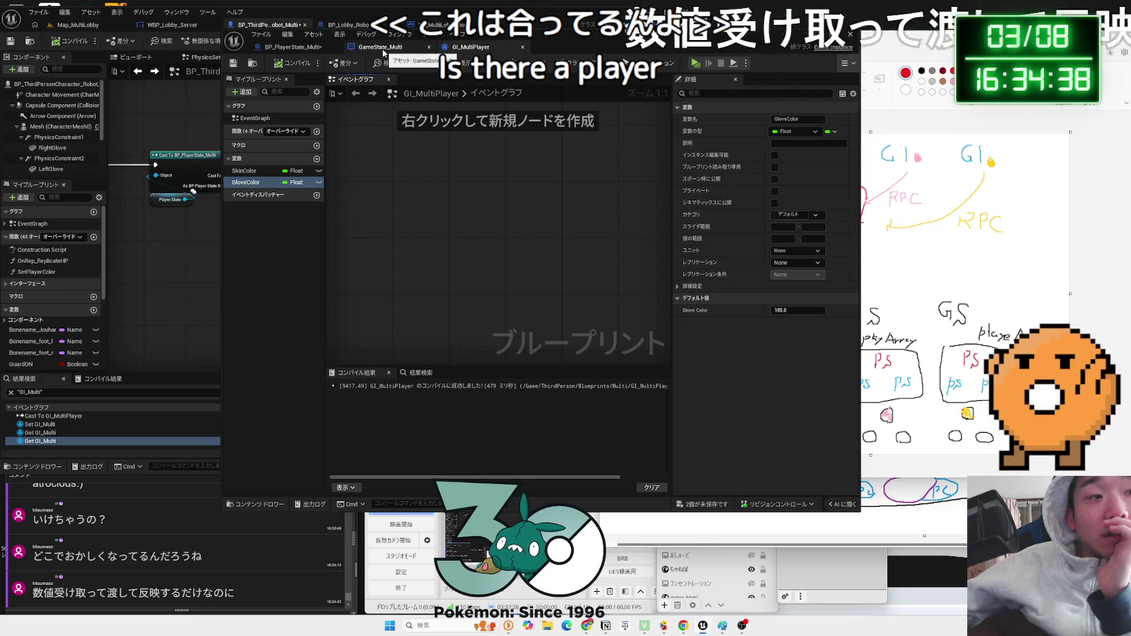
{"action": "left_click", "coordinate": [384, 50]}
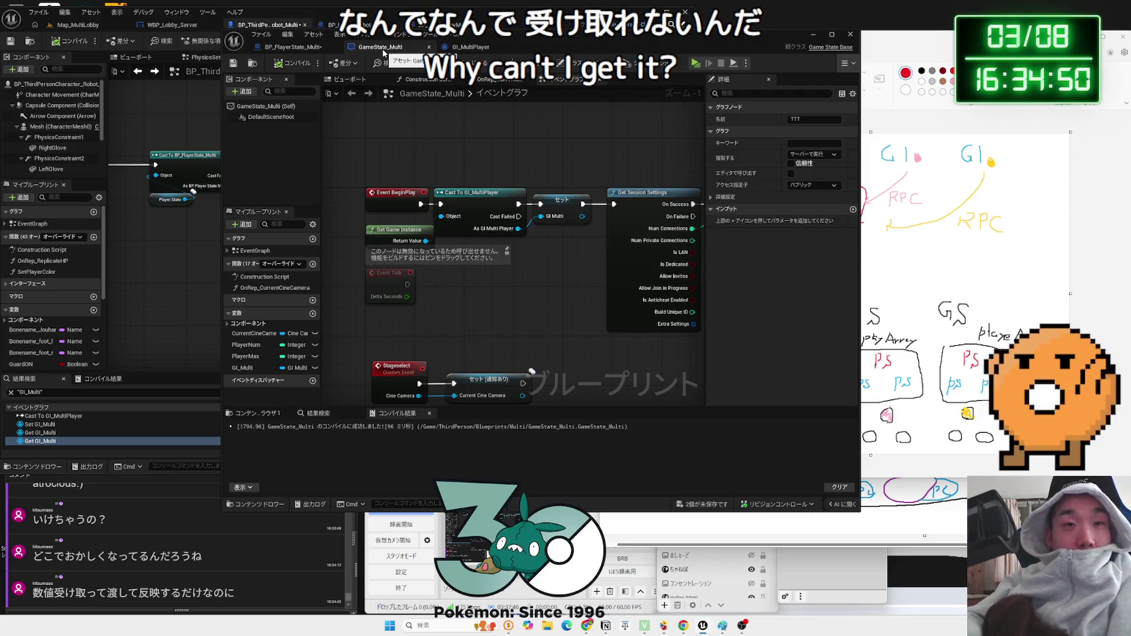
- Glance at the Paint sketch, pan toward the Stageselect nodes, and place GI_MultiPlayer beside the graph
{"action": "left_click_drag", "start_coordinate": [901, 51], "coordinate": [775, 51]}
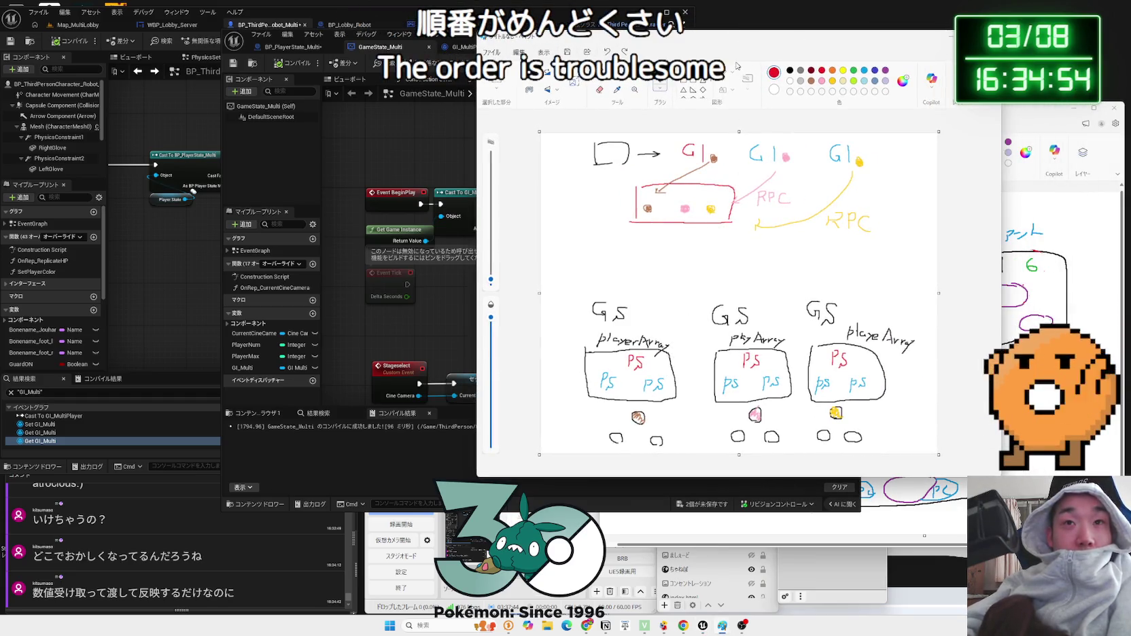
{"action": "left_click_drag", "start_coordinate": [761, 39], "coordinate": [935, 47]}
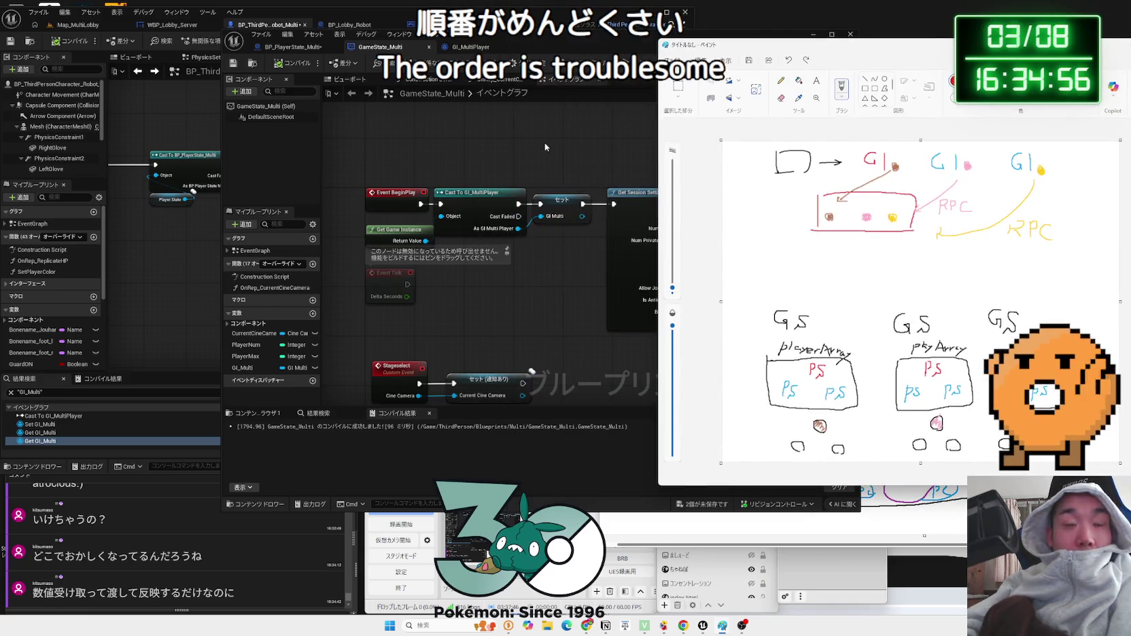
{"action": "left_click", "coordinate": [545, 147]}
{"action": "scroll", "coordinate": [431, 251], "scroll_direction": "down", "scroll_amount": 1}
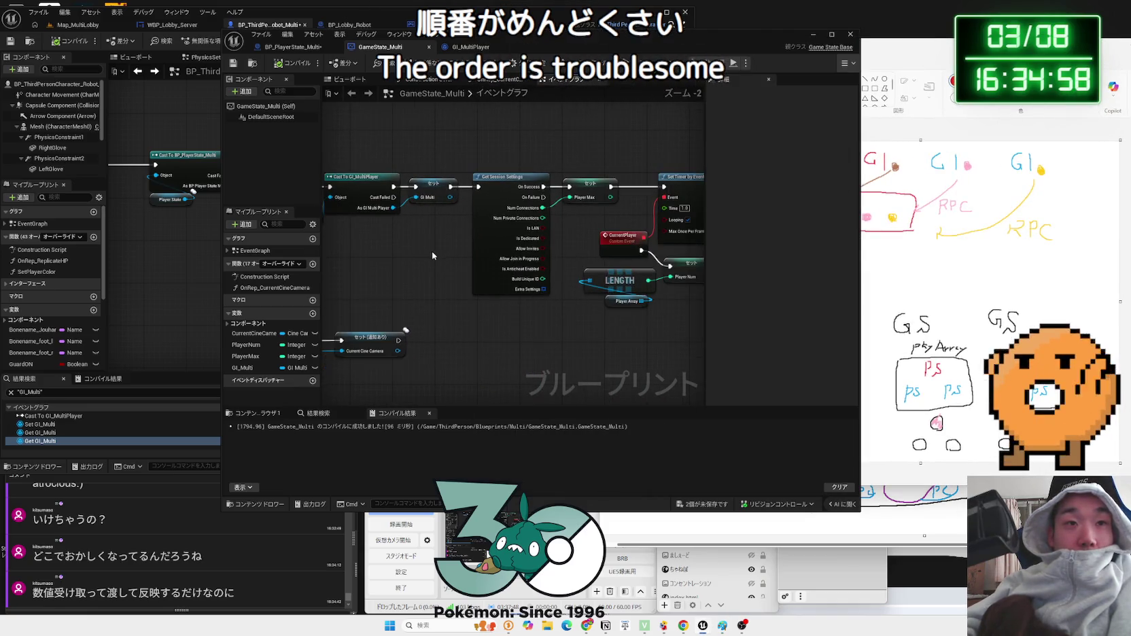
{"action": "scroll", "coordinate": [431, 251], "scroll_direction": "down", "scroll_amount": 1}
{"action": "left_click_drag", "start_coordinate": [436, 276], "coordinate": [487, 293]}
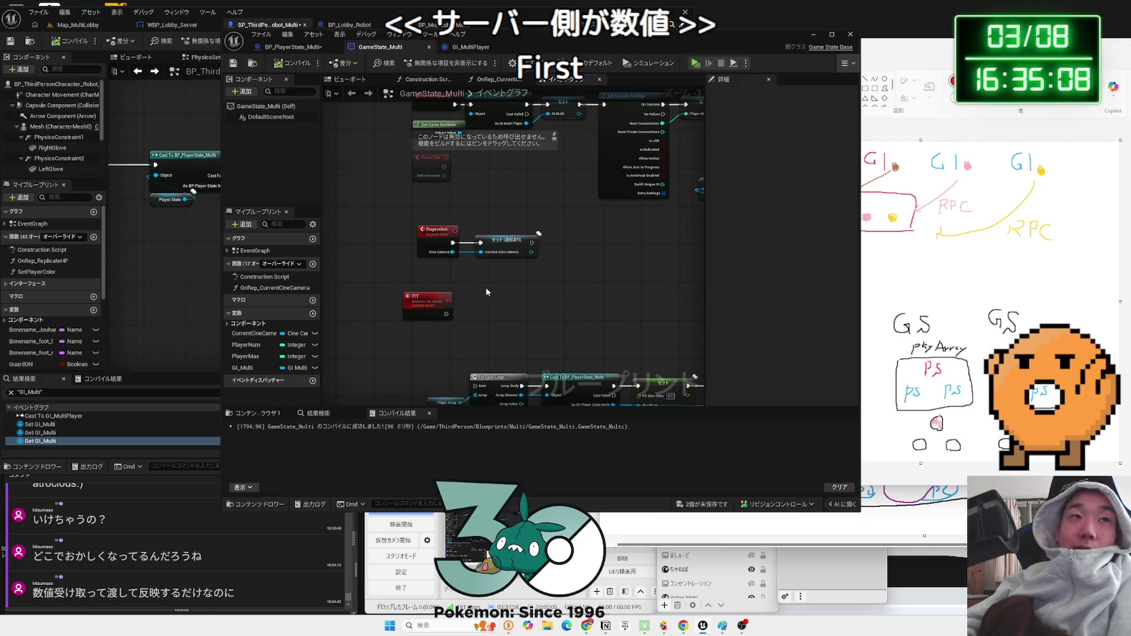
{"action": "left_click", "coordinate": [500, 48]}
{"action": "mouse_move", "coordinate": [501, 50]}
{"action": "left_mouse_down"}
{"action": "mouse_move", "coordinate": [905, 73]}
{"action": "mouse_move", "coordinate": [850, 79]}
{"action": "left_mouse_up"}
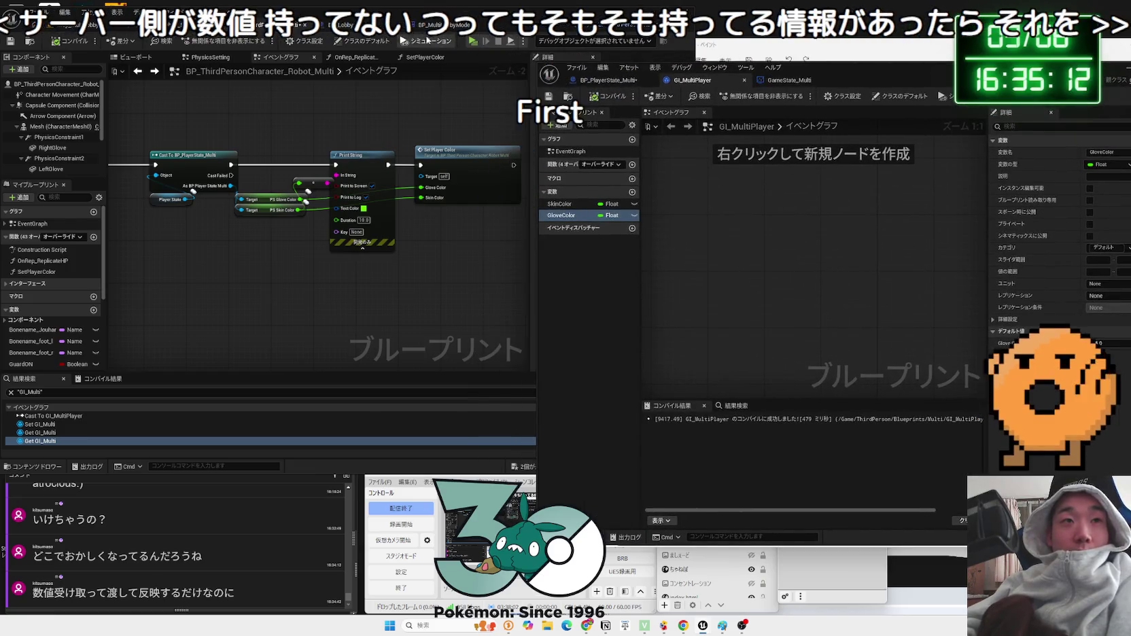
- Save BP_PlayerState_Multi, cut Event BeginPlay's link to the cast, compile, and start PIE
{"action": "left_click", "coordinate": [608, 79]}
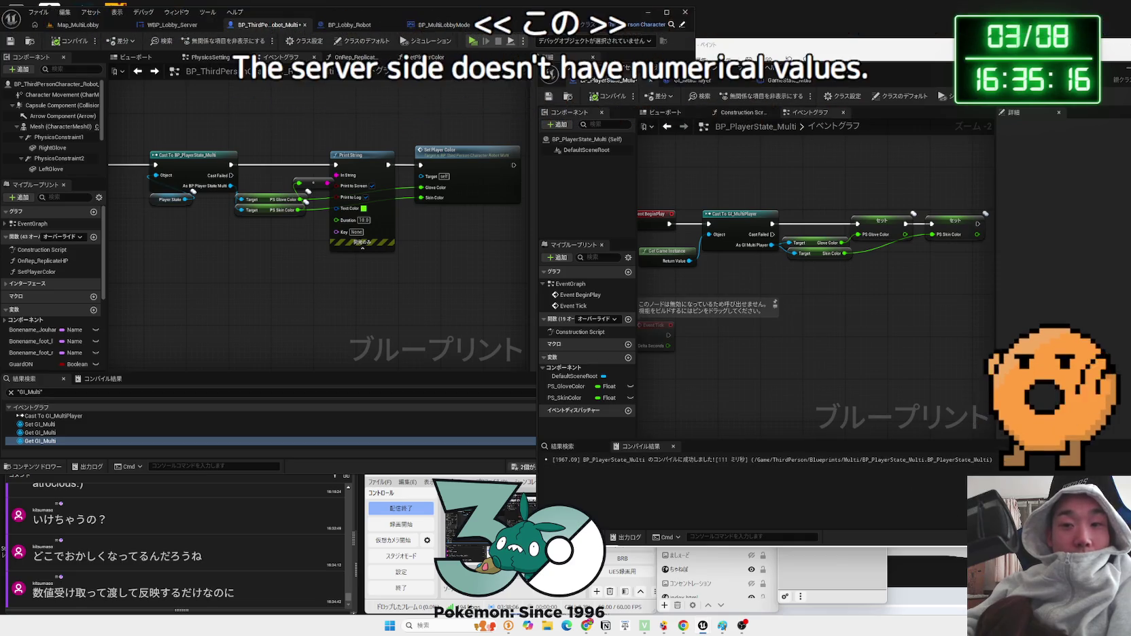
{"action": "key", "text": "ctrl+shift+s"}
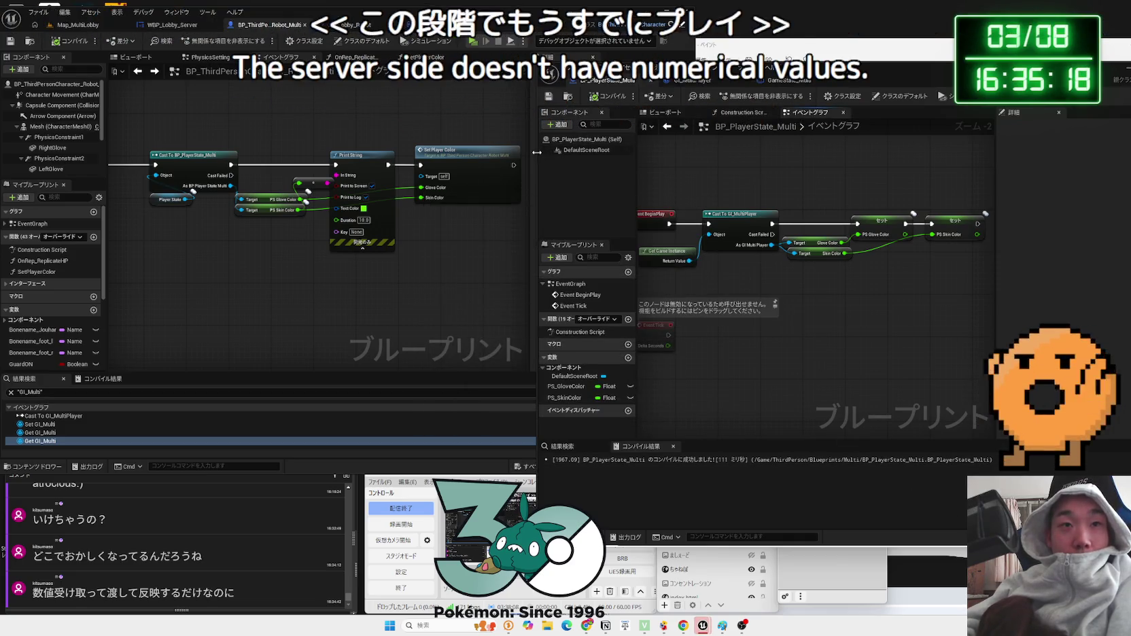
{"action": "mouse_move", "coordinate": [672, 190]}
{"action": "left_mouse_down"}
{"action": "mouse_move", "coordinate": [911, 274]}
{"action": "mouse_move", "coordinate": [746, 209]}
{"action": "left_mouse_up"}
{"action": "left_click", "coordinate": [646, 196]}
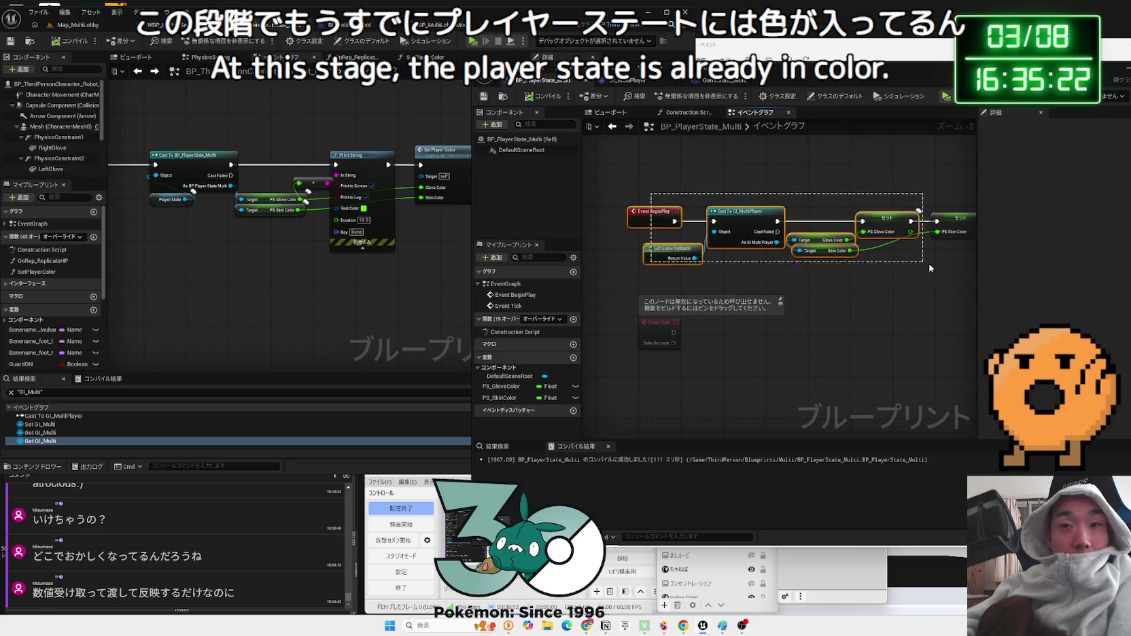
{"action": "left_click", "coordinate": [697, 223], "text": "alt"}
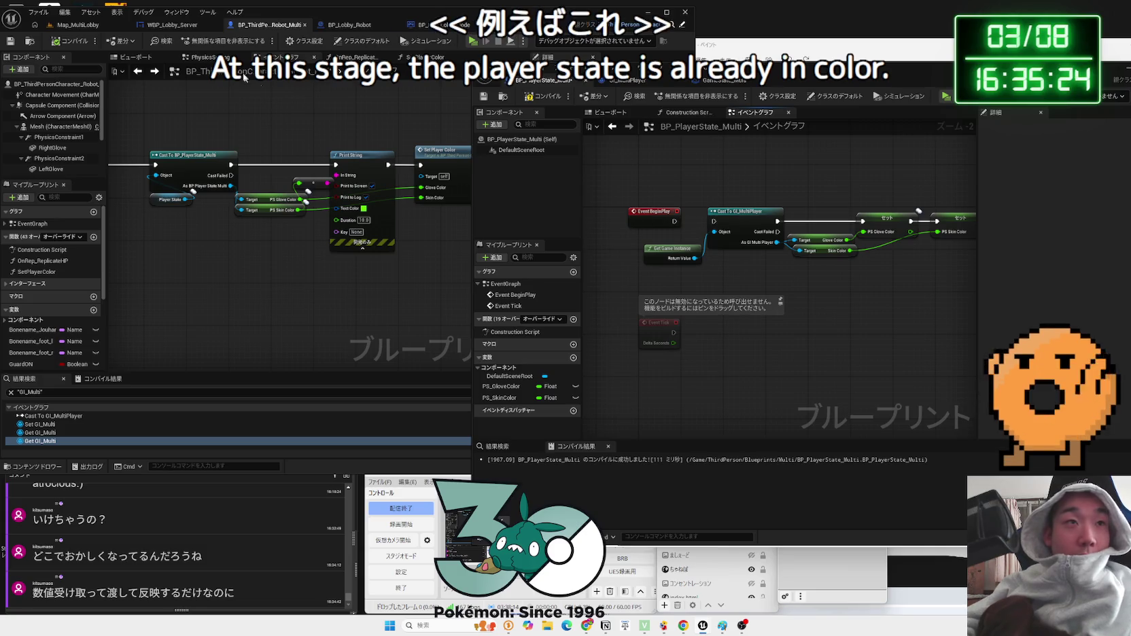
{"action": "left_click", "coordinate": [558, 96]}
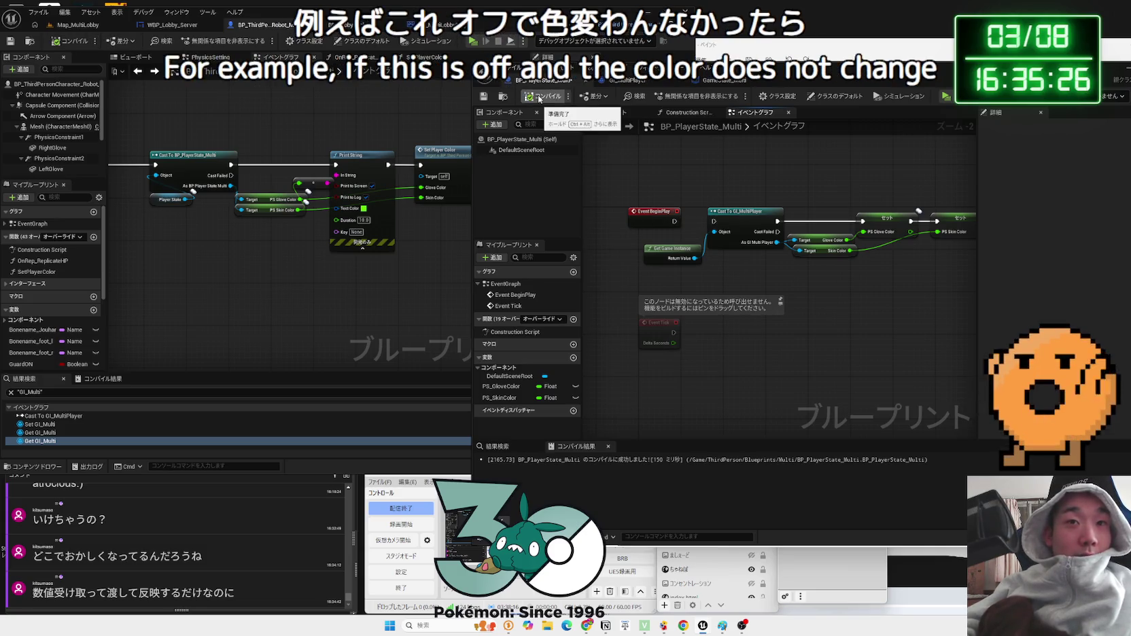
{"action": "left_click", "coordinate": [473, 42]}
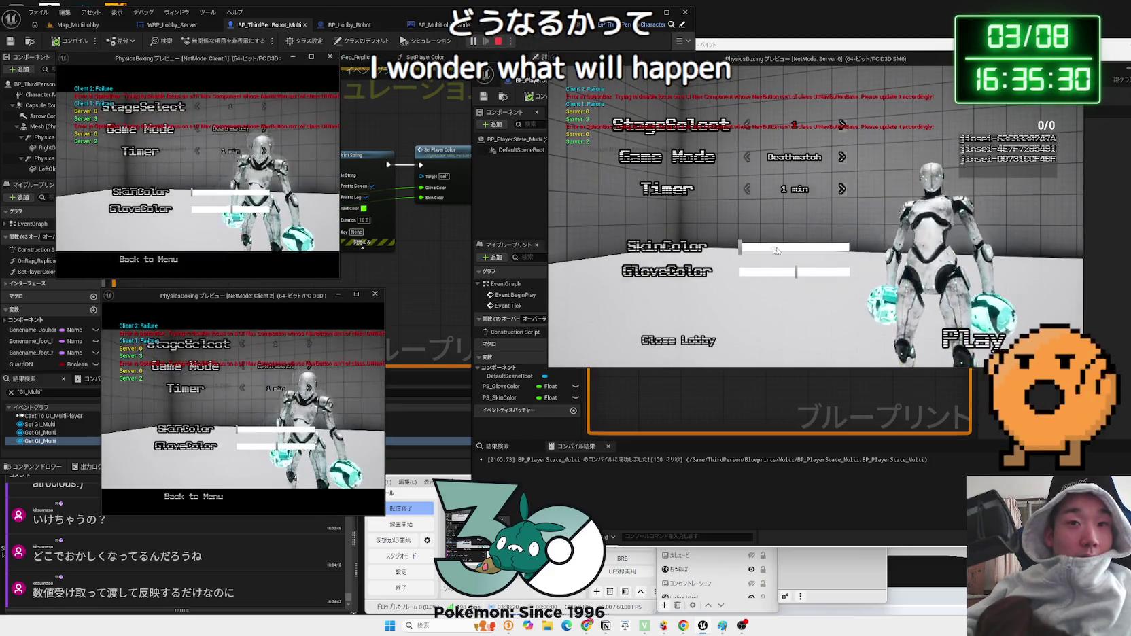
- Give the server a red glove and both clients blue skin and gloves, start the match, then stop PIE
{"action": "mouse_move", "coordinate": [796, 271]}
{"action": "left_mouse_down"}
{"action": "mouse_move", "coordinate": [883, 269]}
{"action": "mouse_move", "coordinate": [825, 272]}
{"action": "mouse_move", "coordinate": [821, 247]}
{"action": "left_mouse_up"}
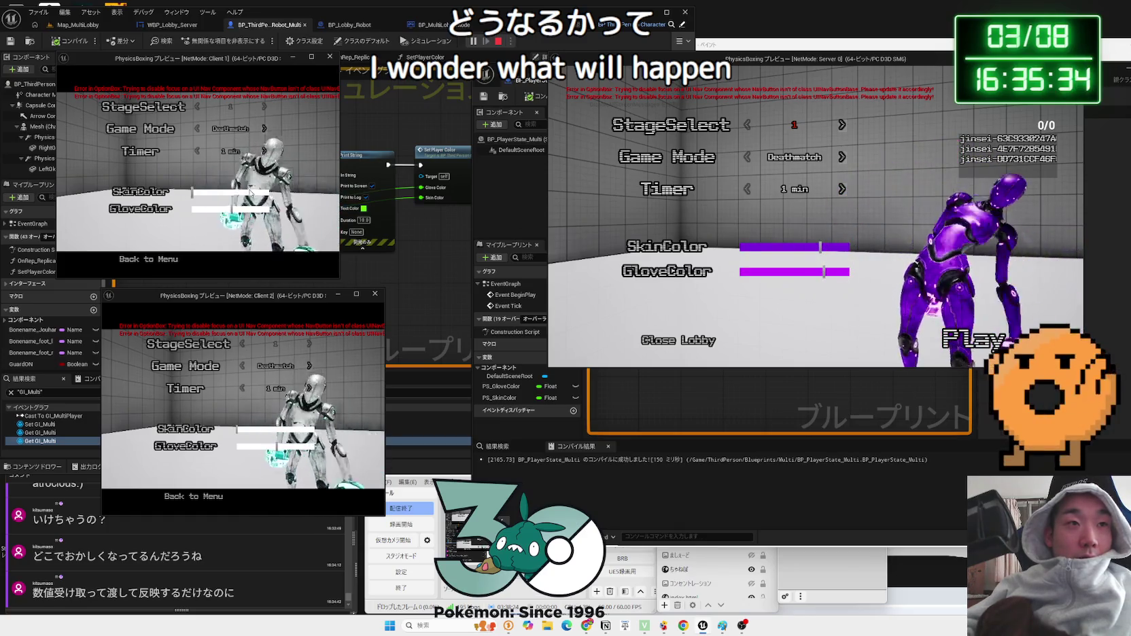
{"action": "left_click_drag", "start_coordinate": [232, 209], "coordinate": [284, 212]}
{"action": "left_click_drag", "start_coordinate": [239, 429], "coordinate": [291, 430]}
{"action": "left_click", "coordinate": [292, 446]}
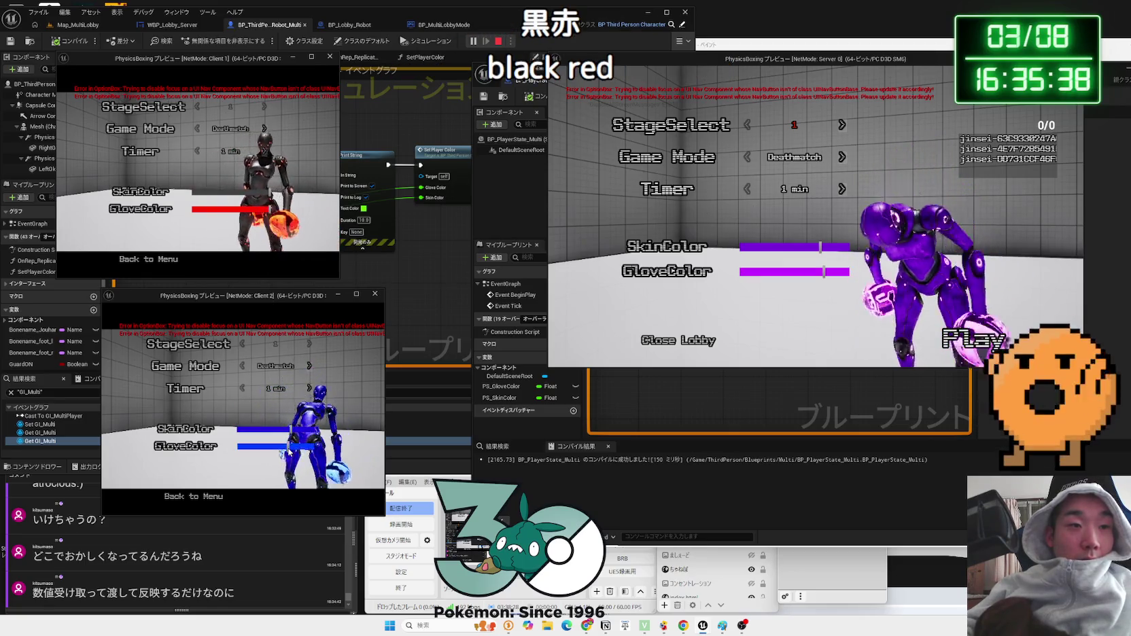
{"action": "left_click", "coordinate": [241, 209]}
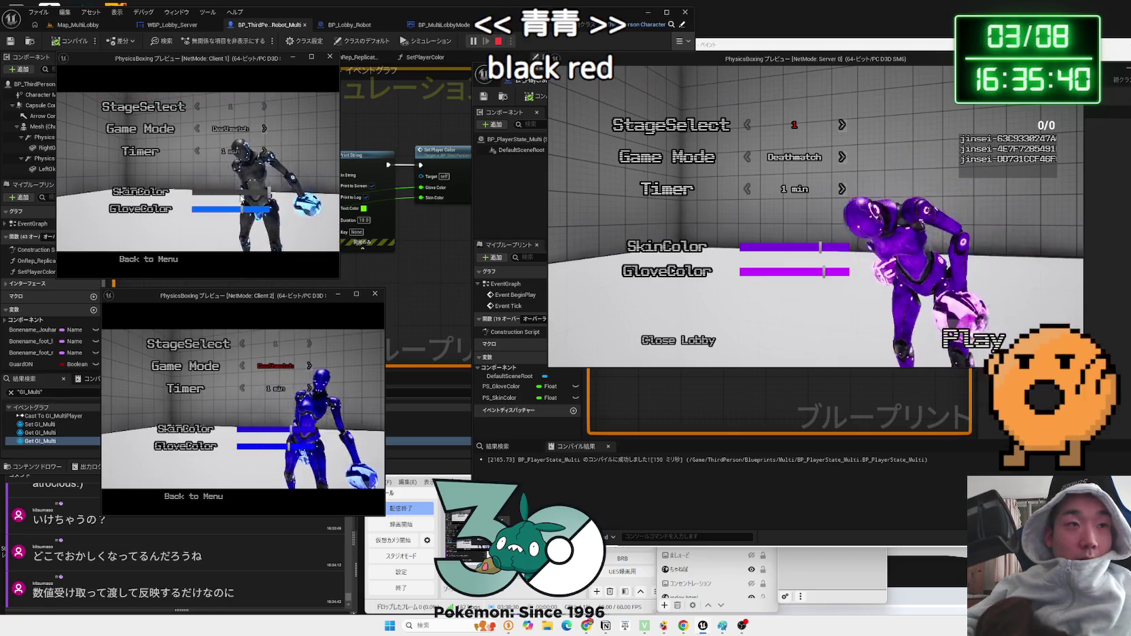
{"action": "left_click", "coordinate": [242, 191]}
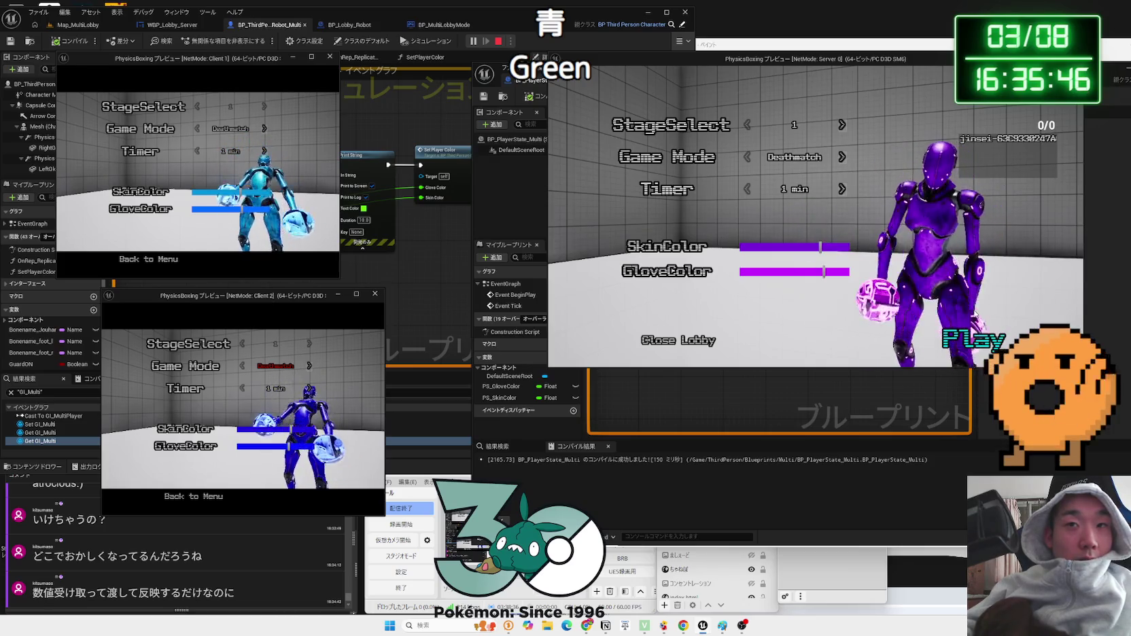
{"action": "left_click", "coordinate": [975, 343]}
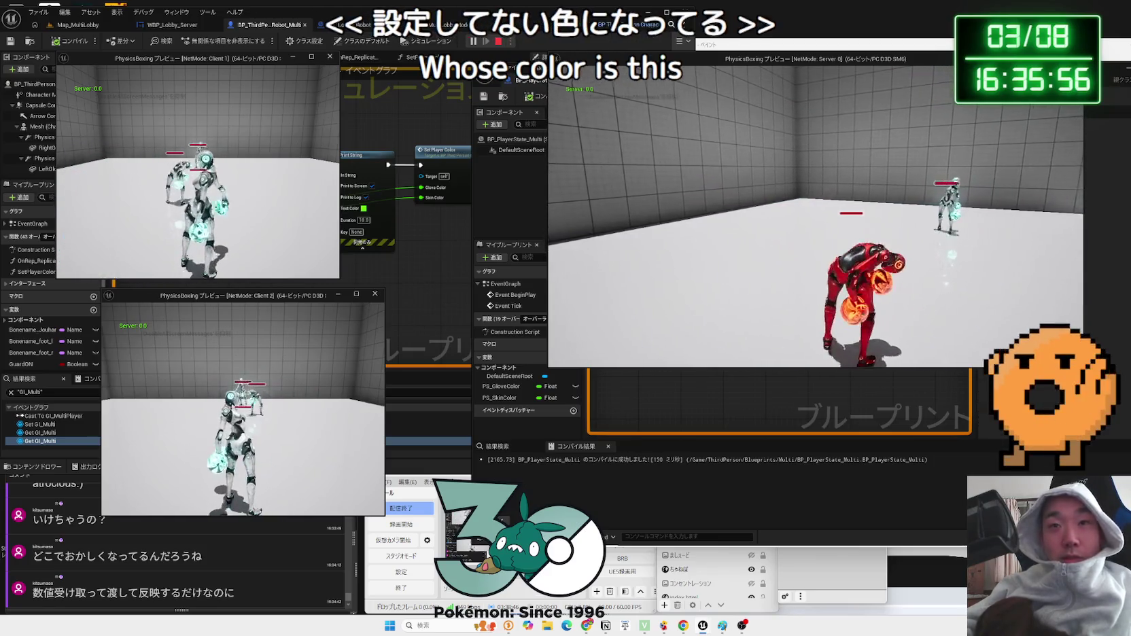
{"action": "key", "text": "Escape"}
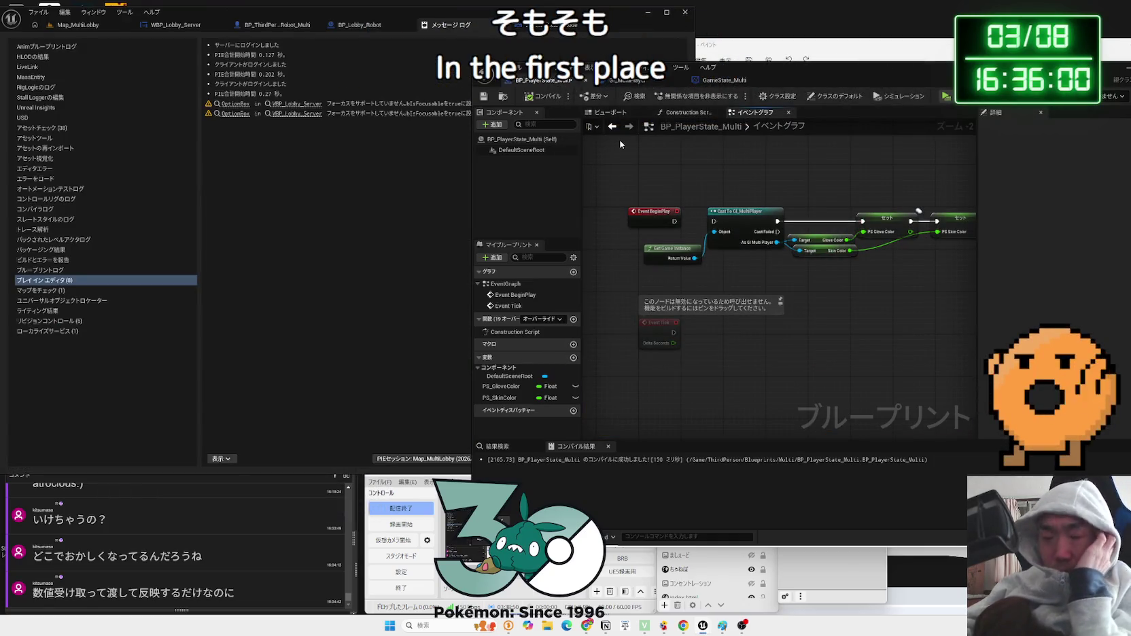
- Show BP_ThirdPersonCharacter_Robot_Multi's event graph with the BP_PlayerState_Multi window moved beside it
{"action": "left_click", "coordinate": [272, 26]}
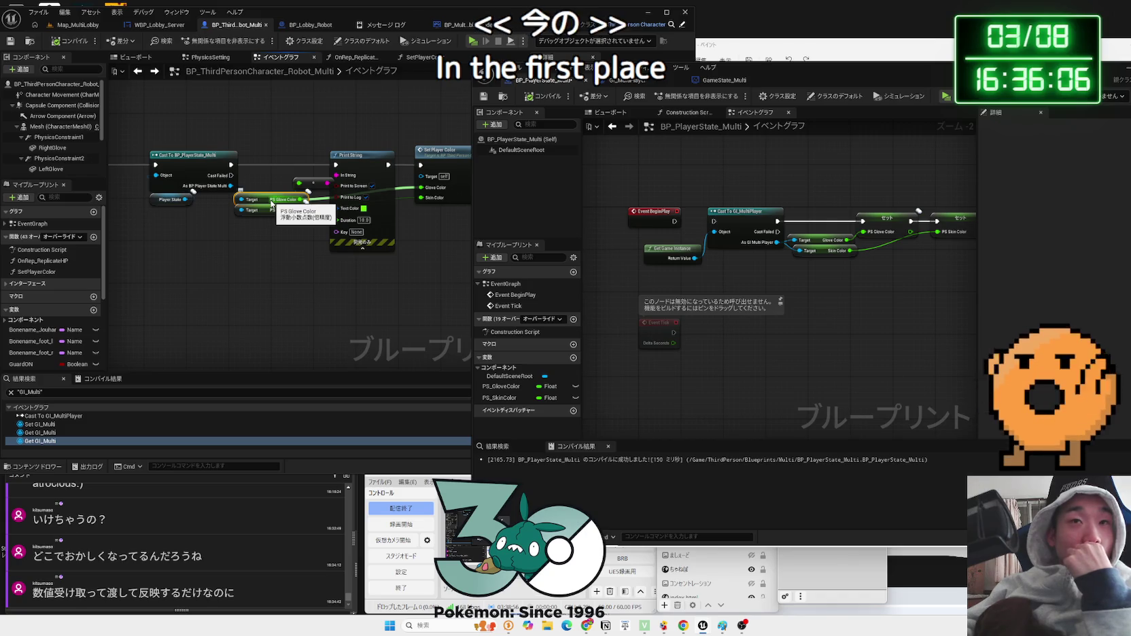
{"action": "left_click_drag", "start_coordinate": [745, 82], "coordinate": [1024, 77]}
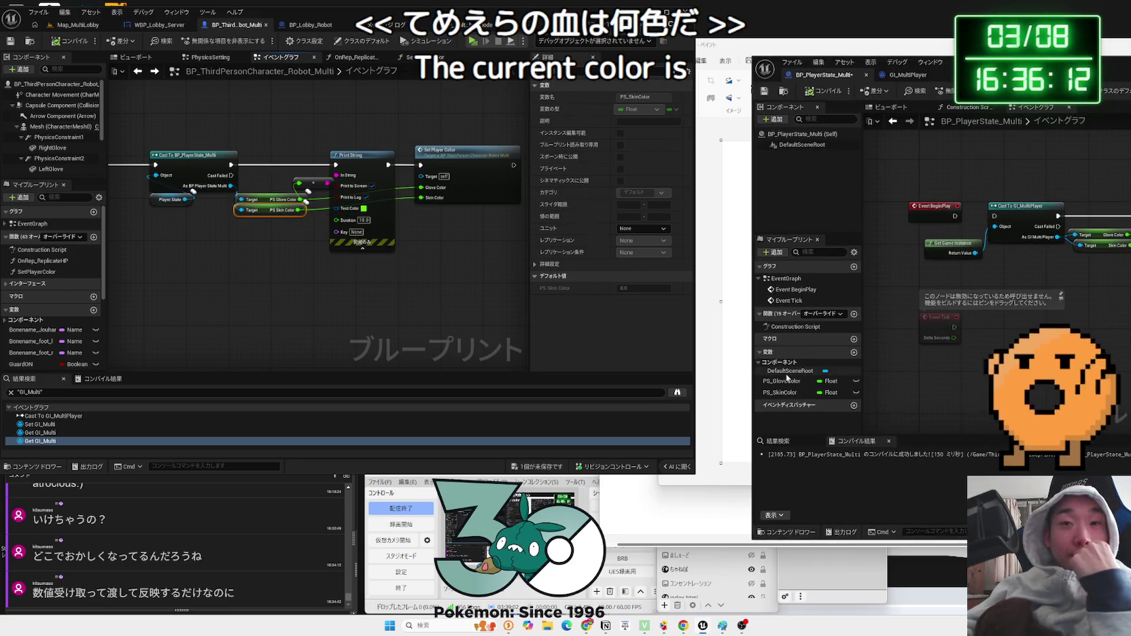
{"action": "mouse_move", "coordinate": [949, 62]}
{"action": "left_mouse_down"}
{"action": "mouse_move", "coordinate": [774, 60]}
{"action": "mouse_move", "coordinate": [927, 54]}
{"action": "left_mouse_up"}
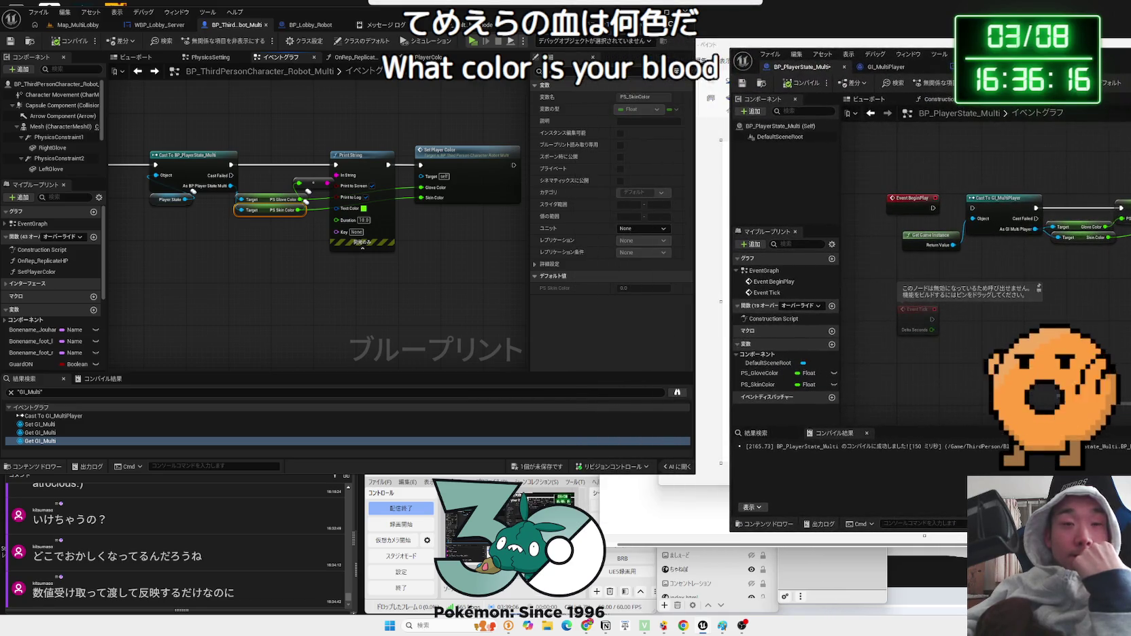
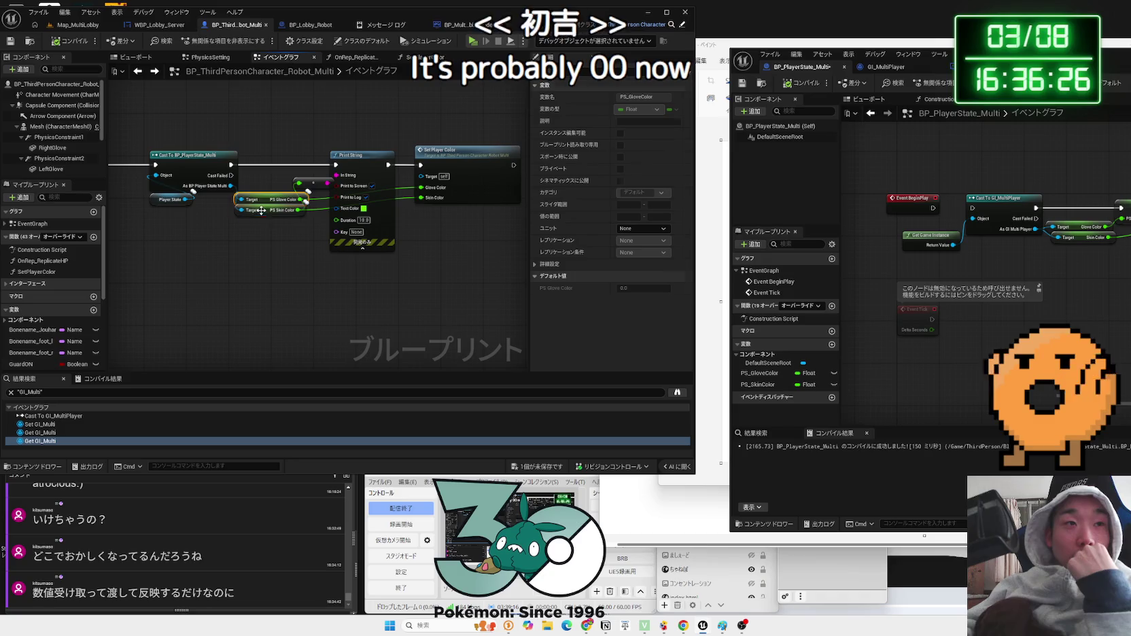
- Wire Get Game Instance into the Cast To GI_MultiPlayer node
{"action": "left_click", "coordinate": [261, 210]}
{"action": "left_click_drag", "start_coordinate": [1018, 58], "coordinate": [742, 46]}
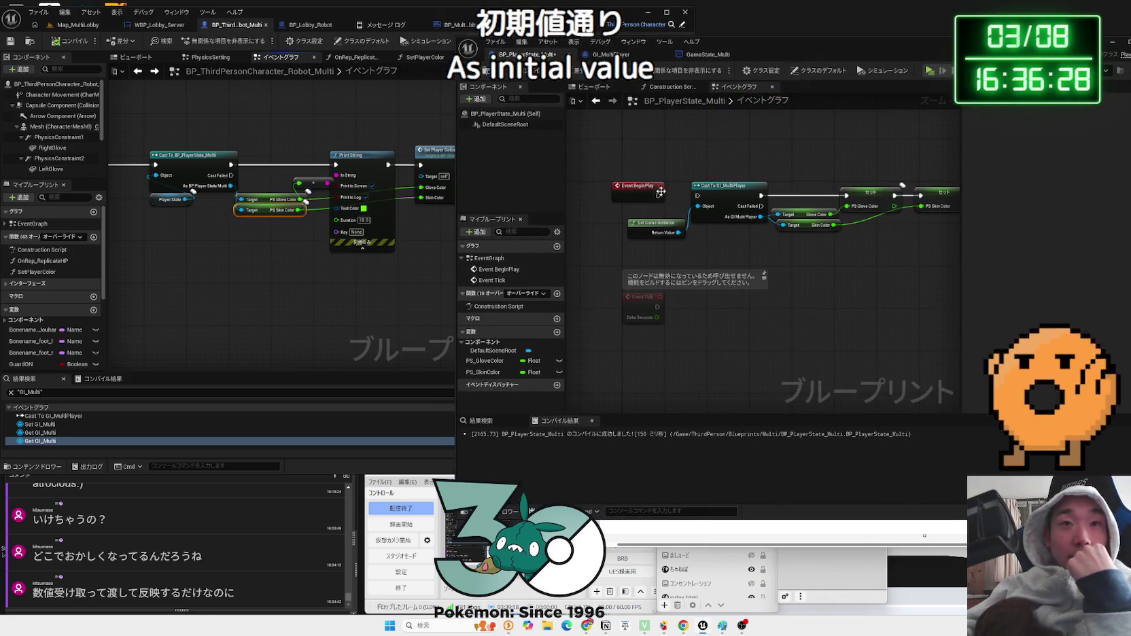
{"action": "left_click_drag", "start_coordinate": [697, 198], "coordinate": [699, 205]}
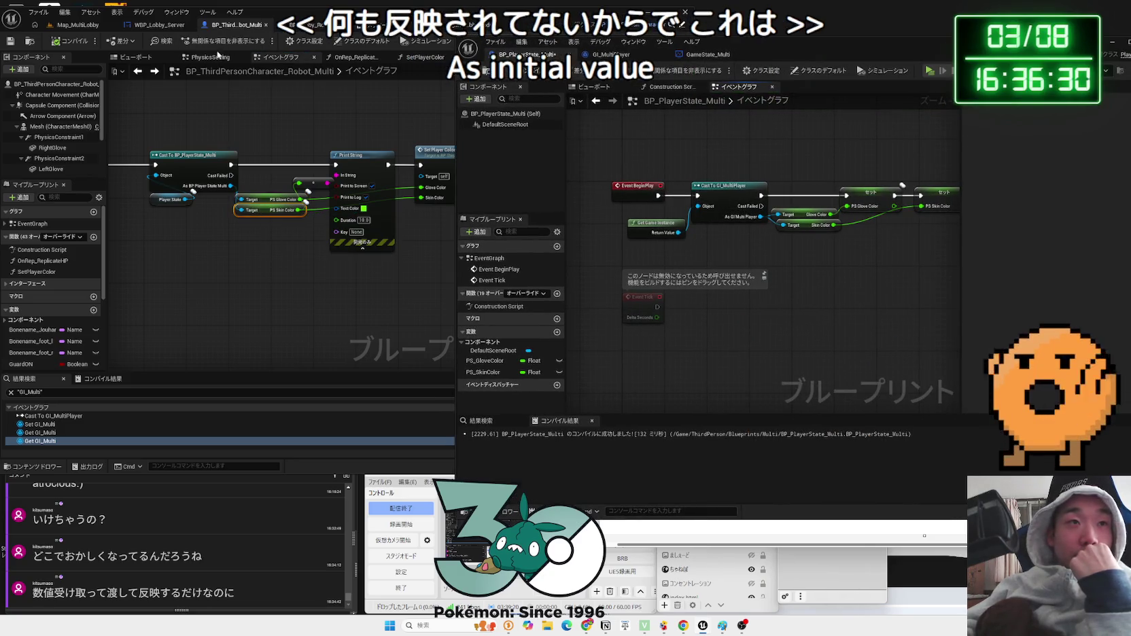
- Play-test Map_MultiLobby with two clients: server purple/magenta, Client 1 blue, Client 2 orange/yellow
{"action": "left_click", "coordinate": [71, 28]}
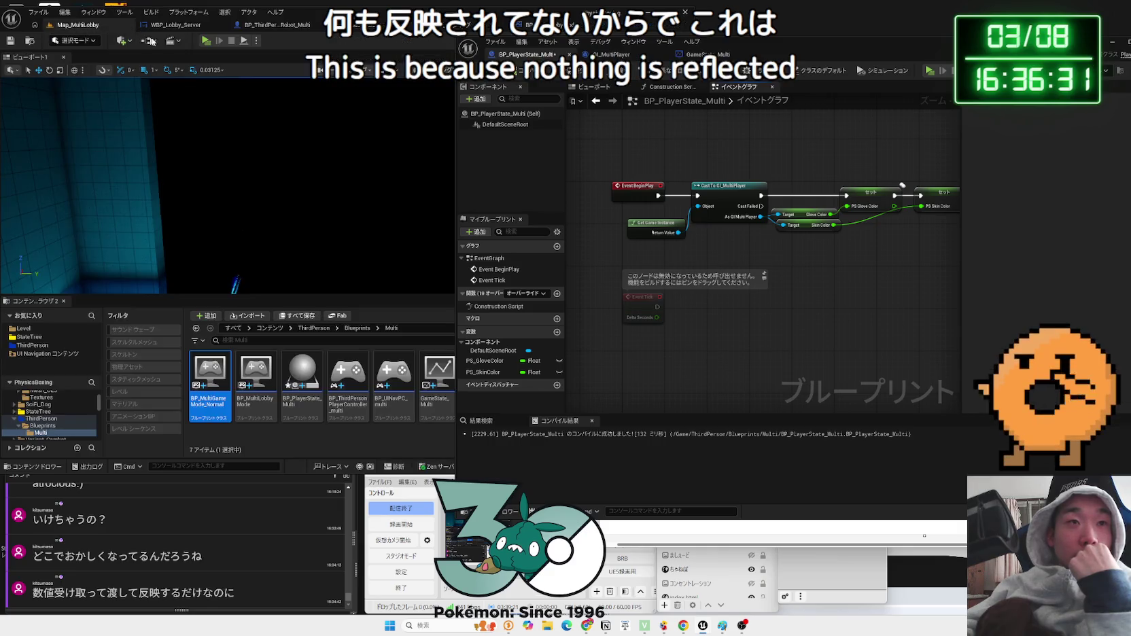
{"action": "left_click", "coordinate": [206, 42]}
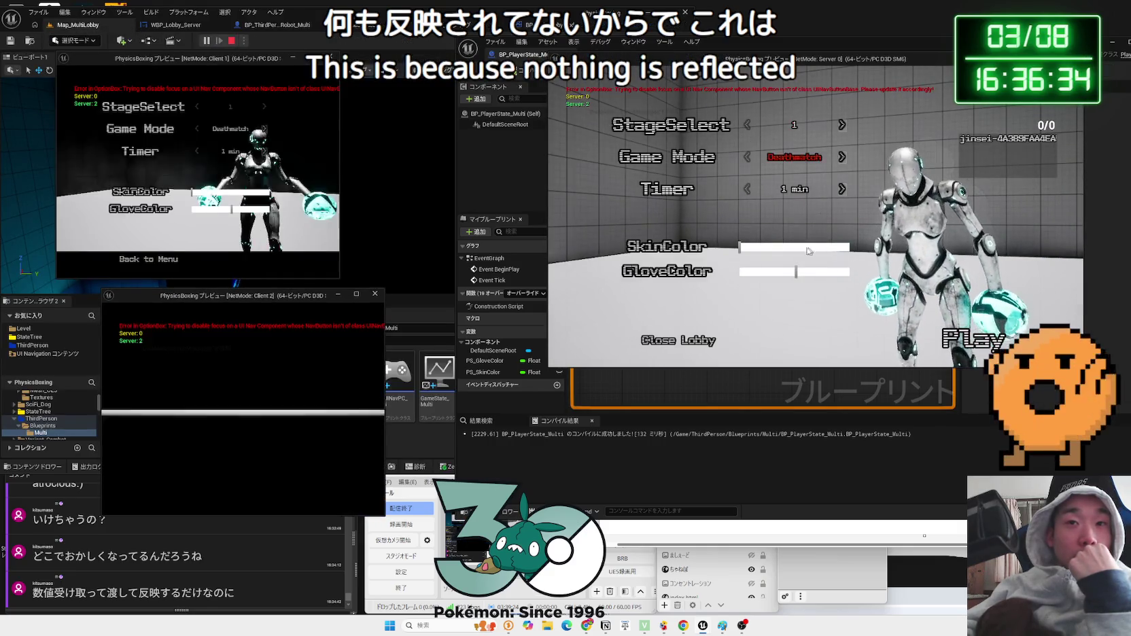
{"action": "left_click", "coordinate": [771, 270]}
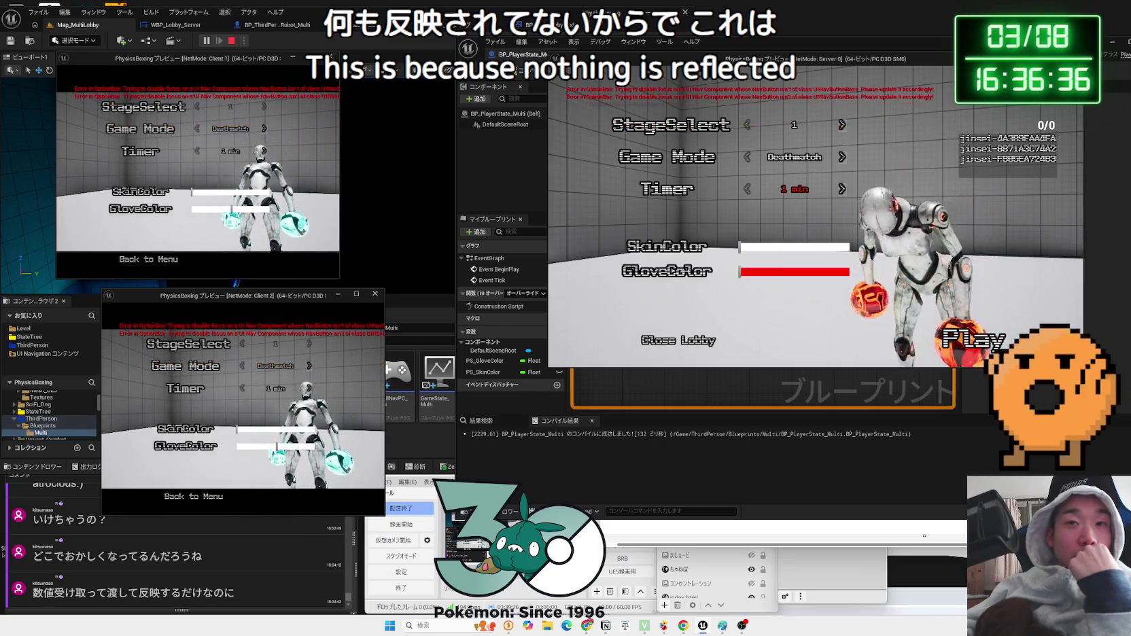
{"action": "left_click_drag", "start_coordinate": [744, 247], "coordinate": [832, 249]}
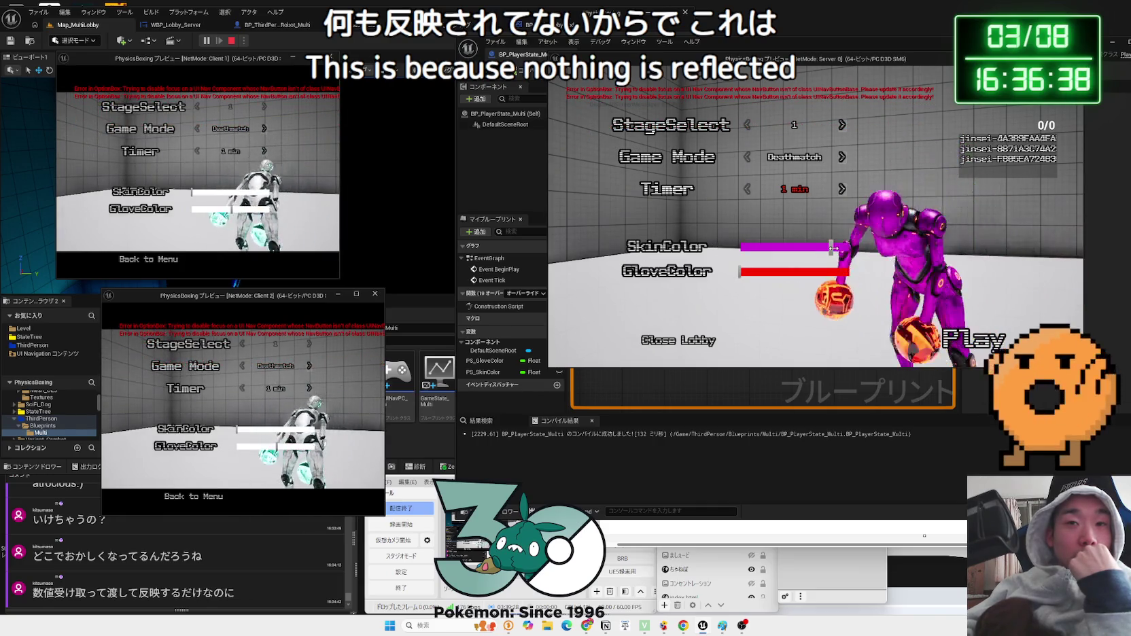
{"action": "left_click", "coordinate": [829, 272]}
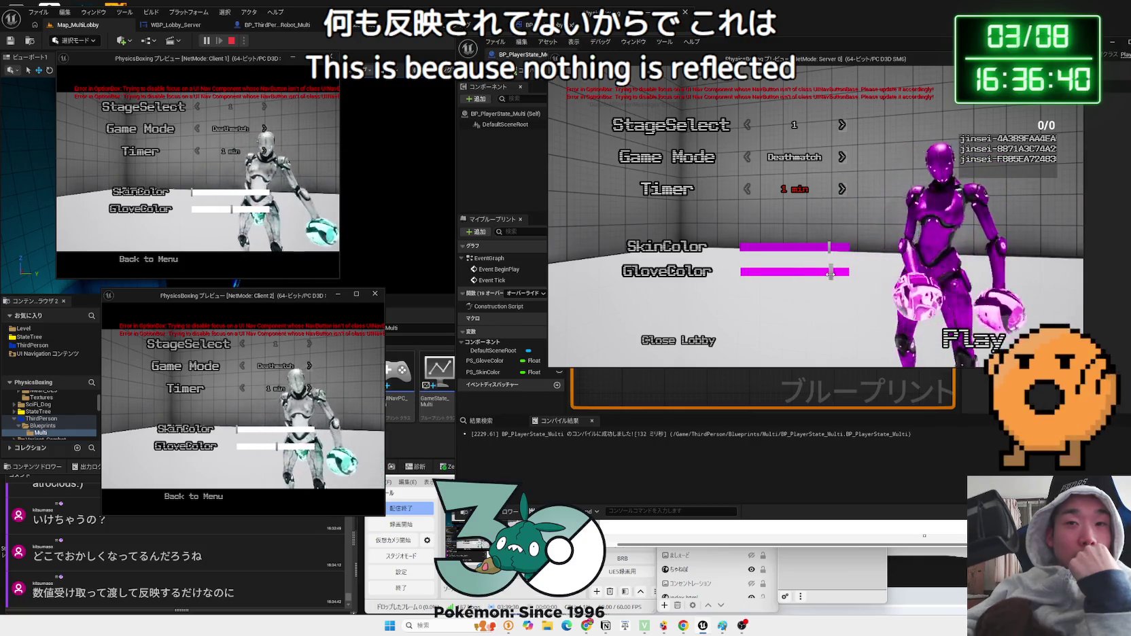
{"action": "left_click", "coordinate": [241, 193]}
{"action": "left_click", "coordinate": [241, 211]}
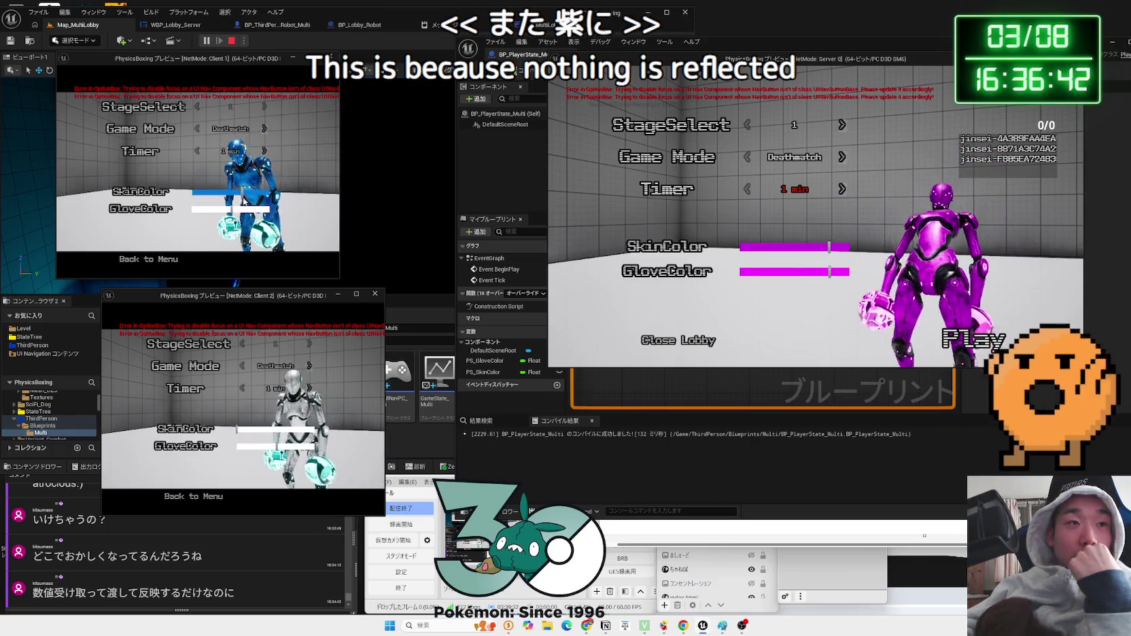
{"action": "left_click", "coordinate": [249, 429]}
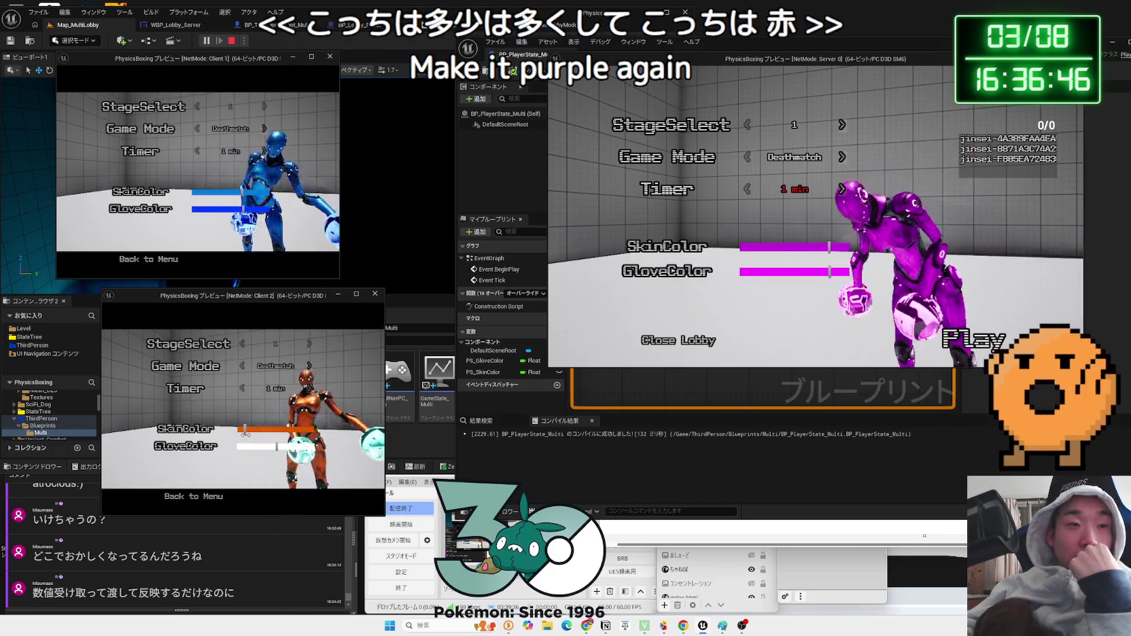
{"action": "left_click", "coordinate": [247, 447]}
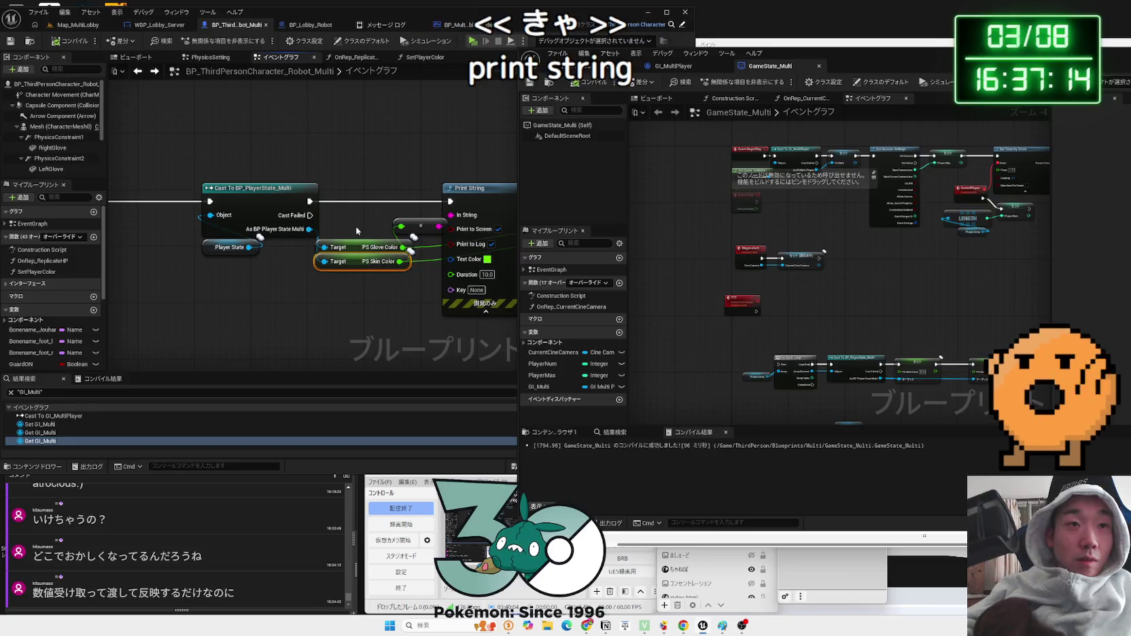
{"action": "mouse_move", "coordinate": [361, 274]}
{"action": "left_mouse_down"}
{"action": "mouse_move", "coordinate": [338, 285]}
{"action": "mouse_move", "coordinate": [353, 274]}
{"action": "left_mouse_up"}
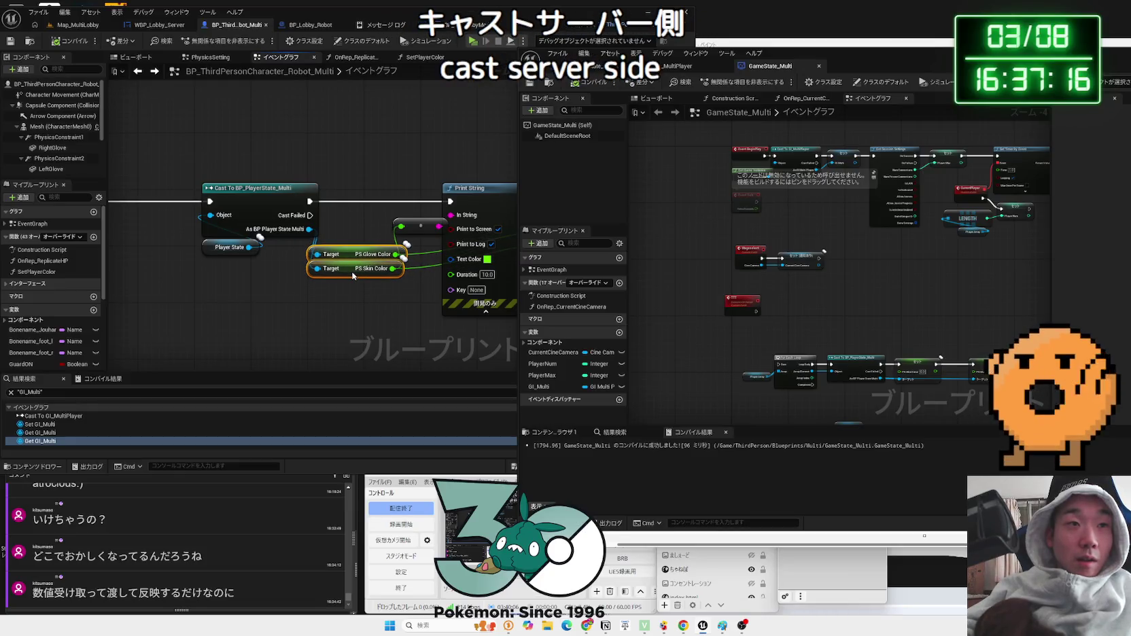
{"action": "scroll", "coordinate": [302, 294], "scroll_direction": "down", "scroll_amount": 1}
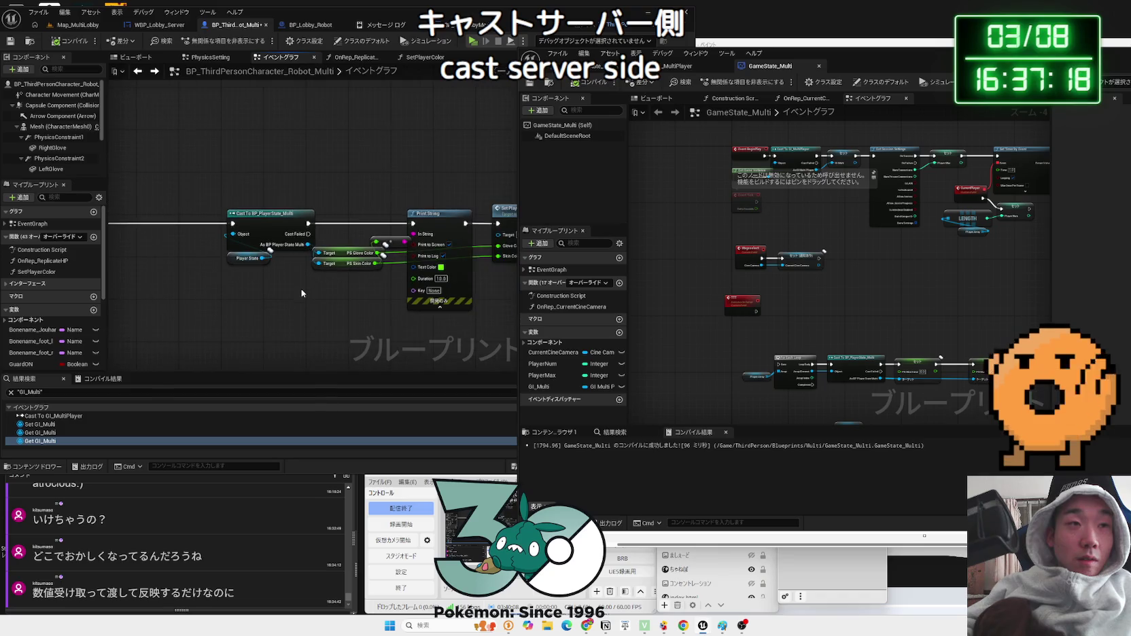
{"action": "scroll", "coordinate": [302, 294], "scroll_direction": "down", "scroll_amount": 2}
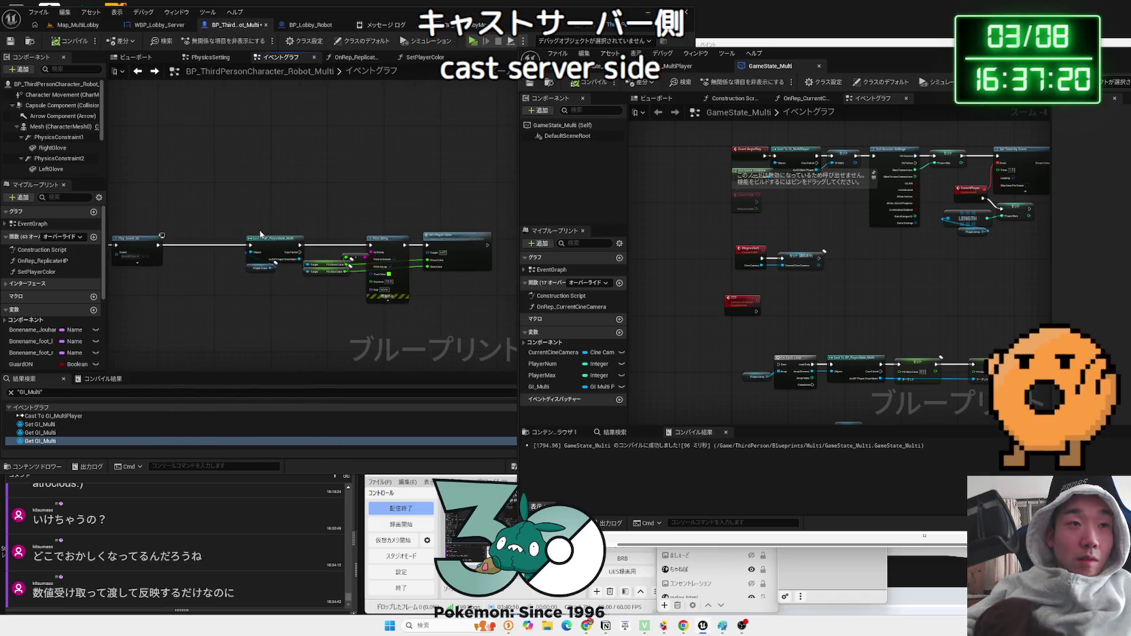
{"action": "mouse_move", "coordinate": [451, 249]}
{"action": "left_mouse_down"}
{"action": "mouse_move", "coordinate": [391, 246]}
{"action": "mouse_move", "coordinate": [400, 250]}
{"action": "left_mouse_up"}
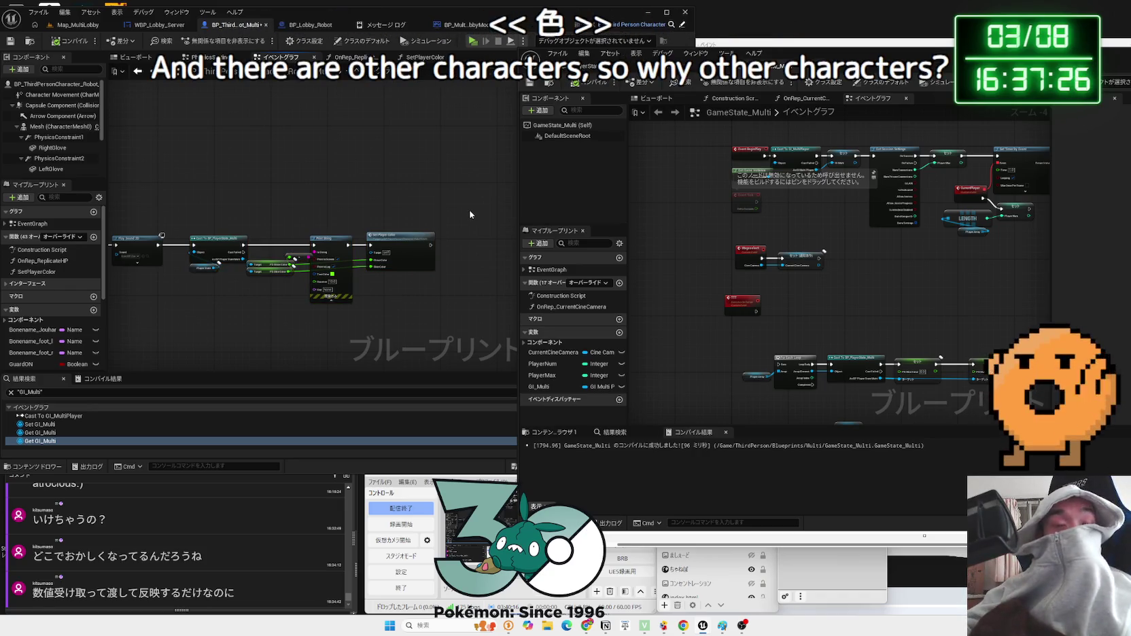
{"action": "left_click", "coordinate": [607, 65]}
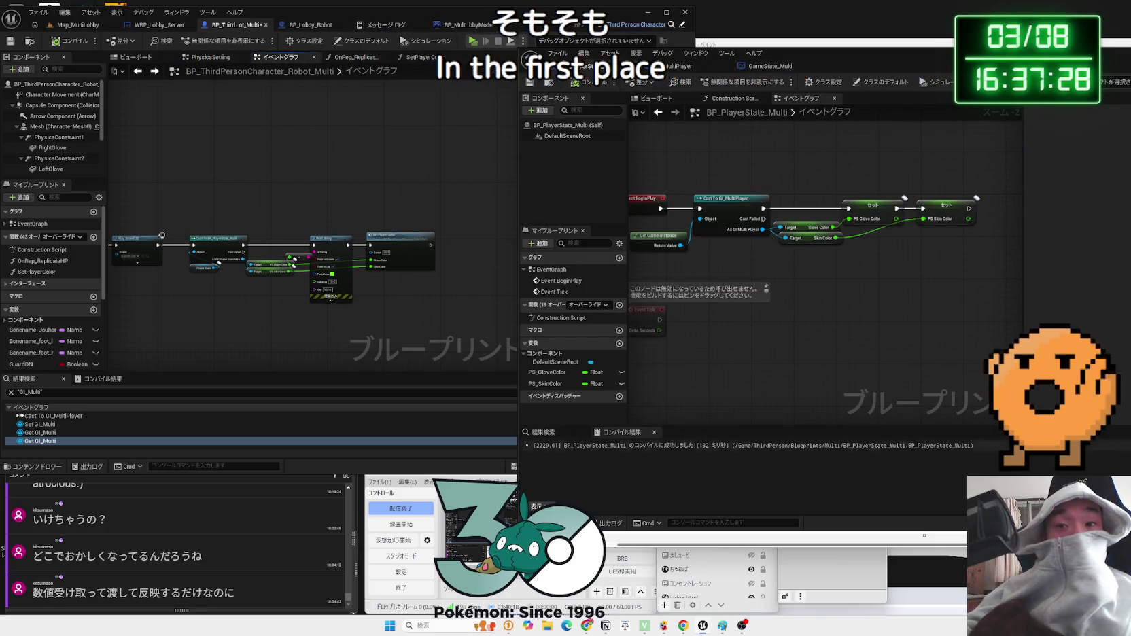
{"action": "left_click", "coordinate": [694, 396]}
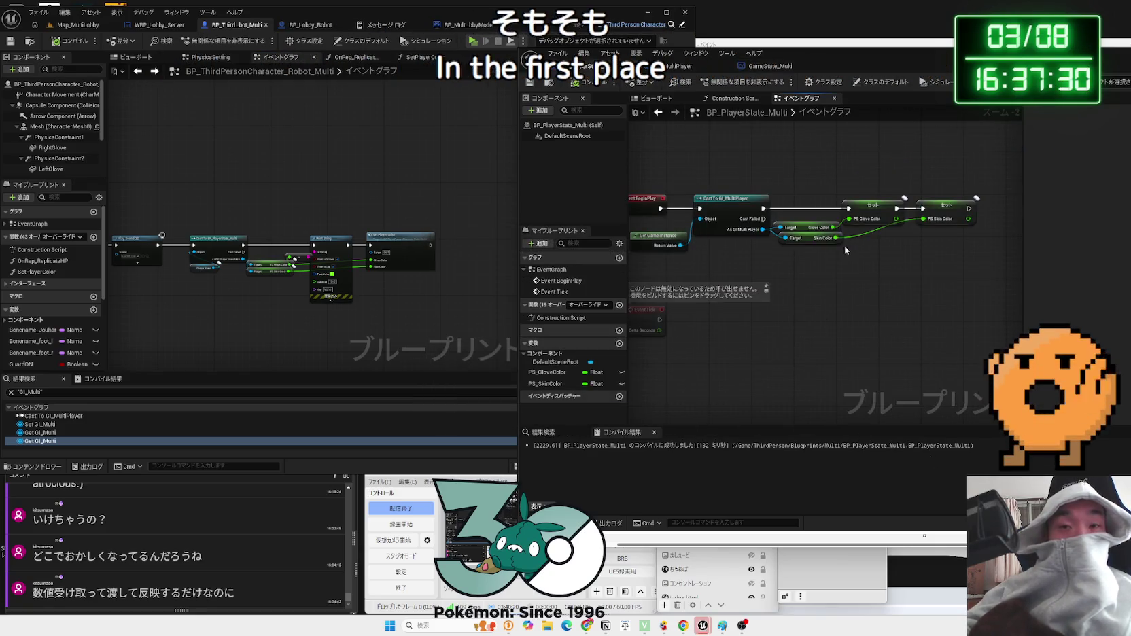
{"action": "scroll", "coordinate": [847, 251], "scroll_direction": "up", "scroll_amount": 2}
{"action": "left_click_drag", "start_coordinate": [1024, 257], "coordinate": [852, 164]}
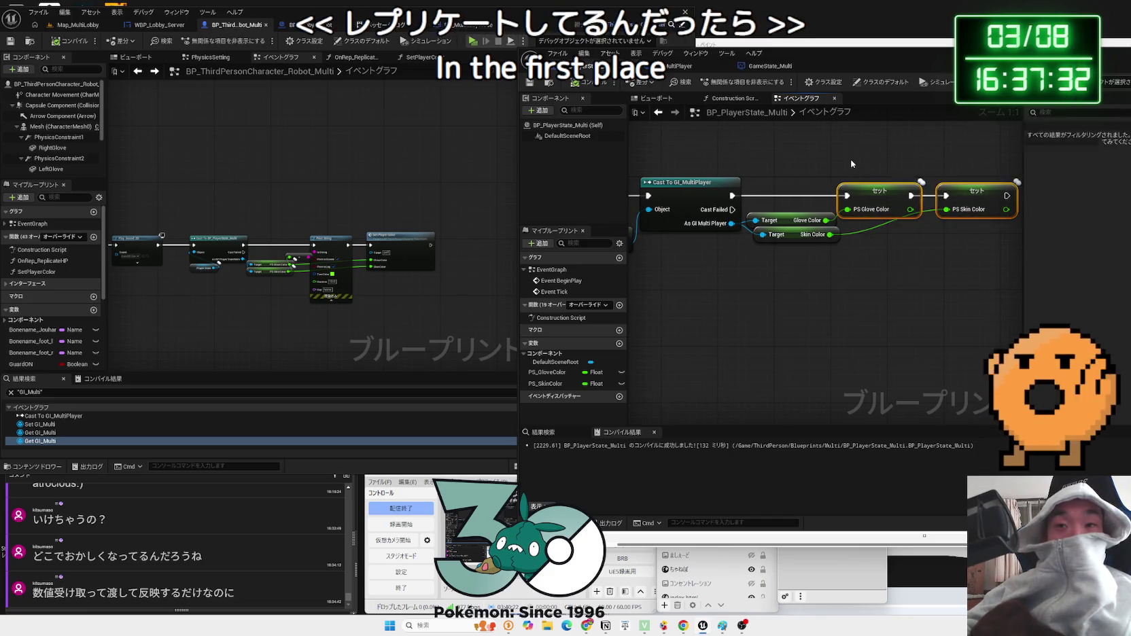
{"action": "scroll", "coordinate": [721, 300], "scroll_direction": "down", "scroll_amount": 3}
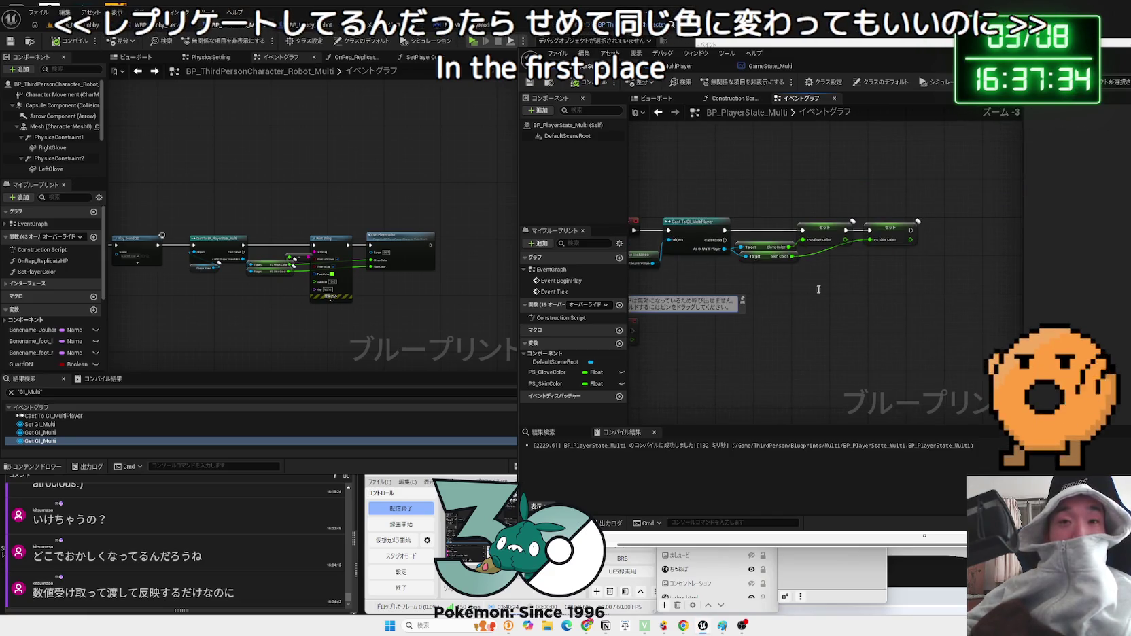
{"action": "left_click_drag", "start_coordinate": [818, 289], "coordinate": [847, 251]}
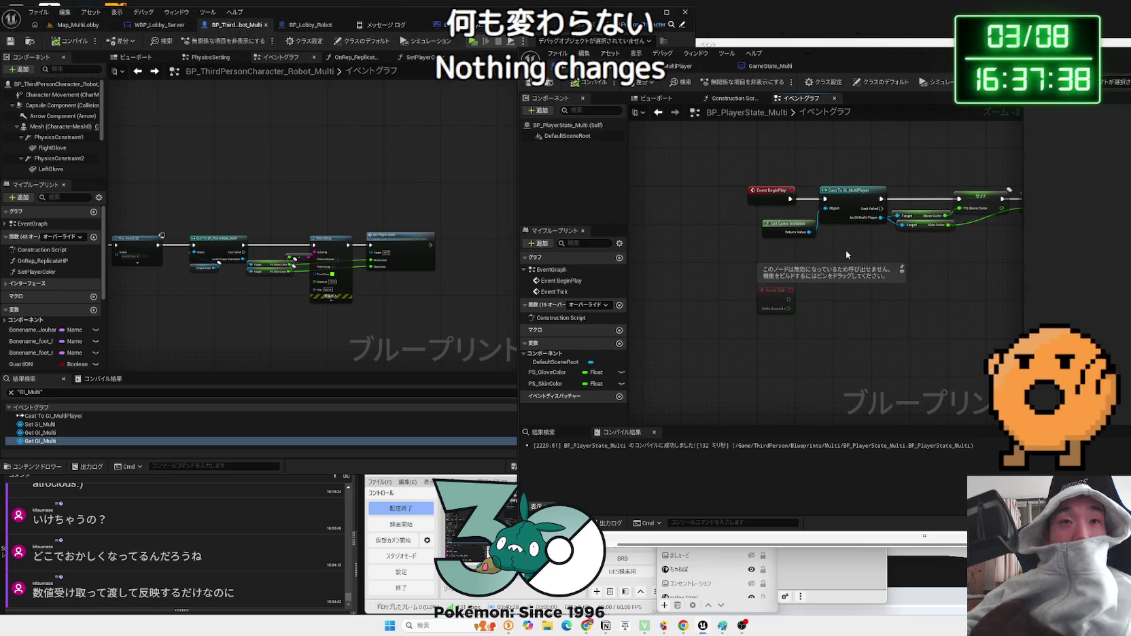
{"action": "left_click", "coordinate": [548, 384]}
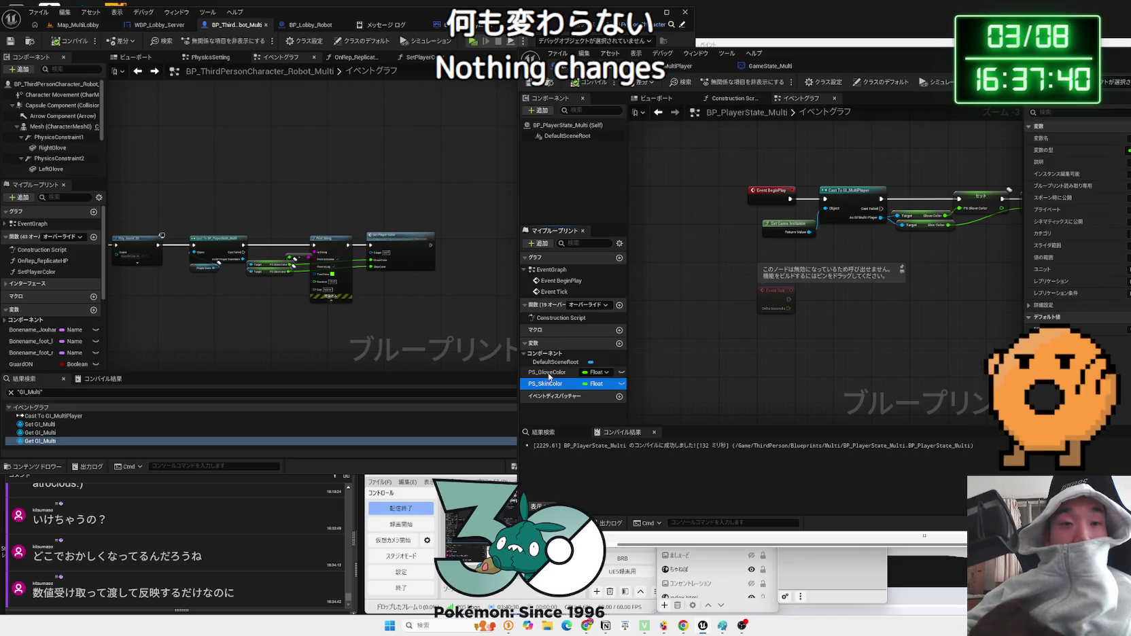
{"action": "scroll", "coordinate": [233, 287], "scroll_direction": "up", "scroll_amount": 3}
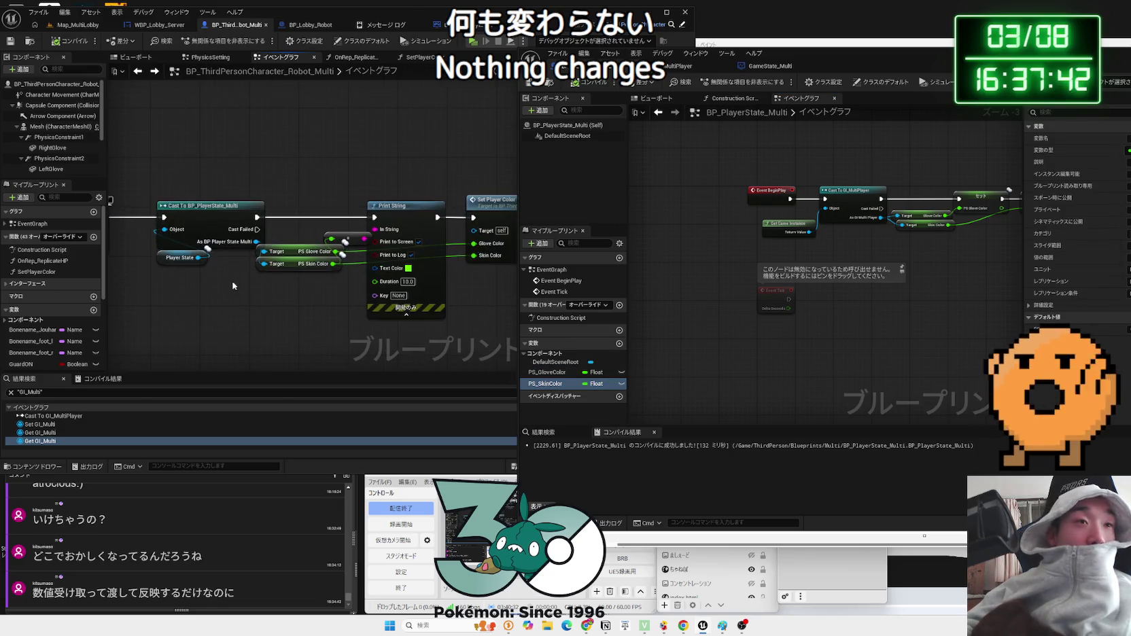
{"action": "left_click_drag", "start_coordinate": [228, 283], "coordinate": [260, 287]}
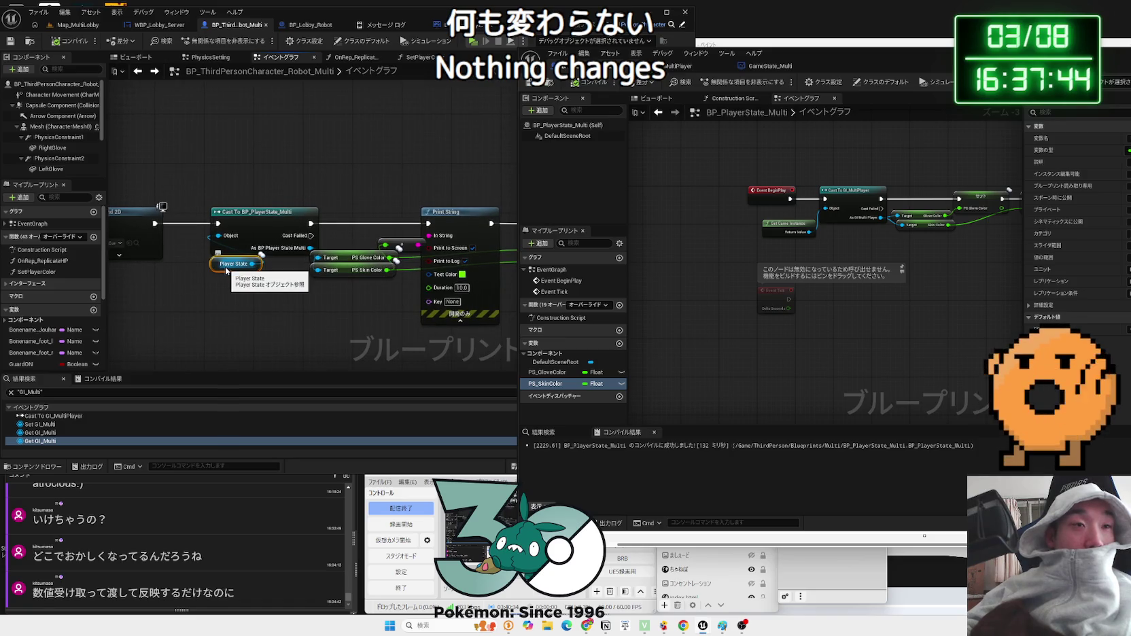
{"action": "left_click_drag", "start_coordinate": [341, 311], "coordinate": [241, 320]}
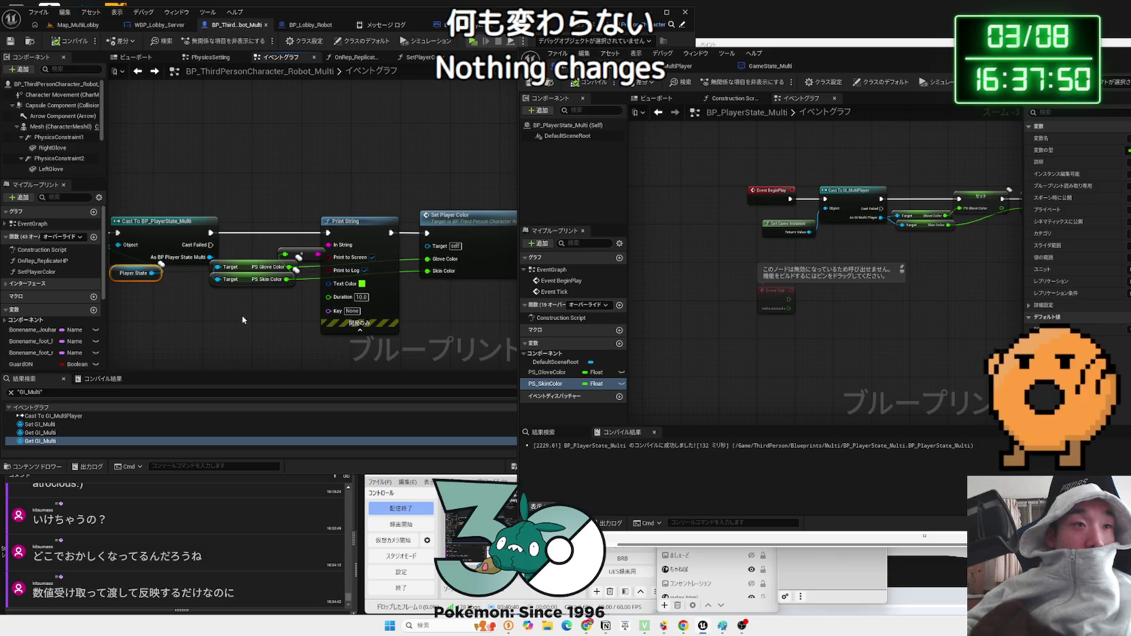
{"action": "left_click_drag", "start_coordinate": [242, 316], "coordinate": [54, 313]}
{"action": "scroll", "coordinate": [270, 309], "scroll_direction": "down", "scroll_amount": 1}
{"action": "mouse_move", "coordinate": [269, 310]}
{"action": "left_mouse_down"}
{"action": "mouse_move", "coordinate": [197, 272]}
{"action": "mouse_move", "coordinate": [258, 282]}
{"action": "mouse_move", "coordinate": [343, 266]}
{"action": "left_mouse_up"}
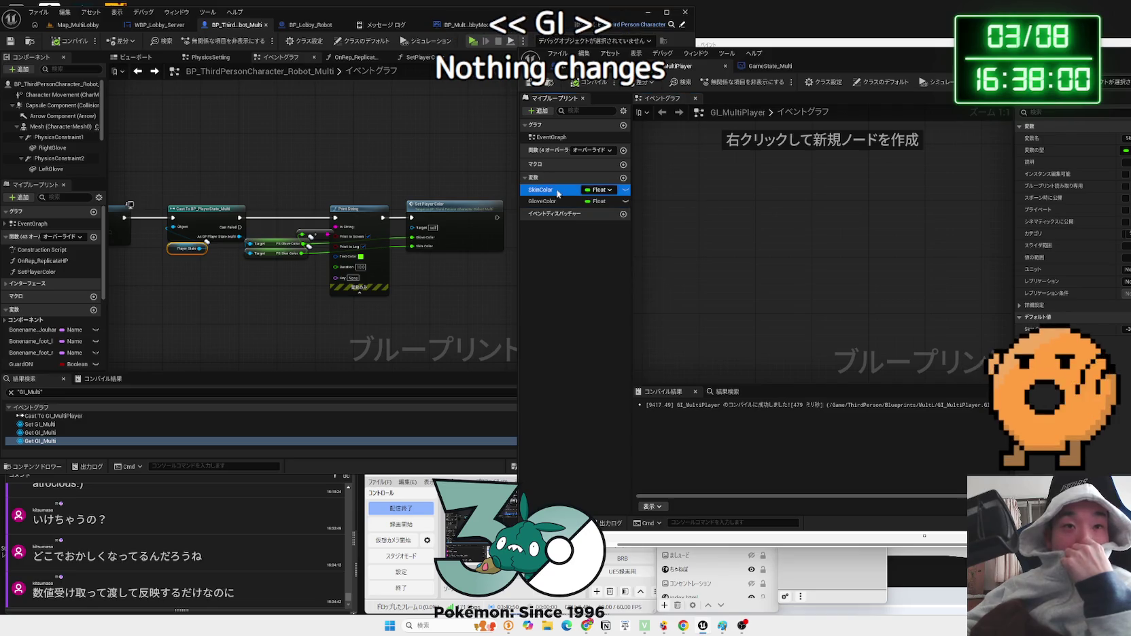
{"action": "left_click", "coordinate": [663, 161]}
{"action": "left_click", "coordinate": [769, 66]}
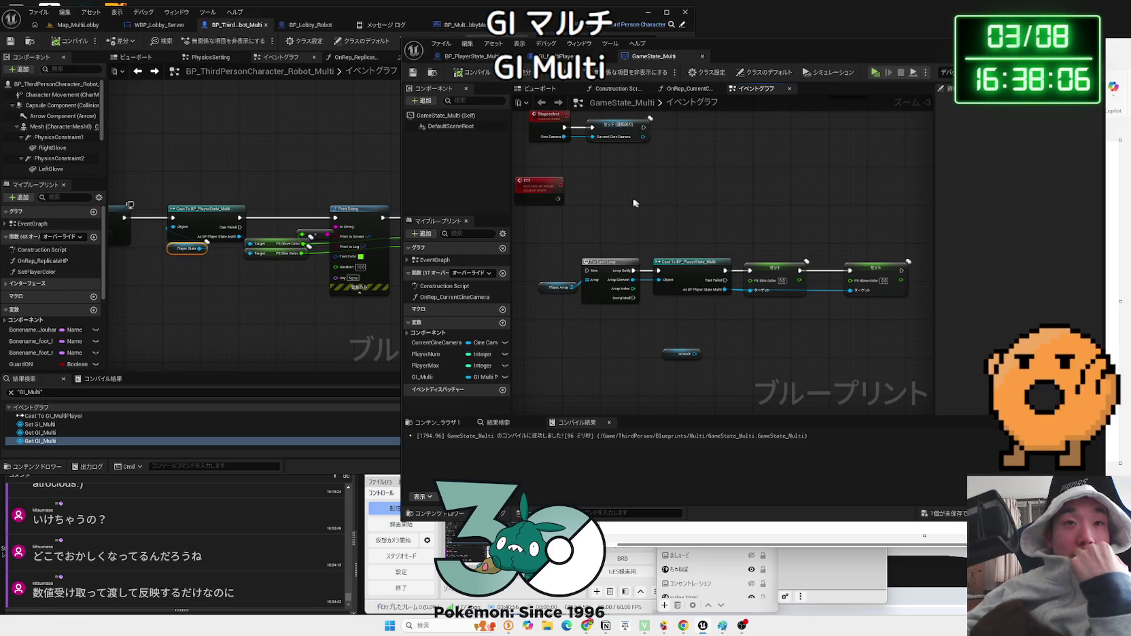
{"action": "scroll", "coordinate": [612, 197], "scroll_direction": "up", "scroll_amount": 1}
{"action": "scroll", "coordinate": [683, 260], "scroll_direction": "up", "scroll_amount": 1}
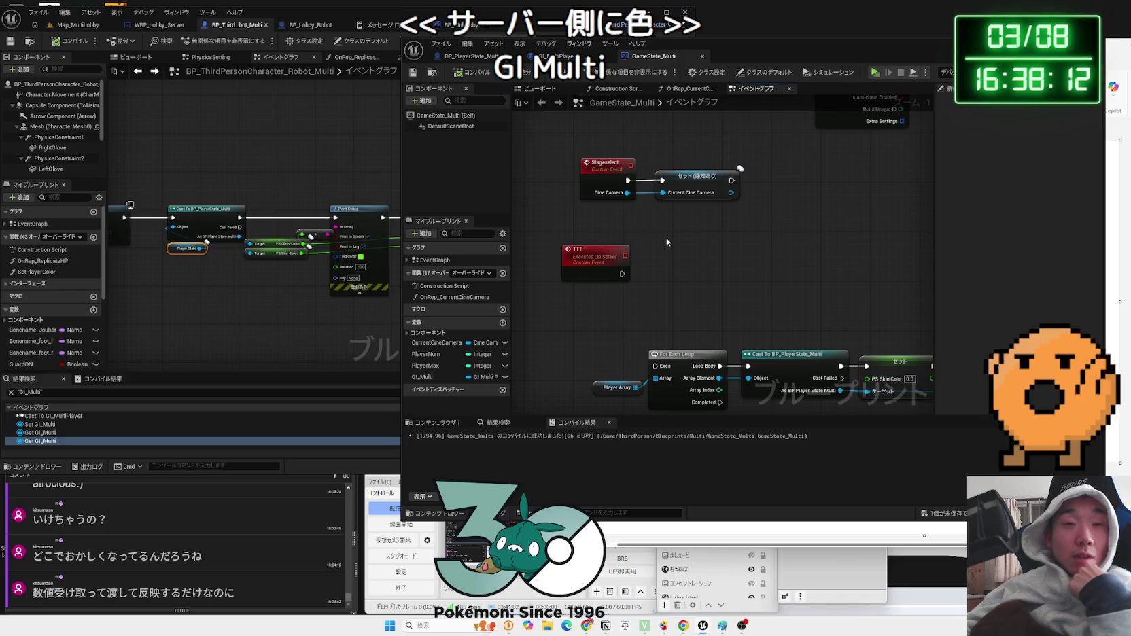
{"action": "left_click_drag", "start_coordinate": [784, 53], "coordinate": [748, 59]}
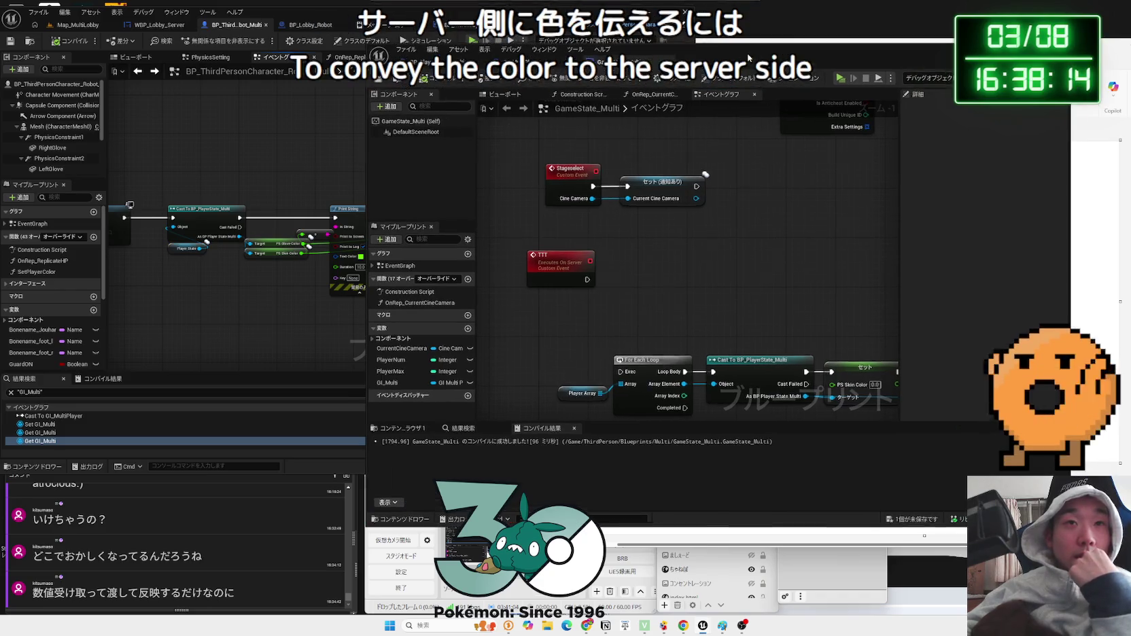
- Add a new Custom Event node to the BP_PlayerState_Multi event graph
{"action": "left_click", "coordinate": [441, 78]}
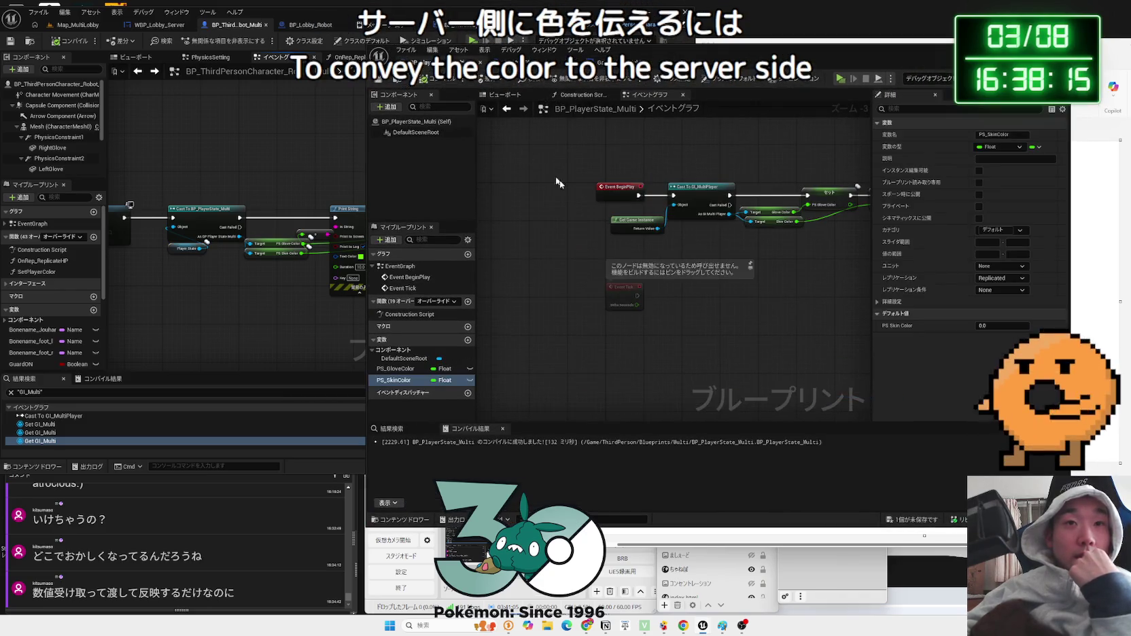
{"action": "right_click", "coordinate": [698, 288]}
{"action": "left_click", "coordinate": [678, 274]}
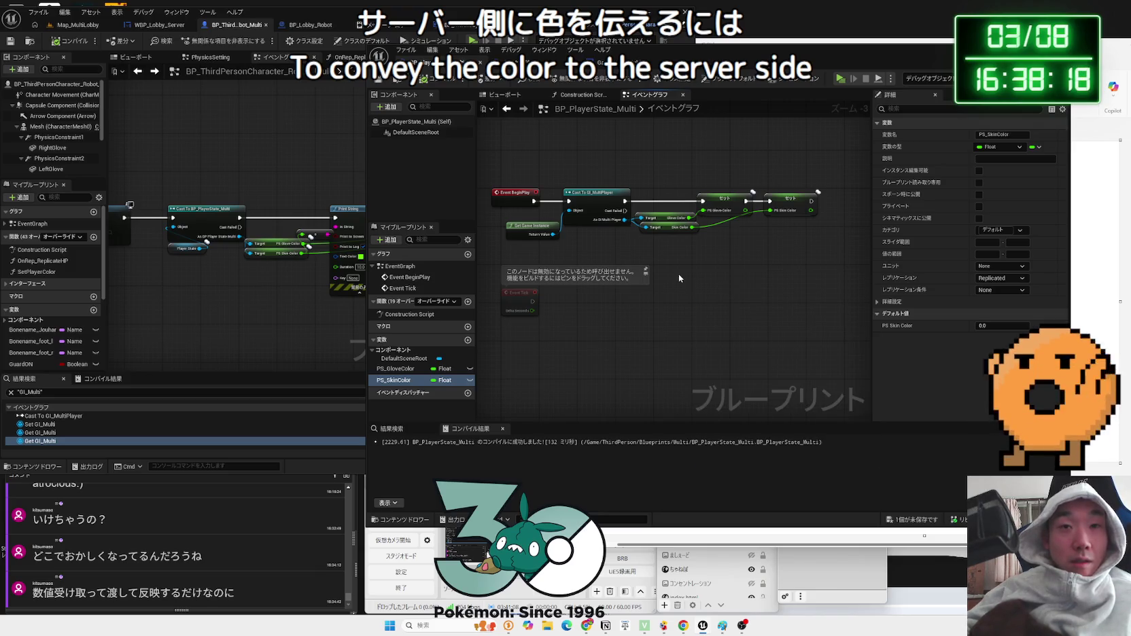
{"action": "right_click", "coordinate": [678, 274]}
{"action": "type", "text": "tt"}
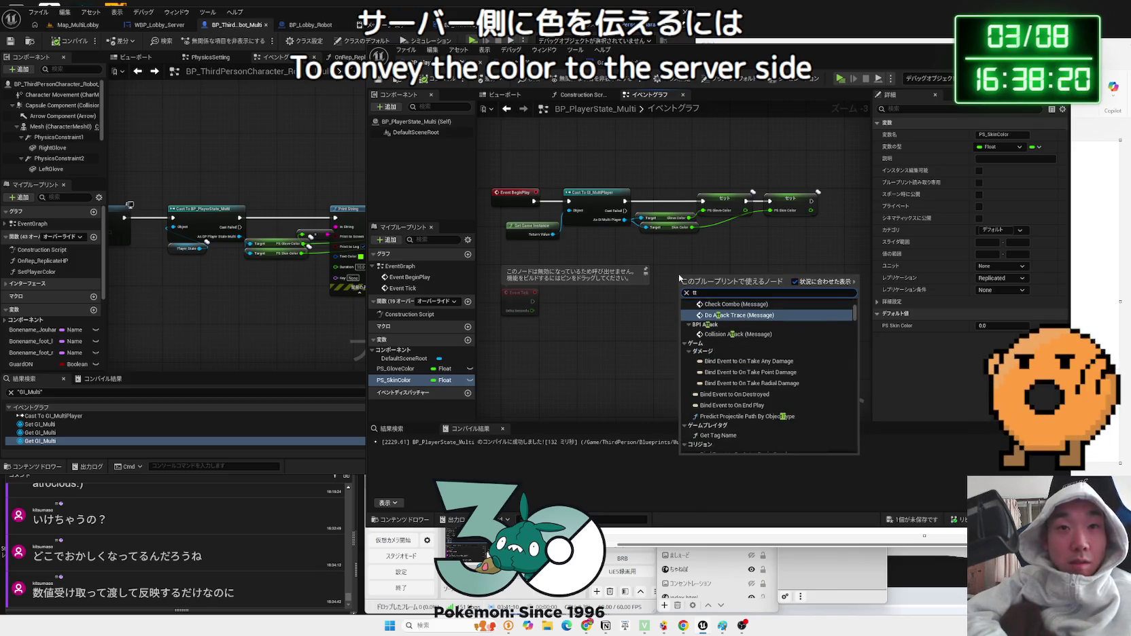
{"action": "left_click", "coordinate": [678, 274]}
{"action": "right_click", "coordinate": [691, 274]}
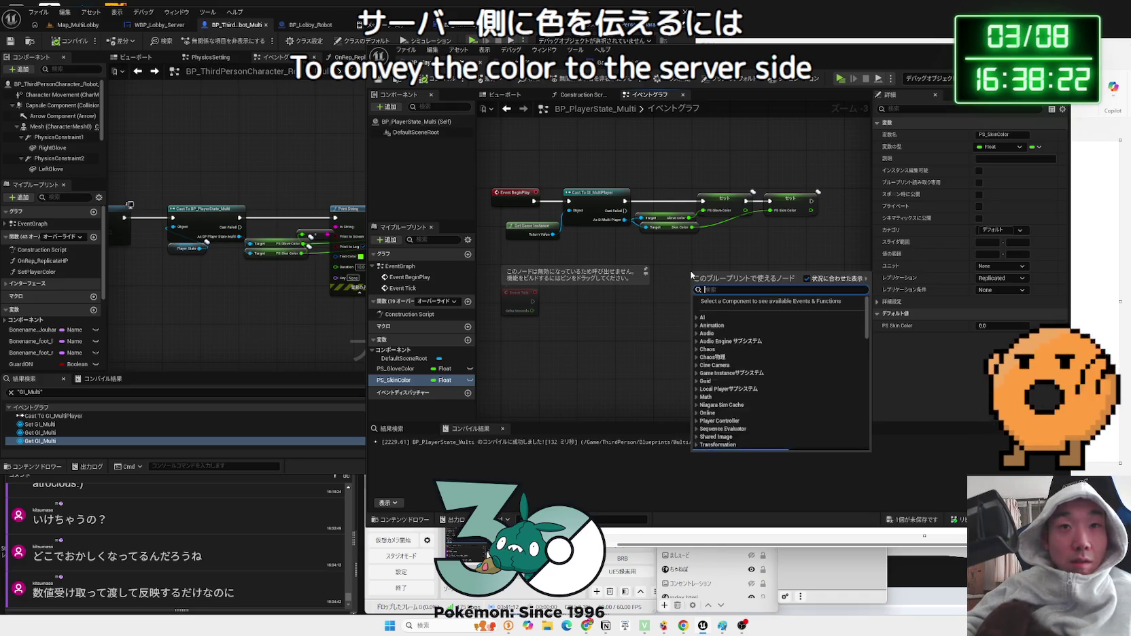
{"action": "type", "text": "tt"}
{"action": "left_click", "coordinate": [679, 272]}
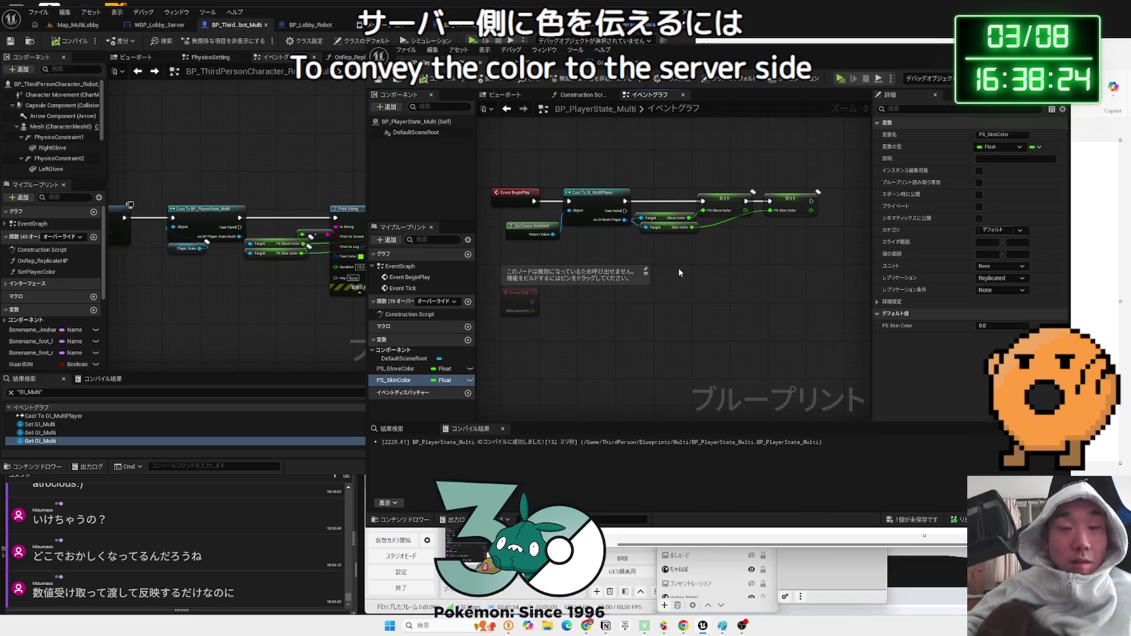
{"action": "right_click", "coordinate": [678, 272]}
{"action": "type", "text": "t."}
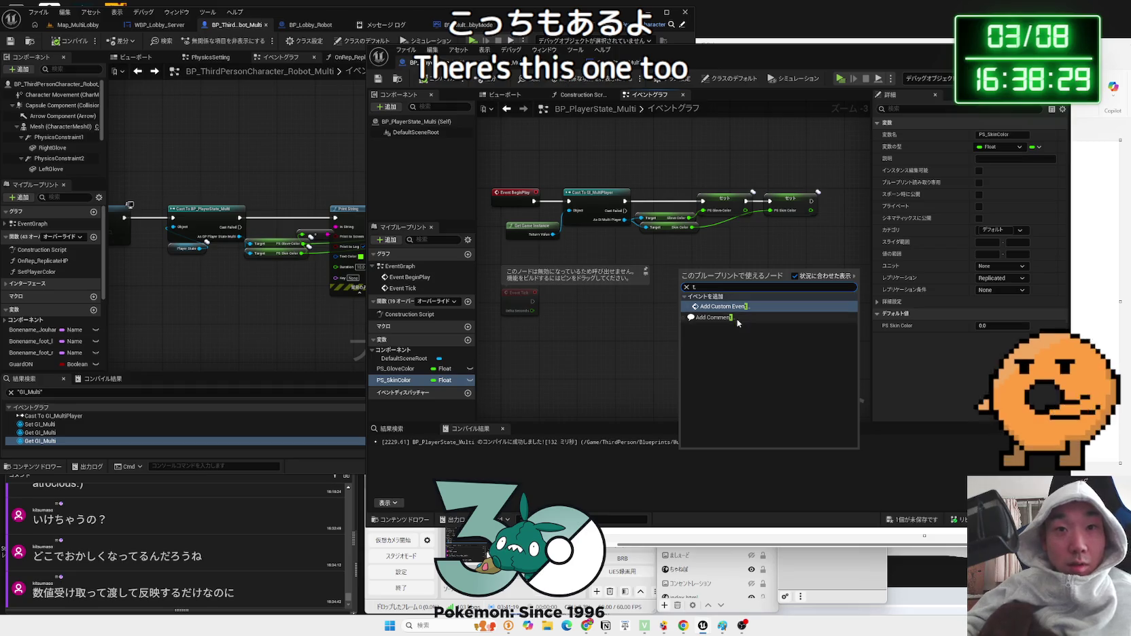
{"action": "left_click", "coordinate": [722, 310]}
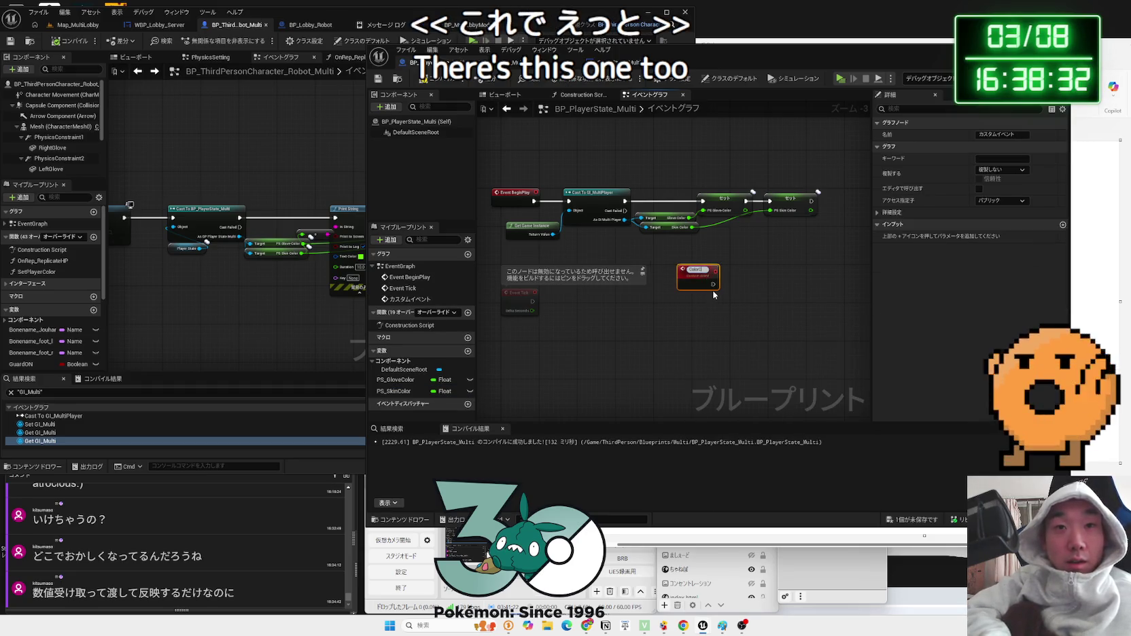
- Name the custom event ColorChange, fixing the typo
{"action": "type", "text": "hantge"}
{"action": "key", "text": "Return"}
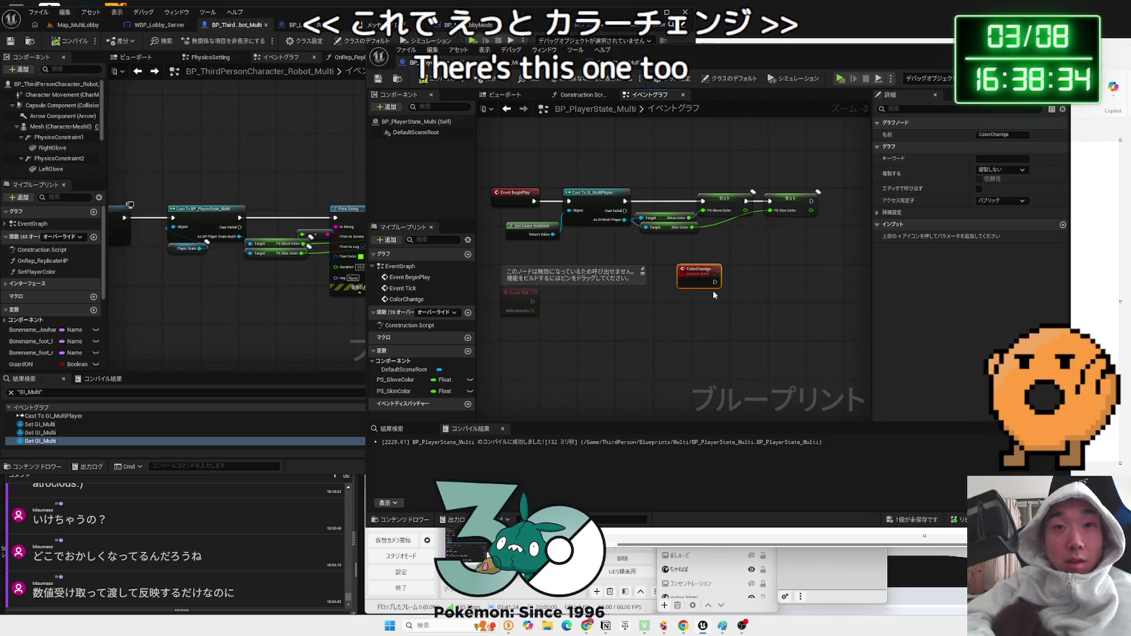
{"action": "scroll", "coordinate": [712, 287], "scroll_direction": "up", "scroll_amount": 3}
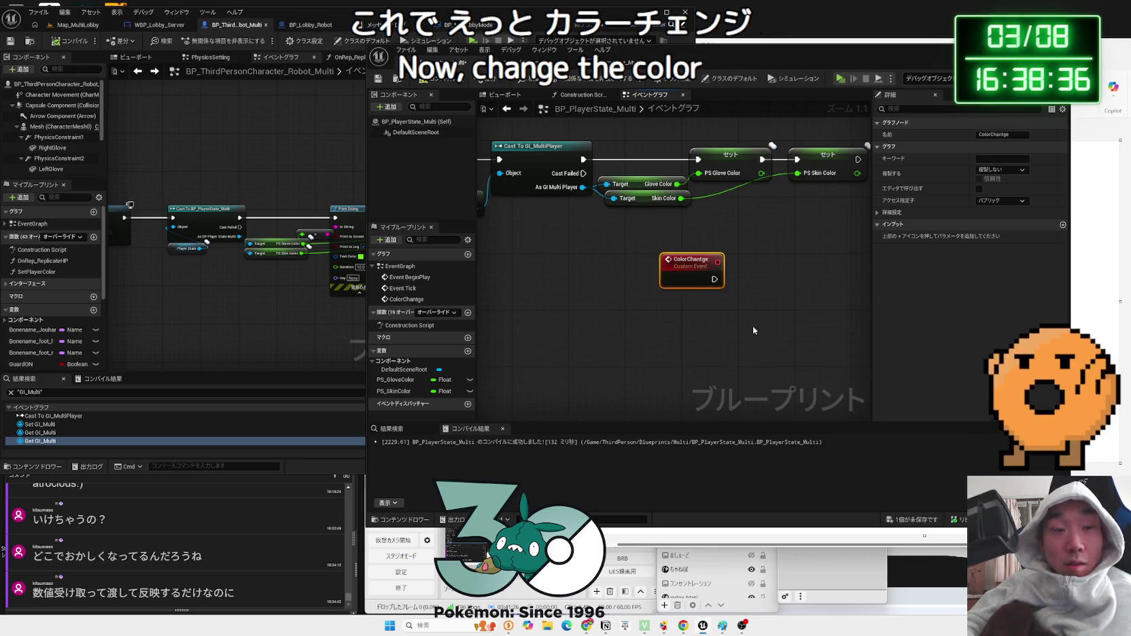
{"action": "key", "text": "F2"}
{"action": "key", "text": "Left"}
{"action": "key", "text": "Left"}
{"action": "key", "text": "BackSpace"}
{"action": "key", "text": "Return"}
- Set ColorChange's Replicates option to Run on Server
{"action": "left_click", "coordinate": [1002, 169]}
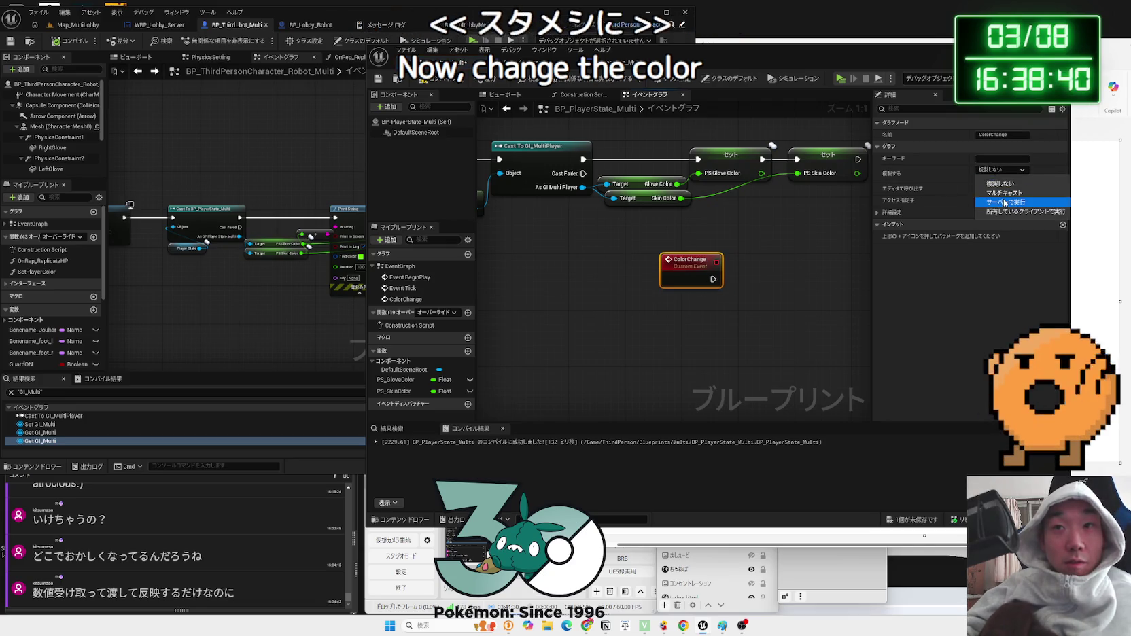
{"action": "left_click", "coordinate": [1005, 203]}
{"action": "left_click", "coordinate": [711, 263]}
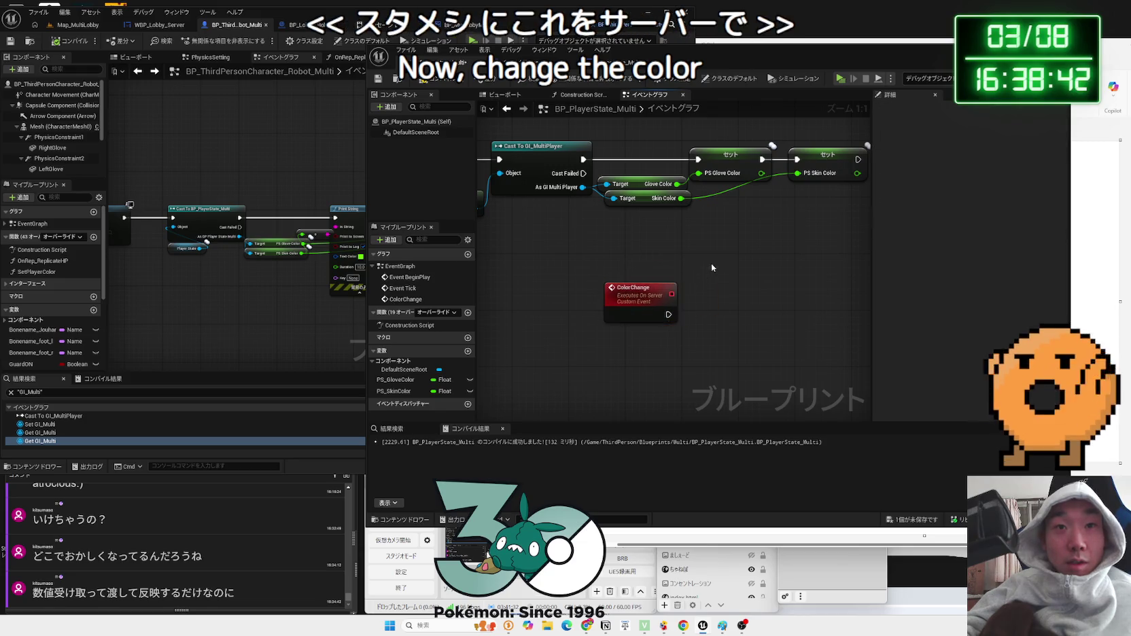
- Move the glove and skin Set nodes so ColorChange drives them
{"action": "left_click_drag", "start_coordinate": [711, 264], "coordinate": [640, 217]}
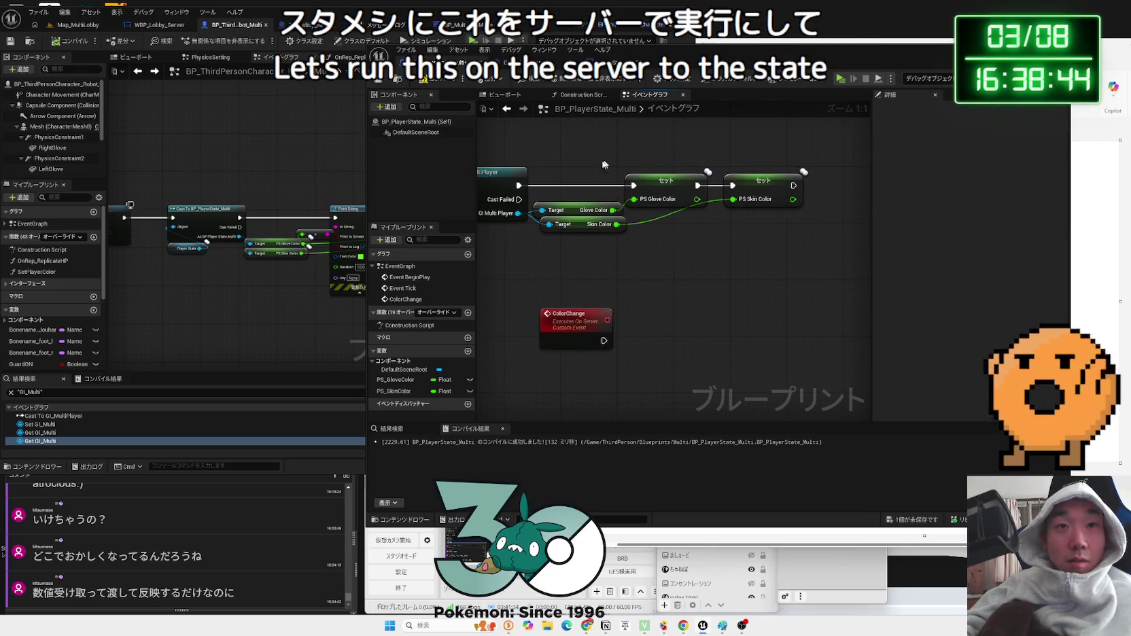
{"action": "mouse_move", "coordinate": [673, 197]}
{"action": "left_mouse_down"}
{"action": "mouse_move", "coordinate": [761, 333]}
{"action": "mouse_move", "coordinate": [786, 332]}
{"action": "left_mouse_up"}
{"action": "mouse_move", "coordinate": [601, 342]}
{"action": "left_mouse_down"}
{"action": "mouse_move", "coordinate": [615, 327]}
{"action": "mouse_move", "coordinate": [717, 332]}
{"action": "left_mouse_up"}
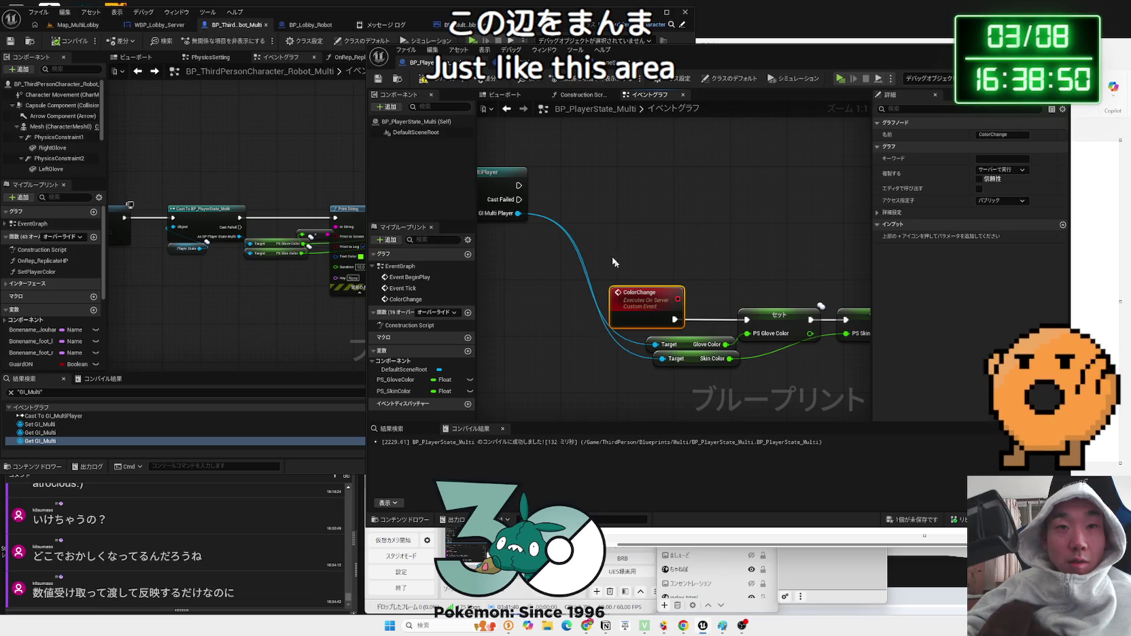
{"action": "scroll", "coordinate": [614, 263], "scroll_direction": "down", "scroll_amount": 2}
{"action": "key", "text": "ctrl+a"}
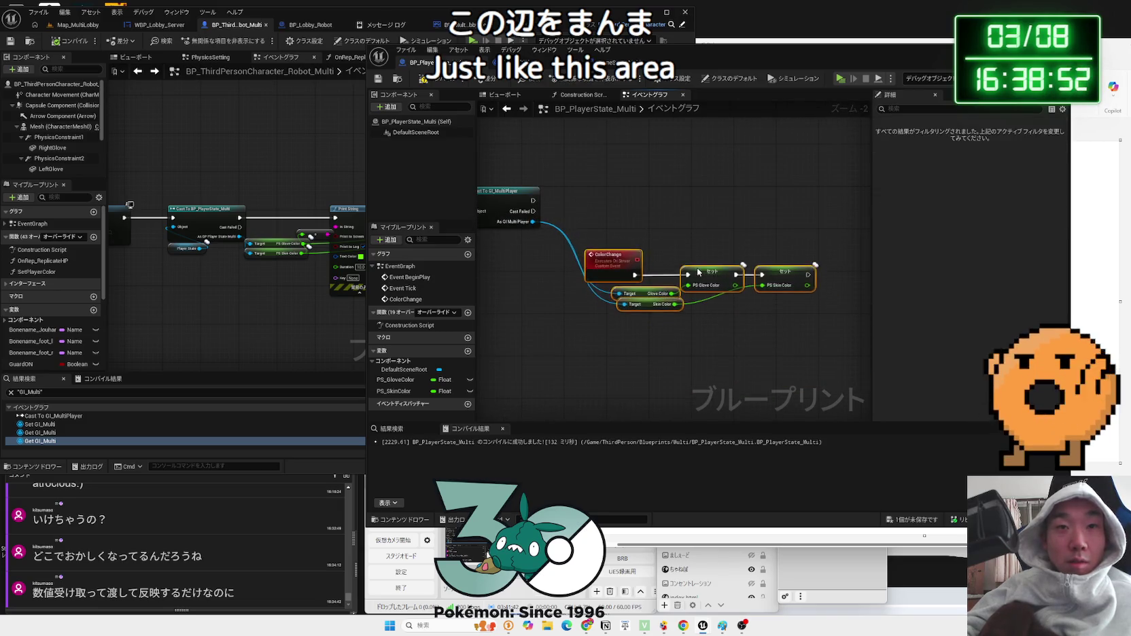
{"action": "key", "text": "ctrl+z"}
- Add a ColorChange call after the Cast to GI_MultiPlayer
{"action": "left_click_drag", "start_coordinate": [614, 220], "coordinate": [614, 220]}
{"action": "type", "text": "server"}
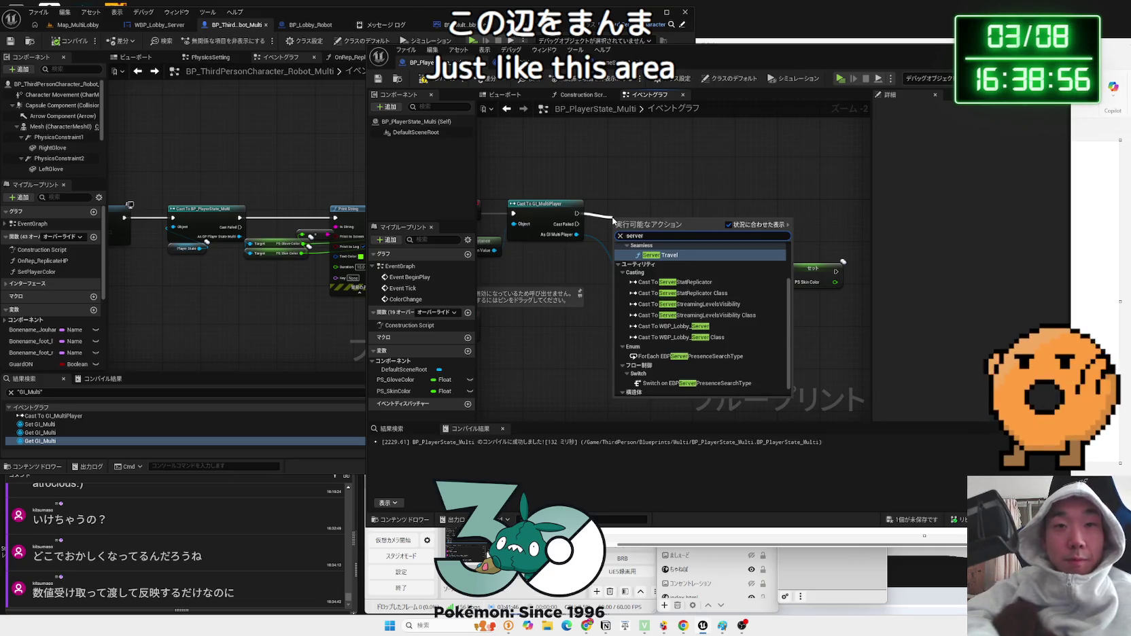
{"action": "type", "text": " chan"}
{"action": "key", "text": "Escape"}
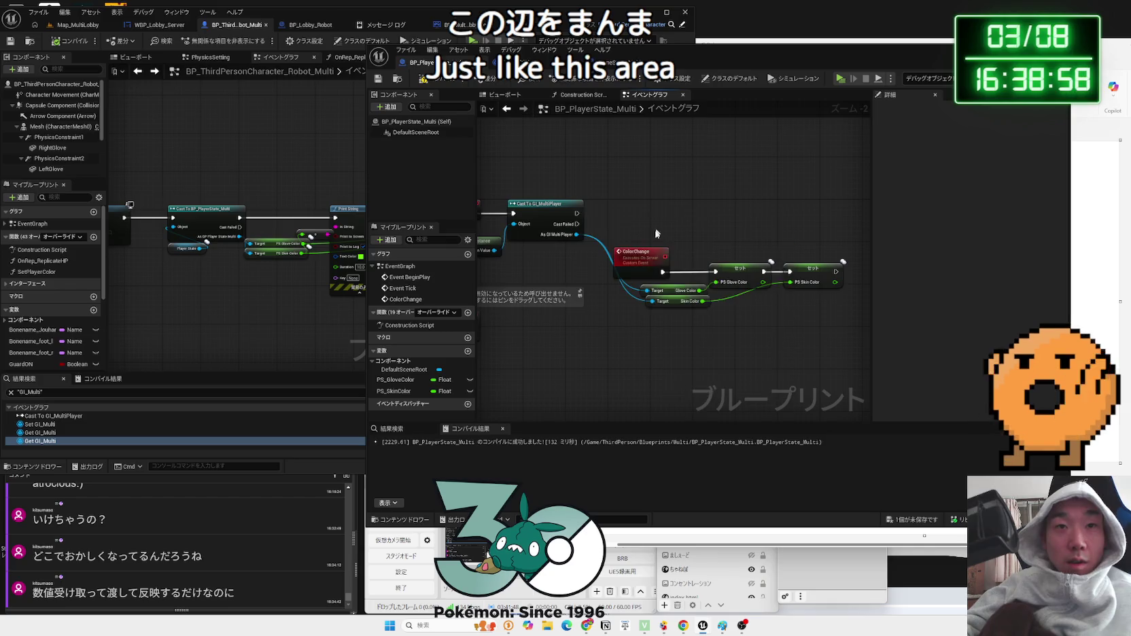
{"action": "scroll", "coordinate": [625, 238], "scroll_direction": "up", "scroll_amount": 2}
{"action": "left_click", "coordinate": [646, 260]}
{"action": "left_click_drag", "start_coordinate": [552, 195], "coordinate": [605, 202]}
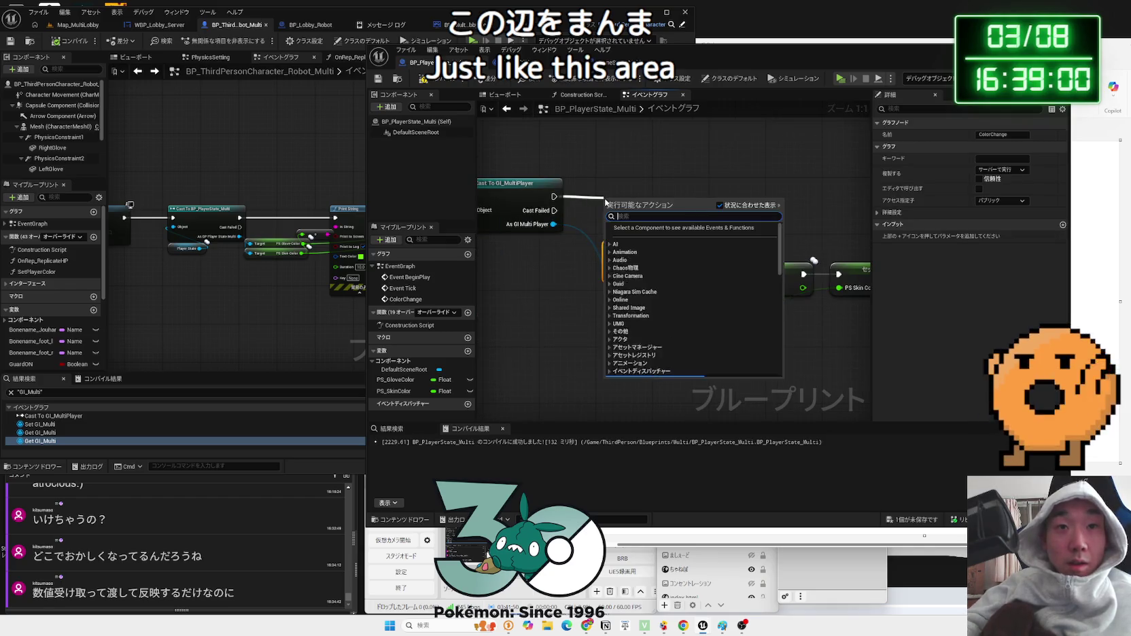
{"action": "type", "text": "color cha"}
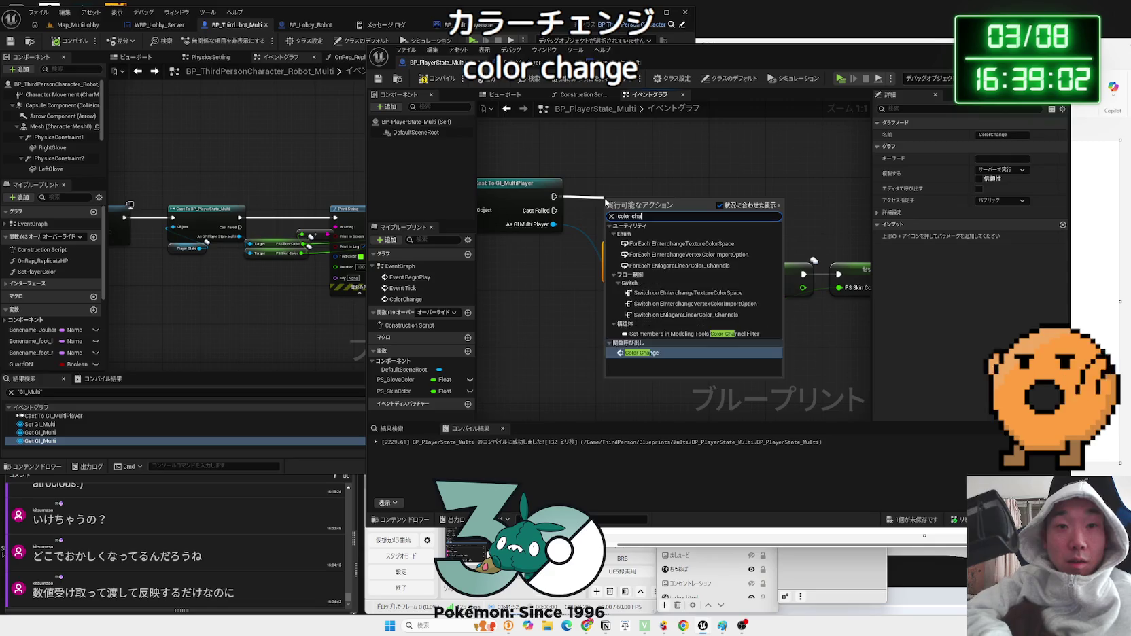
{"action": "left_click", "coordinate": [639, 353]}
{"action": "scroll", "coordinate": [643, 181], "scroll_direction": "down", "scroll_amount": 1}
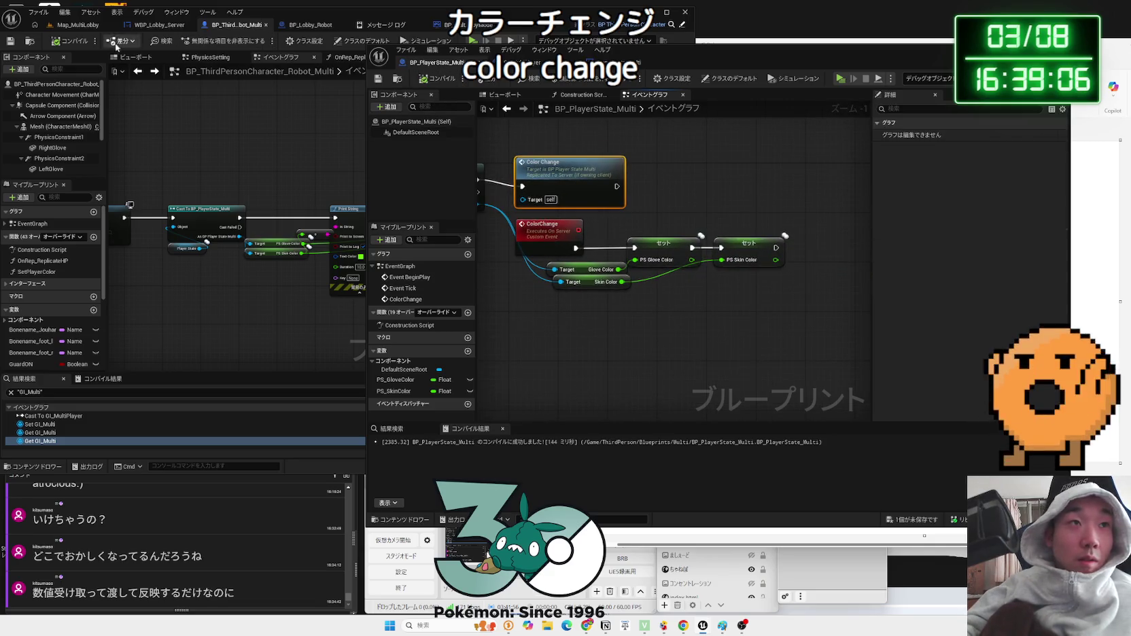
- Play-test with server blue, Client 1 magenta, Client 2 yellow-green, start the match, then stop
{"action": "left_click", "coordinate": [78, 25]}
{"action": "left_click", "coordinate": [204, 41]}
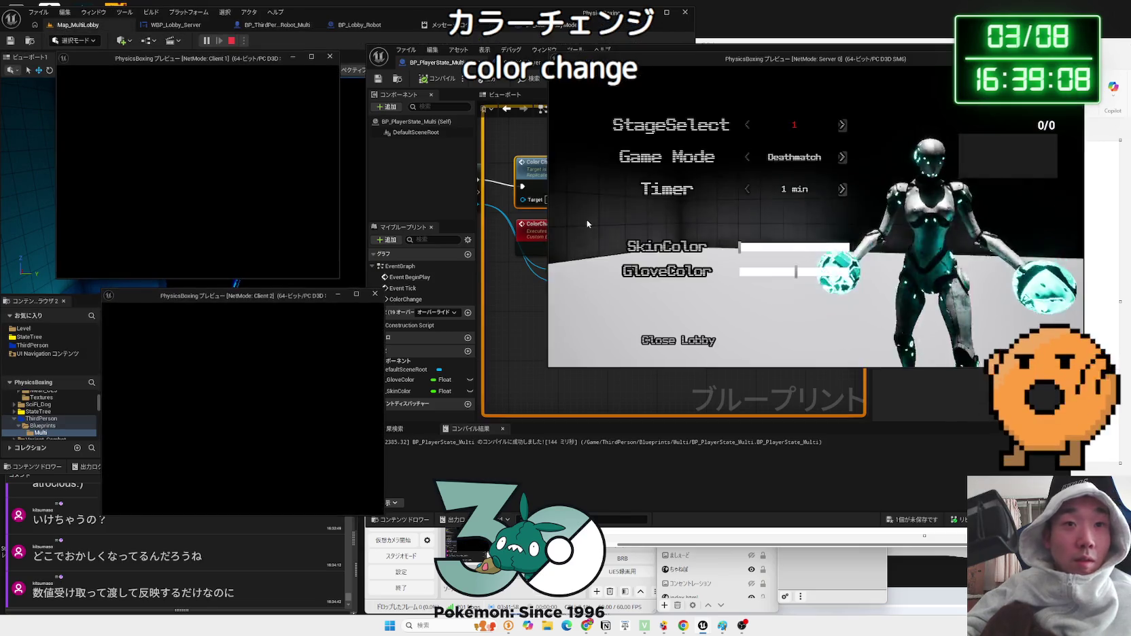
{"action": "left_click", "coordinate": [793, 249]}
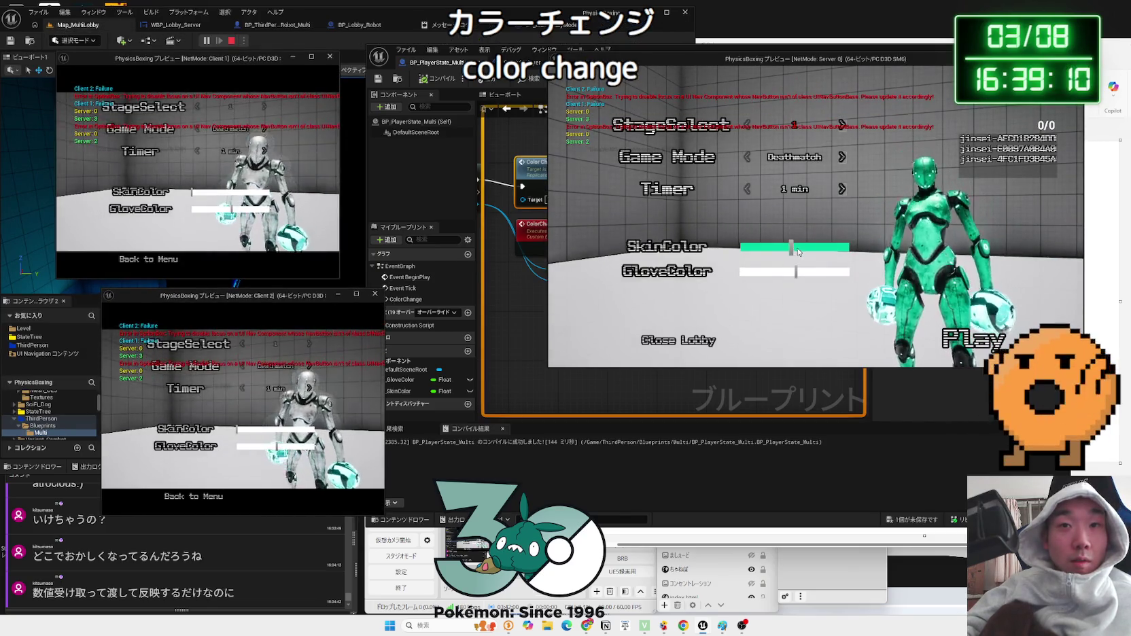
{"action": "left_click_drag", "start_coordinate": [792, 249], "coordinate": [810, 247]}
{"action": "left_click", "coordinate": [812, 271]}
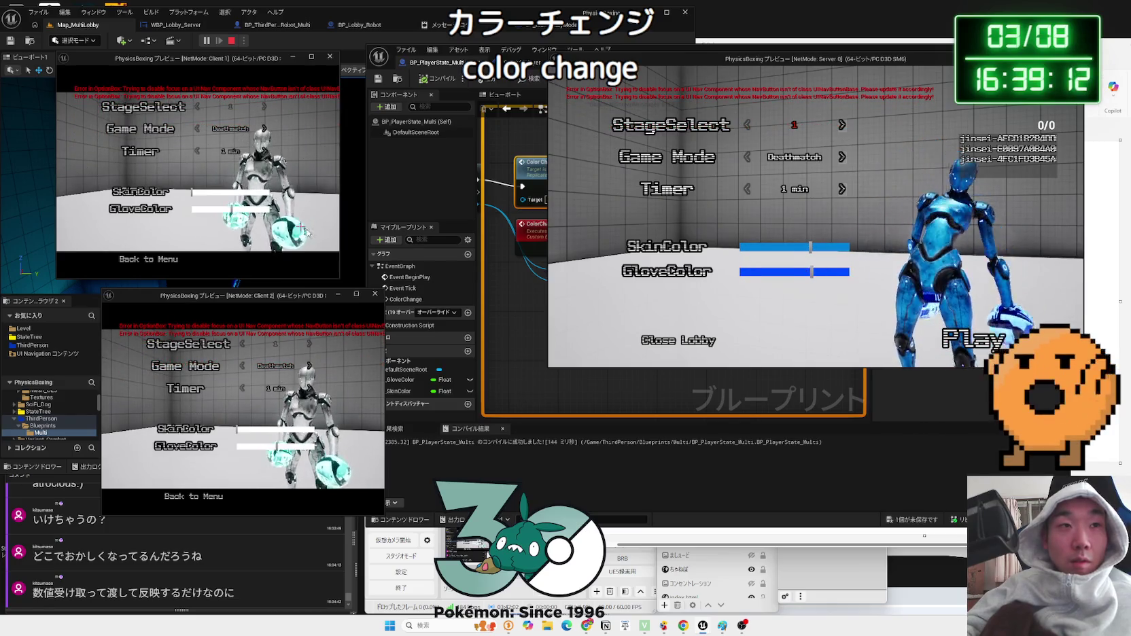
{"action": "left_click", "coordinate": [264, 211]}
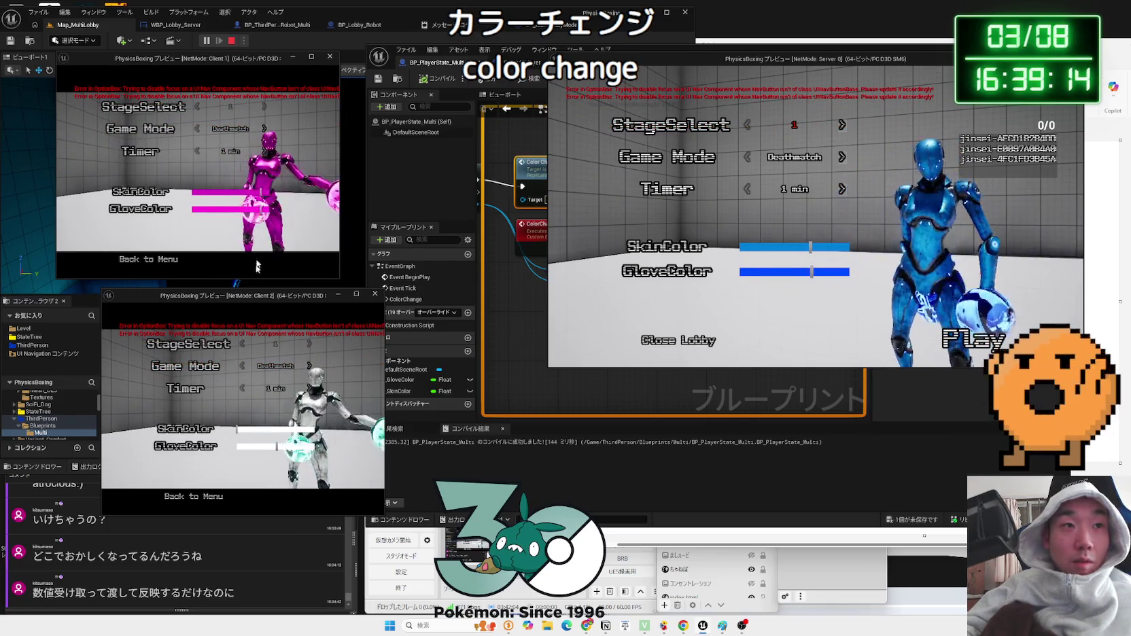
{"action": "left_click", "coordinate": [255, 445]}
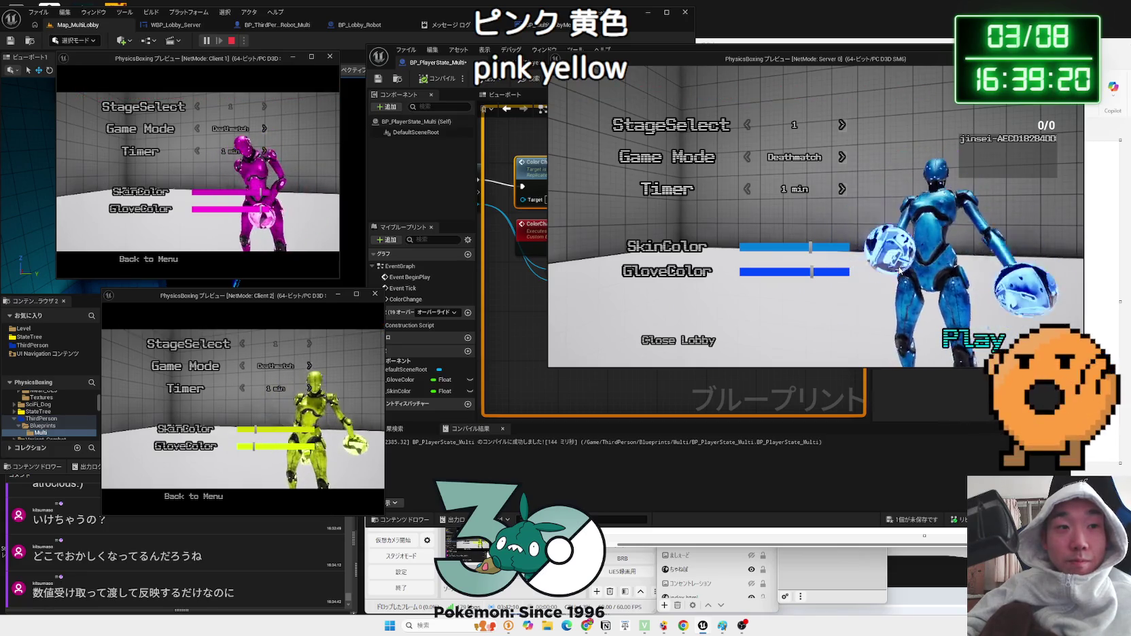
{"action": "left_click", "coordinate": [900, 271]}
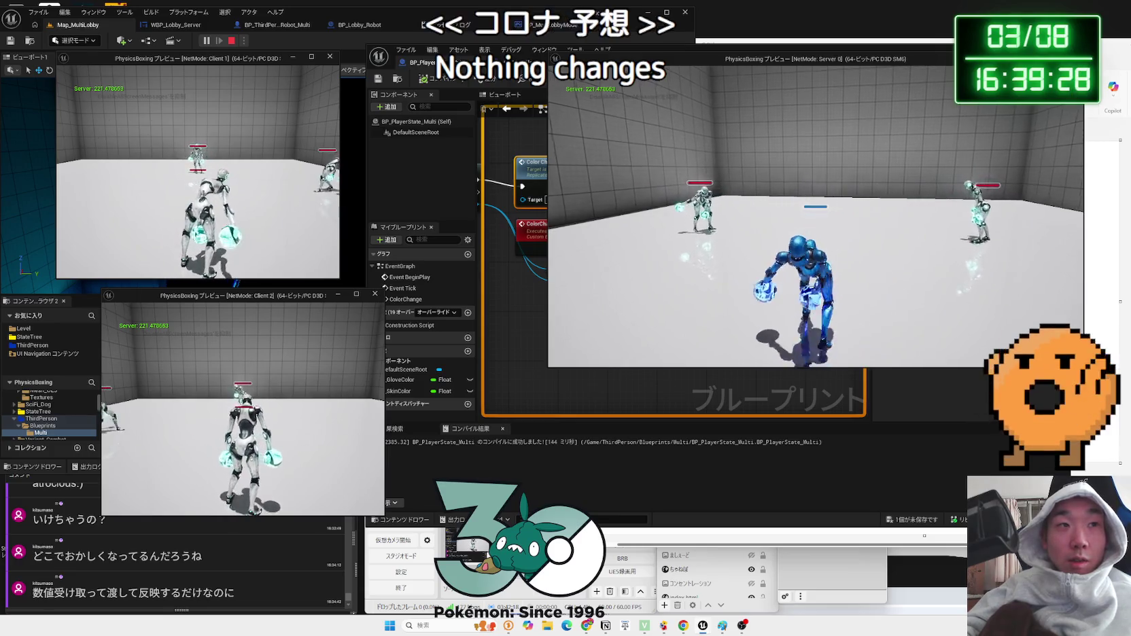
{"action": "key", "text": "Escape"}
- Change ColorChange's replication to Multicast so it runs on all machines
{"action": "left_click", "coordinate": [538, 236]}
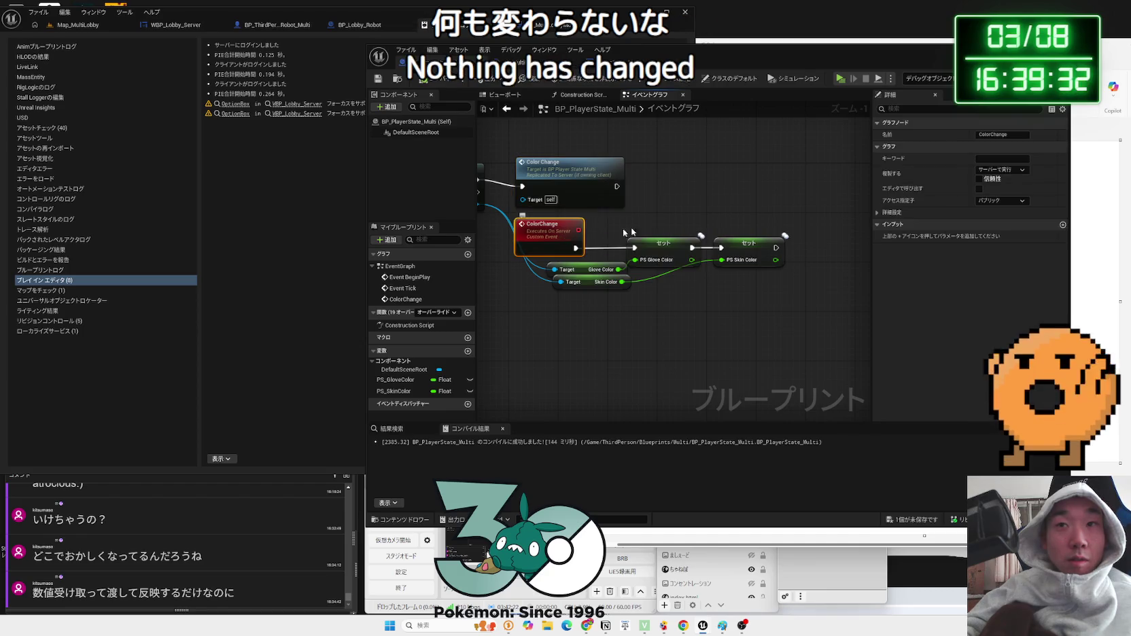
{"action": "left_click", "coordinate": [1005, 170]}
{"action": "left_click", "coordinate": [1003, 193]}
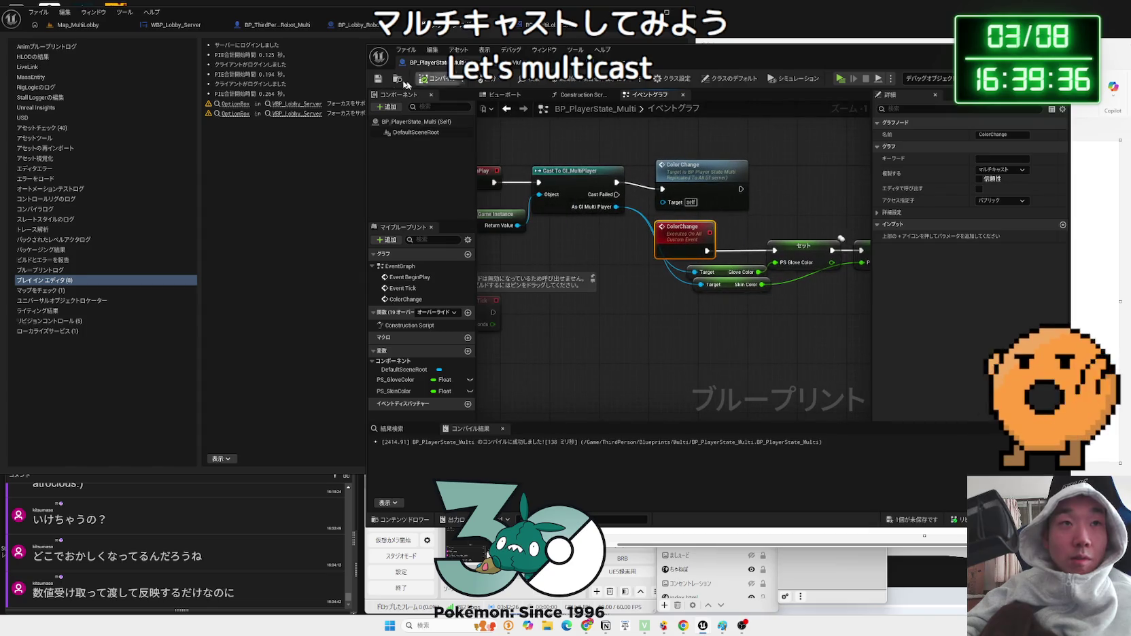
- Retest the lobby with Client 1 green and Client 2 magenta, then stop the session
{"action": "left_click", "coordinate": [95, 30]}
{"action": "left_click", "coordinate": [205, 41]}
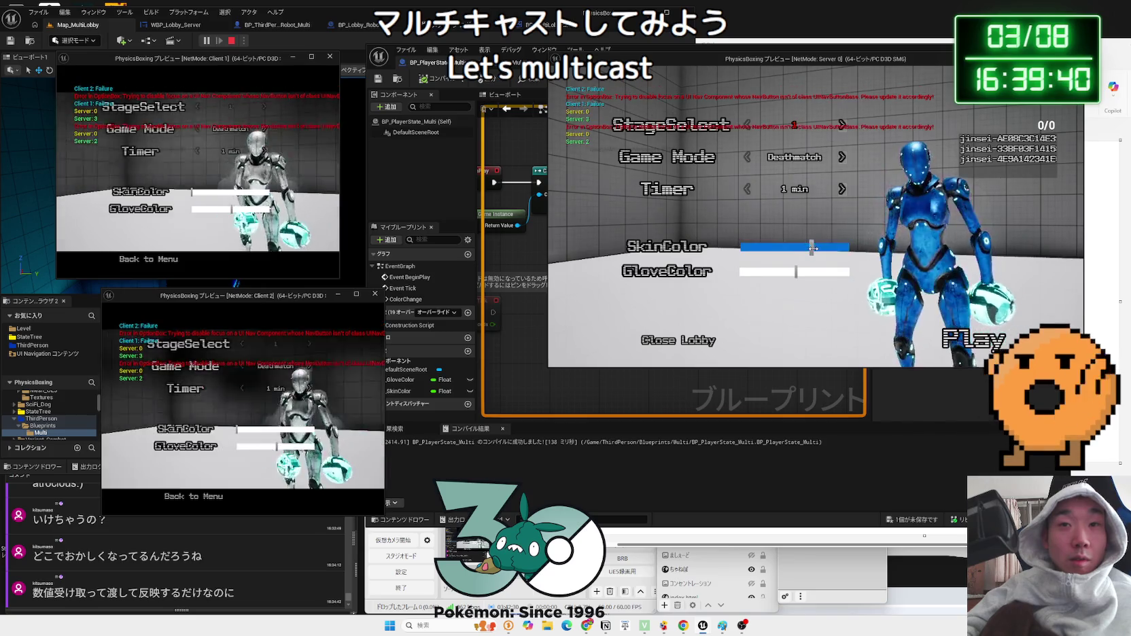
{"action": "left_click", "coordinate": [221, 193]}
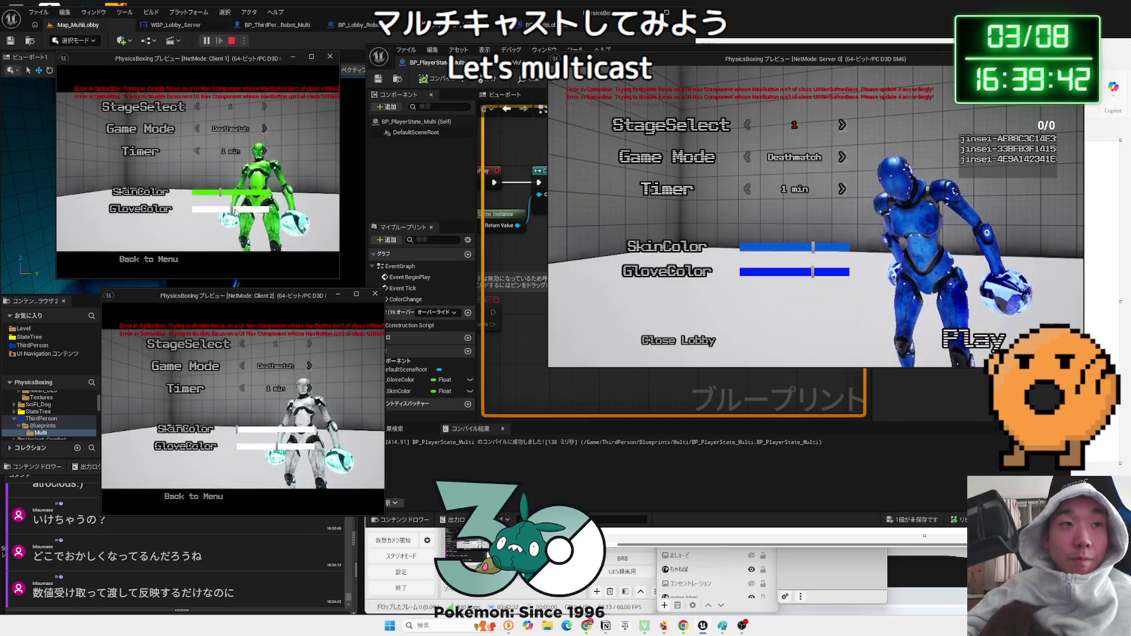
{"action": "left_click", "coordinate": [218, 210]}
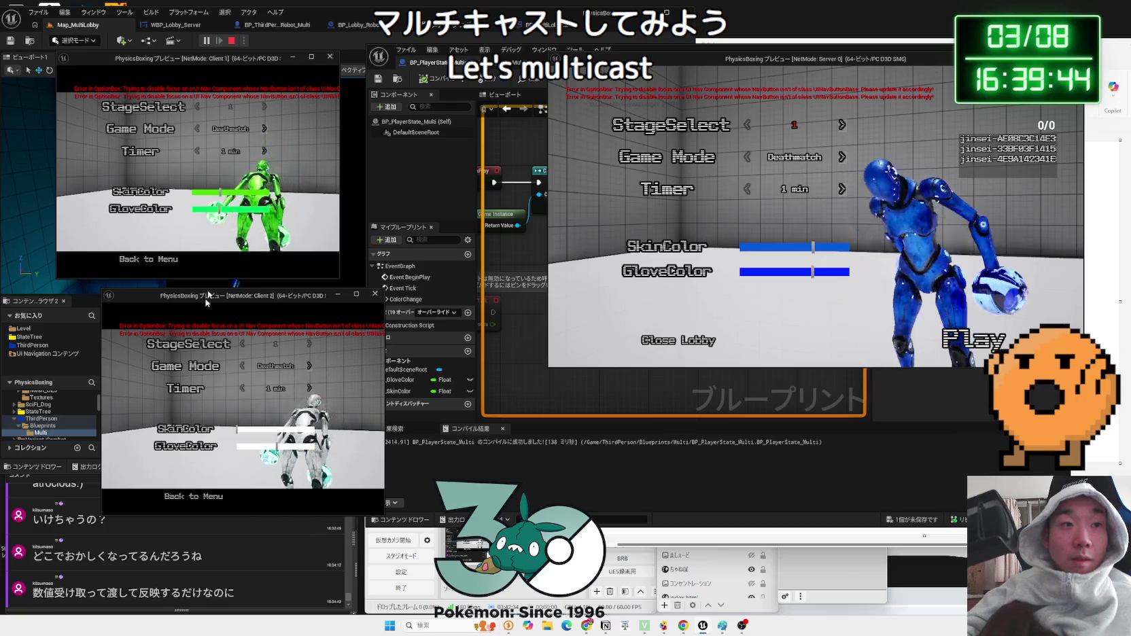
{"action": "mouse_move", "coordinate": [265, 429]}
{"action": "left_mouse_down"}
{"action": "mouse_move", "coordinate": [299, 430]}
{"action": "mouse_move", "coordinate": [299, 447]}
{"action": "left_mouse_up"}
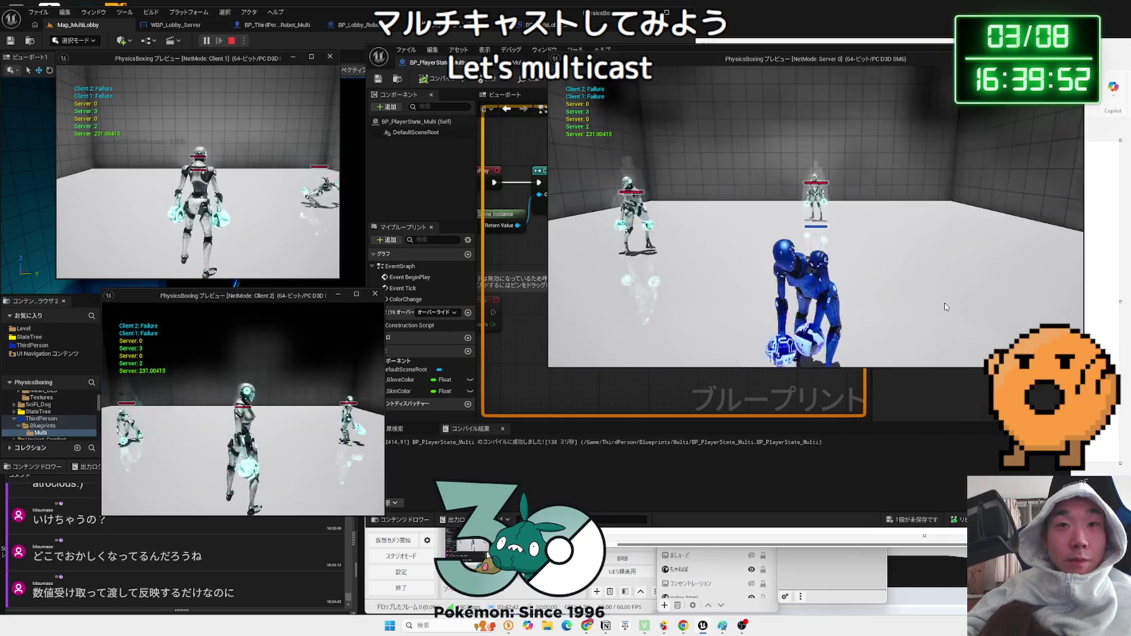
{"action": "key", "text": "Escape"}
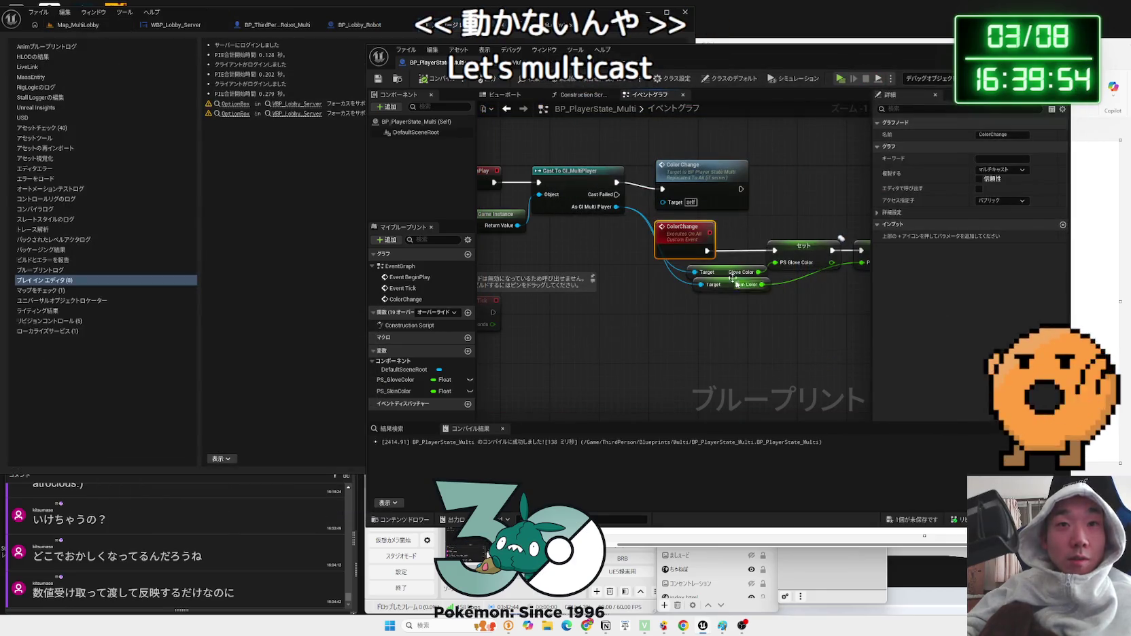
- Delete the ColorChange event and call, and regroup the cast and Set nodes beside Begin Play
{"action": "key", "text": "Delete"}
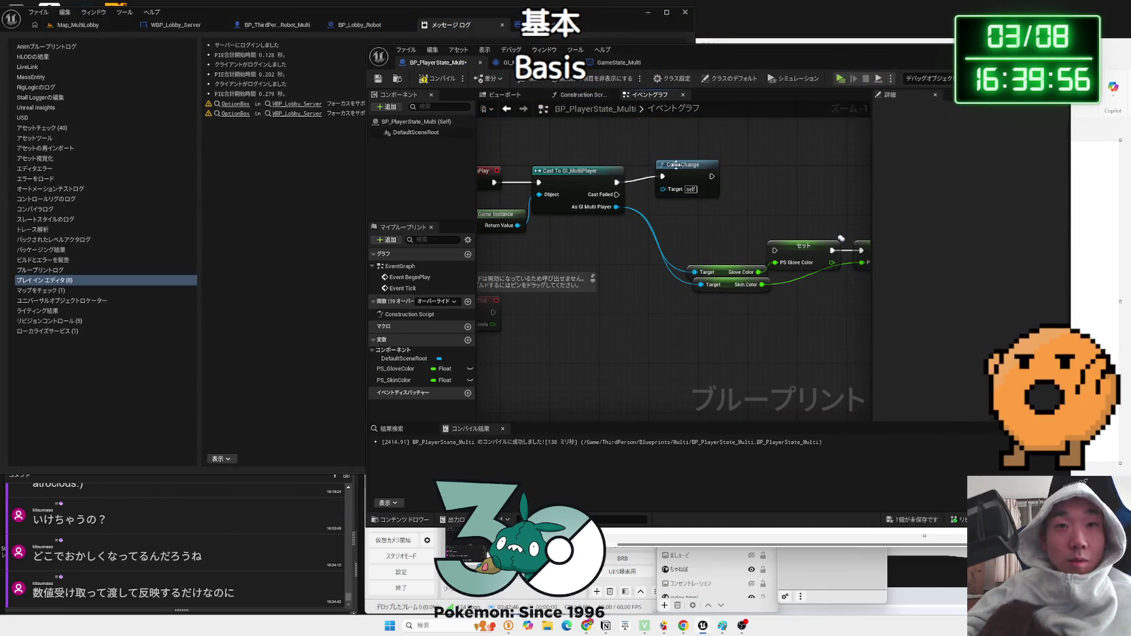
{"action": "key", "text": "Delete"}
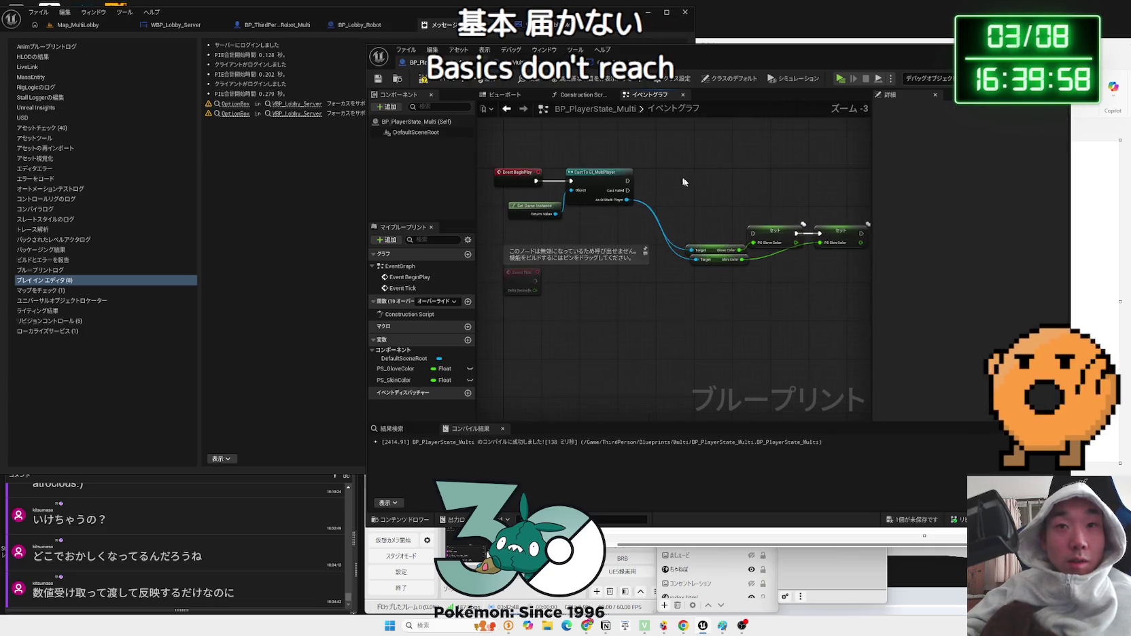
{"action": "scroll", "coordinate": [588, 204], "scroll_direction": "down", "scroll_amount": 2}
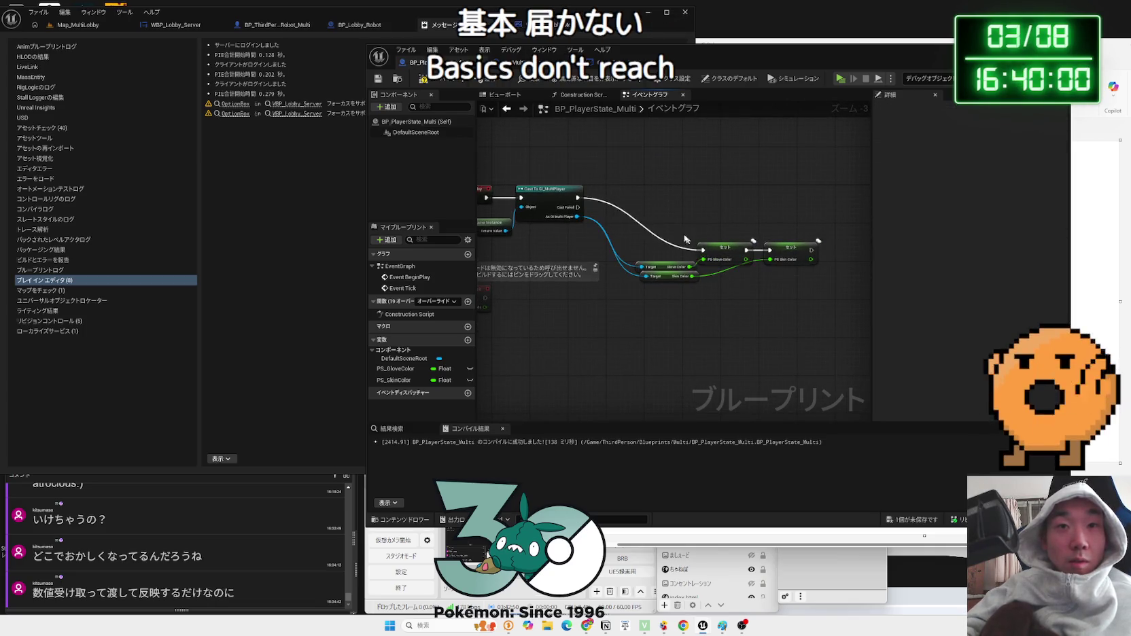
{"action": "left_click_drag", "start_coordinate": [824, 304], "coordinate": [823, 304]}
{"action": "left_click_drag", "start_coordinate": [730, 252], "coordinate": [705, 214]}
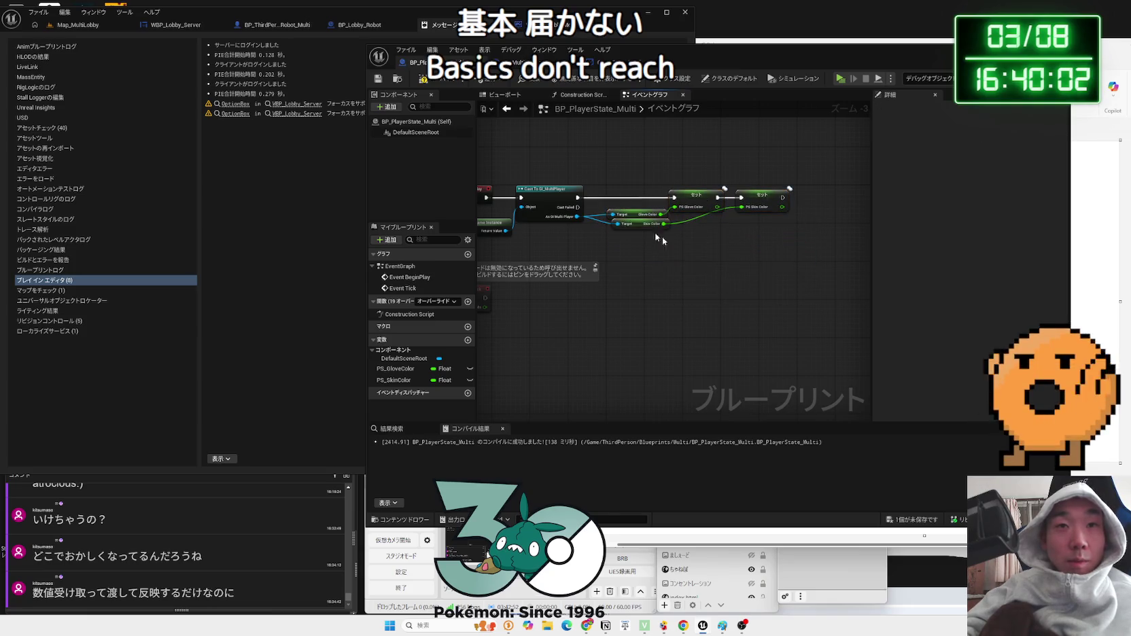
{"action": "left_click_drag", "start_coordinate": [725, 61], "coordinate": [858, 58]}
{"action": "left_click", "coordinate": [275, 24]}
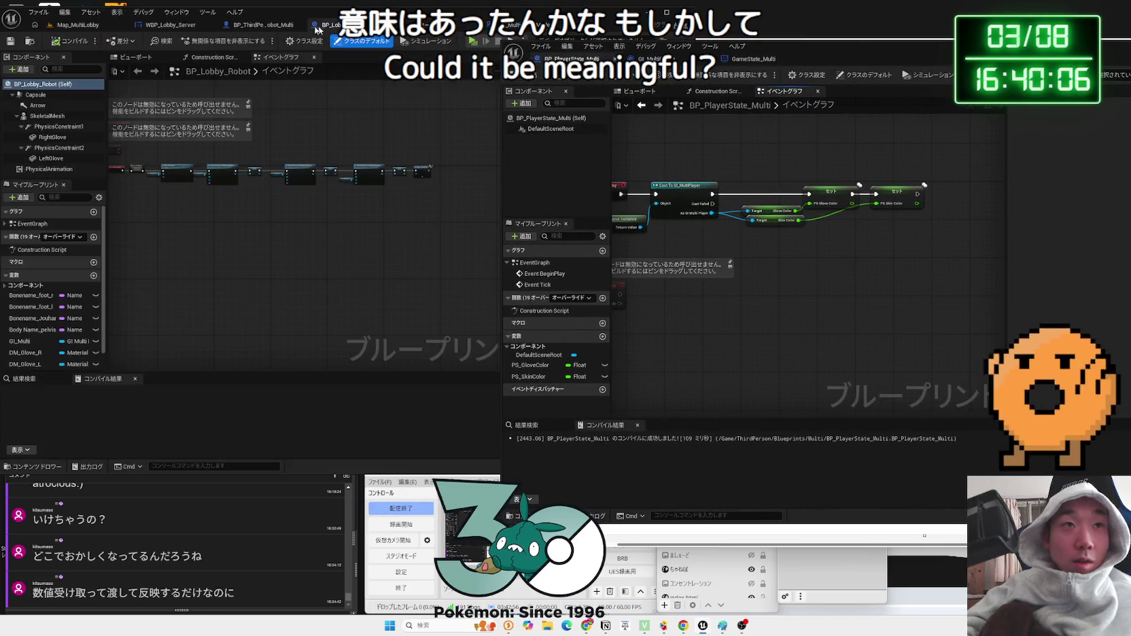
- Add a custom event to the robot character graph, set to Run on Server, Reliable
{"action": "mouse_move", "coordinate": [283, 195]}
{"action": "left_mouse_down"}
{"action": "mouse_move", "coordinate": [240, 149]}
{"action": "mouse_move", "coordinate": [344, 175]}
{"action": "left_mouse_up"}
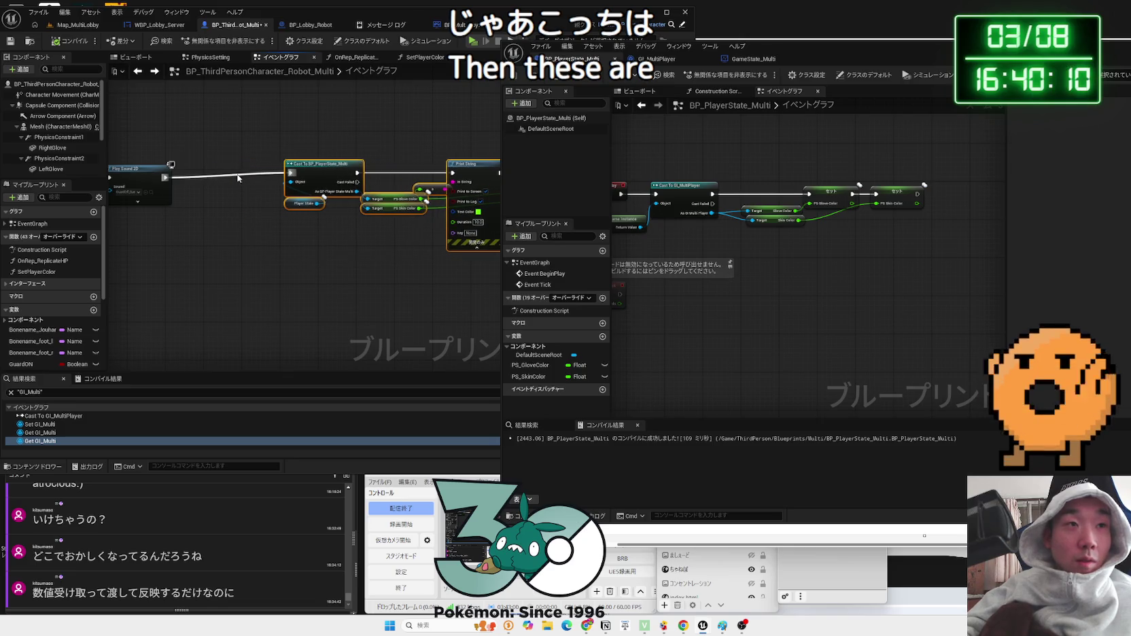
{"action": "scroll", "coordinate": [250, 177], "scroll_direction": "down", "scroll_amount": 3}
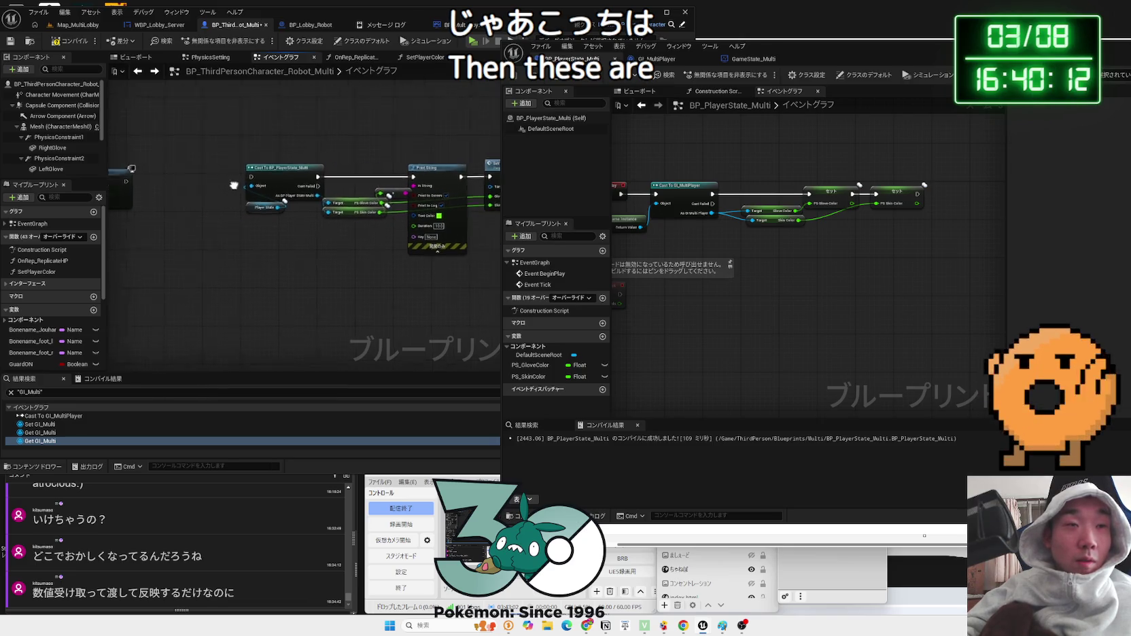
{"action": "left_click_drag", "start_coordinate": [374, 239], "coordinate": [373, 159]}
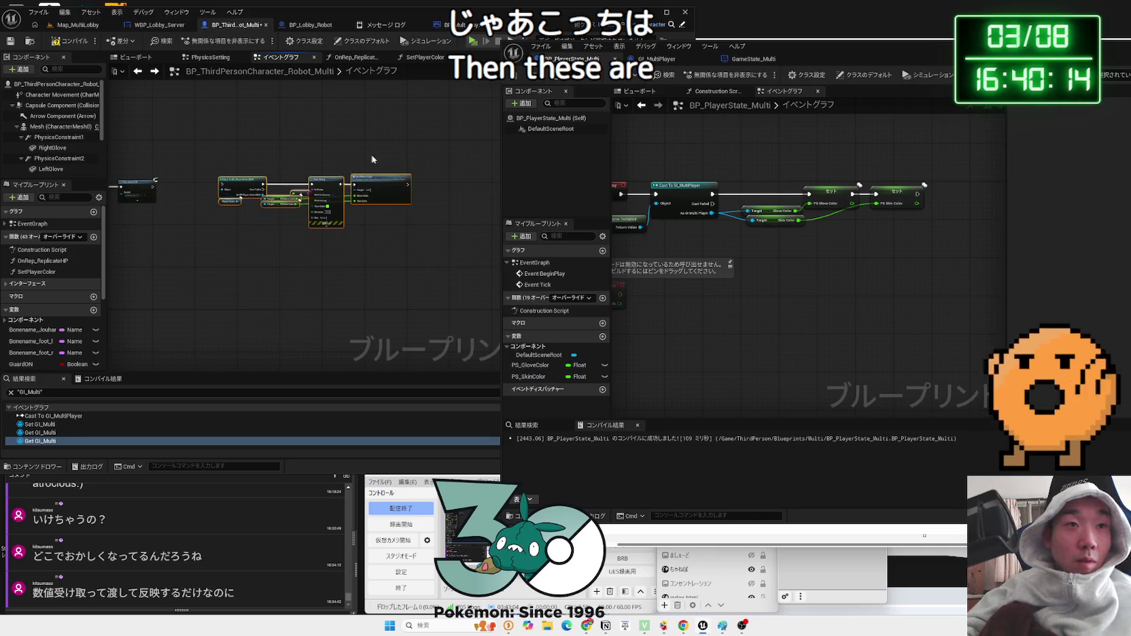
{"action": "scroll", "coordinate": [271, 193], "scroll_direction": "up", "scroll_amount": 3}
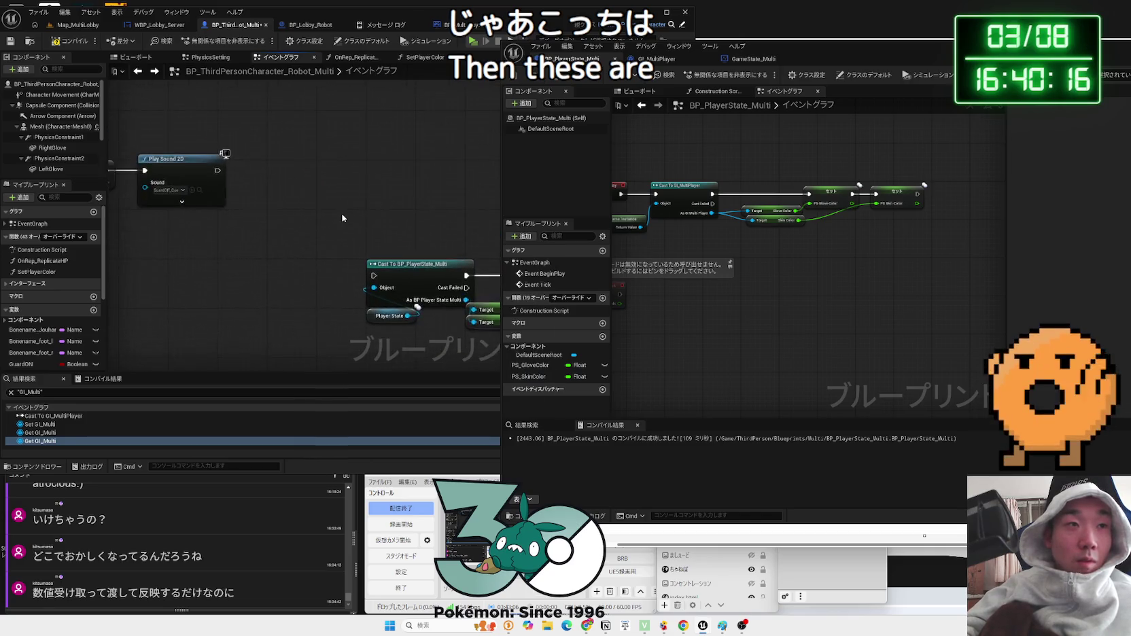
{"action": "right_click", "coordinate": [238, 237]}
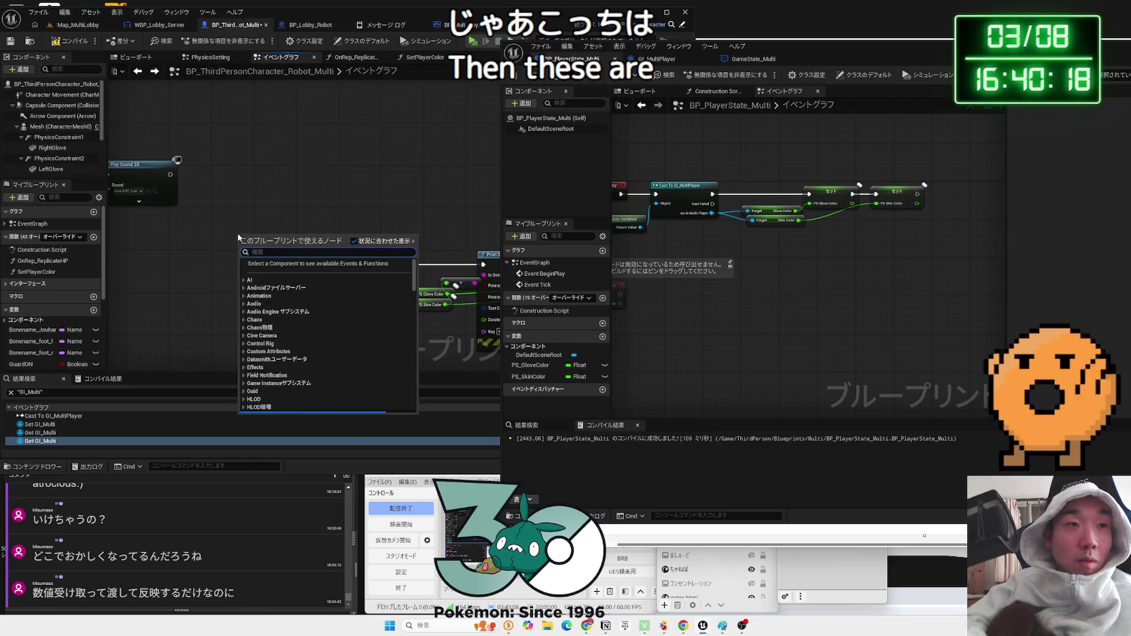
{"action": "type", "text": "t"}
{"action": "left_click", "coordinate": [275, 272]}
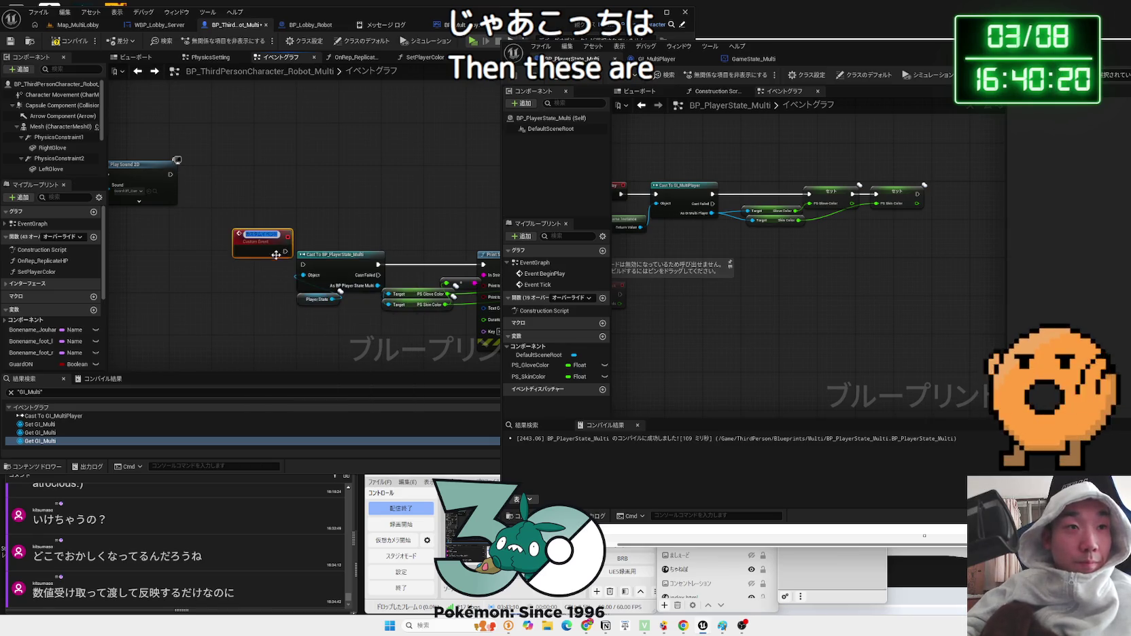
{"action": "left_click_drag", "start_coordinate": [760, 60], "coordinate": [938, 74]}
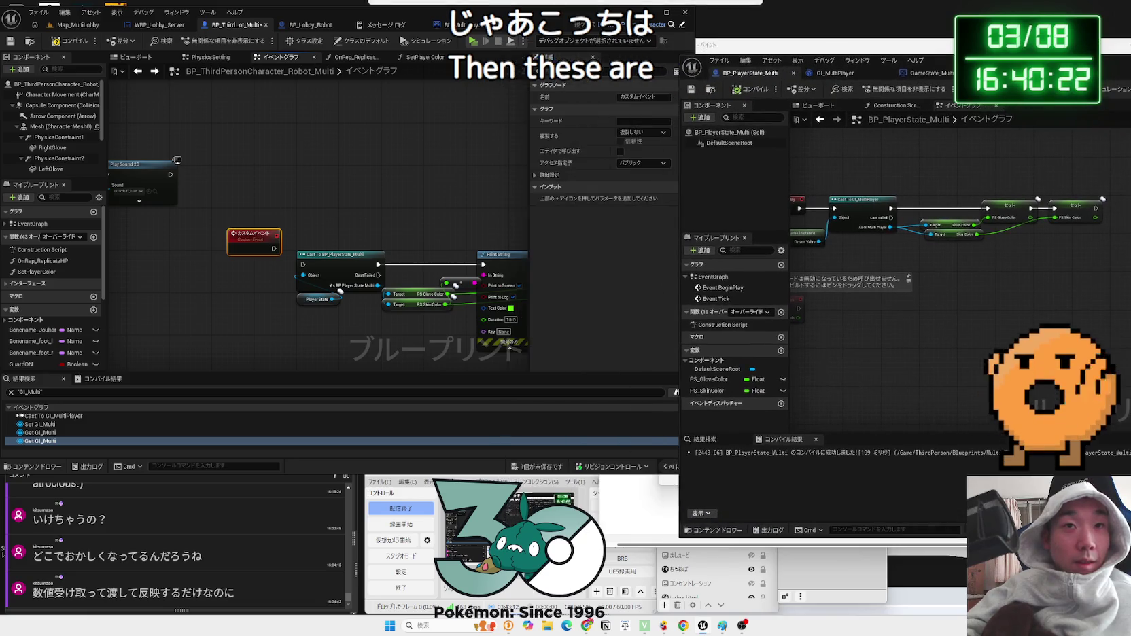
{"action": "left_click", "coordinate": [643, 168]}
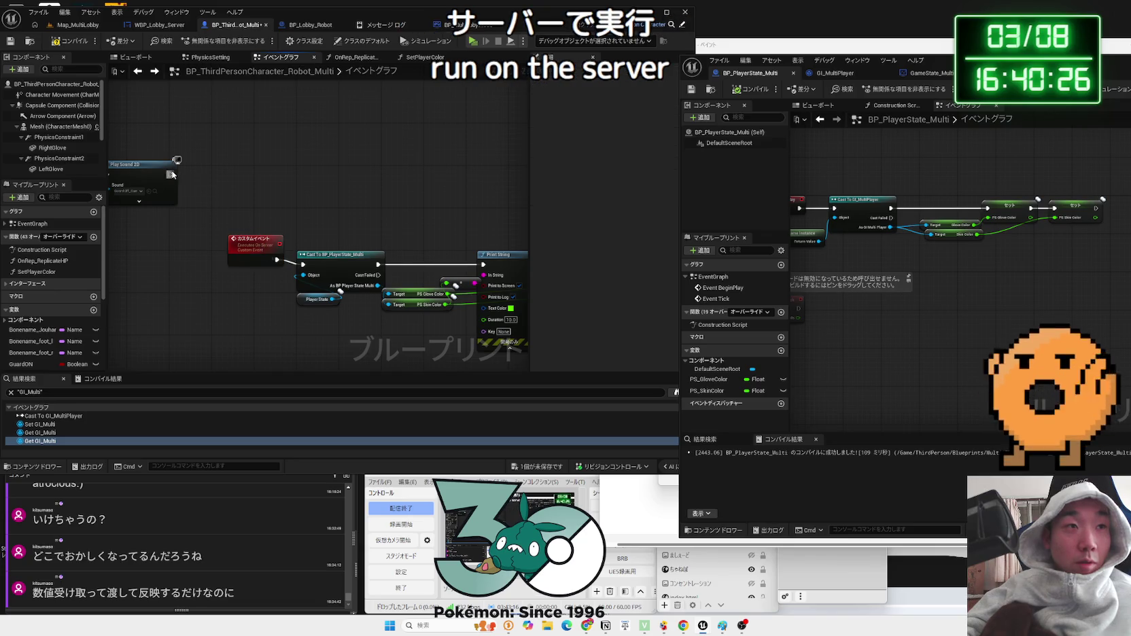
- Call the new server event right after Play Sound 2D
{"action": "left_click_drag", "start_coordinate": [170, 174], "coordinate": [206, 174]}
{"action": "type", "text": "s"}
{"action": "key", "text": "BackSpace"}
{"action": "key", "text": "BackSpace"}
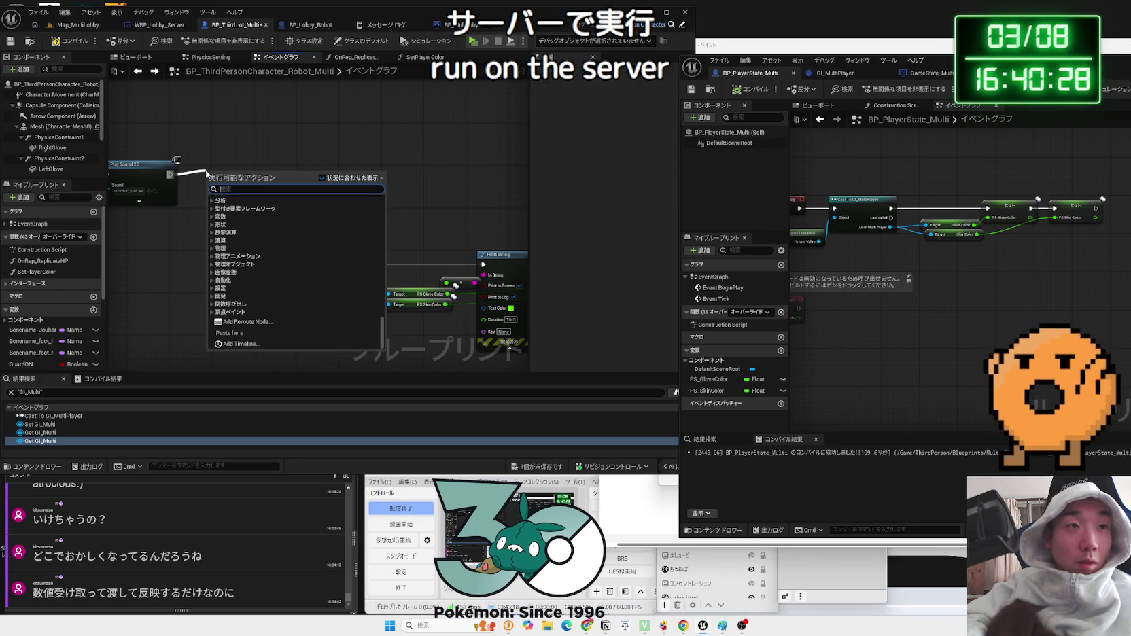
{"action": "type", "text": "kasu"}
{"action": "key", "text": "BackSpace"}
{"action": "key", "text": "BackSpace"}
{"action": "key", "text": "BackSpace"}
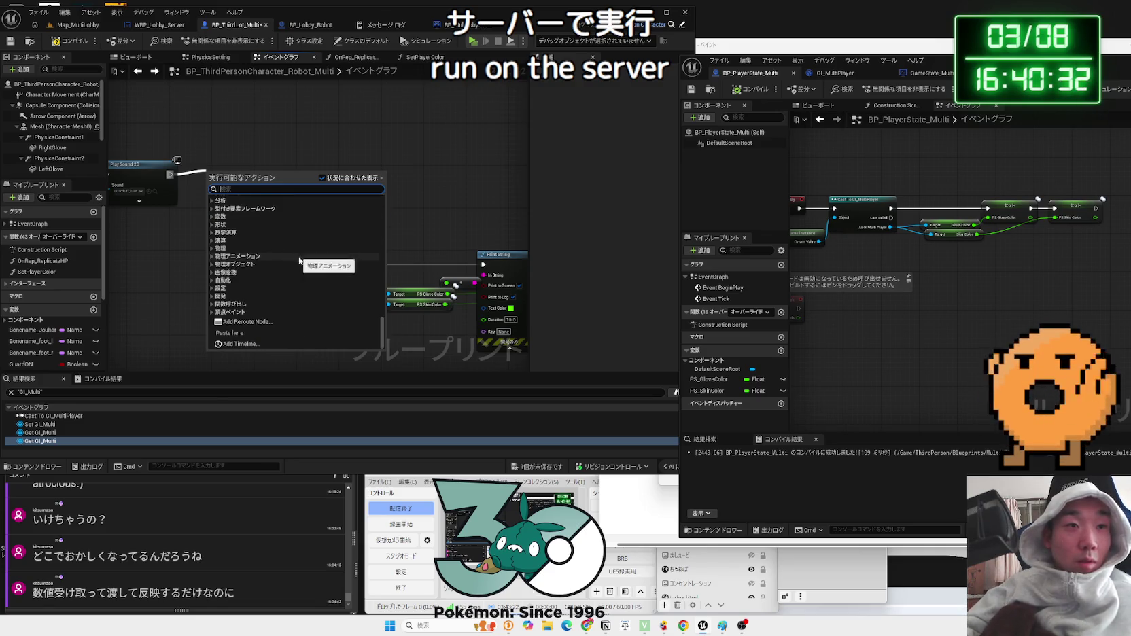
{"action": "key", "text": "Escape"}
{"action": "left_click", "coordinate": [250, 252]}
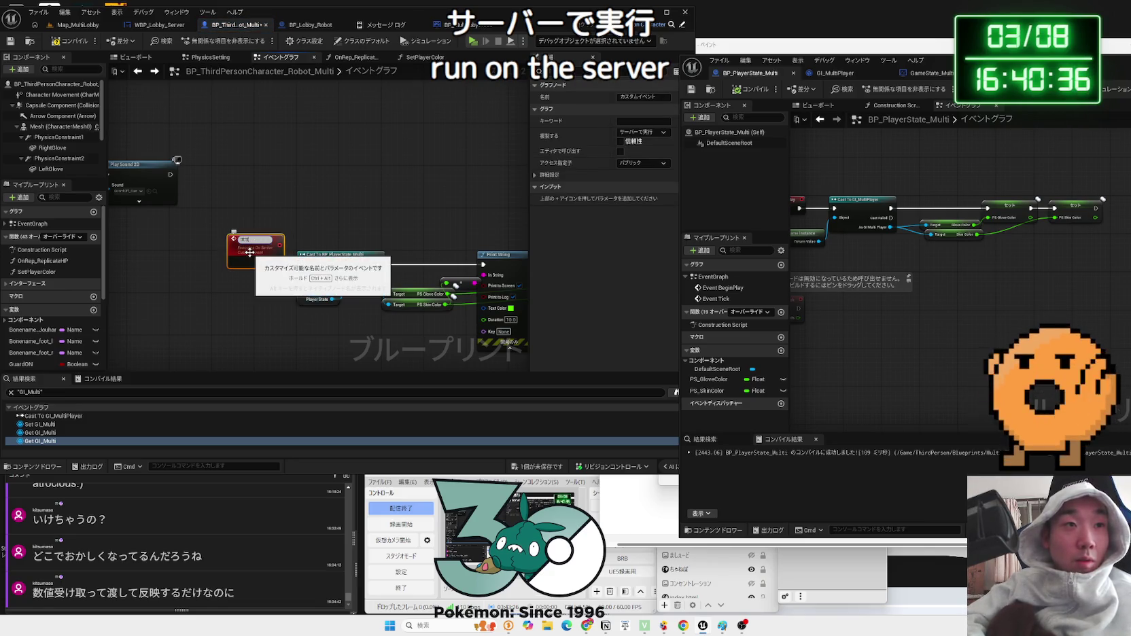
{"action": "left_click", "coordinate": [263, 201]}
{"action": "left_click_drag", "start_coordinate": [170, 175], "coordinate": [212, 176]}
{"action": "type", "text": "tttt"}
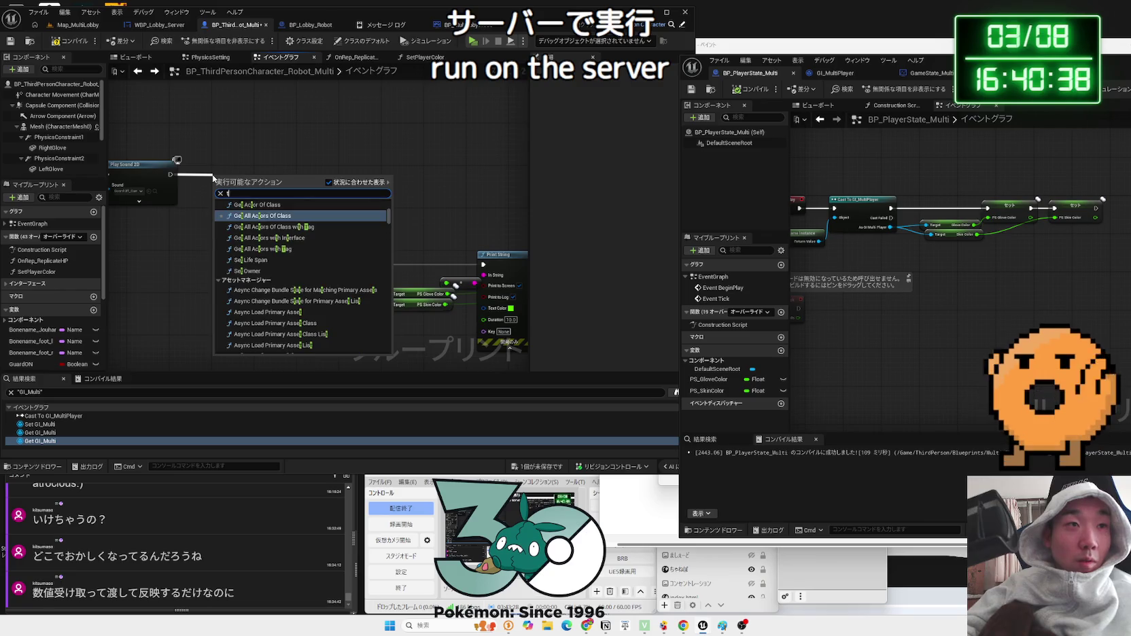
{"action": "left_click", "coordinate": [256, 212]}
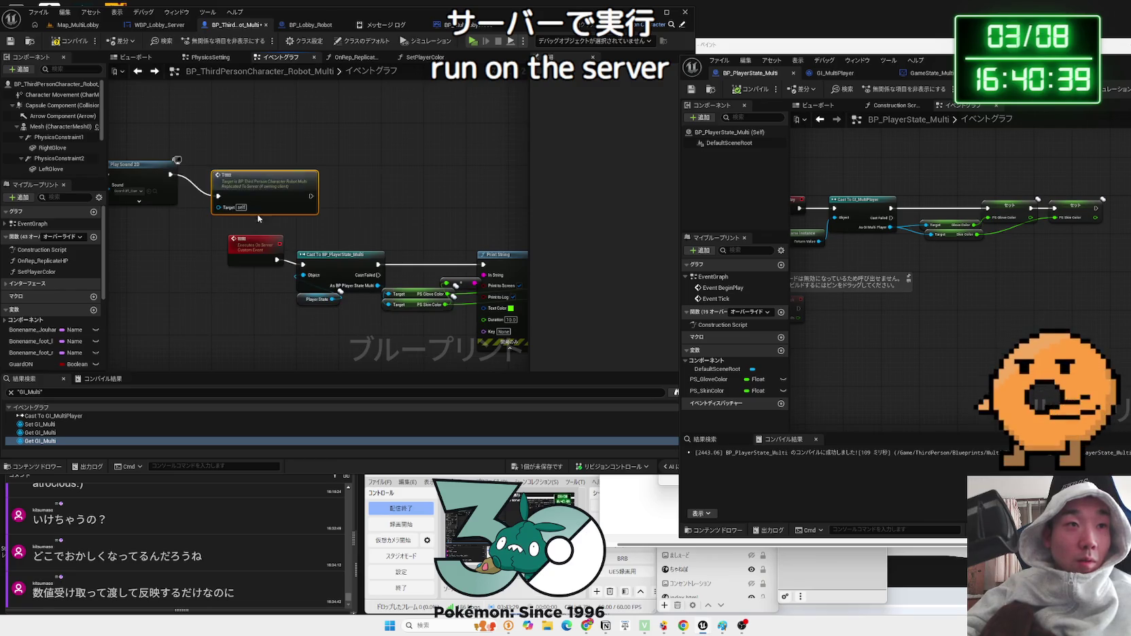
{"action": "left_click", "coordinate": [65, 27]}
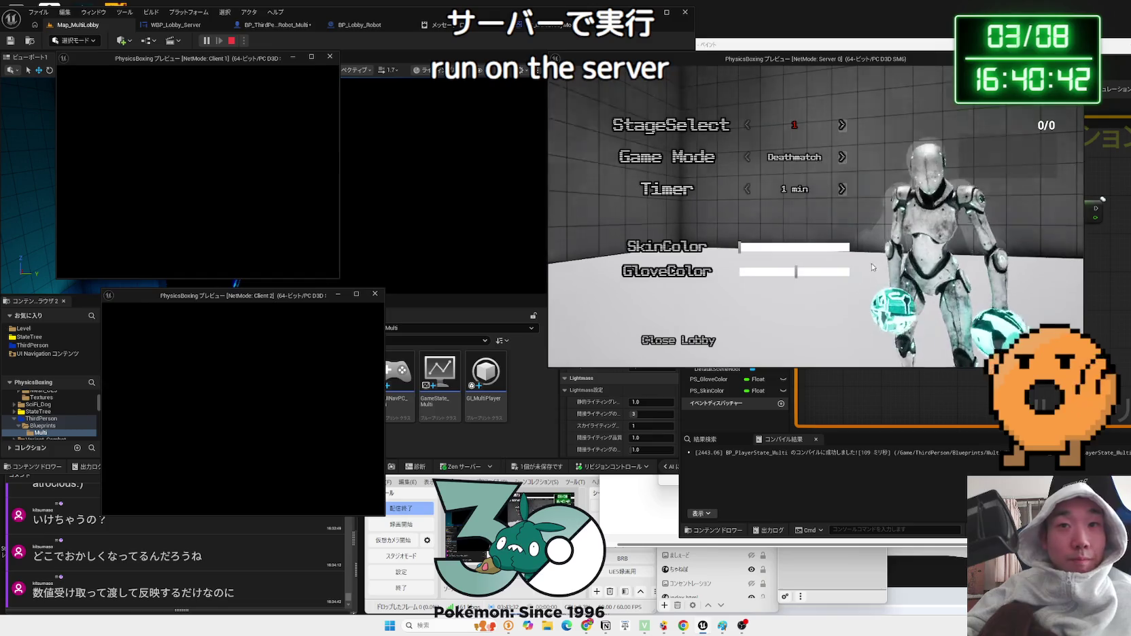
- Set server green, Client 1 cyan, Client 2 magenta, start the match, then stop
{"action": "left_click_drag", "start_coordinate": [796, 247], "coordinate": [782, 257]}
{"action": "left_click", "coordinate": [776, 272]}
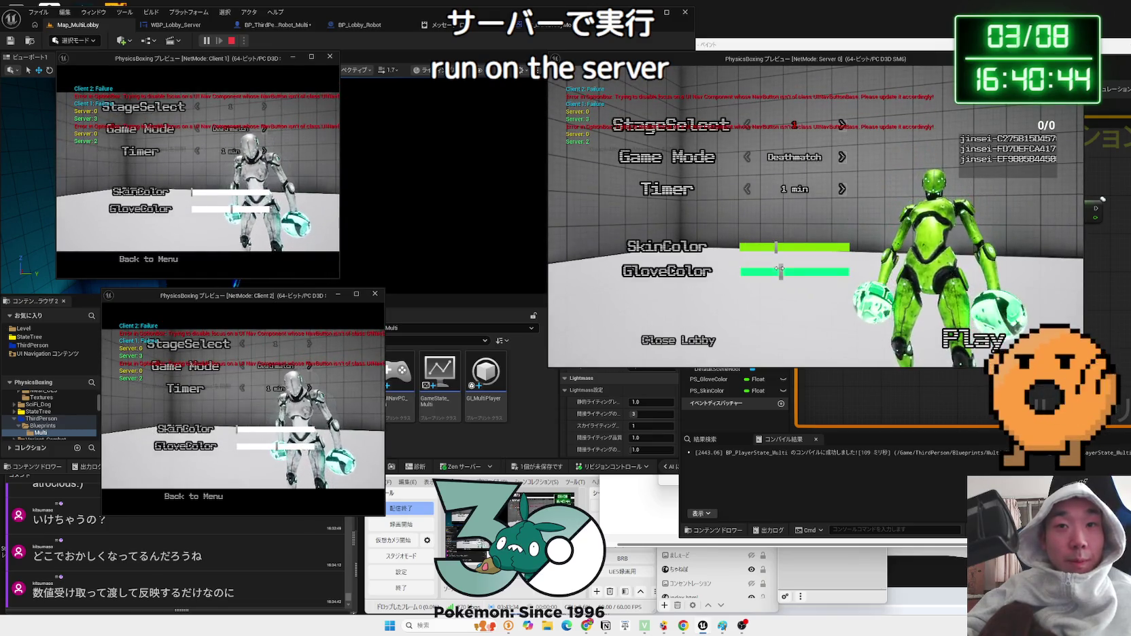
{"action": "left_click", "coordinate": [231, 193]}
{"action": "left_click", "coordinate": [240, 210]}
{"action": "left_click", "coordinate": [231, 209]}
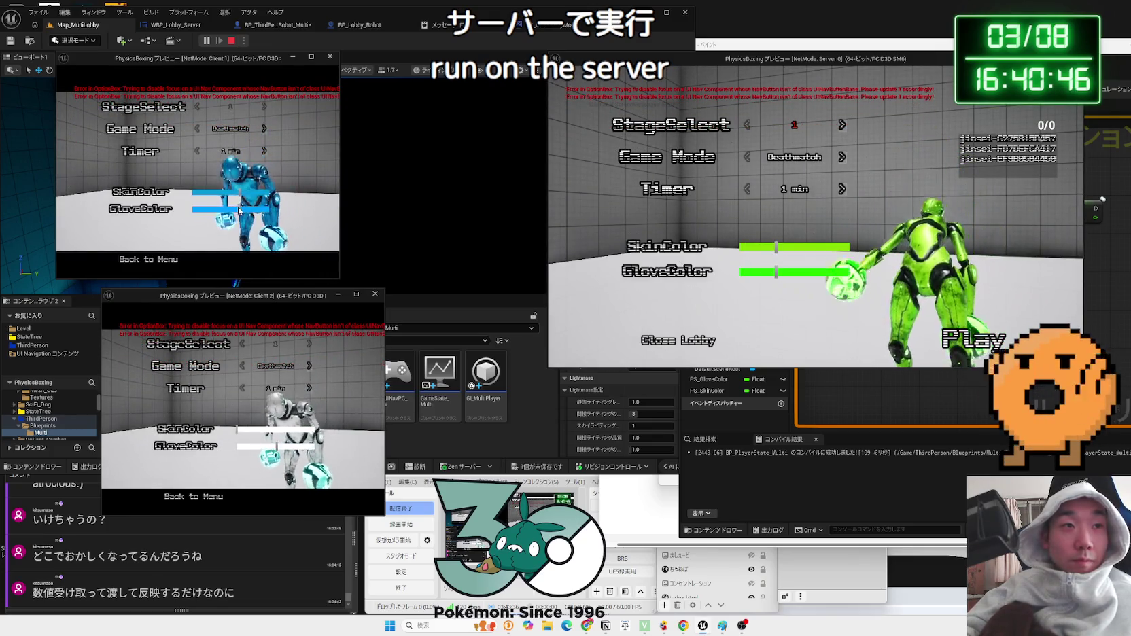
{"action": "left_click_drag", "start_coordinate": [268, 429], "coordinate": [307, 438]}
{"action": "left_click", "coordinate": [292, 447]}
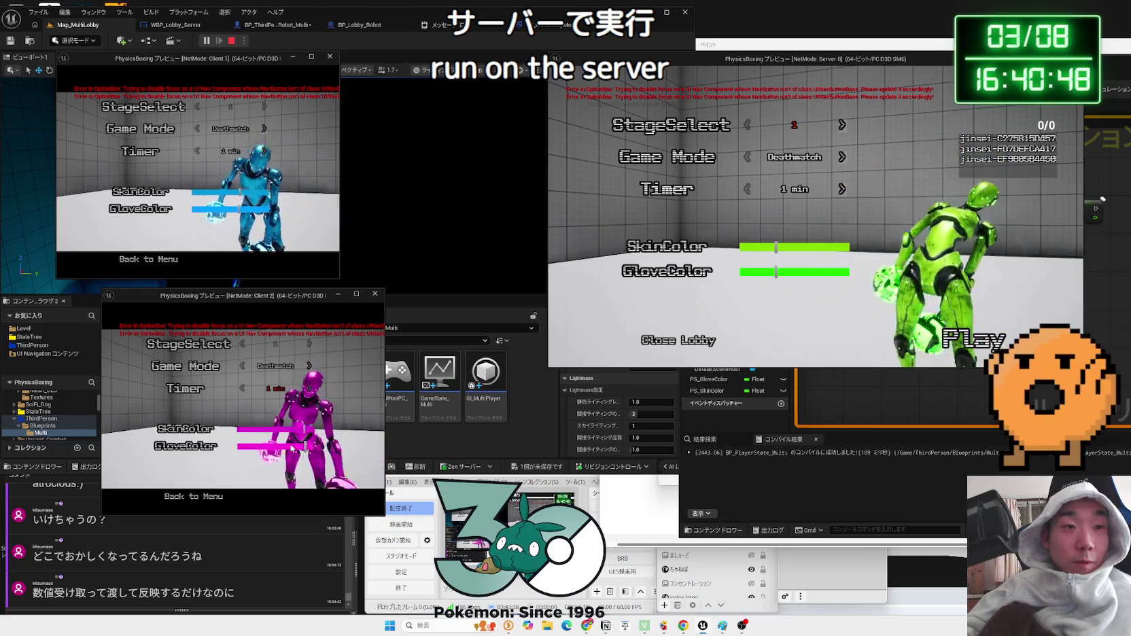
{"action": "left_click", "coordinate": [974, 344]}
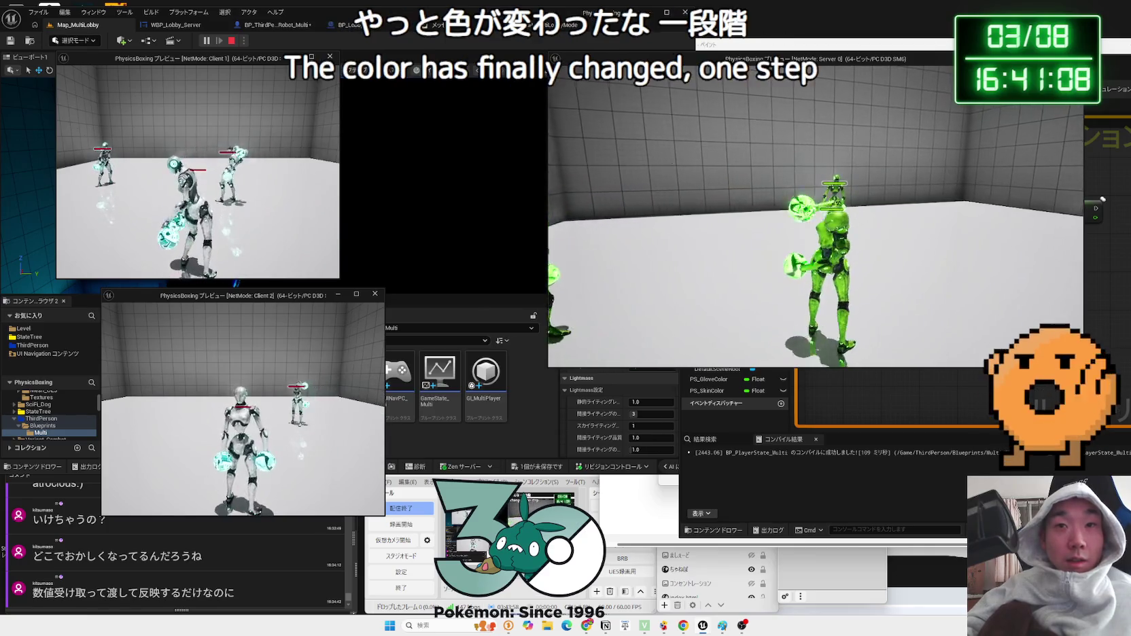
{"action": "key", "text": "Escape"}
- Switch the robot's server custom event to Multicast replication
{"action": "left_click", "coordinate": [262, 25]}
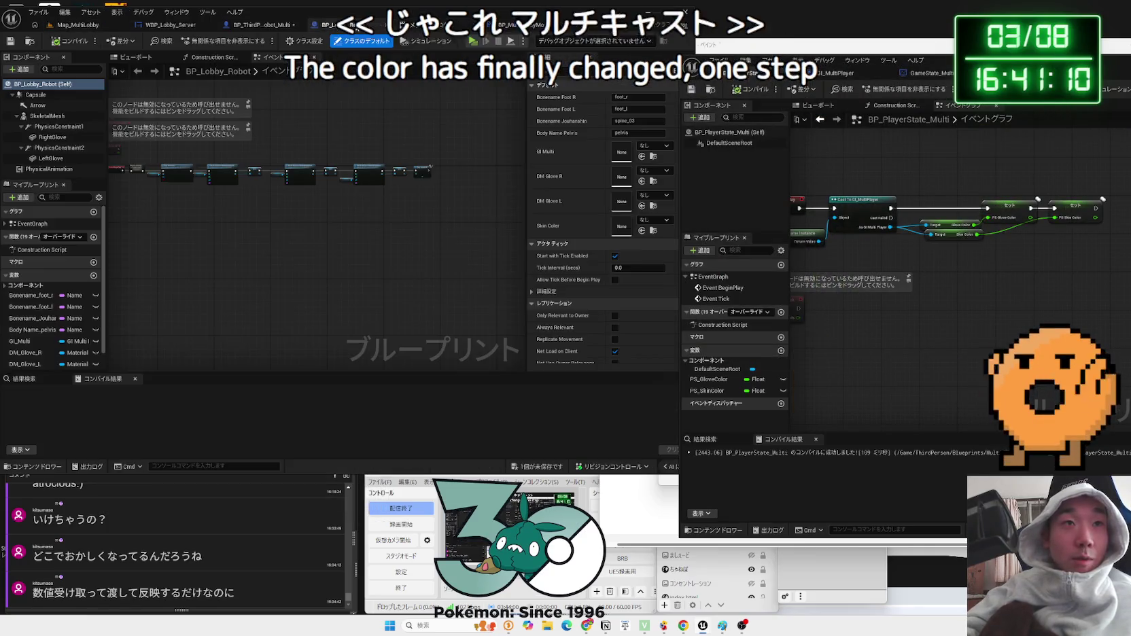
{"action": "left_click", "coordinate": [267, 243]}
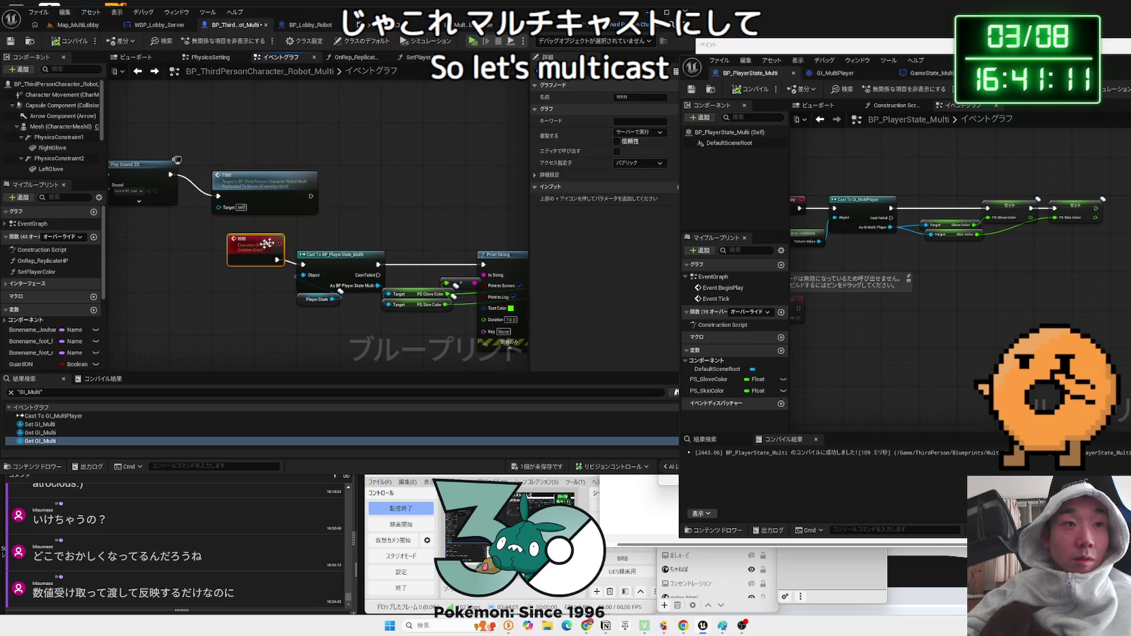
{"action": "left_click", "coordinate": [646, 155]}
{"action": "left_click", "coordinate": [211, 93]}
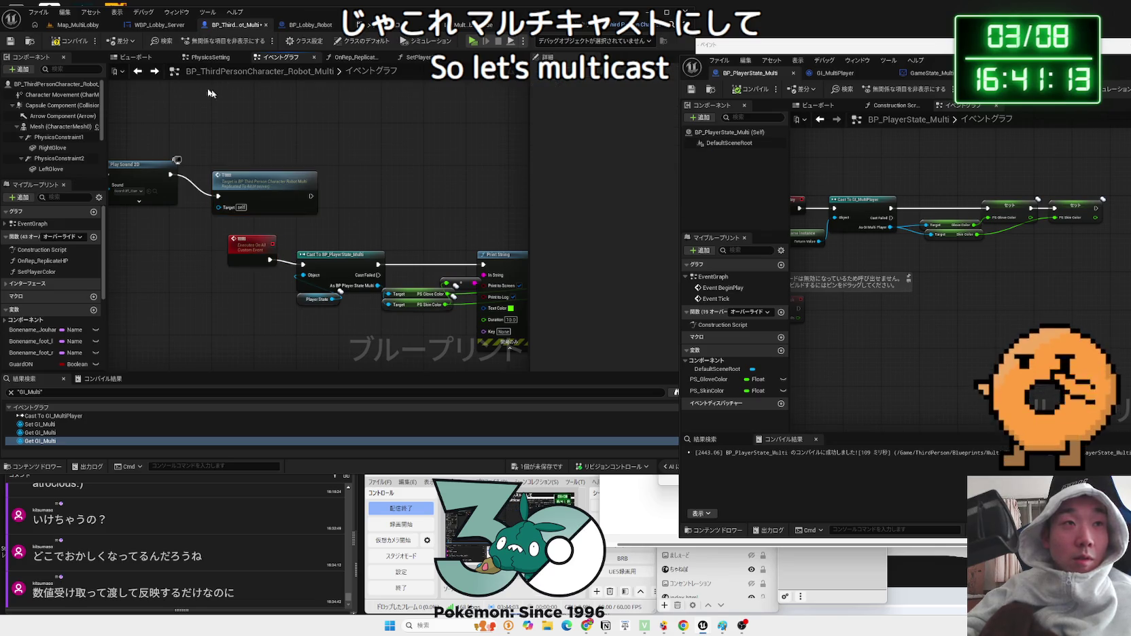
- Retest with yellow server gloves and a blue Client 1, start the match, then stop
{"action": "left_click", "coordinate": [72, 27]}
{"action": "left_click", "coordinate": [204, 41]}
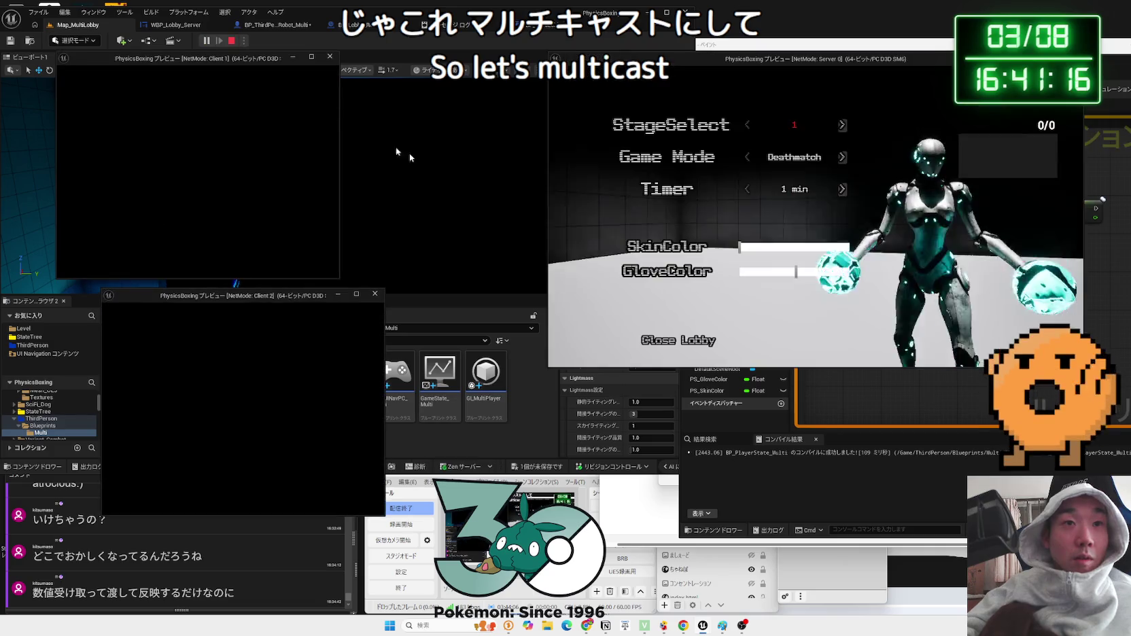
{"action": "left_click_drag", "start_coordinate": [764, 268], "coordinate": [760, 269]}
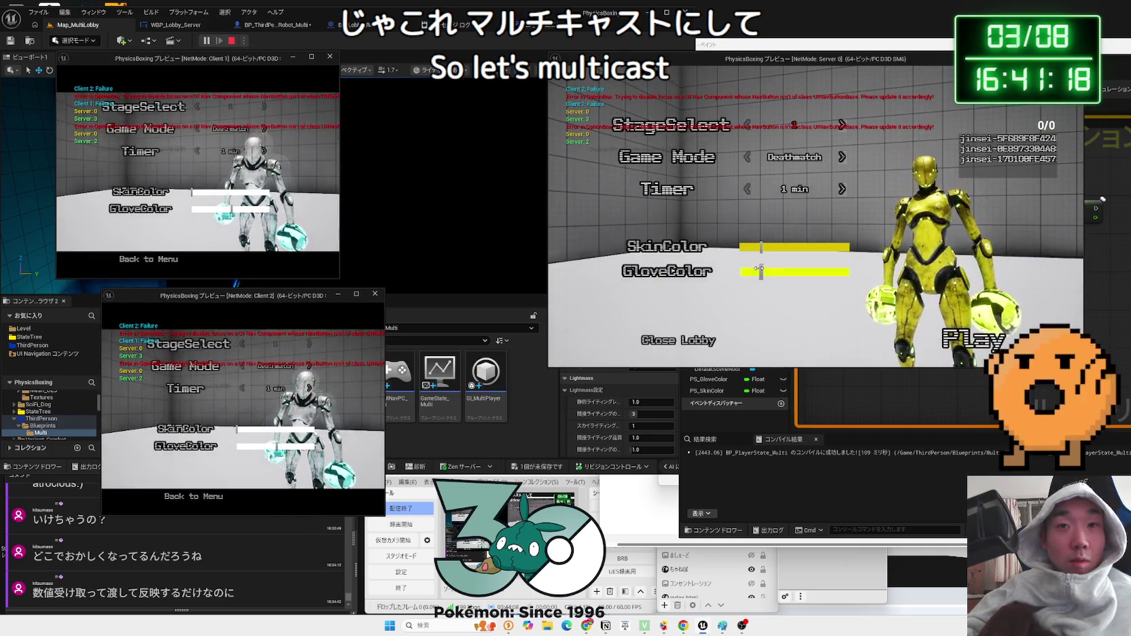
{"action": "left_click", "coordinate": [239, 193]}
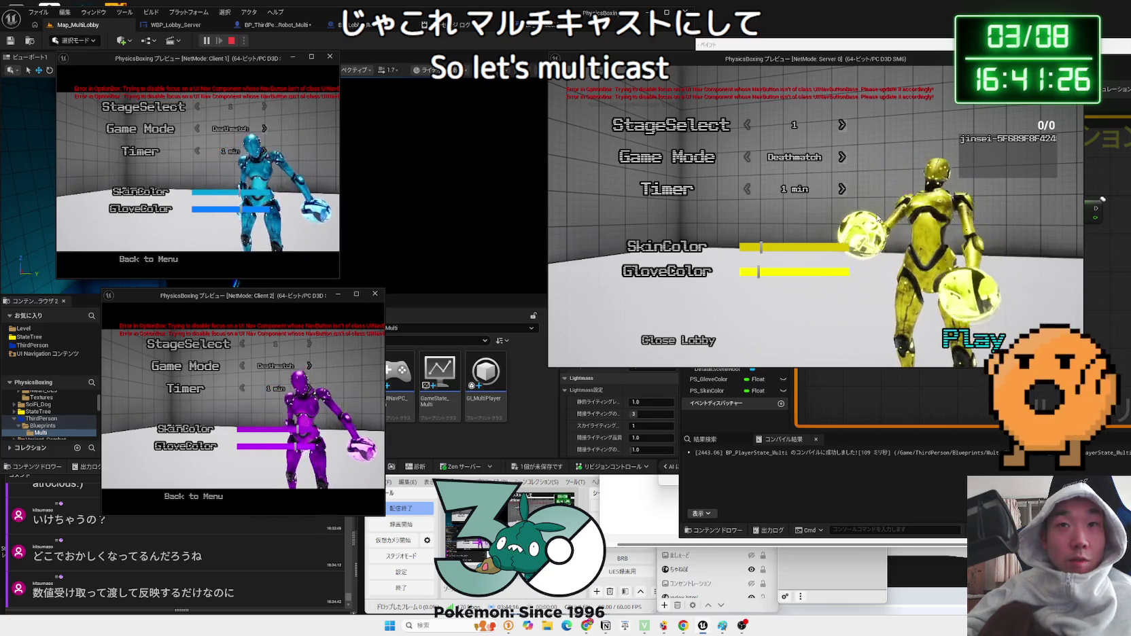
{"action": "key", "text": "Return"}
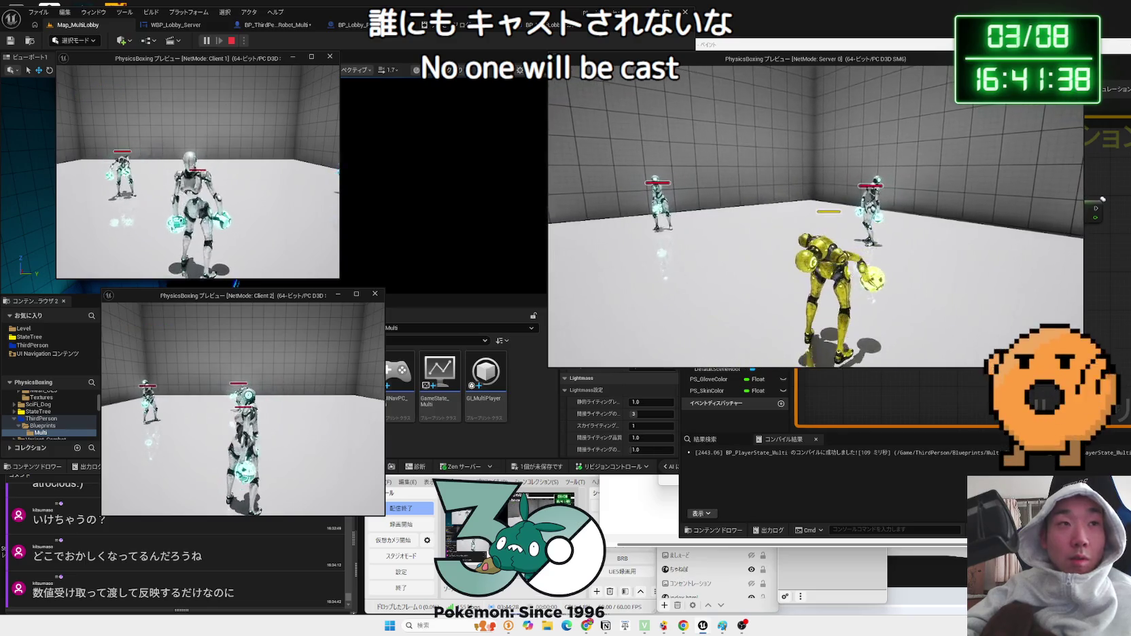
{"action": "key", "text": "Escape"}
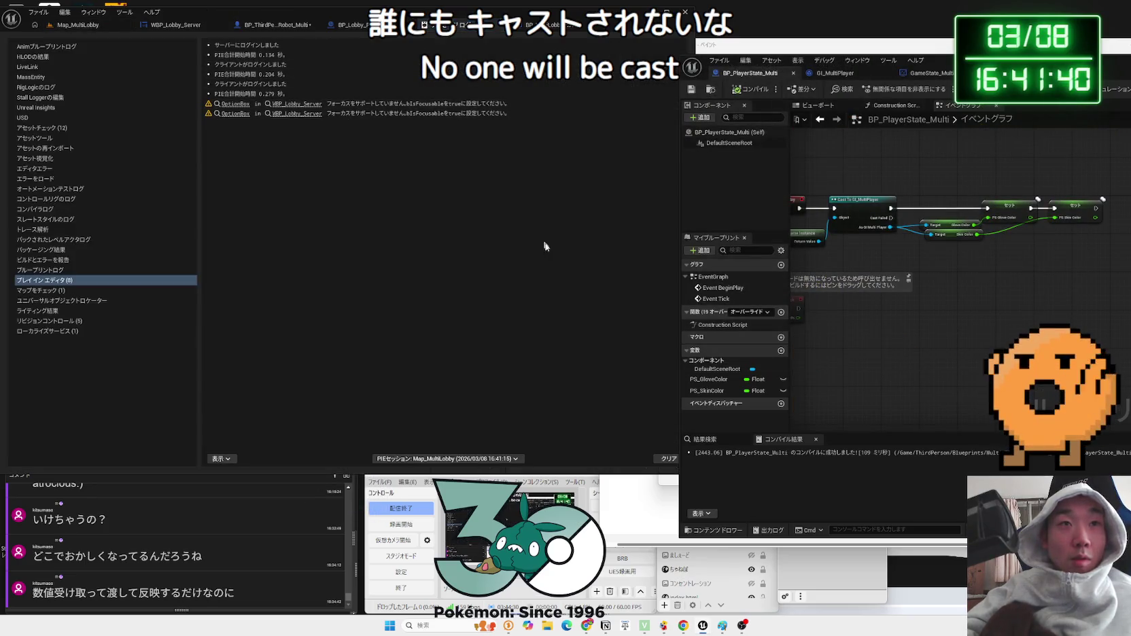
{"action": "left_click", "coordinate": [485, 24]}
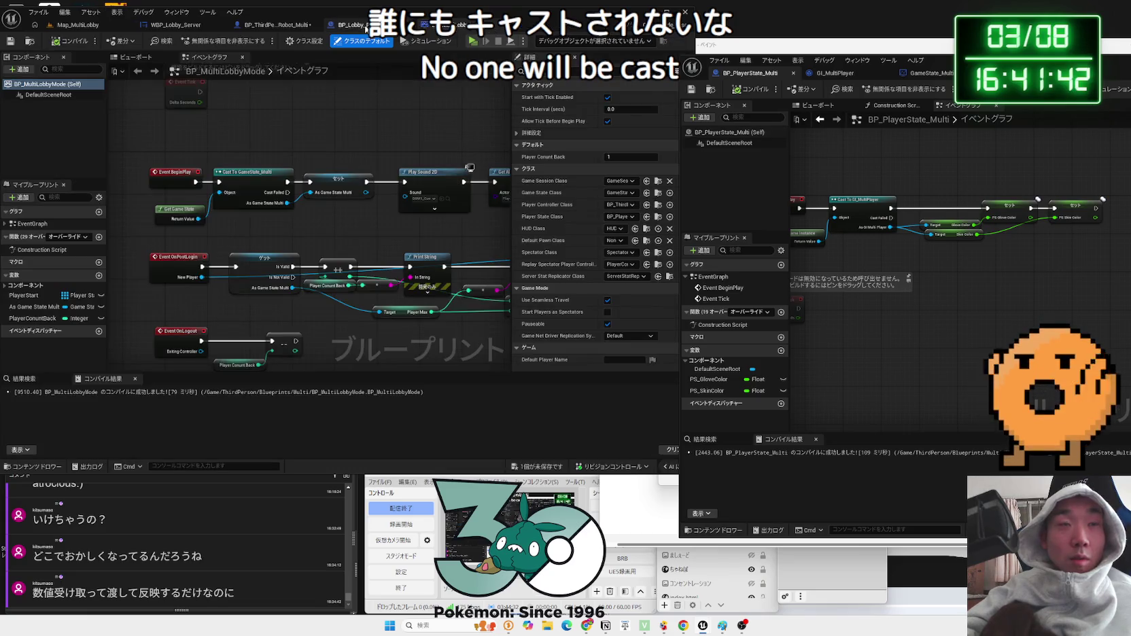
{"action": "left_click", "coordinate": [267, 26]}
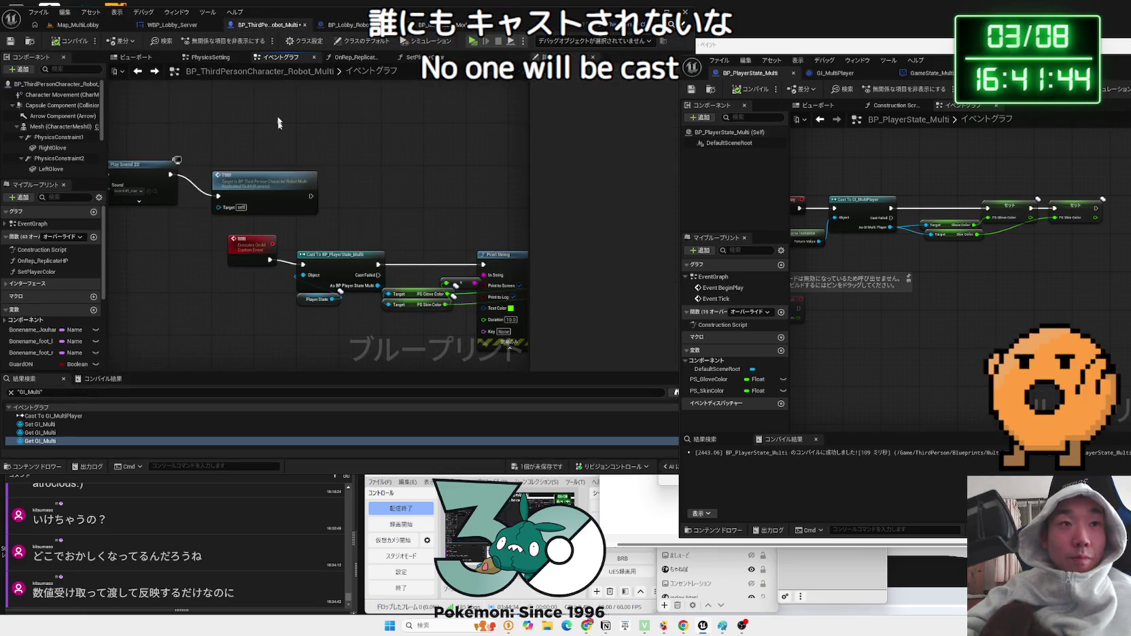
- Change the Replicates setting of the custom colour event
{"action": "left_click", "coordinate": [230, 241]}
{"action": "left_click", "coordinate": [650, 132]}
{"action": "left_click", "coordinate": [653, 177]}
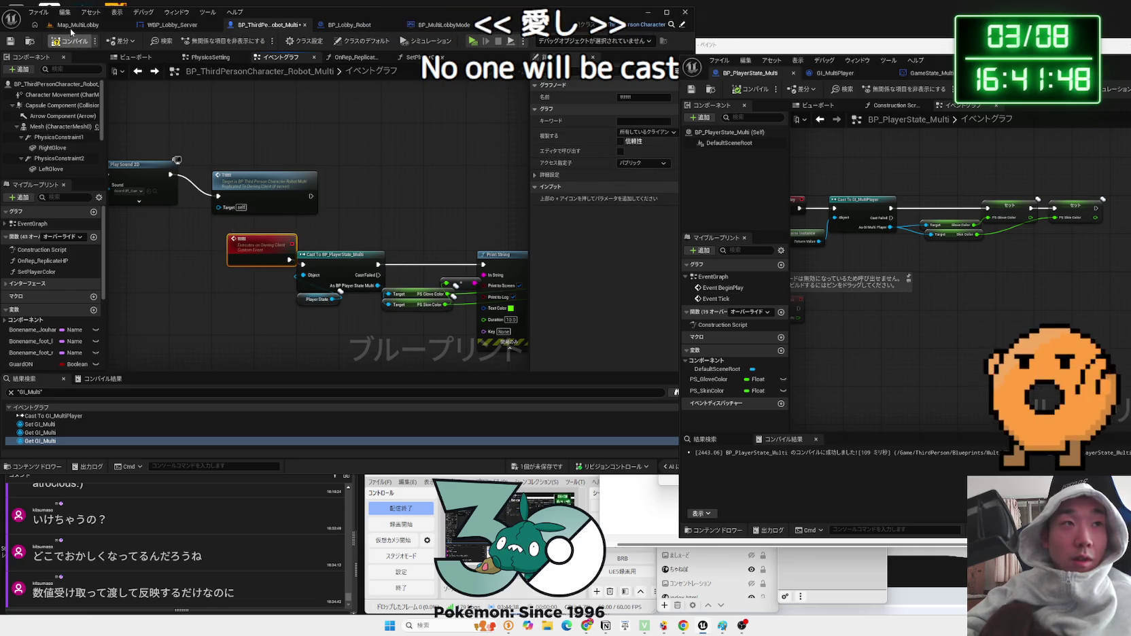
- Run another server-and-two-client play test, stop it, and return to the robot graph
{"action": "left_click", "coordinate": [71, 26]}
{"action": "left_click", "coordinate": [207, 42]}
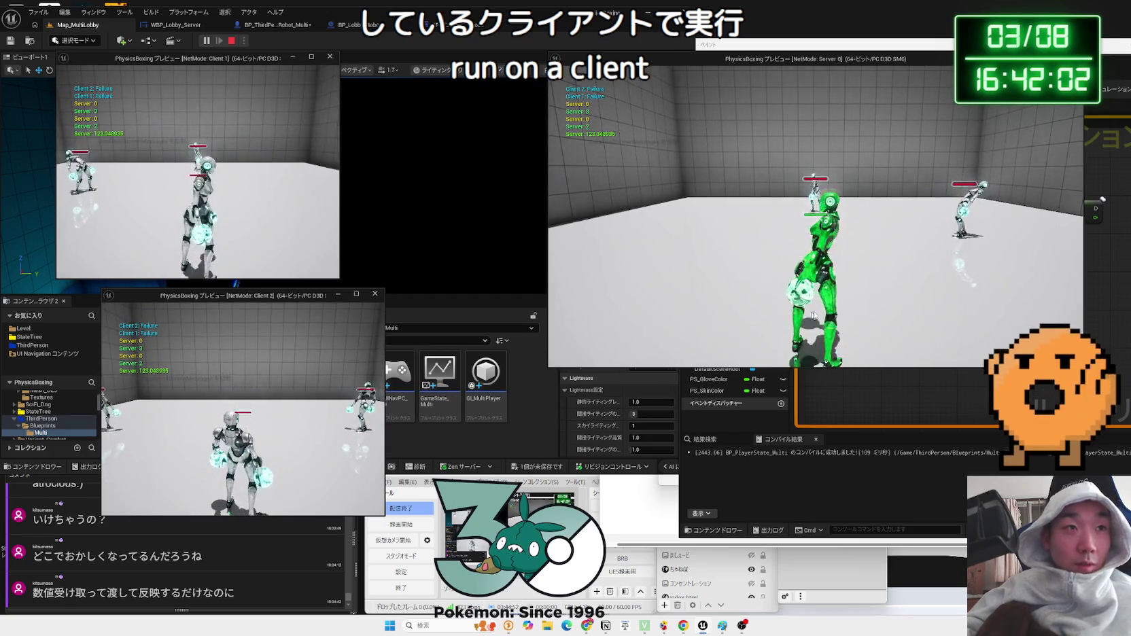
{"action": "key", "text": "Escape"}
{"action": "left_click", "coordinate": [275, 24]}
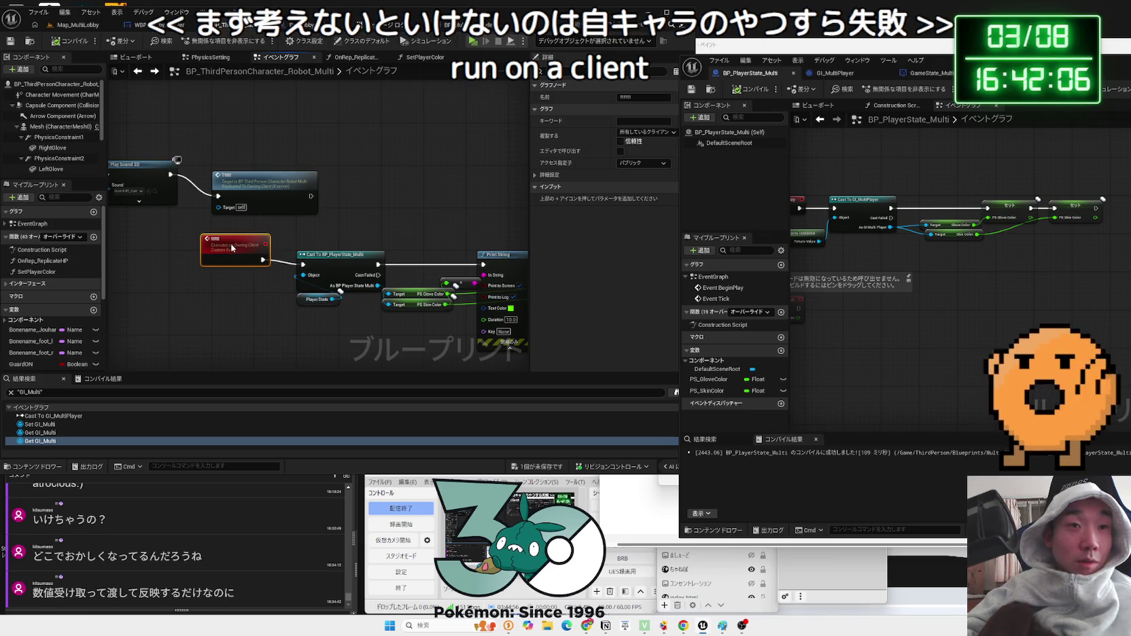
{"action": "mouse_move", "coordinate": [331, 240]}
{"action": "left_mouse_down"}
{"action": "mouse_move", "coordinate": [274, 248]}
{"action": "mouse_move", "coordinate": [332, 242]}
{"action": "left_mouse_up"}
- Delete the red custom colour event and its leftover function call
{"action": "key", "text": "Delete"}
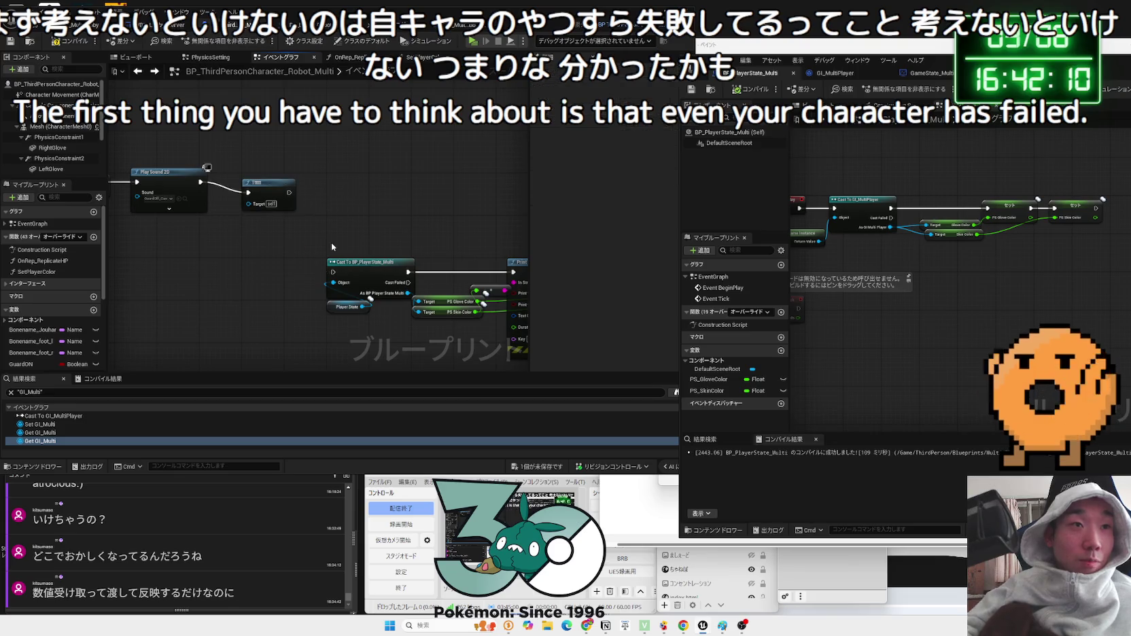
{"action": "left_click", "coordinate": [278, 185]}
{"action": "key", "text": "Delete"}
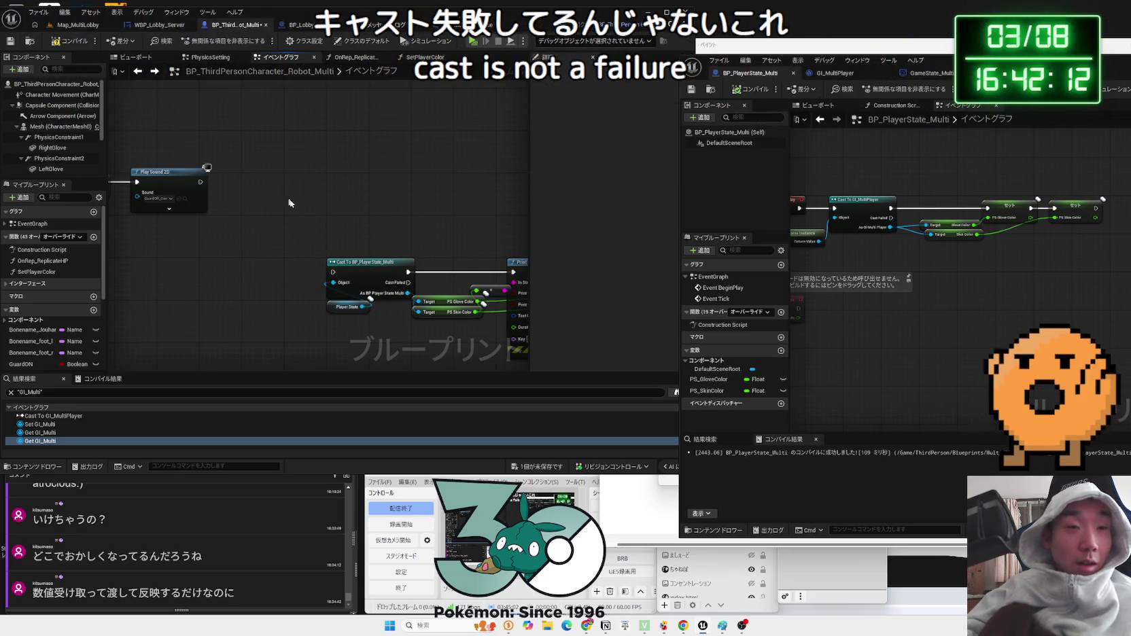
- Print 'CastFailed' from the PlayerState cast's Cast Failed output
{"action": "scroll", "coordinate": [357, 243], "scroll_direction": "up", "scroll_amount": 2}
{"action": "left_click_drag", "start_coordinate": [356, 242], "coordinate": [302, 223]}
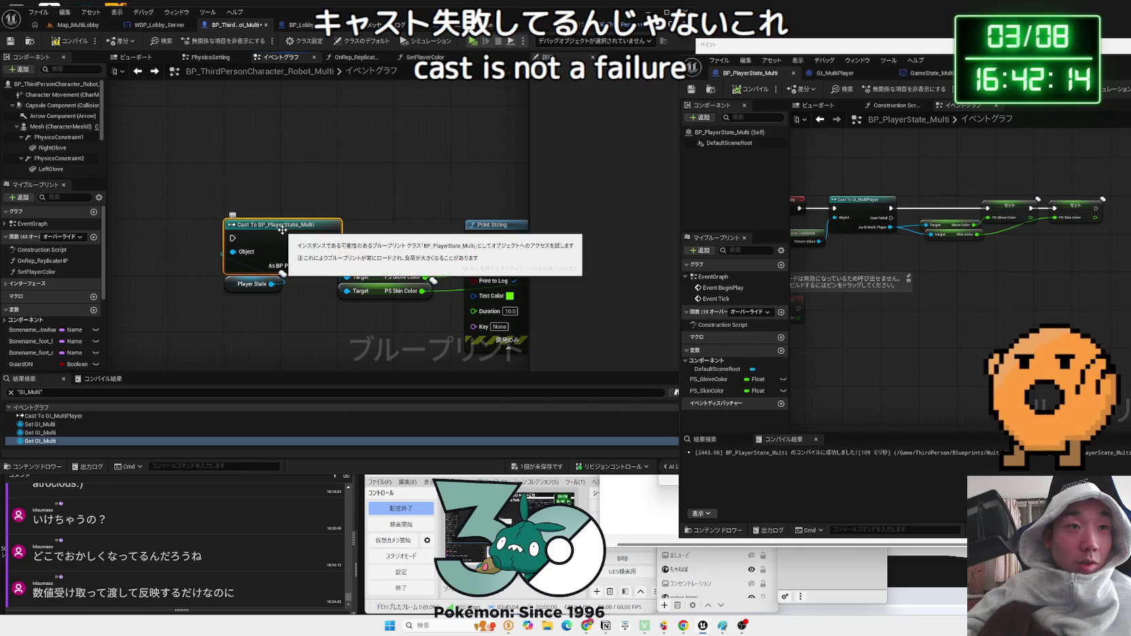
{"action": "left_click_drag", "start_coordinate": [161, 217], "coordinate": [259, 118]}
{"action": "left_click_drag", "start_coordinate": [395, 236], "coordinate": [331, 354]}
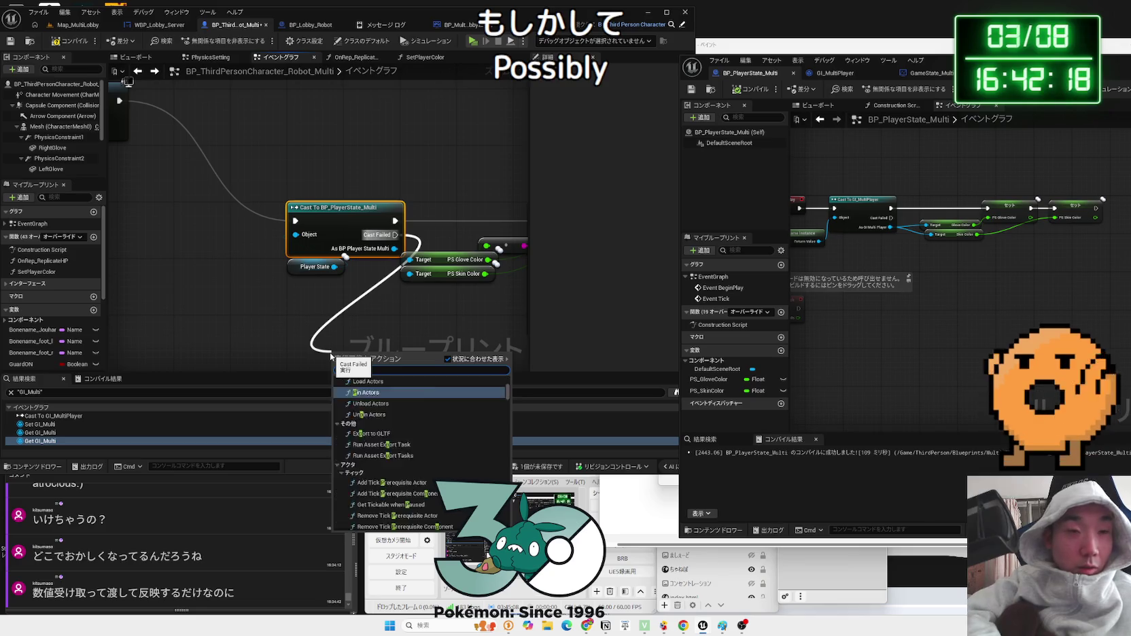
{"action": "left_click", "coordinate": [377, 390]}
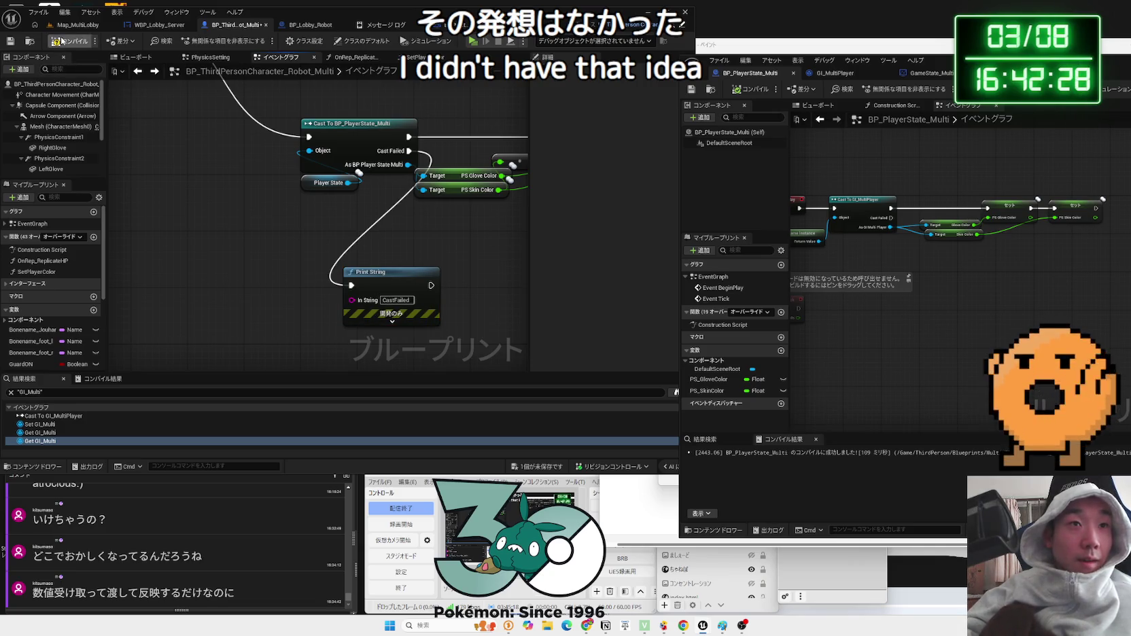
{"action": "left_click", "coordinate": [74, 24]}
- Play-test the lobby with a green server skin, see clients log CastFailed, then reopen the robot graph
{"action": "left_click", "coordinate": [206, 40]}
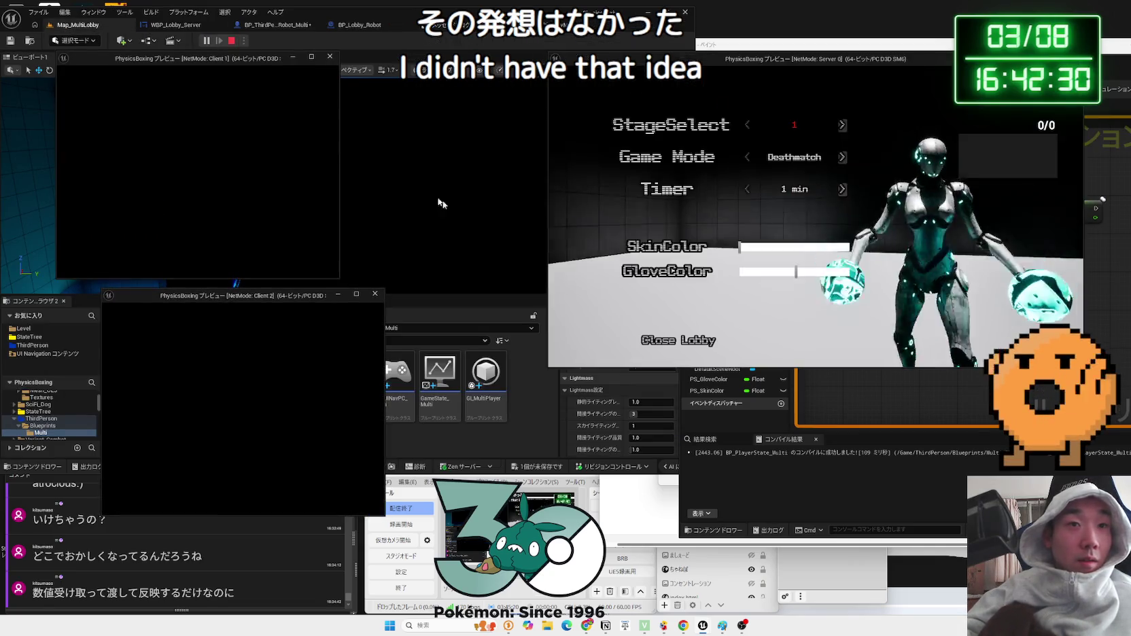
{"action": "left_click", "coordinate": [773, 249]}
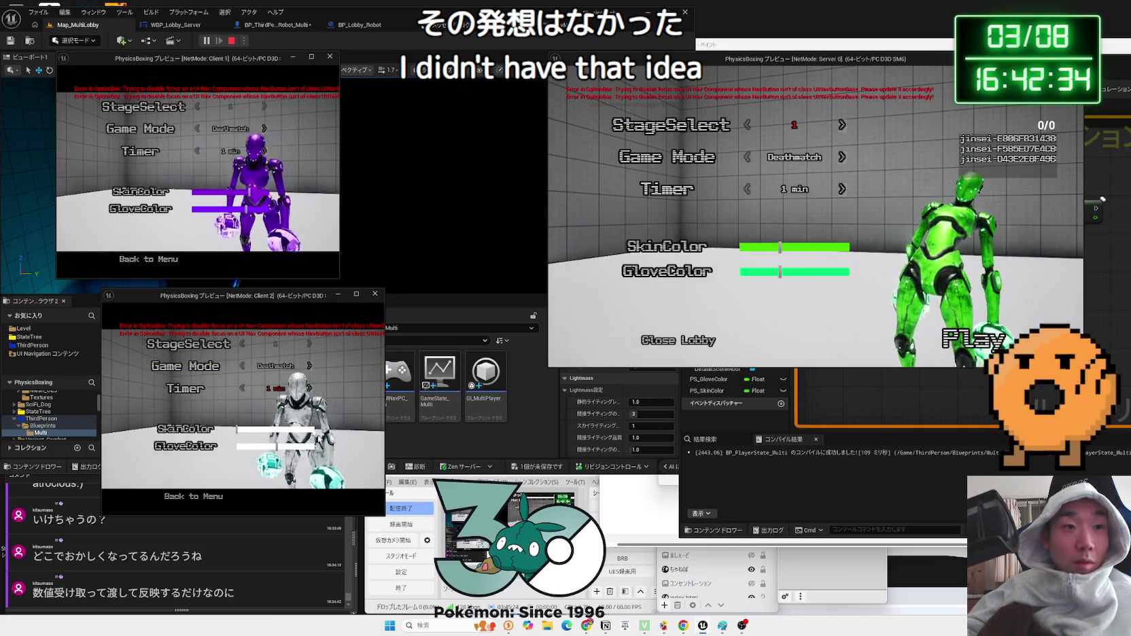
{"action": "left_click", "coordinate": [956, 350]}
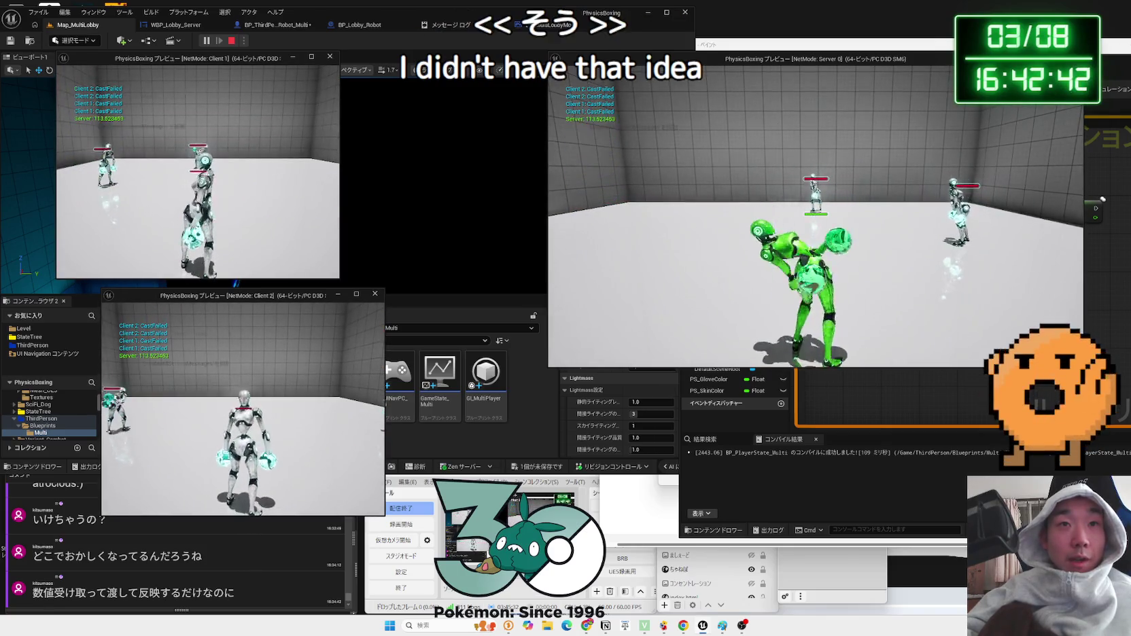
{"action": "left_click", "coordinate": [926, 234]}
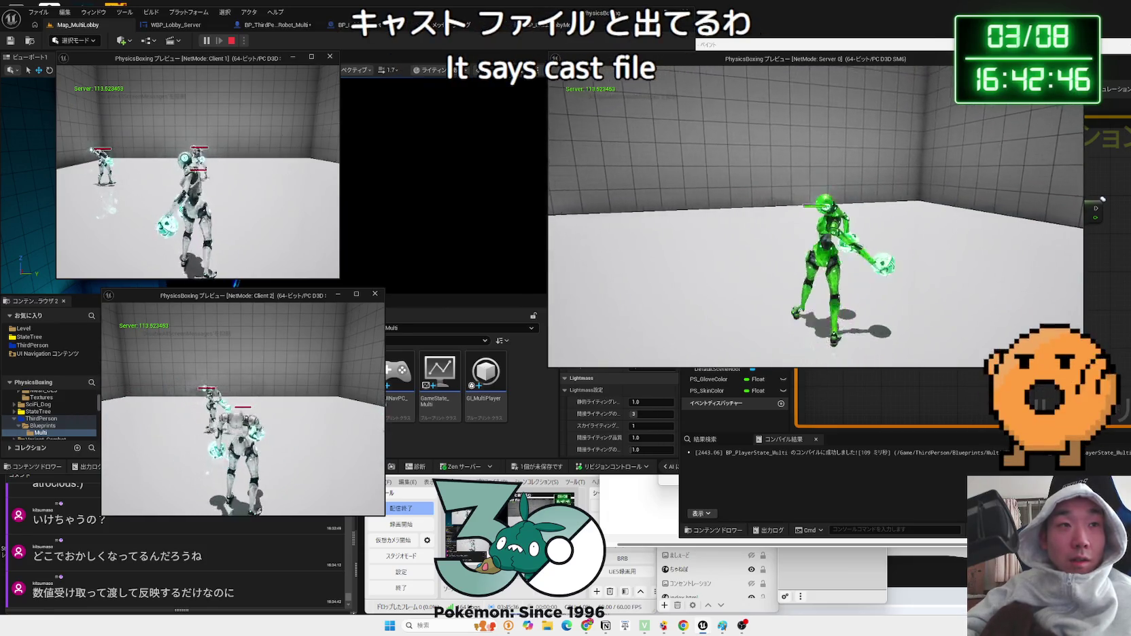
{"action": "key", "text": "Escape"}
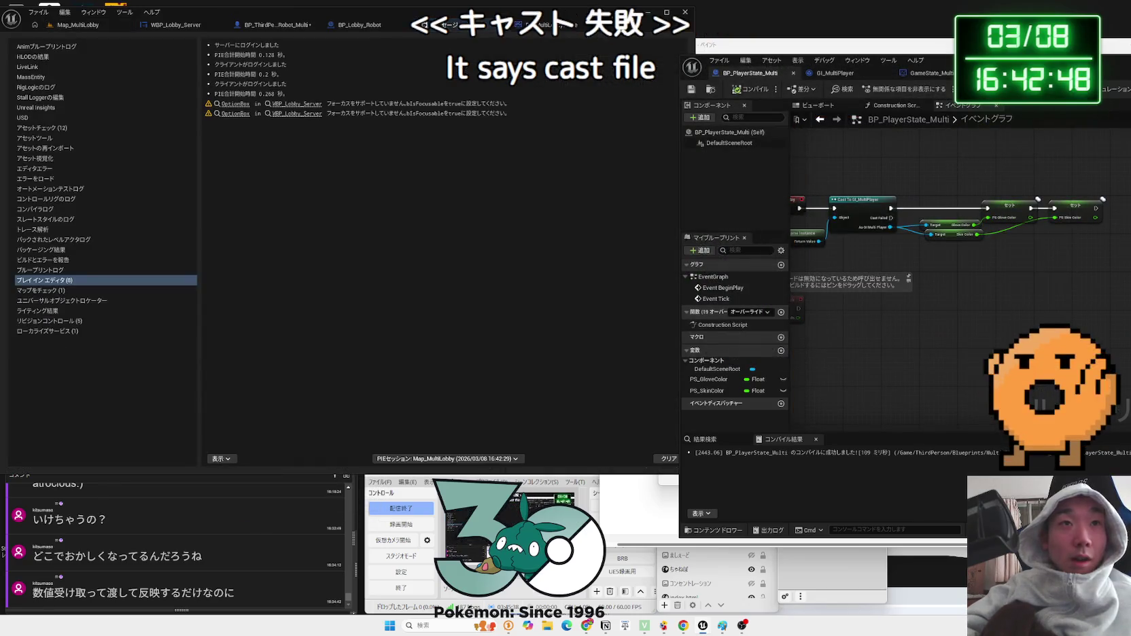
{"action": "left_click", "coordinate": [356, 26]}
{"action": "left_click", "coordinate": [276, 27]}
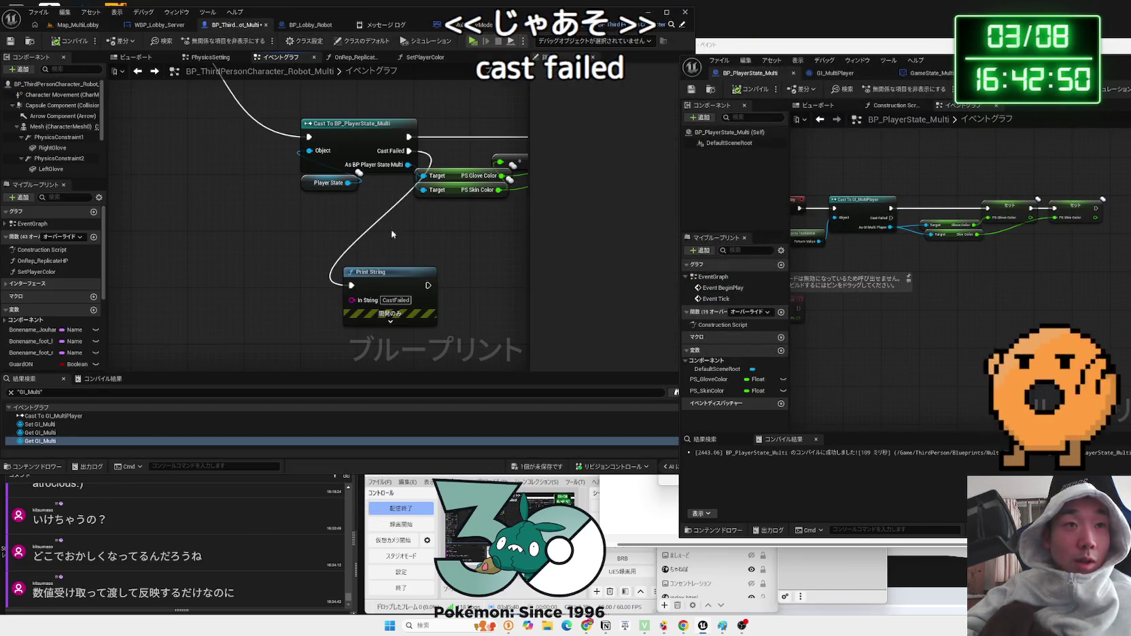
- Add a Get Player State node beside the BP_PlayerState_Multi cast
{"action": "scroll", "coordinate": [392, 234], "scroll_direction": "up", "scroll_amount": 2}
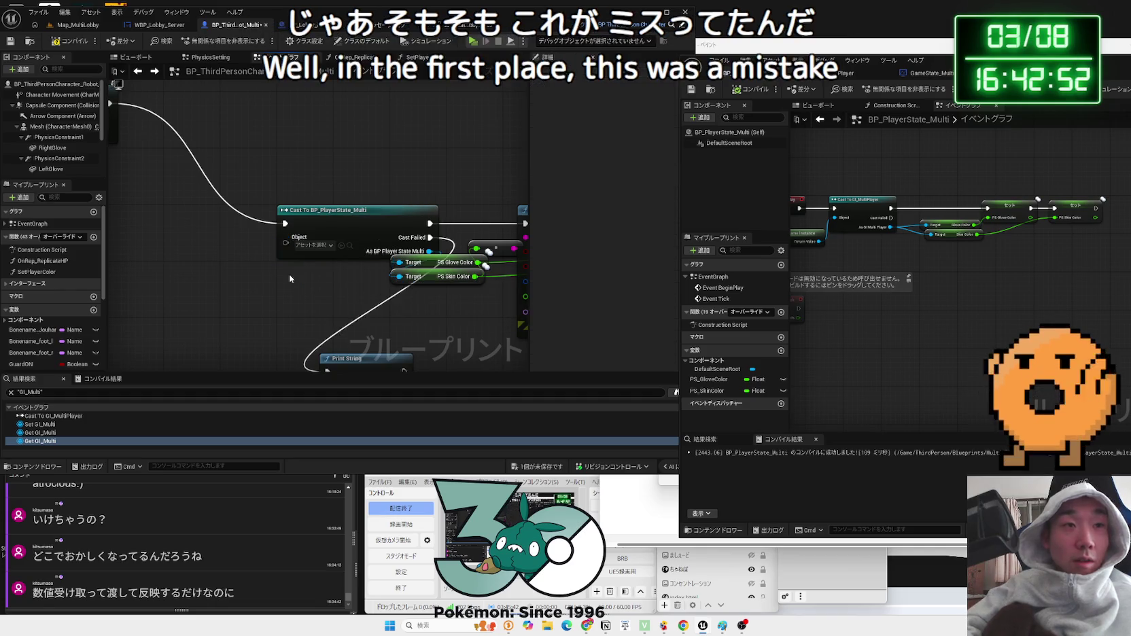
{"action": "left_click_drag", "start_coordinate": [304, 250], "coordinate": [243, 242]}
{"action": "right_click", "coordinate": [259, 286]}
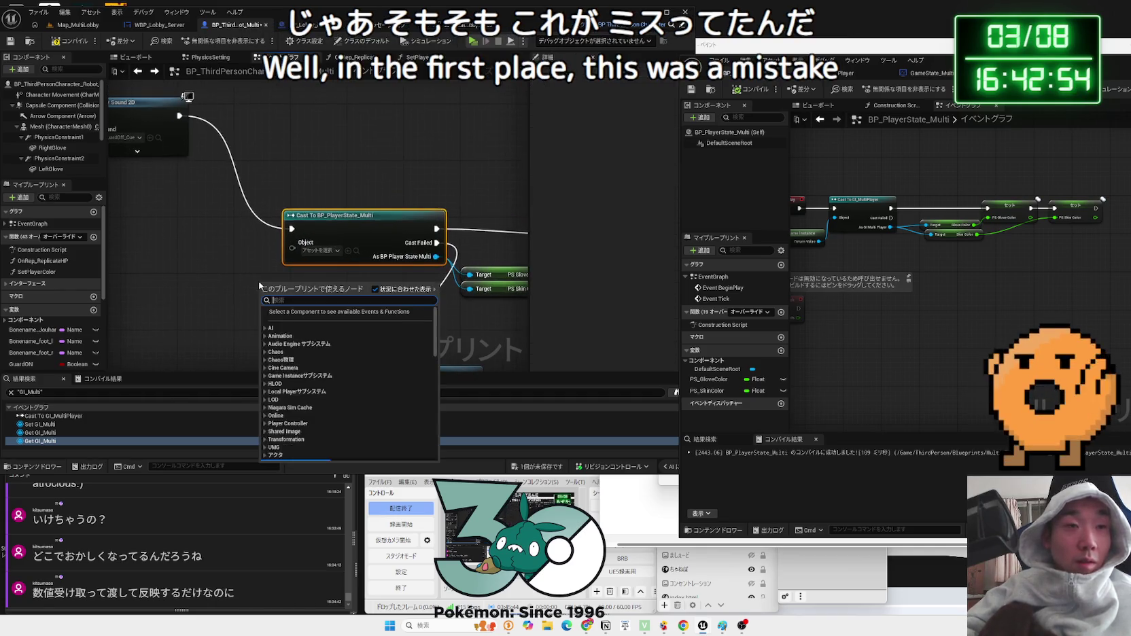
{"action": "type", "text": "get player"}
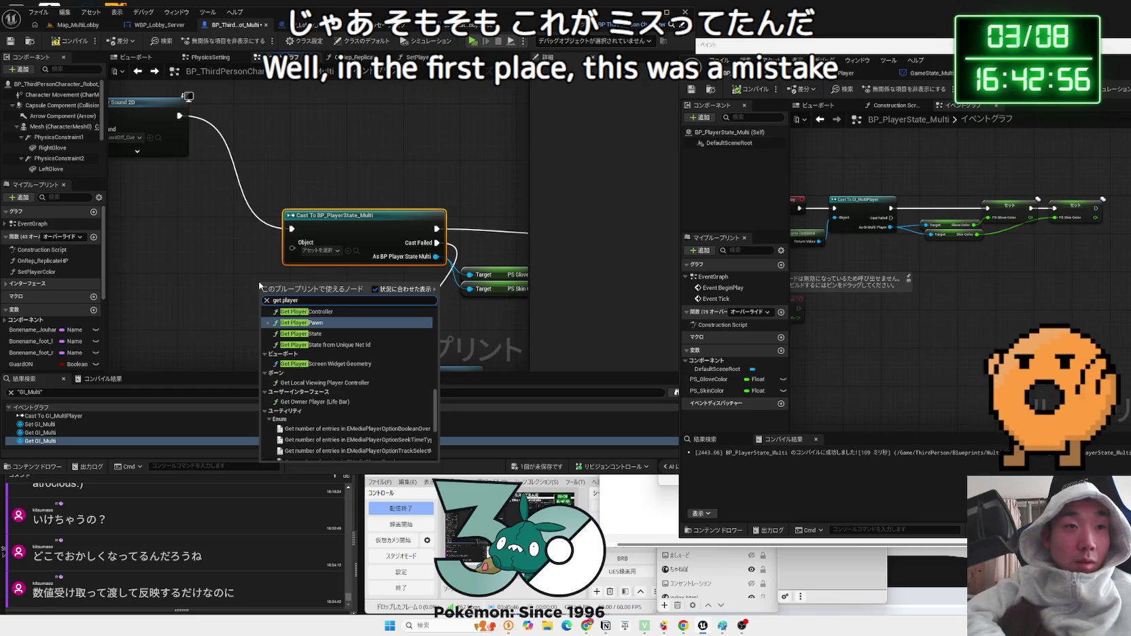
{"action": "left_click", "coordinate": [272, 300]}
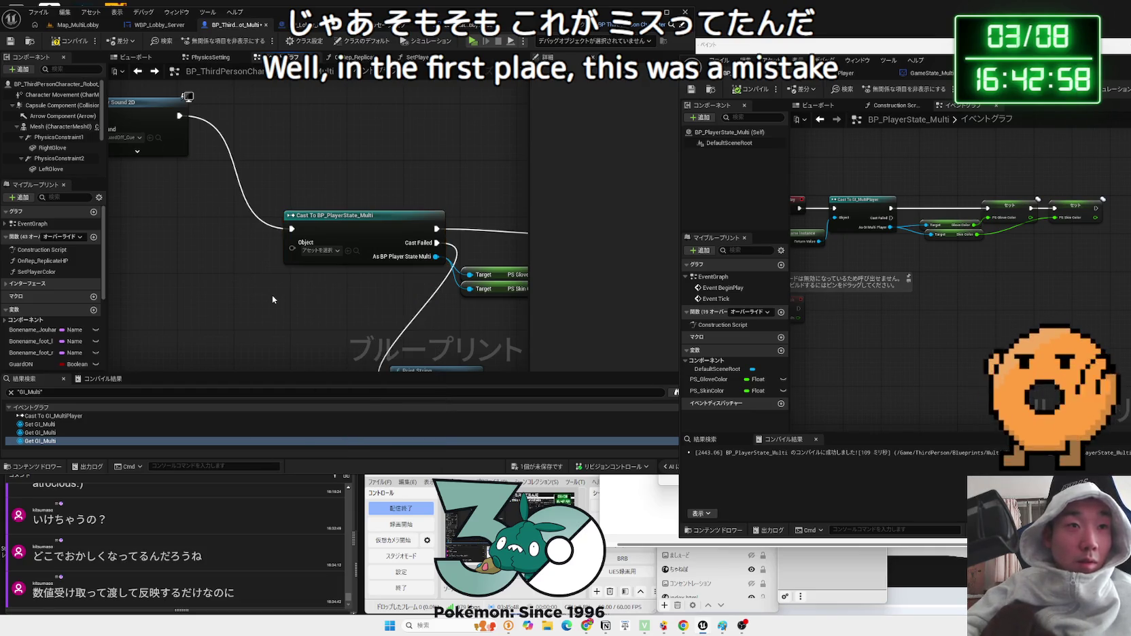
{"action": "right_click", "coordinate": [273, 299]}
{"action": "type", "text": "get player state"}
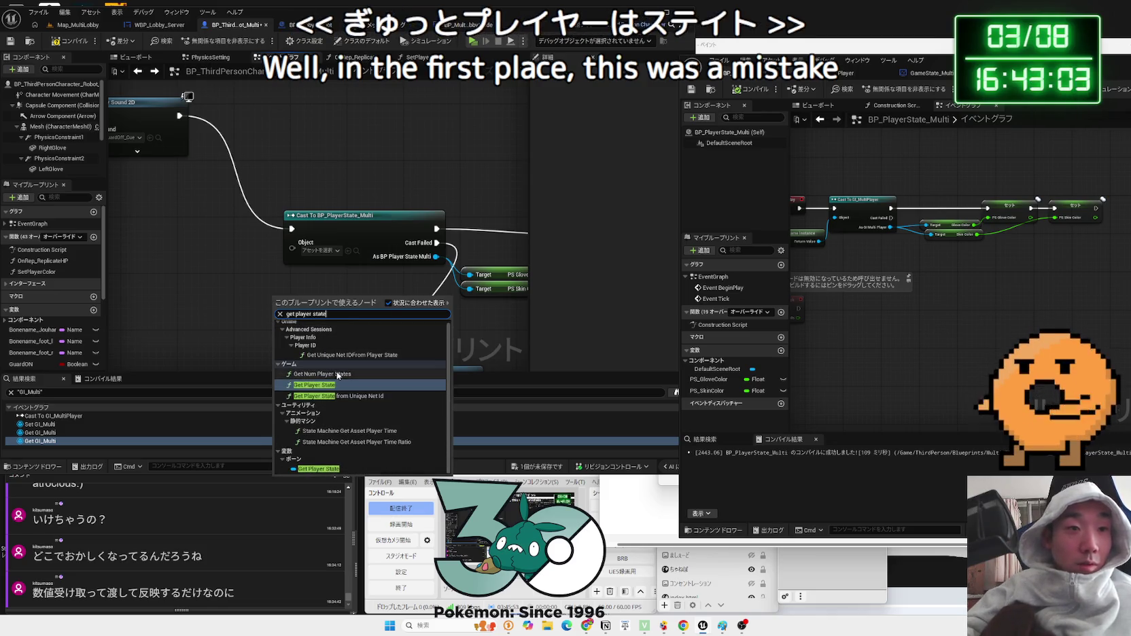
{"action": "left_click", "coordinate": [314, 385]}
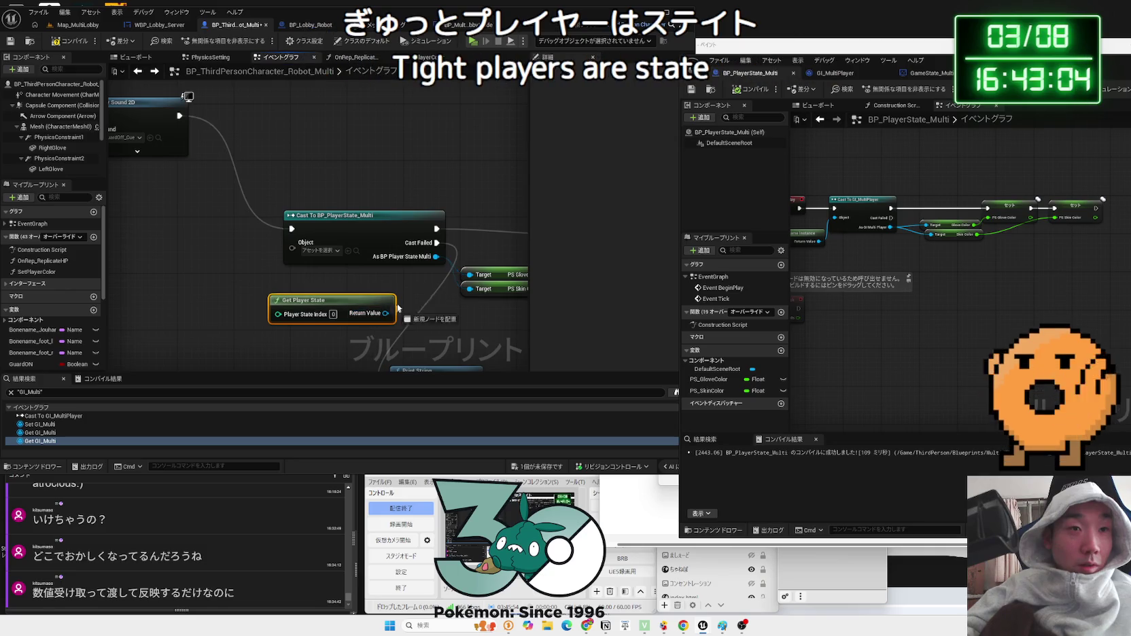
- Wire Get Player State into the cast's Object input and launch a new lobby play test
{"action": "left_click_drag", "start_coordinate": [297, 249], "coordinate": [294, 249]}
{"action": "left_click_drag", "start_coordinate": [314, 300], "coordinate": [329, 286]}
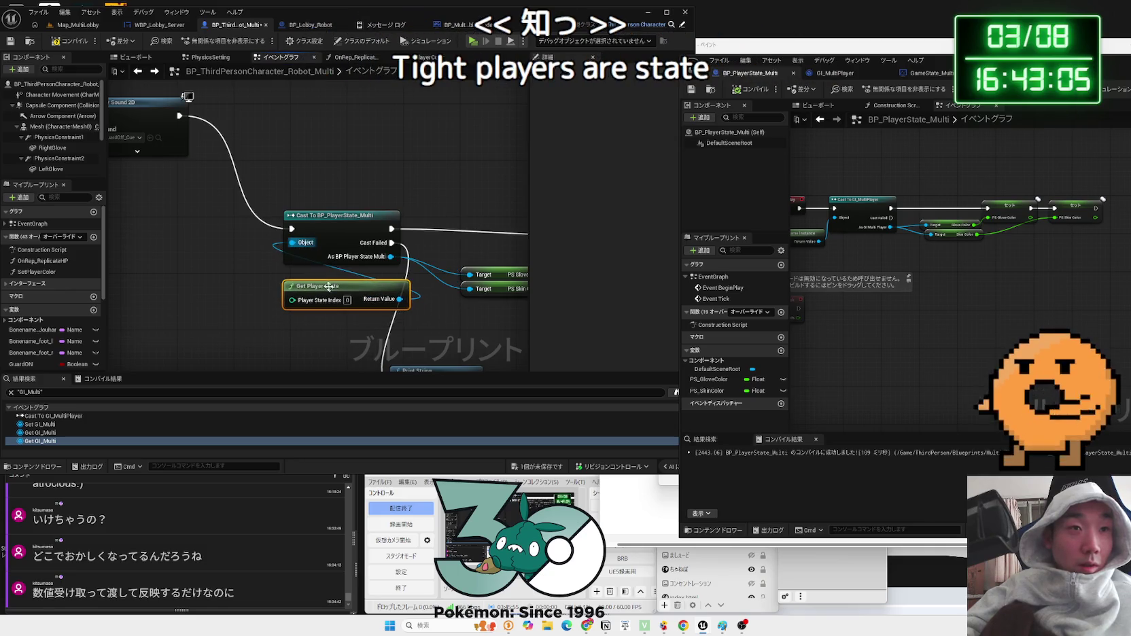
{"action": "left_click", "coordinate": [65, 26]}
{"action": "left_click", "coordinate": [205, 42]}
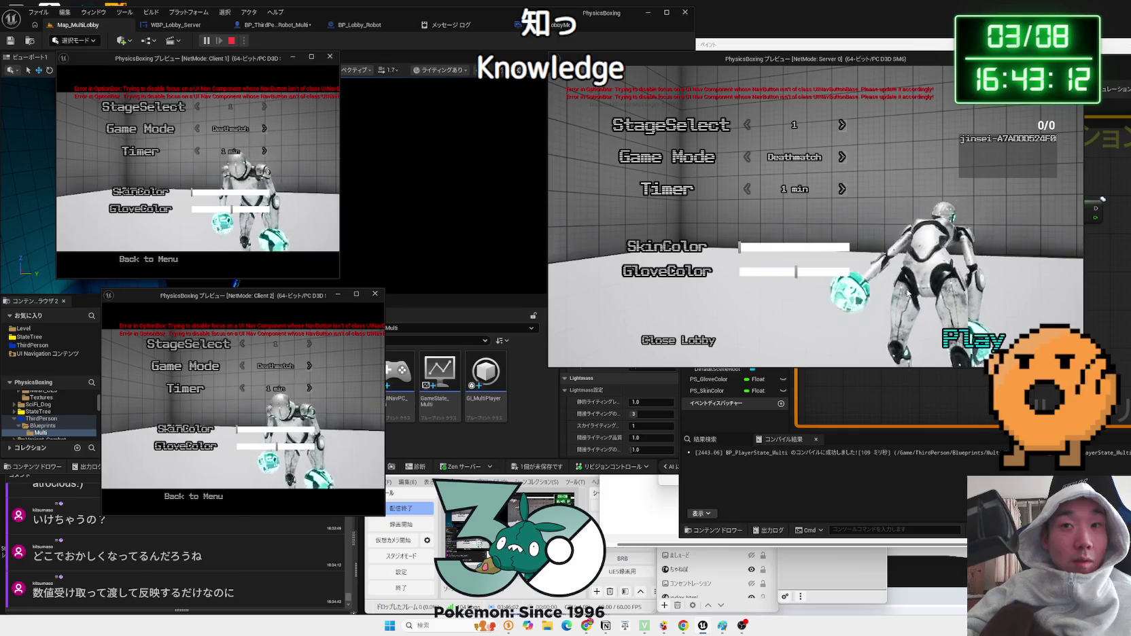
- Start the match, stop the test, and nudge the Get Player State node left in the robot graph
{"action": "left_click", "coordinate": [961, 344]}
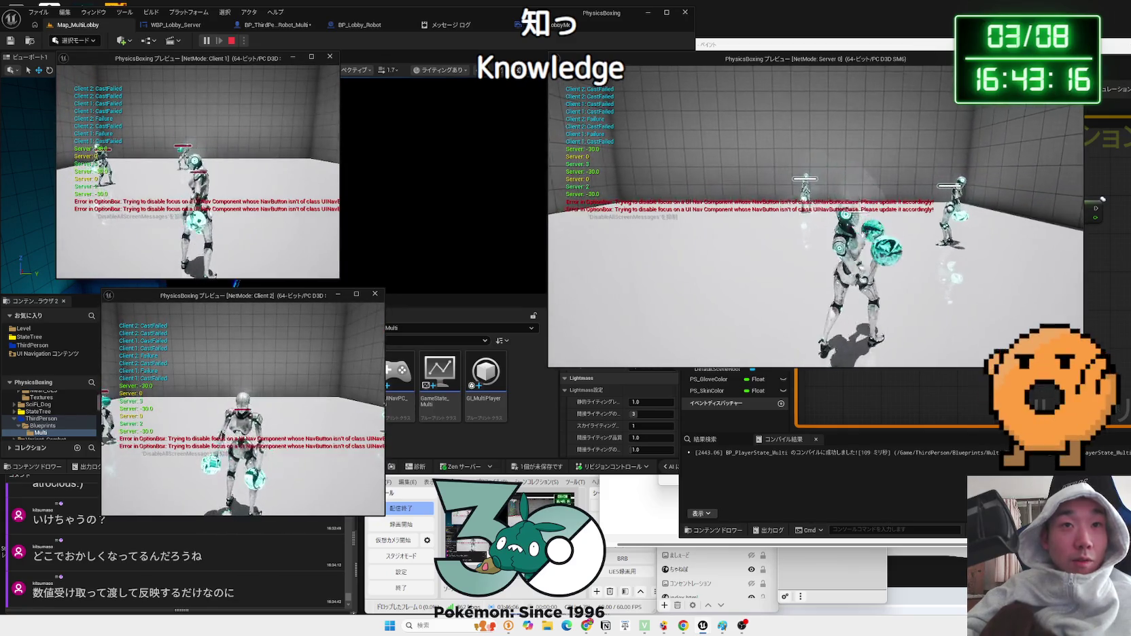
{"action": "key", "text": "Escape"}
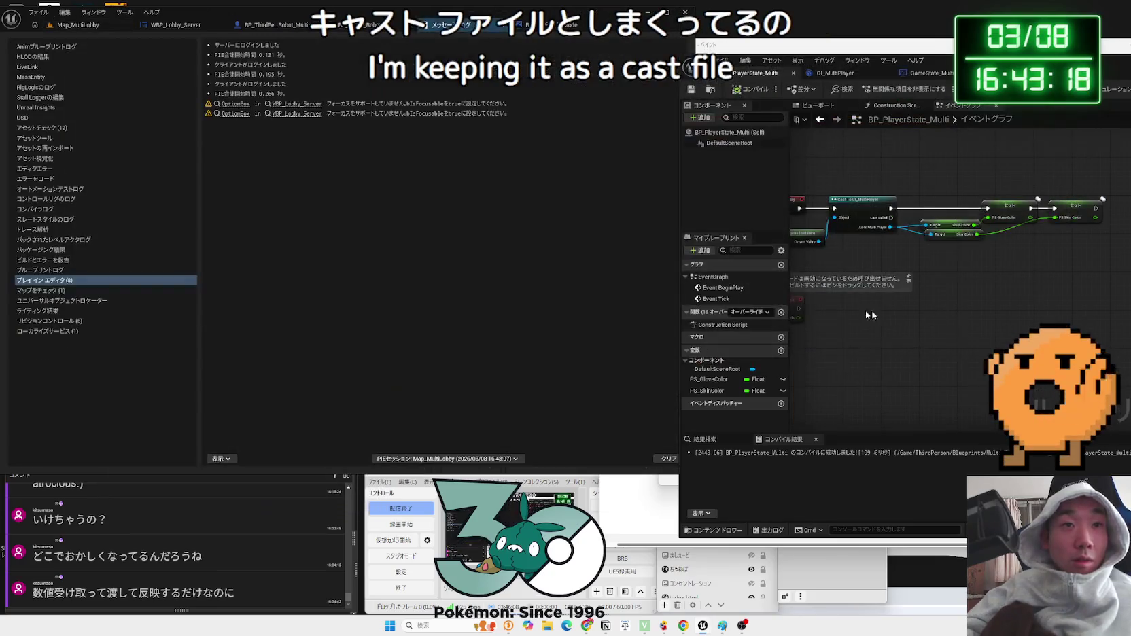
{"action": "left_click", "coordinate": [257, 26]}
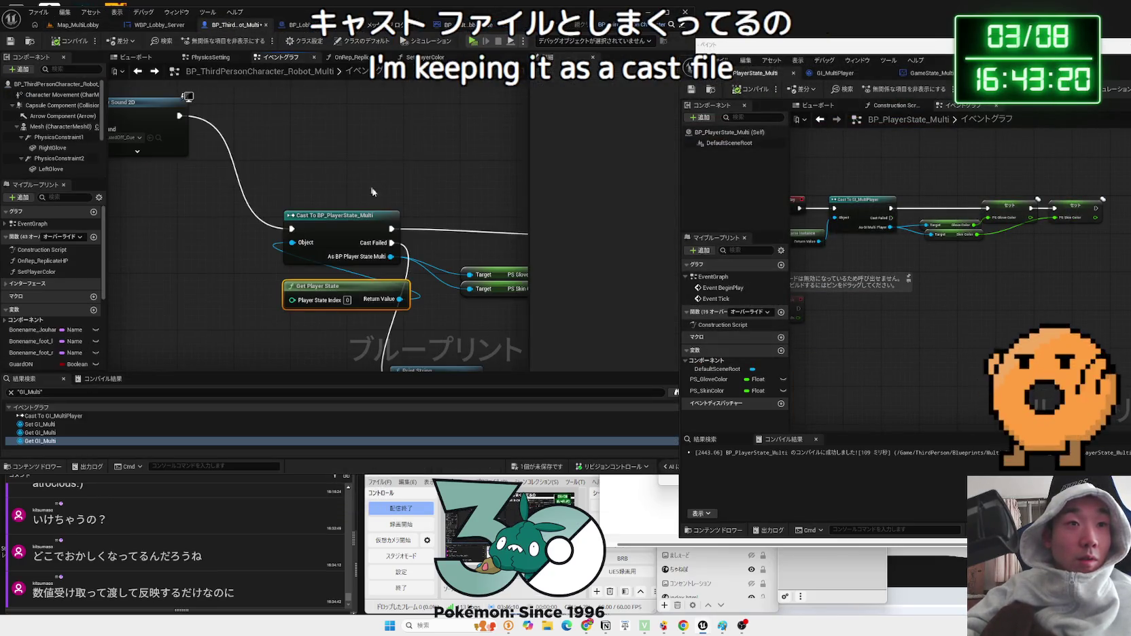
{"action": "left_click_drag", "start_coordinate": [341, 288], "coordinate": [292, 288]}
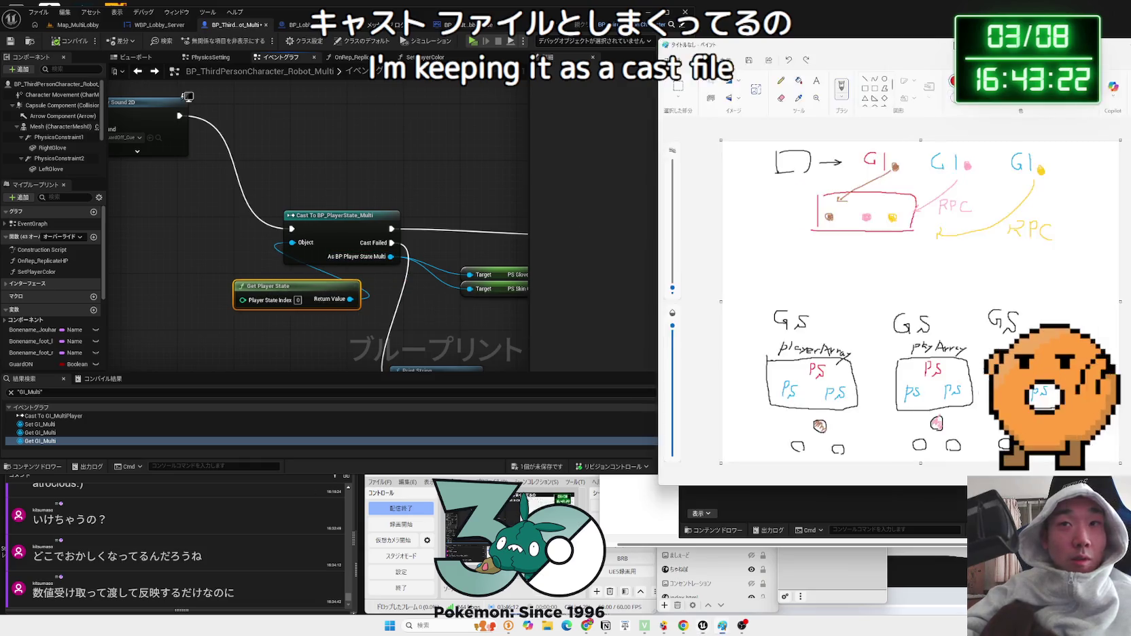
- Ask Gemini, in Japanese, why the cast to PlayerState fails
{"action": "left_click", "coordinate": [853, 45]}
{"action": "left_click", "coordinate": [586, 625]}
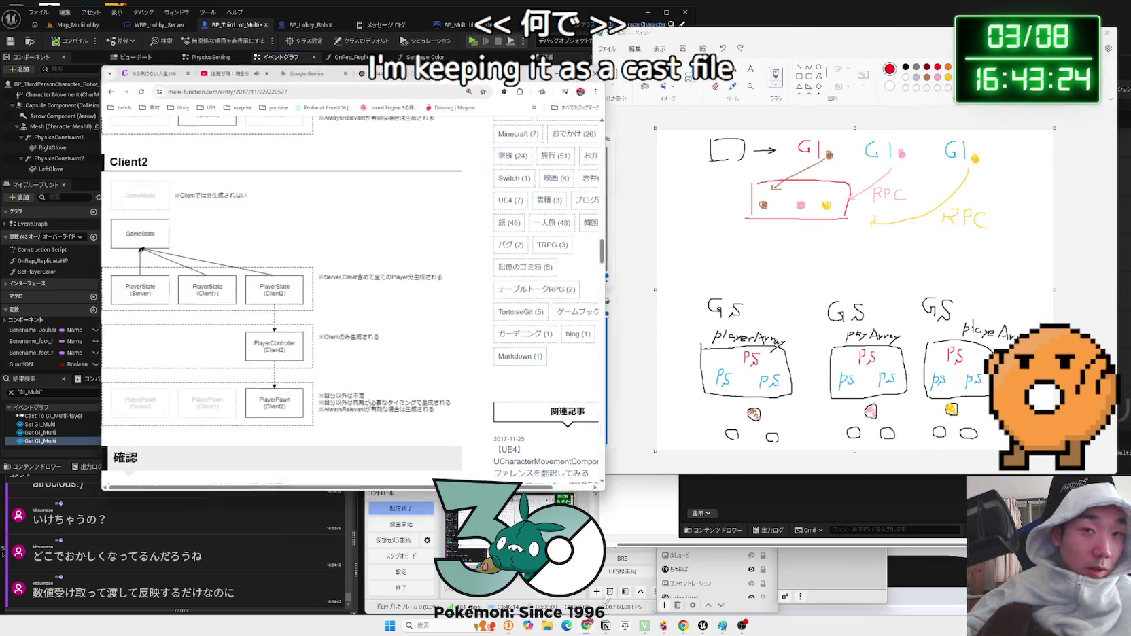
{"action": "left_click", "coordinate": [741, 45]}
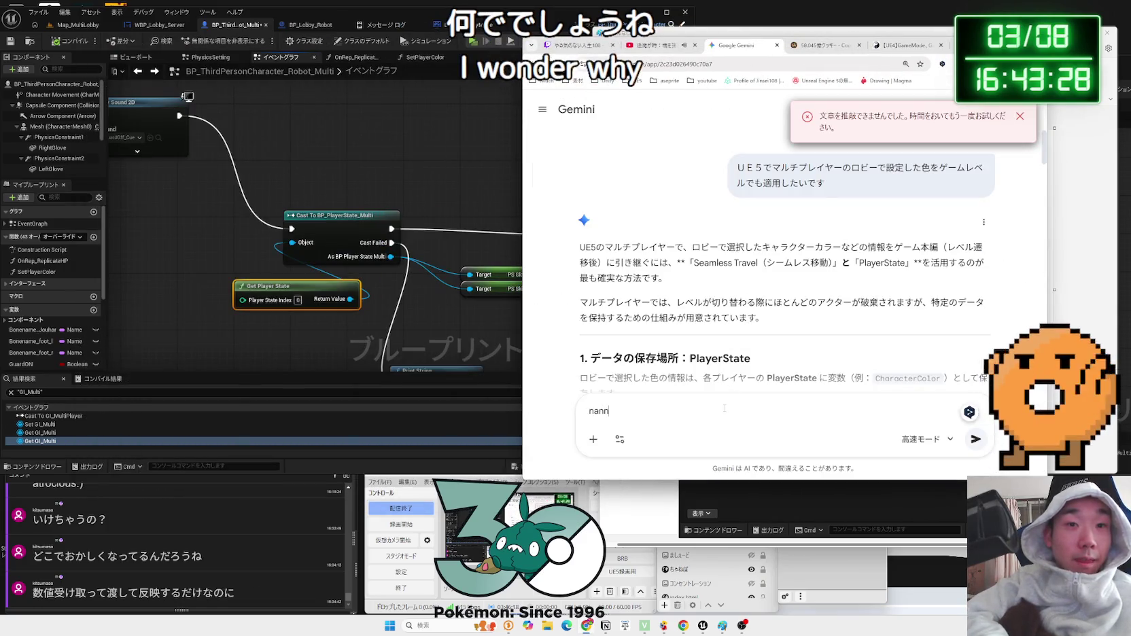
{"action": "key", "text": "Zenkaku_Hankaku"}
{"action": "type", "text": "なんかP"}
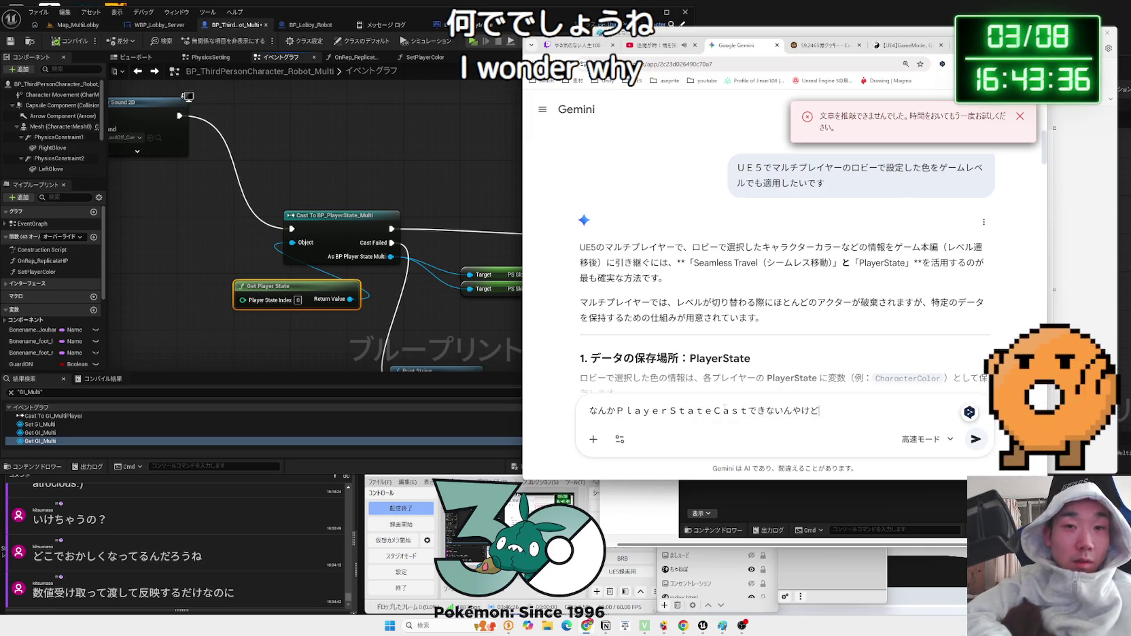
{"action": "key", "text": "Return"}
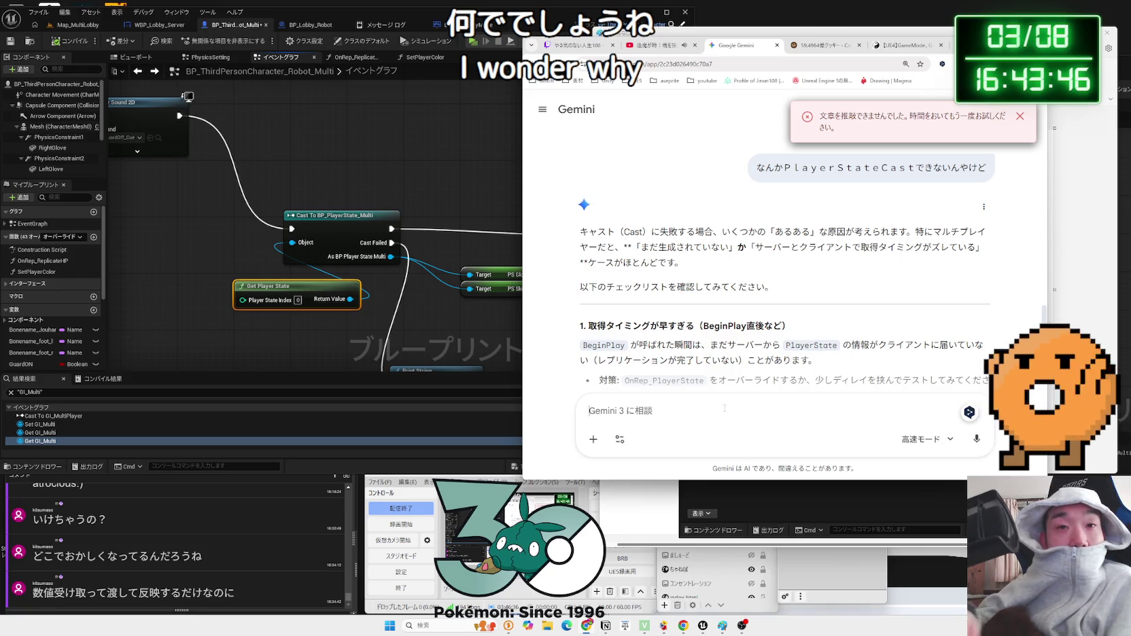
- Read Gemini's answer blaming BeginPlay timing and suggesting a delay or OnRep_PlayerState
{"action": "scroll", "coordinate": [741, 265], "scroll_direction": "down", "scroll_amount": 2}
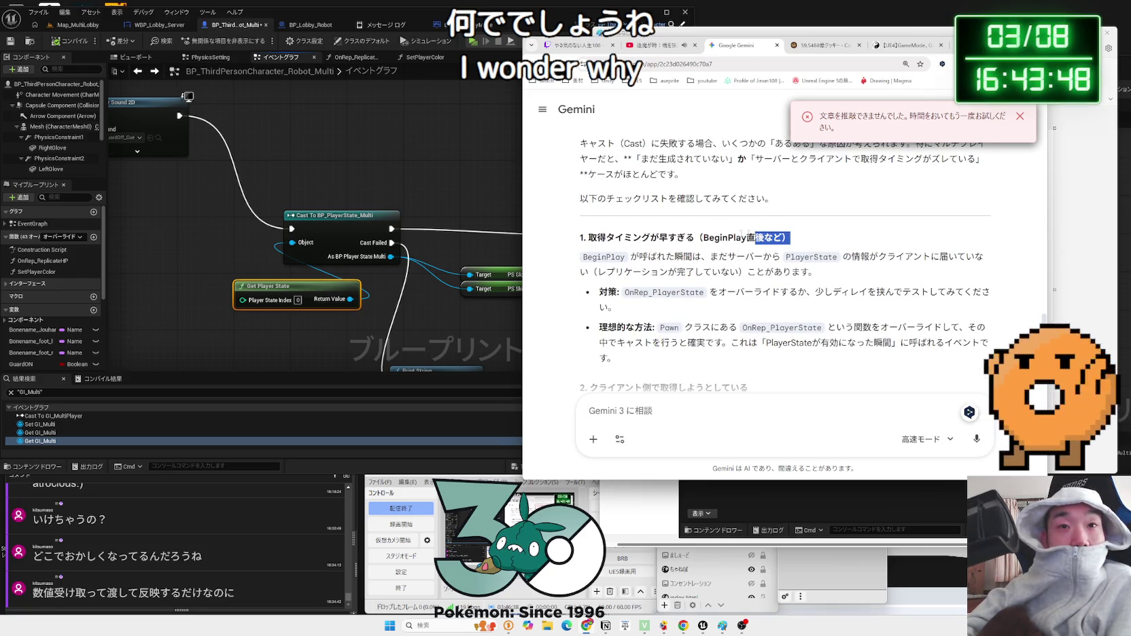
{"action": "left_click_drag", "start_coordinate": [622, 235], "coordinate": [816, 272]}
{"action": "left_click", "coordinate": [673, 250]}
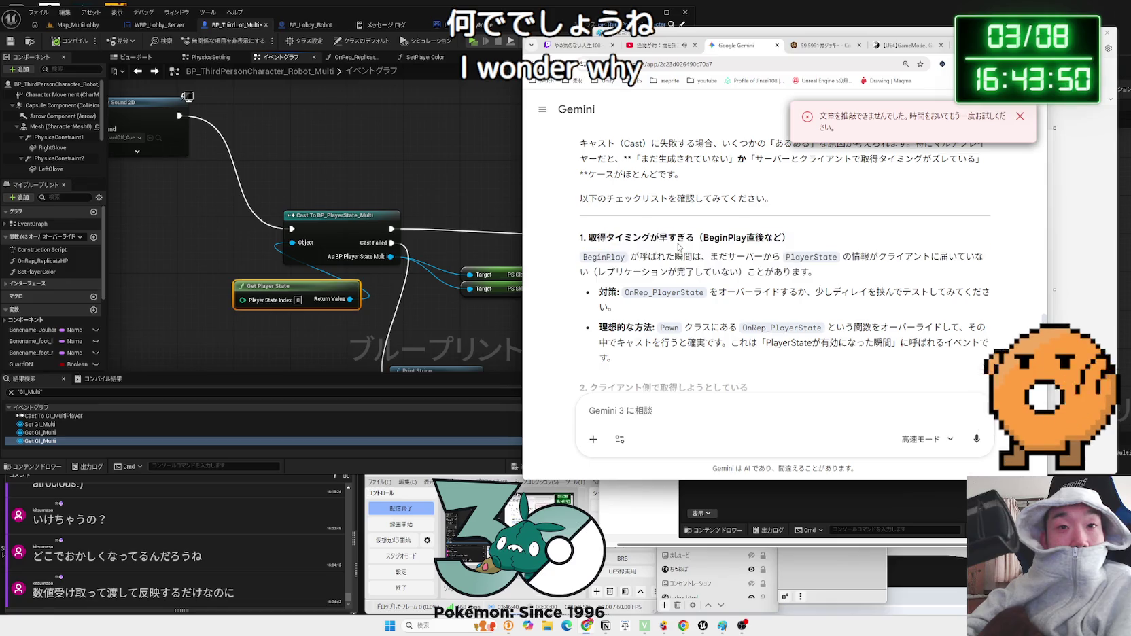
{"action": "scroll", "coordinate": [672, 251], "scroll_direction": "down", "scroll_amount": 1}
{"action": "scroll", "coordinate": [671, 251], "scroll_direction": "down", "scroll_amount": 1}
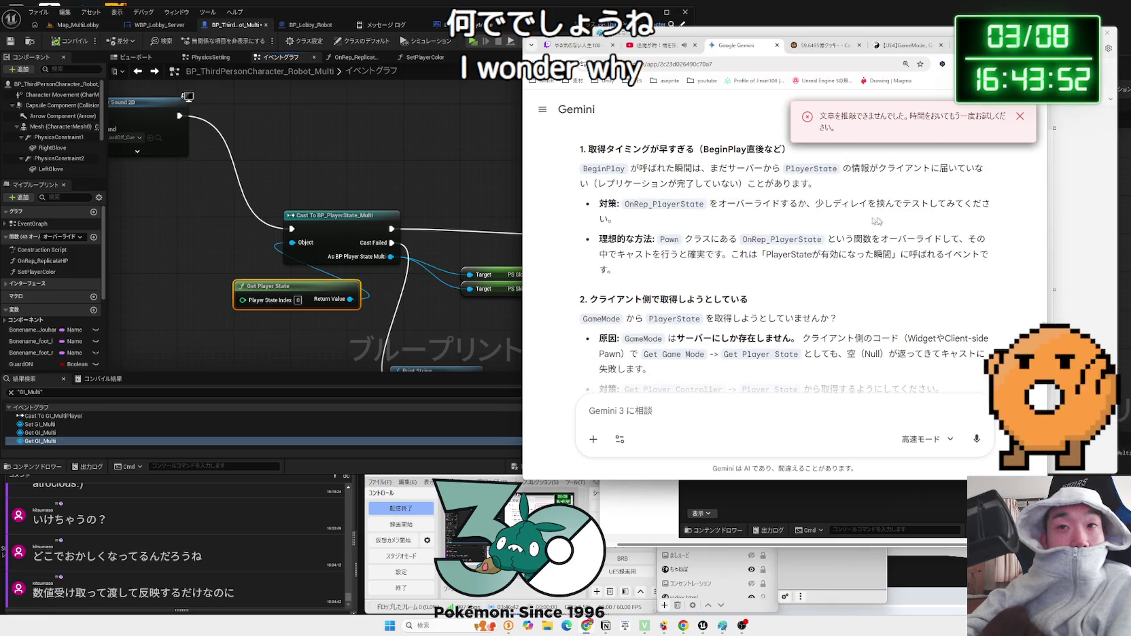
{"action": "left_click_drag", "start_coordinate": [707, 204], "coordinate": [819, 255]}
{"action": "left_click", "coordinate": [687, 249]}
{"action": "left_click_drag", "start_coordinate": [180, 115], "coordinate": [229, 115]}
- Place a Delay node after the event, discarding an accidental Delay Until Next Frame node
{"action": "type", "text": "delay"}
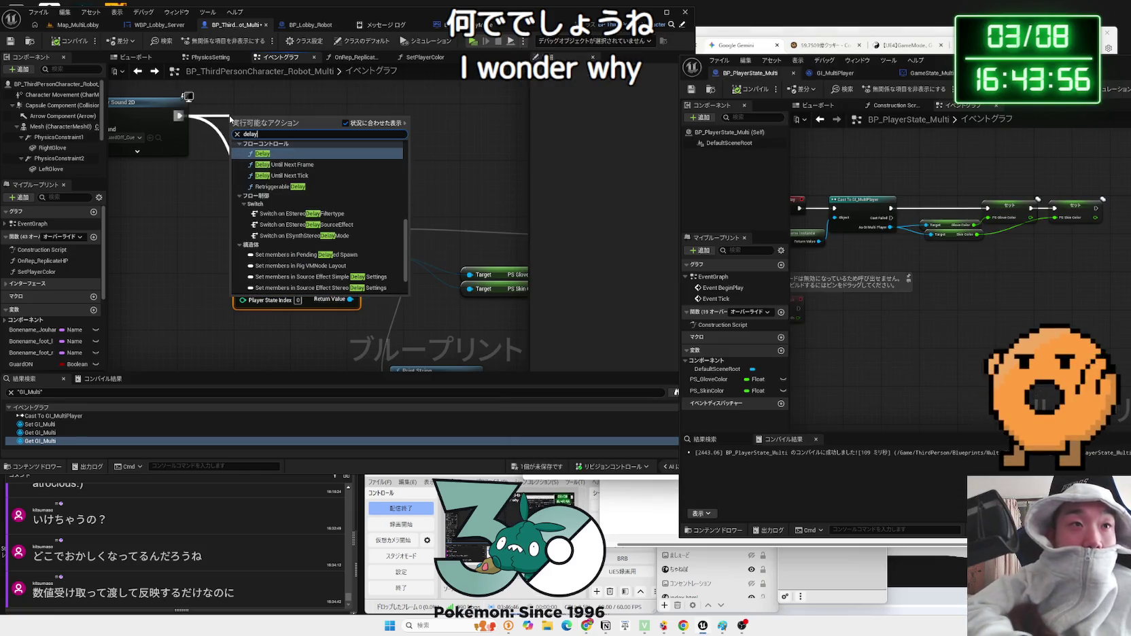
{"action": "left_click", "coordinate": [289, 164]}
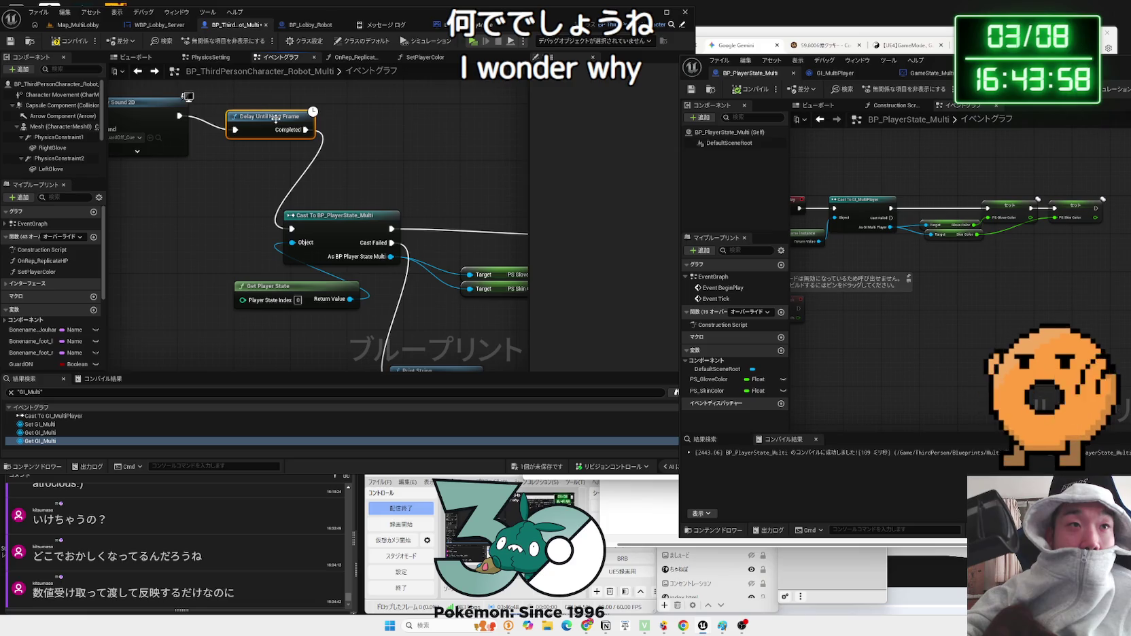
{"action": "key", "text": "Delete"}
{"action": "left_click_drag", "start_coordinate": [180, 115], "coordinate": [227, 135]}
{"action": "type", "text": "d"}
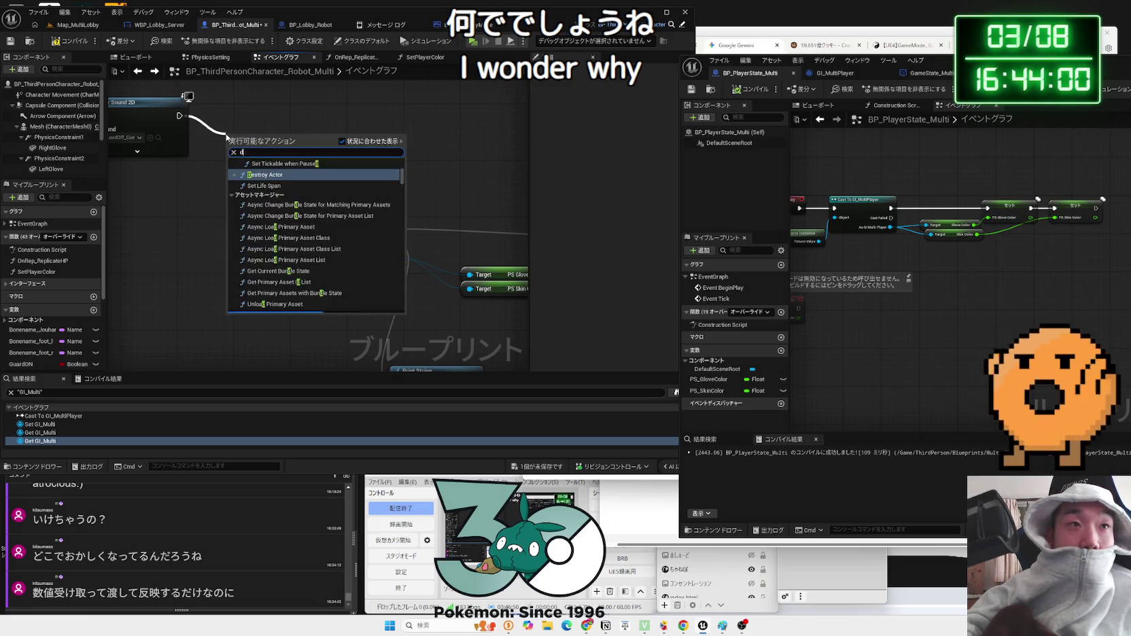
{"action": "type", "text": "elay"}
{"action": "left_click", "coordinate": [277, 174]}
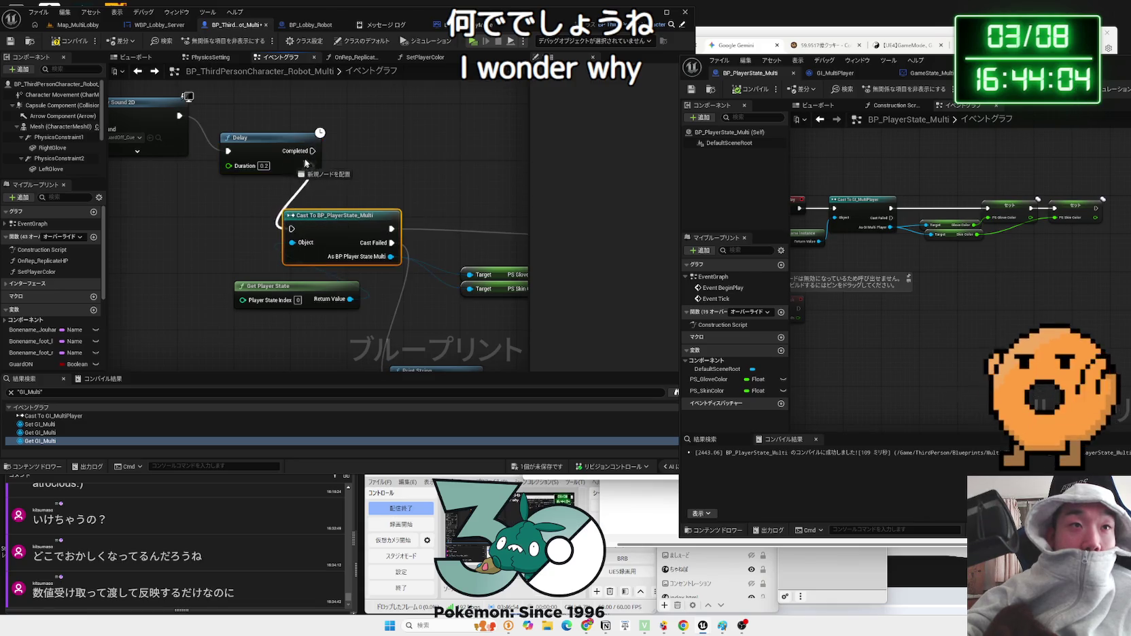
- Set the Delay duration to 0.1 seconds ahead of the PlayerState cast
{"action": "scroll", "coordinate": [465, 268], "scroll_direction": "down", "scroll_amount": 2}
{"action": "mouse_move", "coordinate": [276, 259]}
{"action": "left_mouse_down"}
{"action": "mouse_move", "coordinate": [276, 296]}
{"action": "mouse_move", "coordinate": [216, 284]}
{"action": "mouse_move", "coordinate": [280, 288]}
{"action": "left_mouse_up"}
{"action": "key", "text": "Home"}
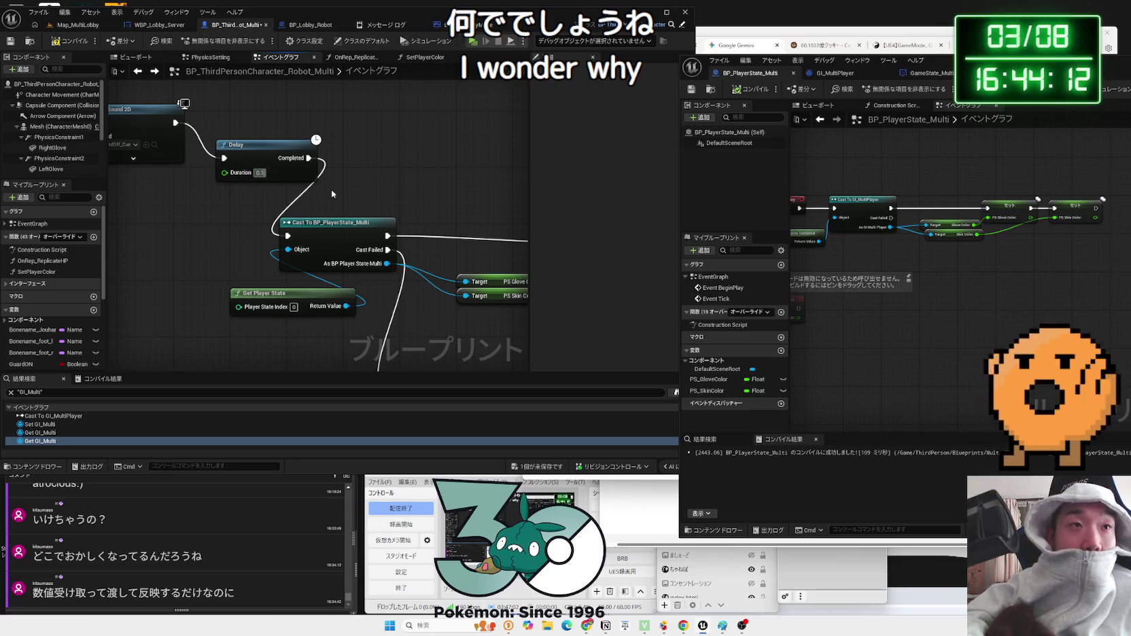
{"action": "type", "text": "0.1"}
{"action": "key", "text": "Return"}
{"action": "left_click", "coordinate": [76, 26]}
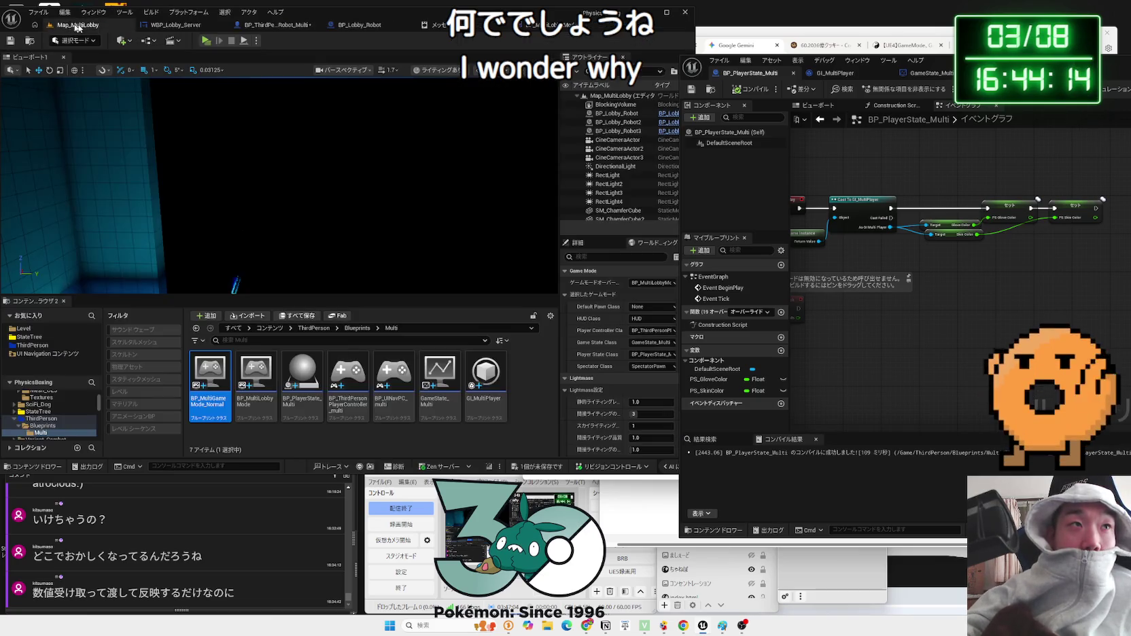
- Play-test the lobby with a new server glove colour; clients now see coloured robots
{"action": "left_click", "coordinate": [211, 42]}
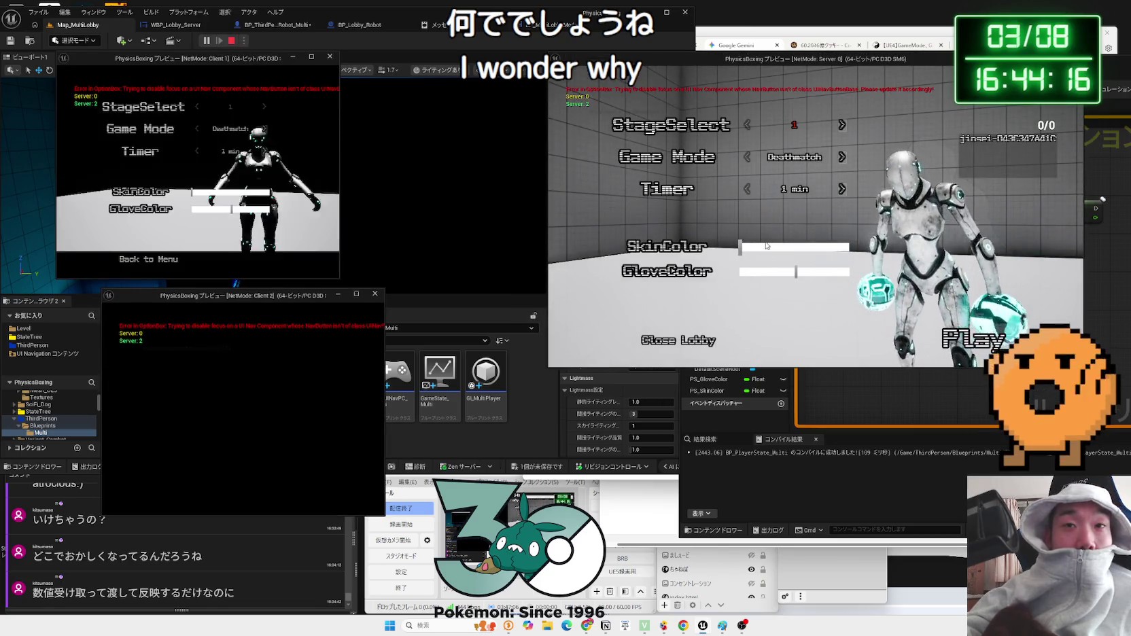
{"action": "left_click", "coordinate": [772, 271]}
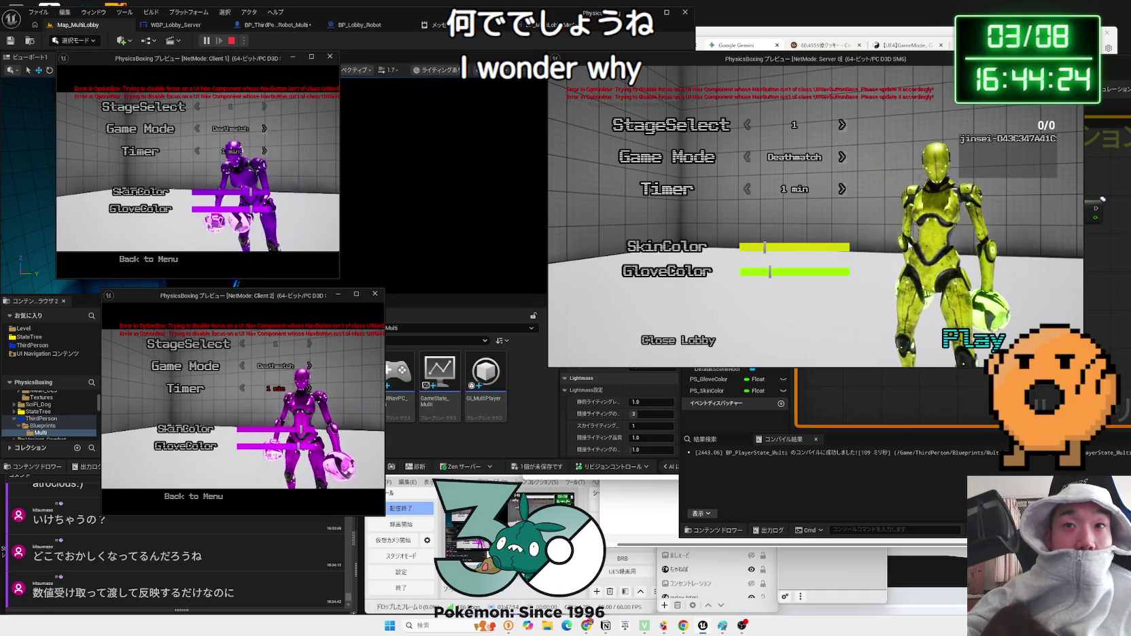
{"action": "key", "text": "Return"}
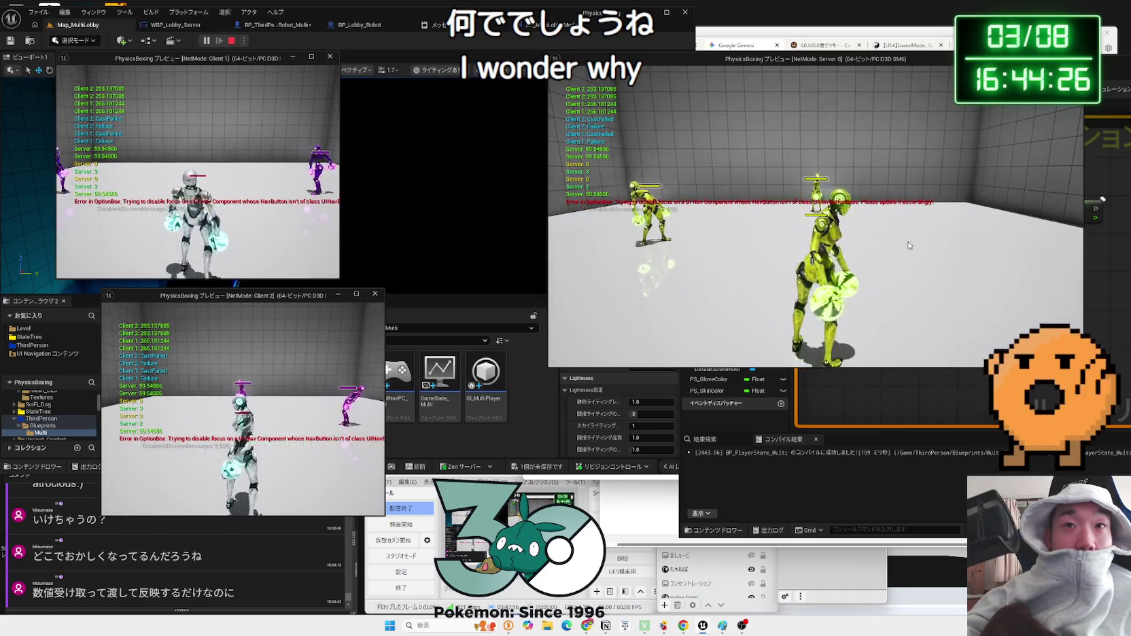
{"action": "left_click", "coordinate": [909, 246]}
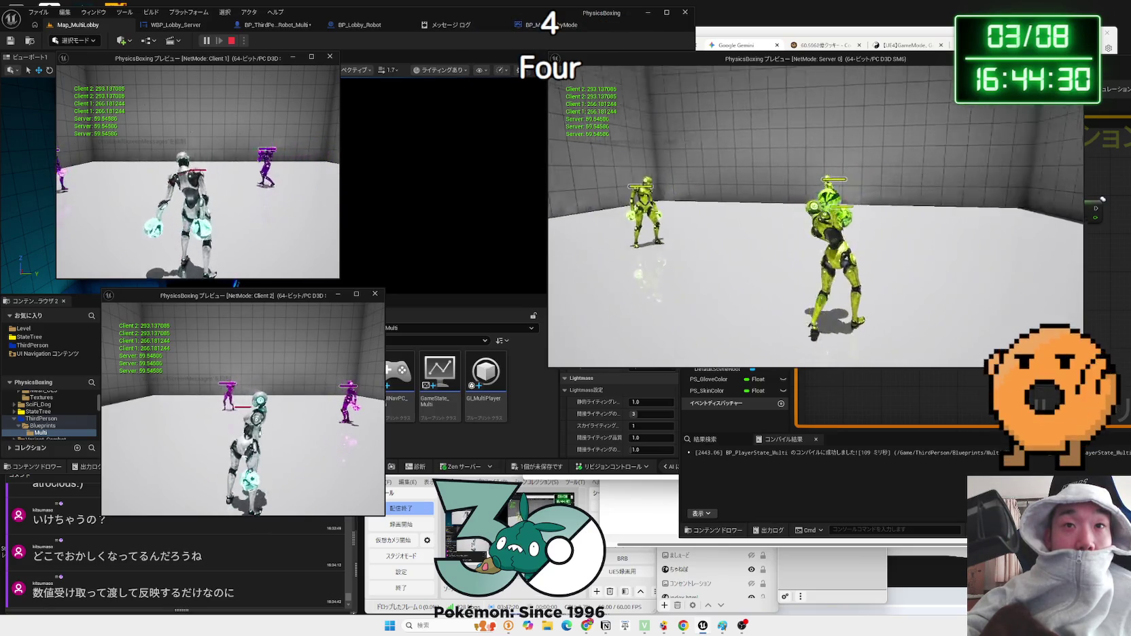
{"action": "key", "text": "Escape"}
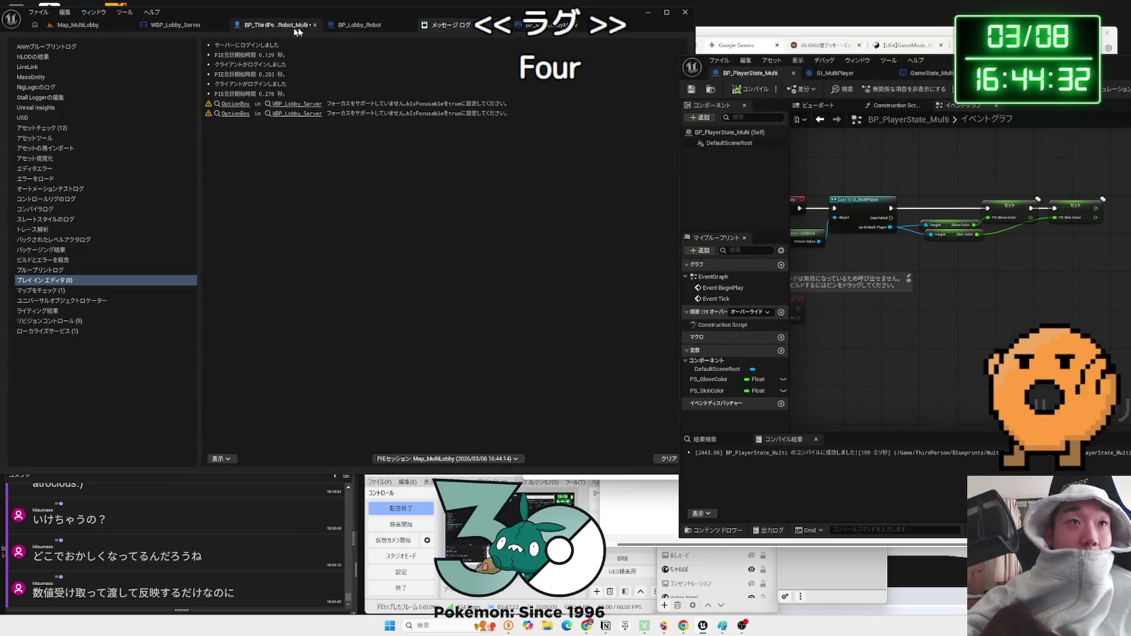
- Delete the Get Player State node feeding the cast's Object input
{"action": "left_click", "coordinate": [279, 25]}
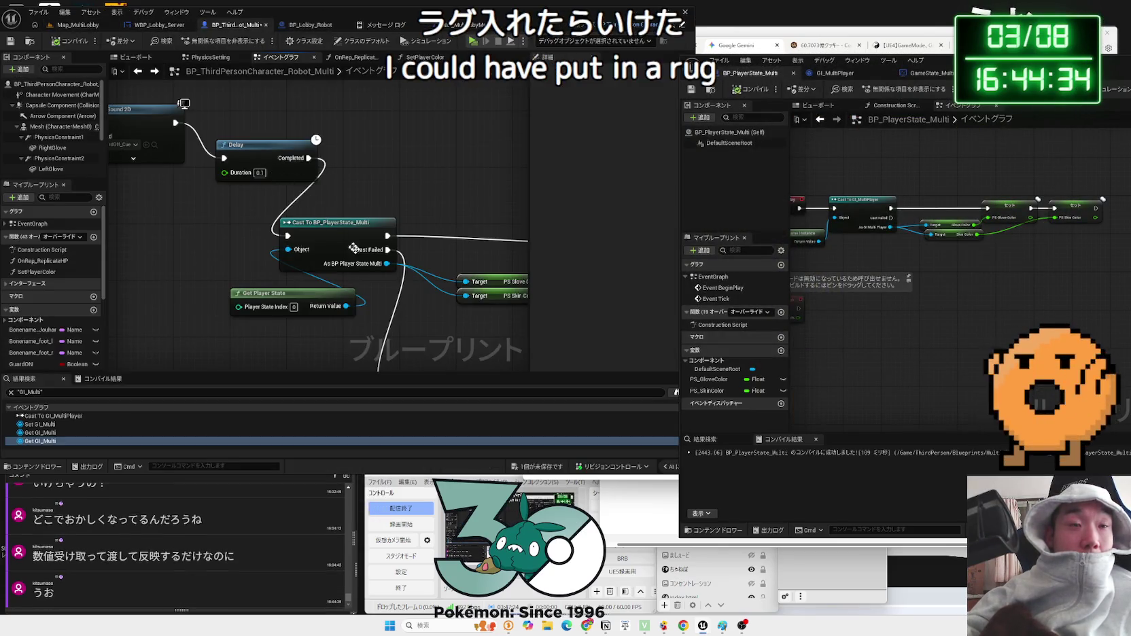
{"action": "left_click", "coordinate": [311, 302]}
{"action": "key", "text": "Delete"}
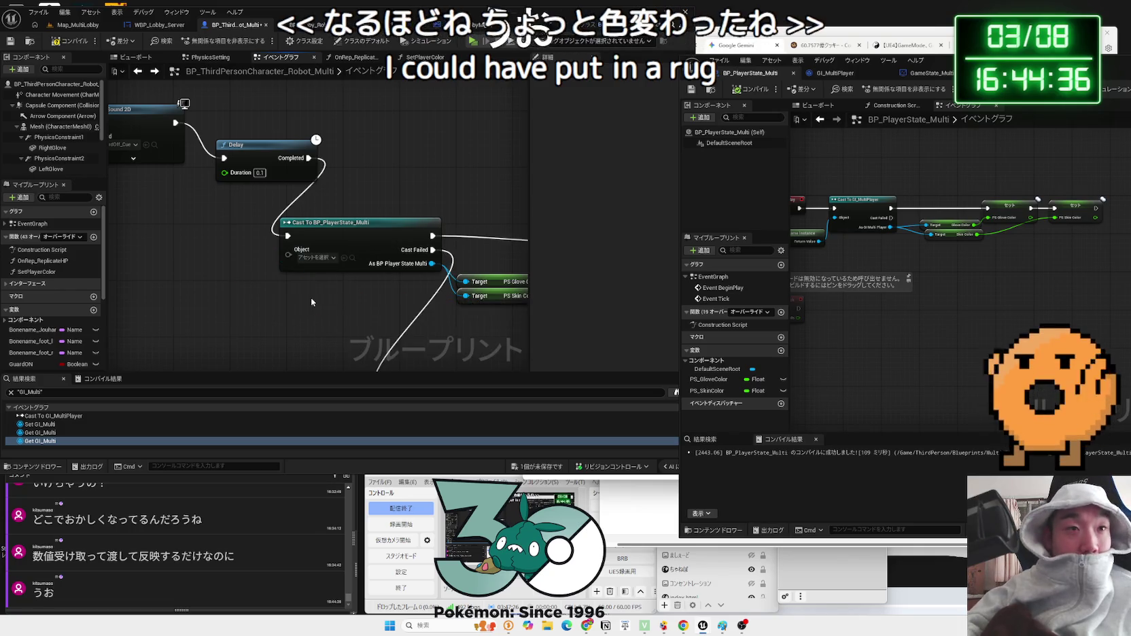
- Feed the cast's Object input from the character's Player State getter and start another lobby test
{"action": "right_click", "coordinate": [311, 302]}
{"action": "type", "text": "p"}
{"action": "type", "text": "er state"}
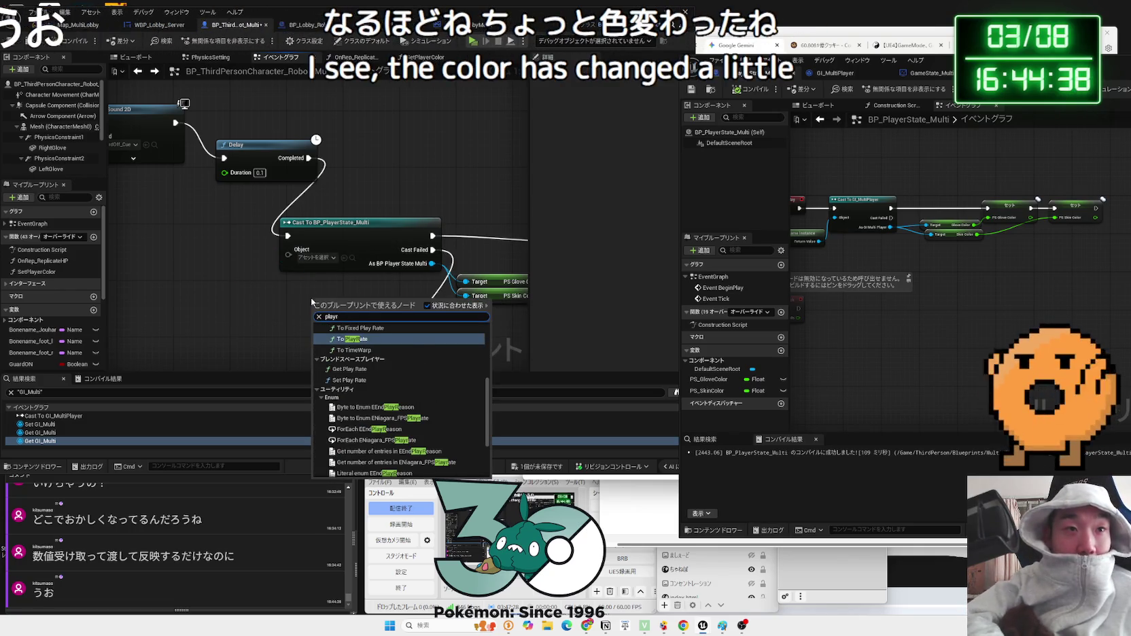
{"action": "scroll", "coordinate": [401, 408], "scroll_direction": "down", "scroll_amount": 3}
{"action": "left_click", "coordinate": [361, 465]}
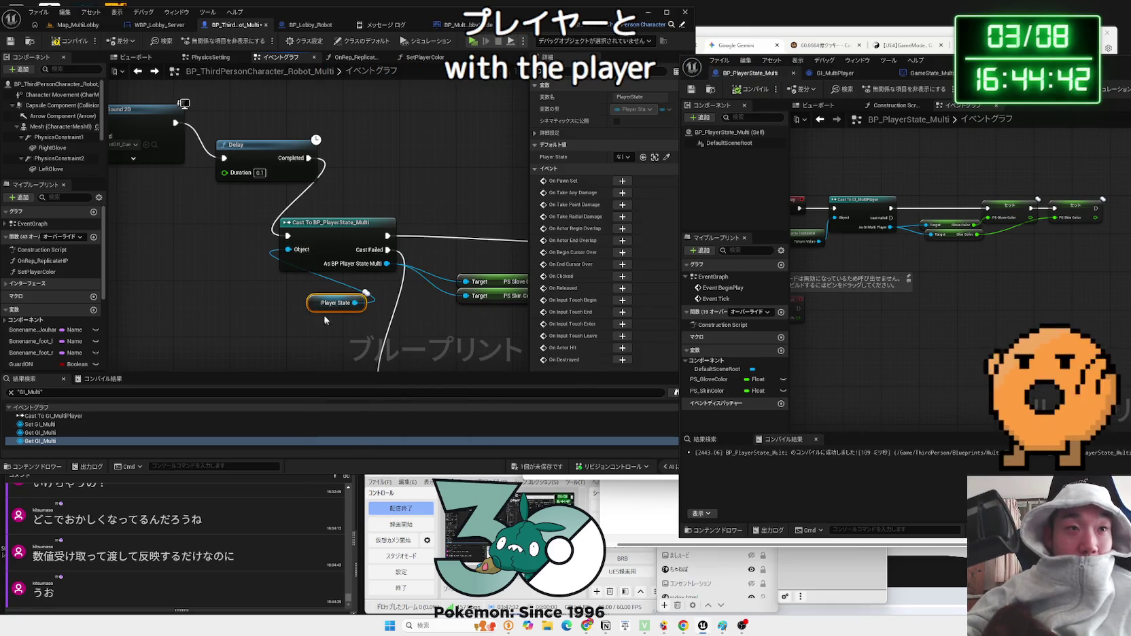
{"action": "left_click", "coordinate": [75, 25]}
{"action": "left_click", "coordinate": [206, 41]}
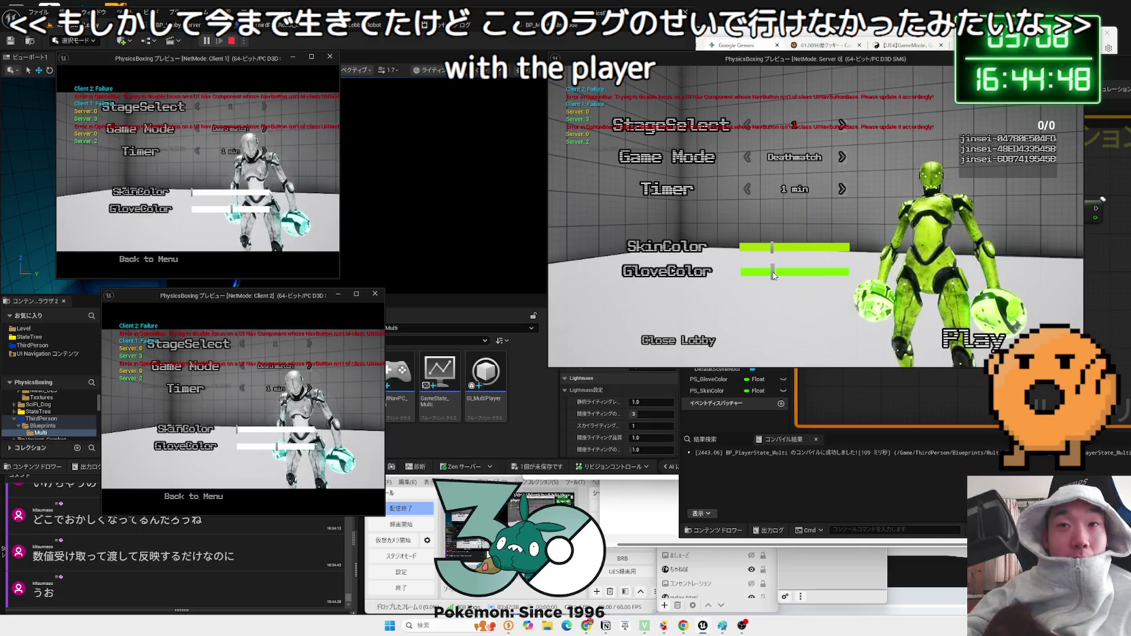
- Set client 1's skin colour, compare robot colours across server and client windows, then stop
{"action": "left_click", "coordinate": [255, 196]}
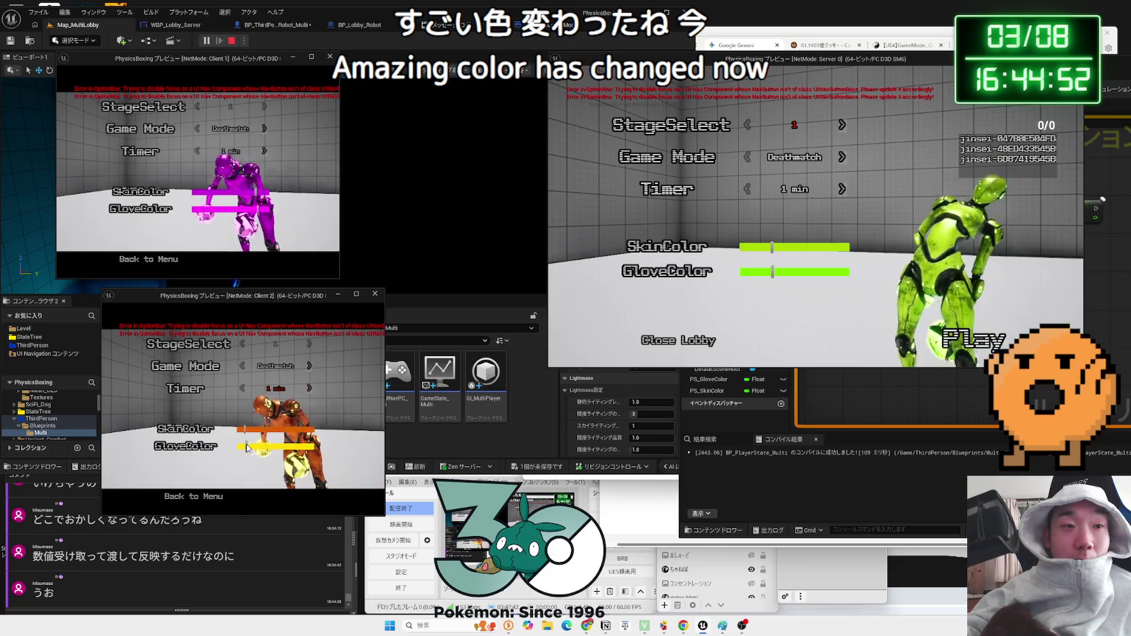
{"action": "left_click", "coordinate": [932, 250]}
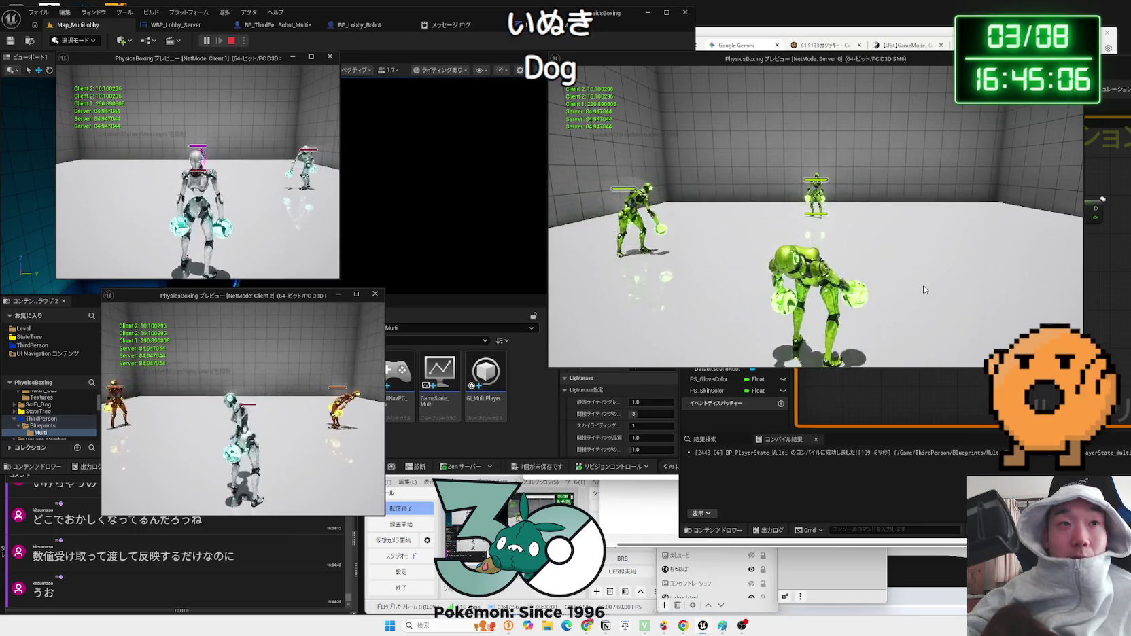
{"action": "left_click", "coordinate": [924, 290]}
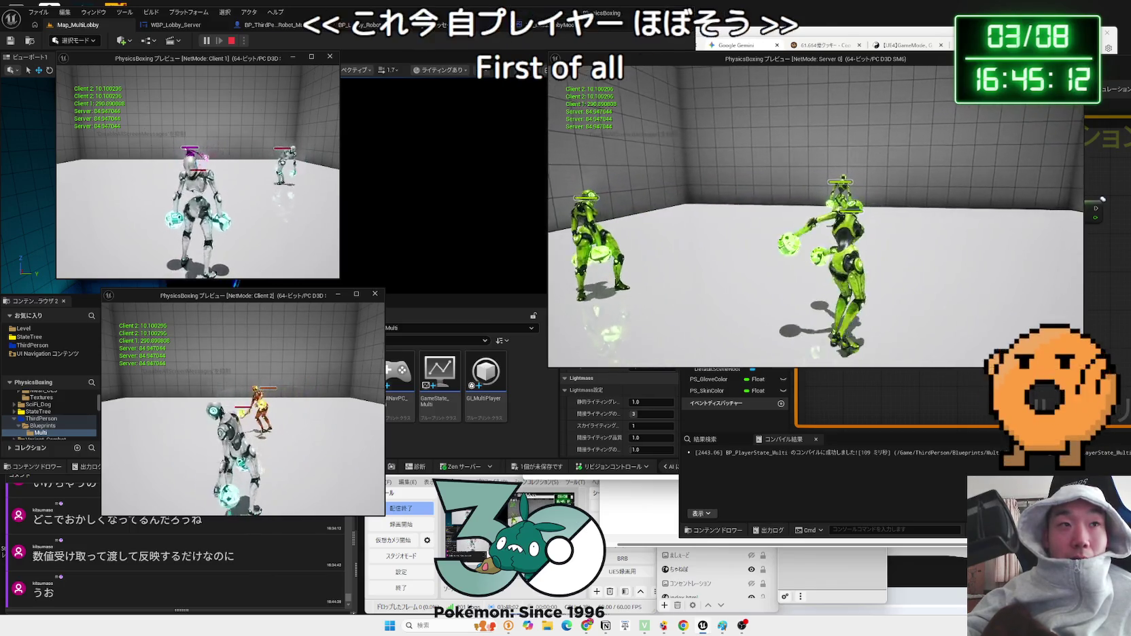
{"action": "key", "text": "alt+Tab"}
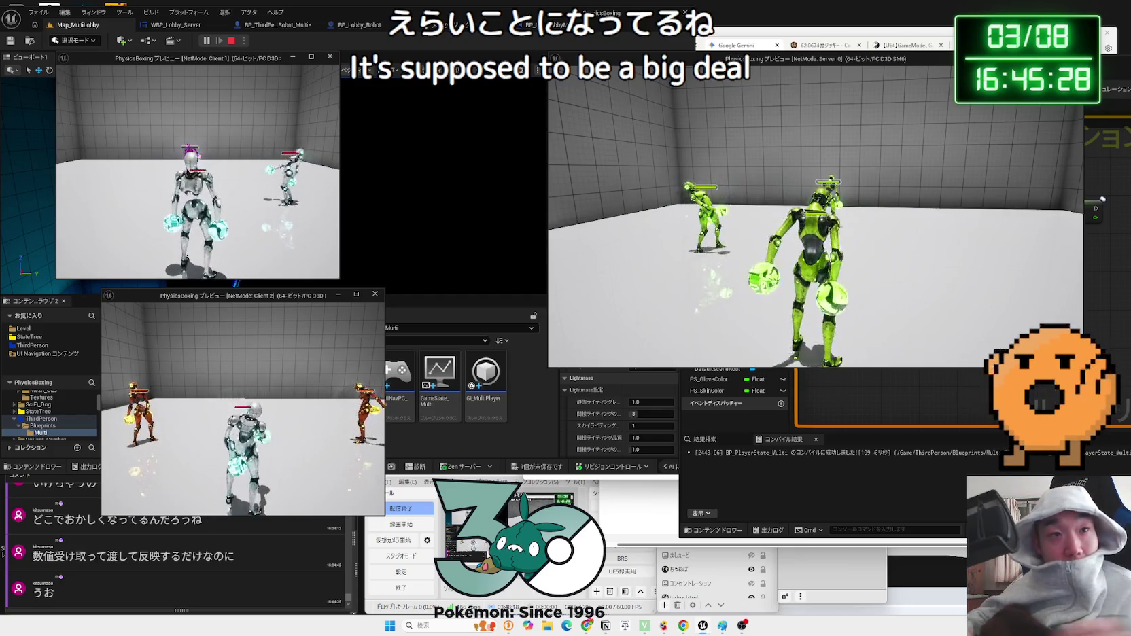
{"action": "key", "text": "Escape"}
{"action": "left_click", "coordinate": [257, 27]}
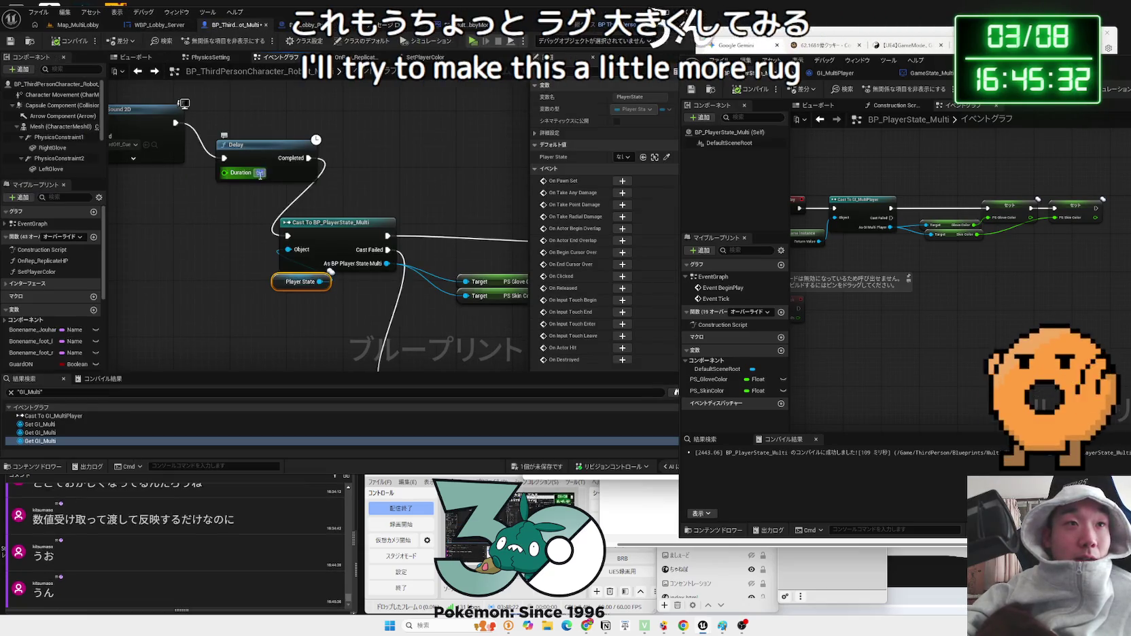
- Set the Delay to 1.0 and play-test: robots show green on the server, purple on clients
{"action": "left_click", "coordinate": [327, 184]}
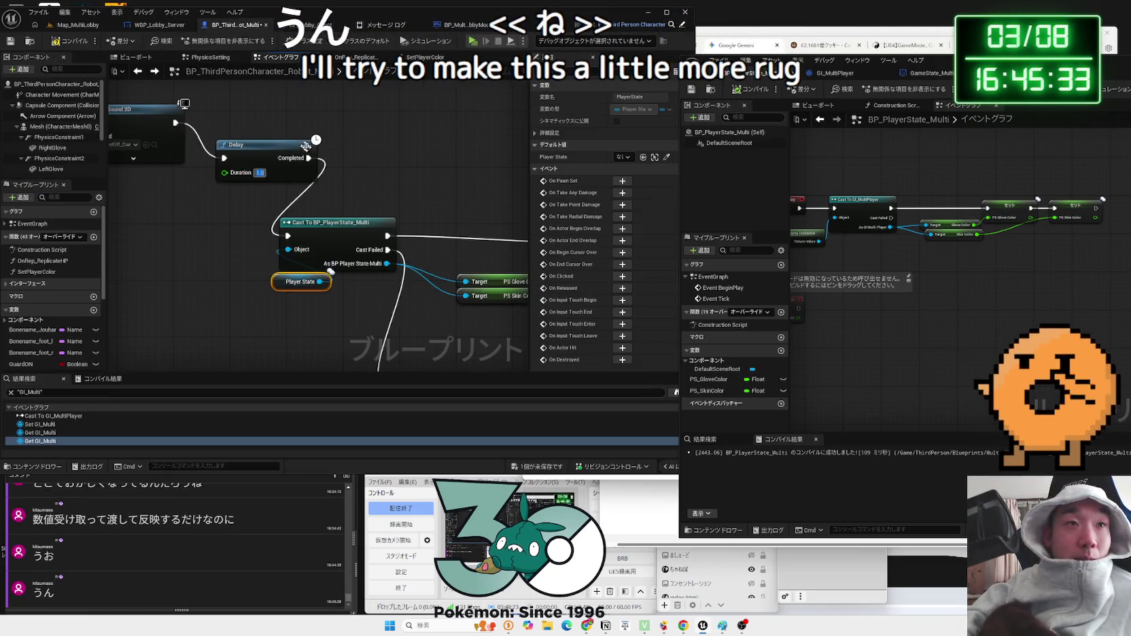
{"action": "left_click", "coordinate": [78, 25]}
{"action": "left_click", "coordinate": [207, 42]}
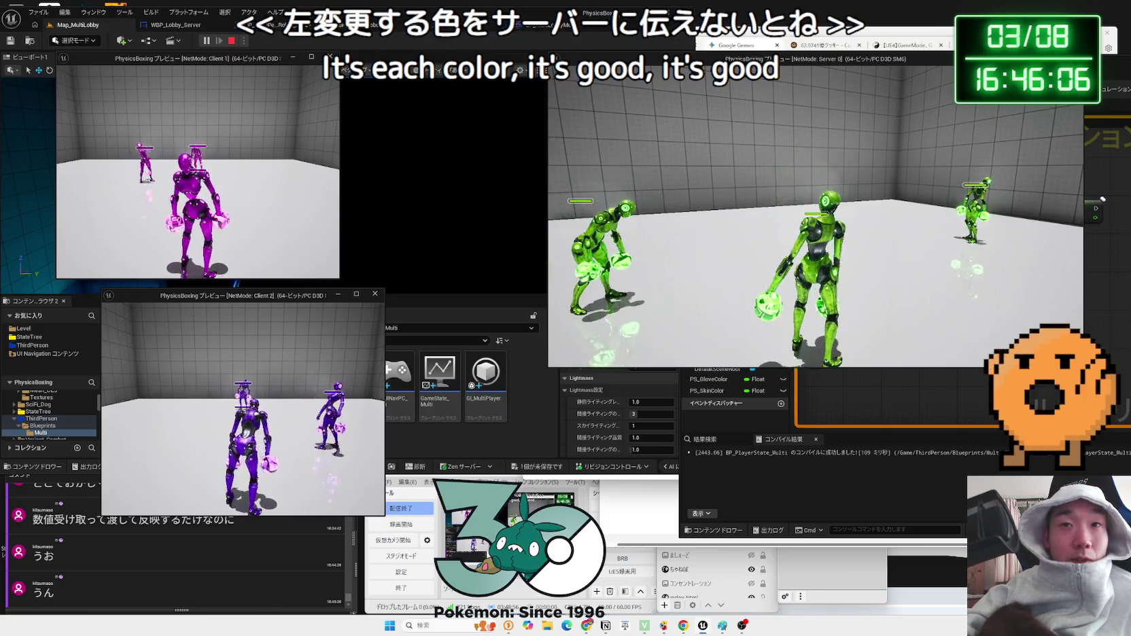
{"action": "key", "text": "Escape"}
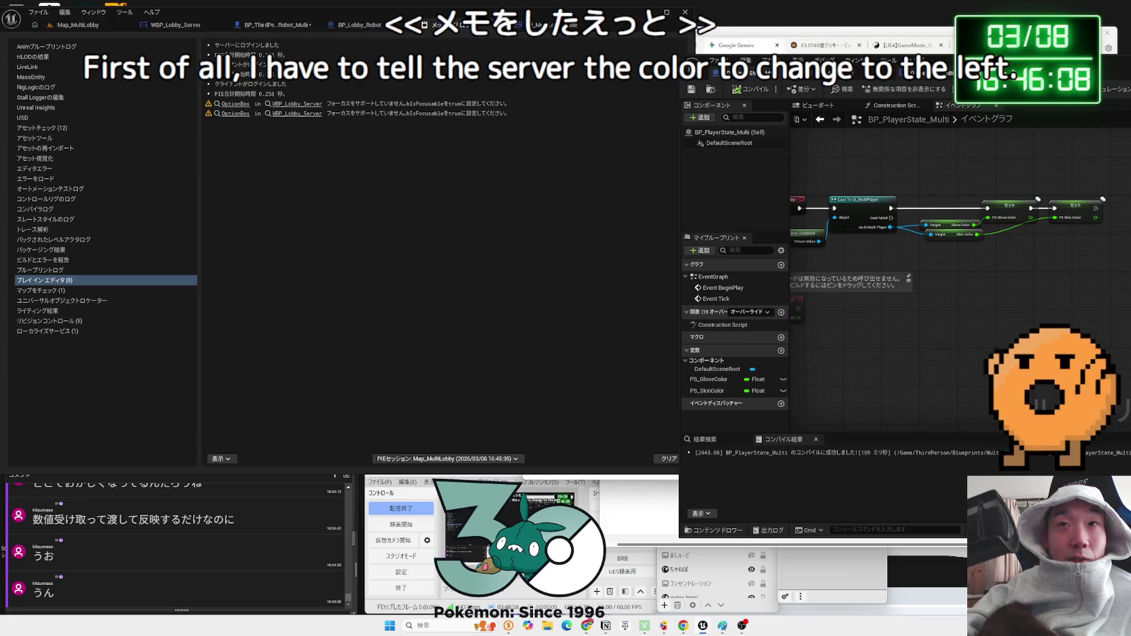
- Enlarge the BP_PlayerState_Multi window around its BeginPlay nodes, then run and stop a play test
{"action": "left_click_drag", "start_coordinate": [997, 70], "coordinate": [707, 61]}
{"action": "left_click_drag", "start_coordinate": [389, 189], "coordinate": [314, 189]}
{"action": "scroll", "coordinate": [655, 253], "scroll_direction": "up", "scroll_amount": 3}
{"action": "left_click_drag", "start_coordinate": [657, 258], "coordinate": [735, 306]}
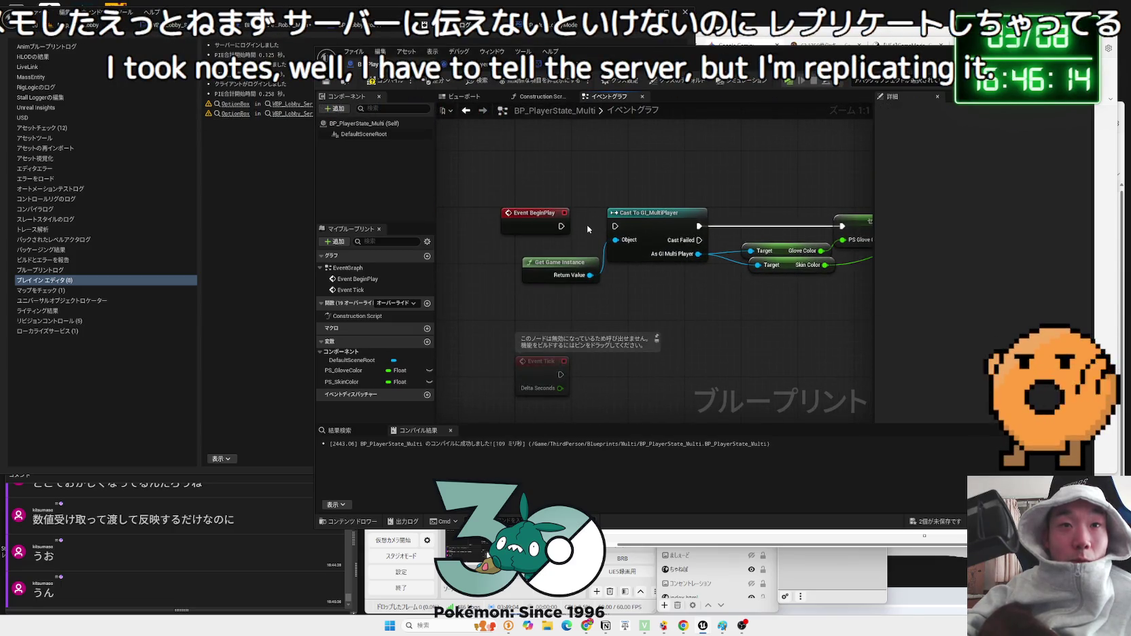
{"action": "left_click", "coordinate": [785, 80]}
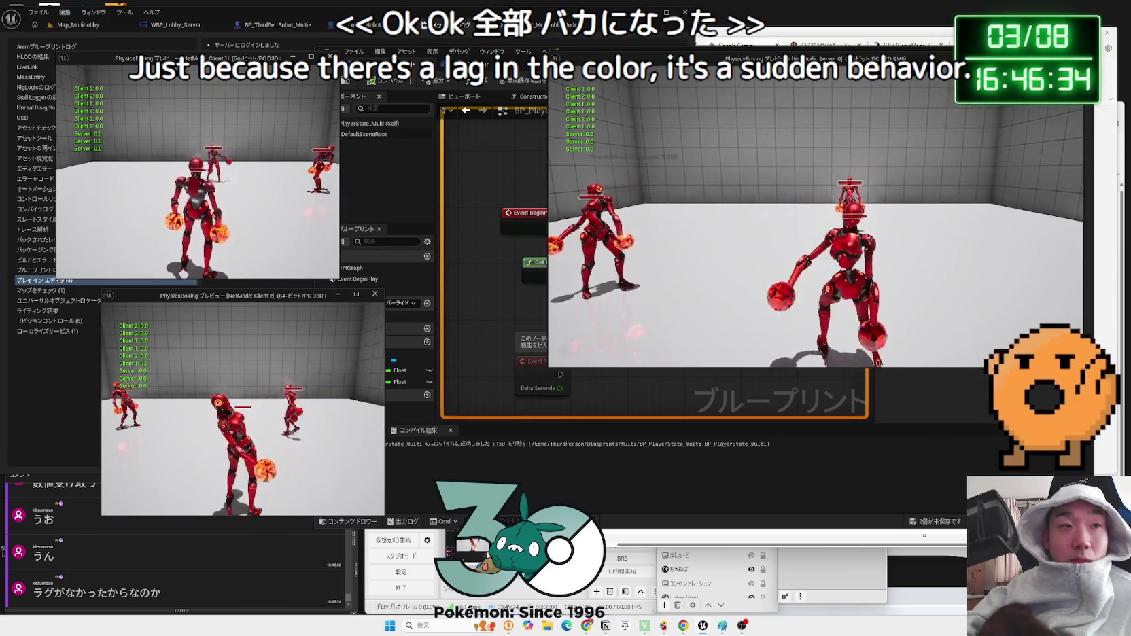
{"action": "key", "text": "Escape"}
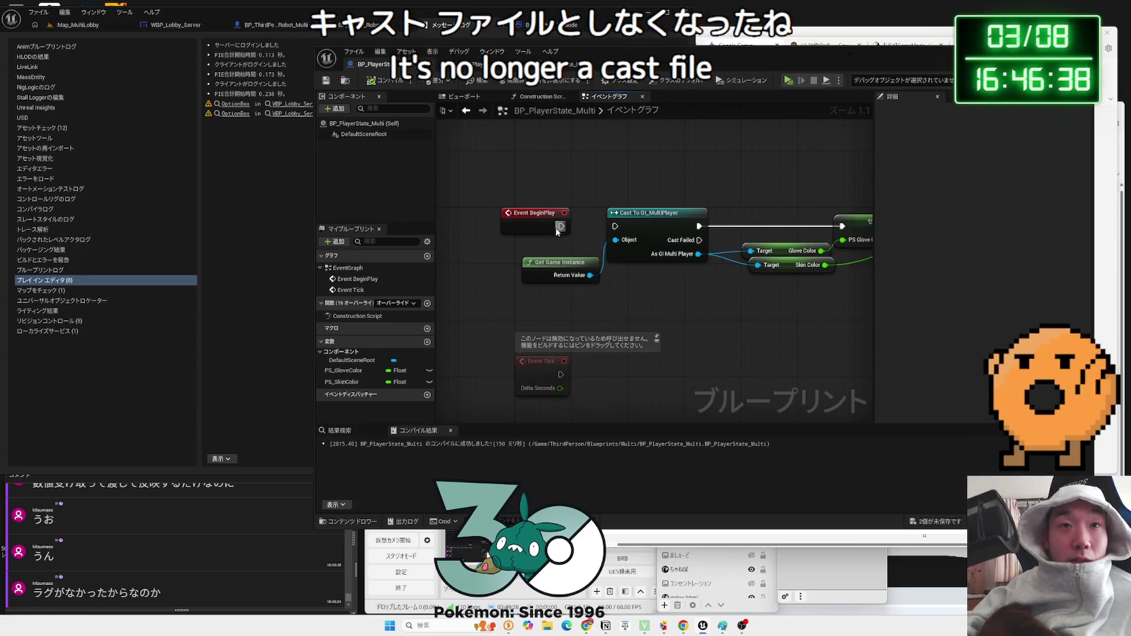
- Save both modified blueprints with Save All
{"action": "left_click_drag", "start_coordinate": [660, 294], "coordinate": [663, 259]}
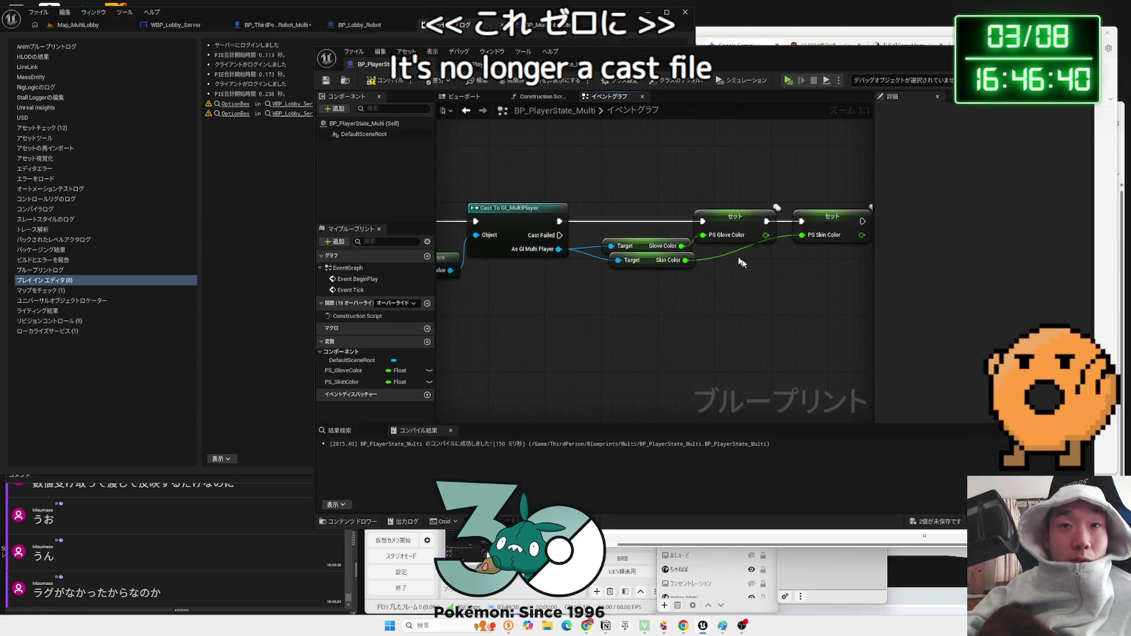
{"action": "left_click", "coordinate": [915, 520]}
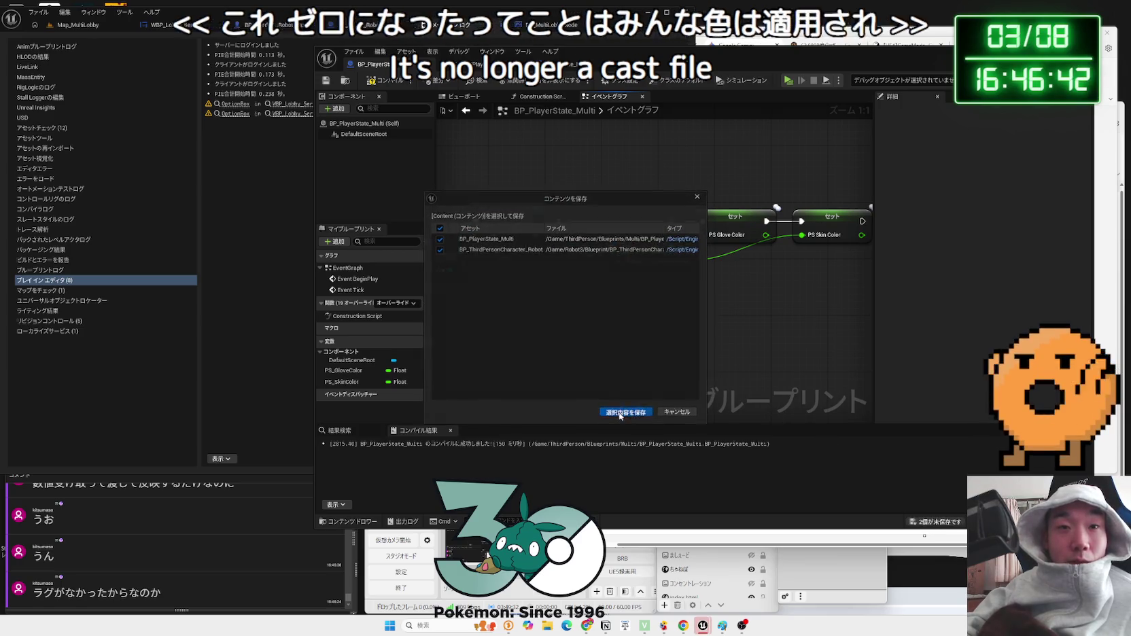
{"action": "left_click", "coordinate": [632, 412]}
- Disconnect the colour Set nodes from the Cast To GI_MultiPlayer and move them lower
{"action": "left_click", "coordinate": [659, 218], "text": "alt"}
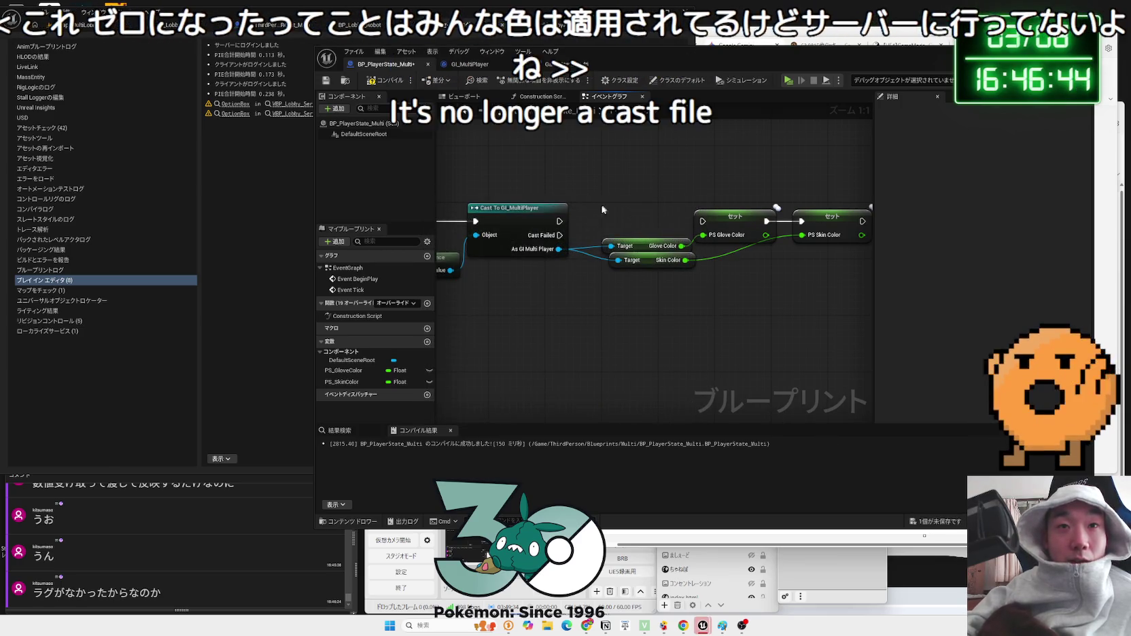
{"action": "left_click_drag", "start_coordinate": [753, 224], "coordinate": [750, 322]}
{"action": "left_click", "coordinate": [598, 272]}
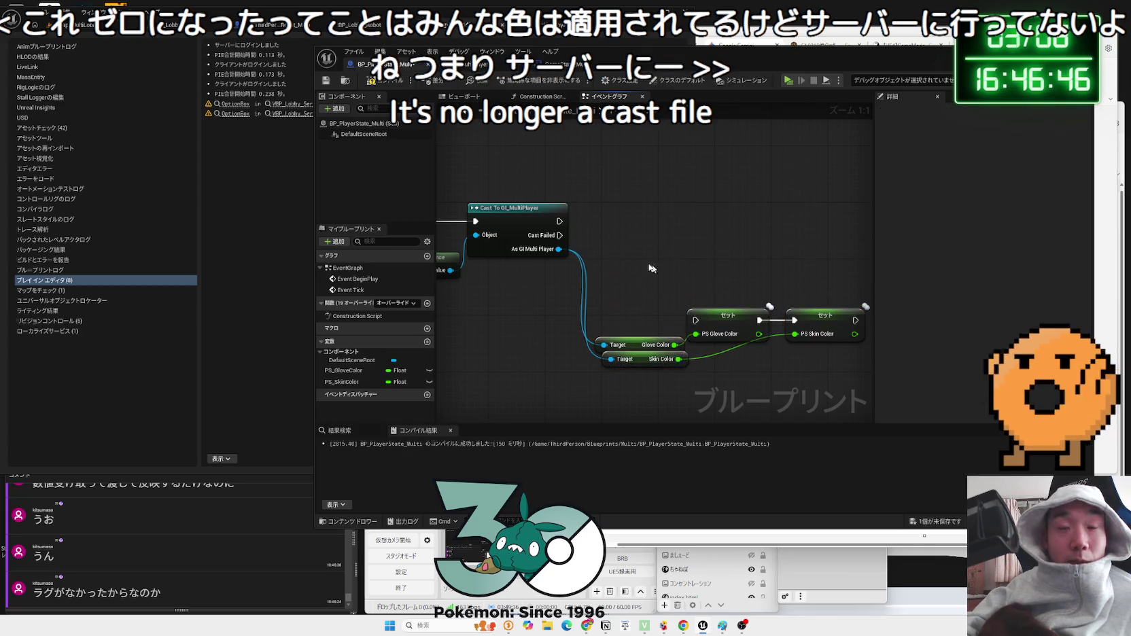
- Add a custom event named ChangeColor beside the Set nodes
{"action": "right_click", "coordinate": [592, 245]}
{"action": "key", "text": "Escape"}
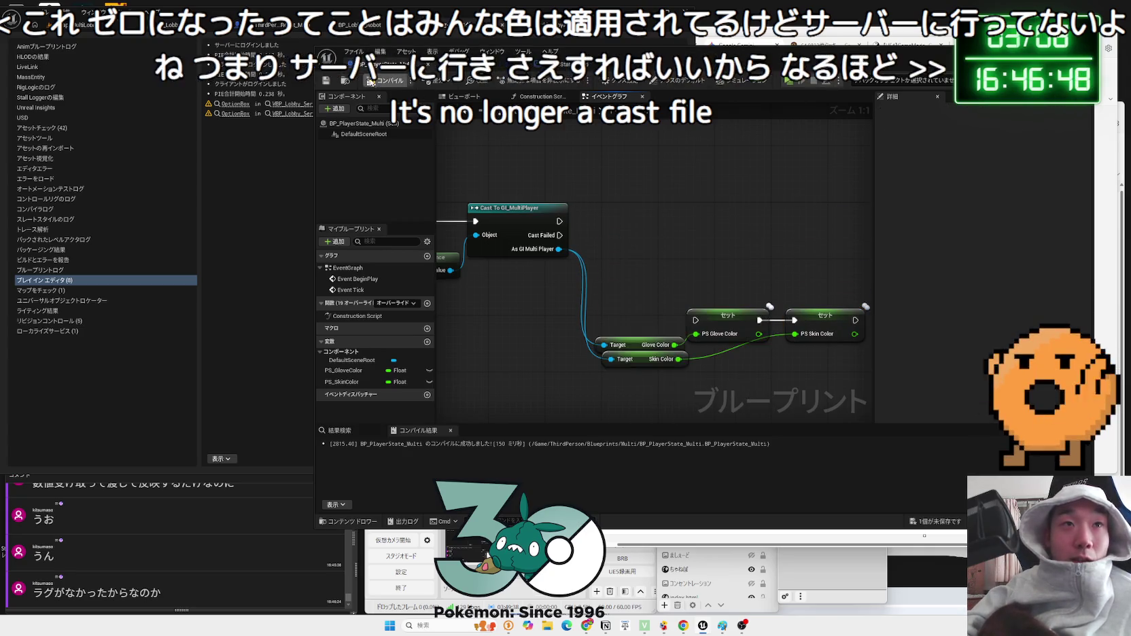
{"action": "right_click", "coordinate": [640, 257]}
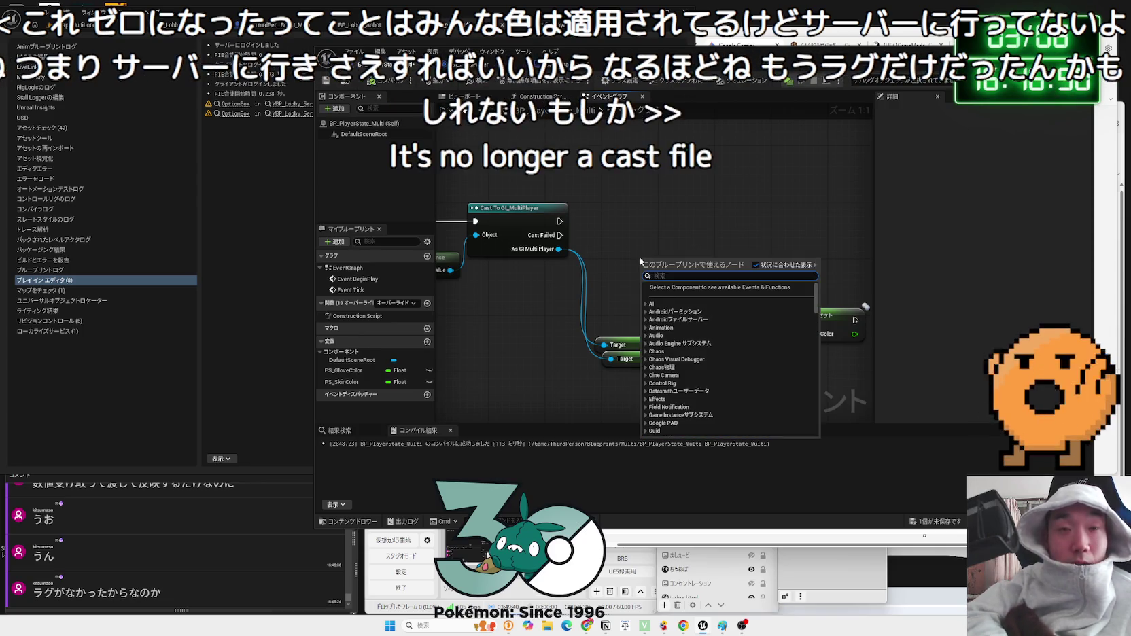
{"action": "type", "text": "custom"}
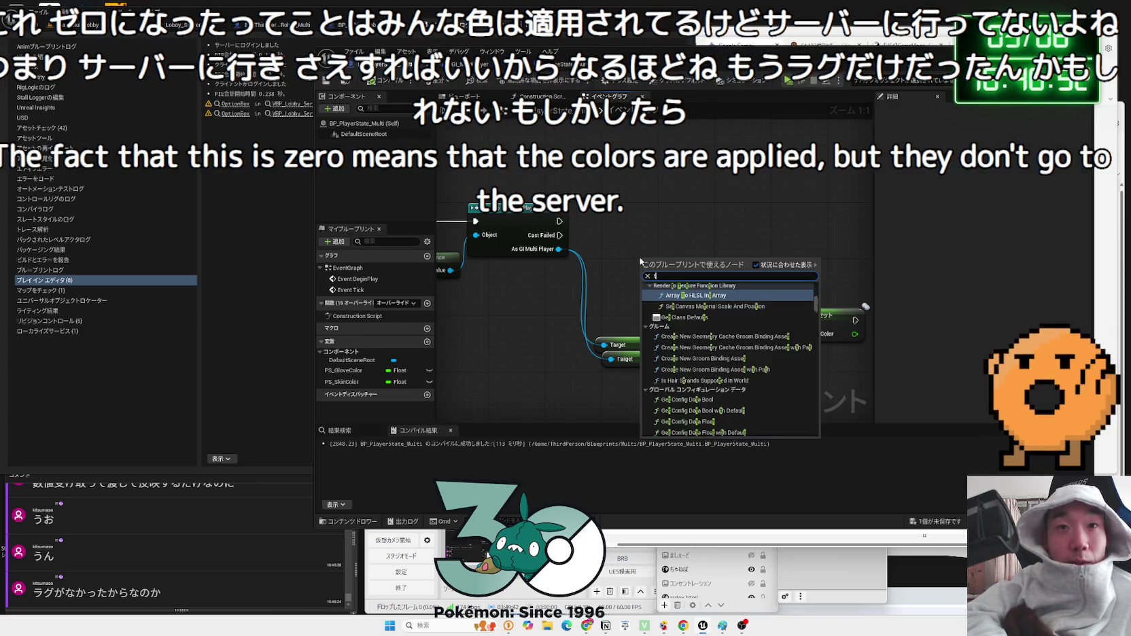
{"action": "left_click", "coordinate": [685, 297]}
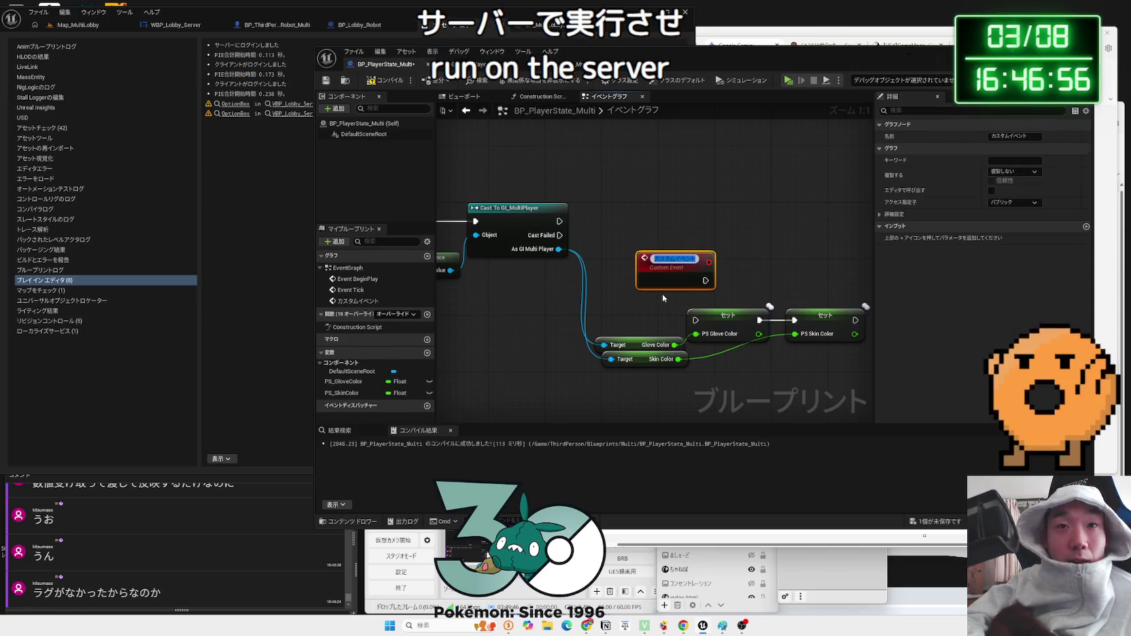
{"action": "key", "text": "BackSpace"}
{"action": "type", "text": "hange"}
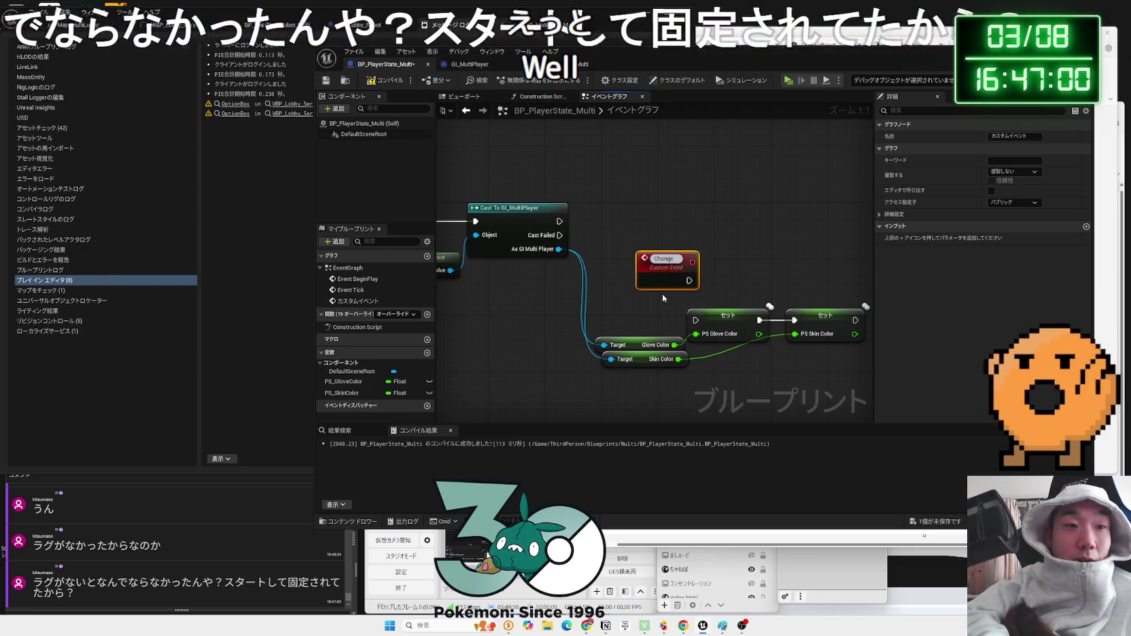
{"action": "type", "text": "Color"}
{"action": "key", "text": "Return"}
{"action": "left_click_drag", "start_coordinate": [663, 262], "coordinate": [641, 304]}
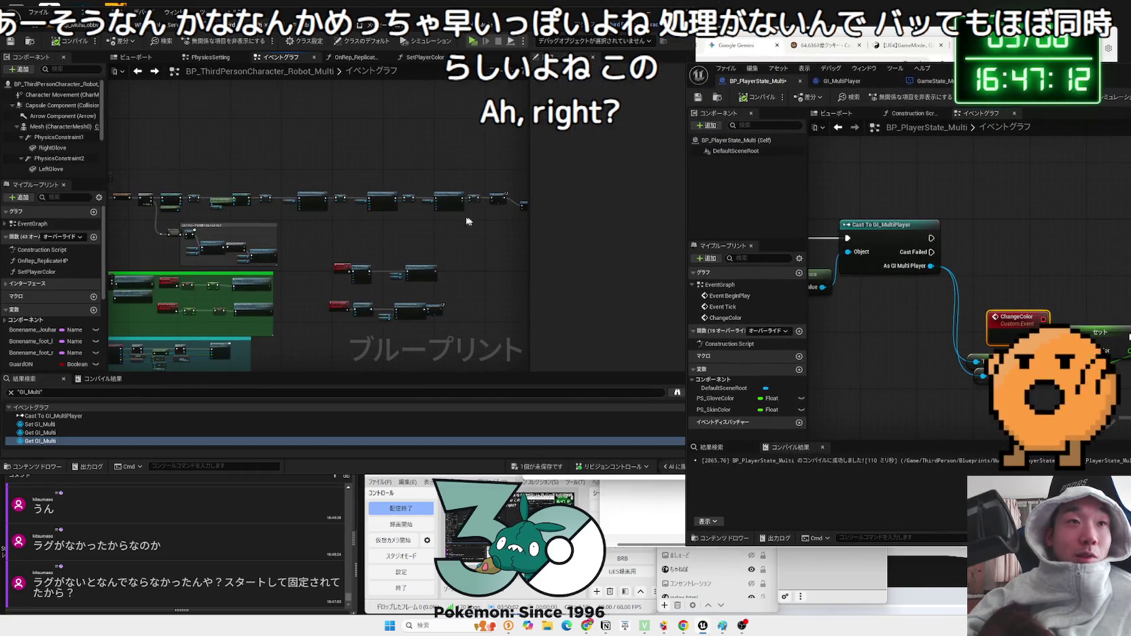
{"action": "scroll", "coordinate": [237, 199], "scroll_direction": "up", "scroll_amount": 6}
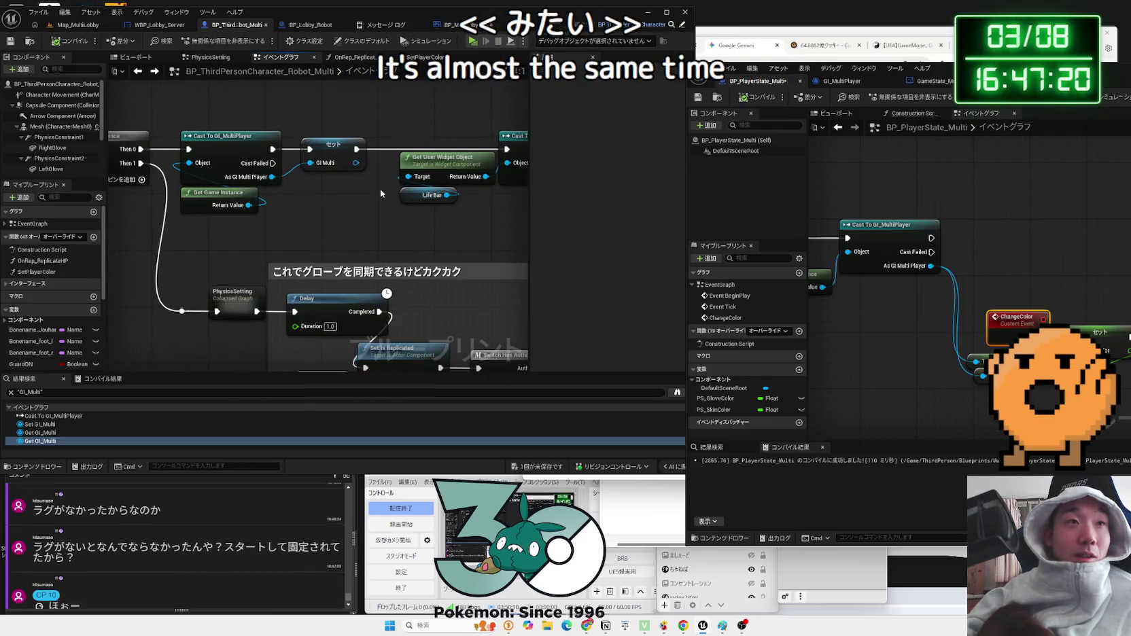
- Place the PlayerState window beside the character graph and reposition the ChangeColor and Print String nodes
{"action": "scroll", "coordinate": [380, 189], "scroll_direction": "down", "scroll_amount": 8}
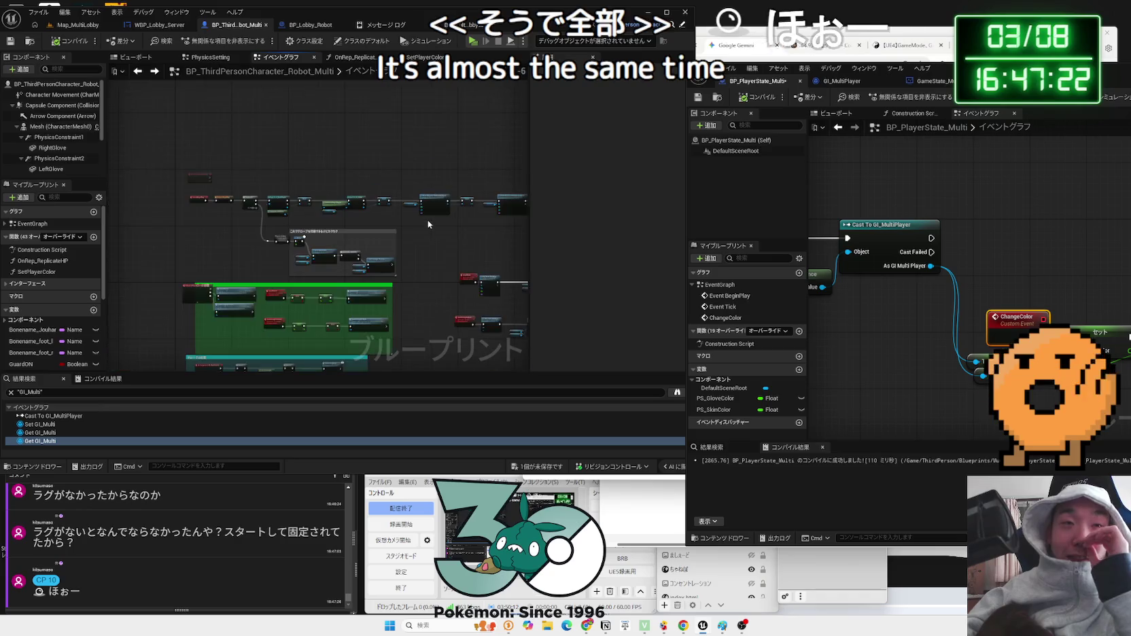
{"action": "scroll", "coordinate": [428, 218], "scroll_direction": "up", "scroll_amount": 8}
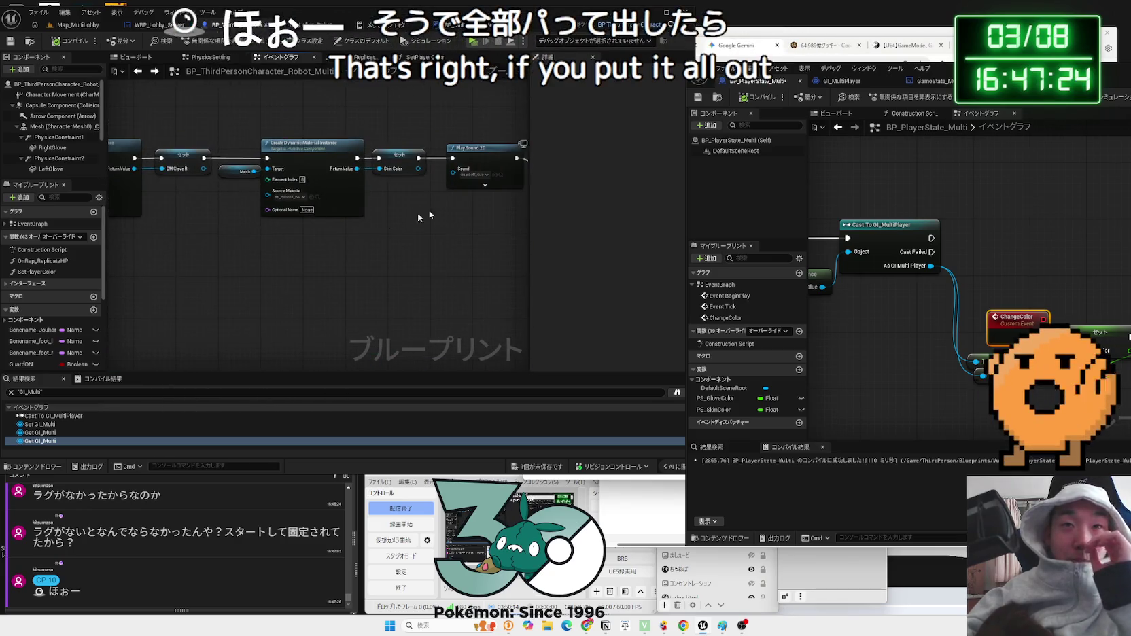
{"action": "mouse_move", "coordinate": [981, 70]}
{"action": "left_mouse_down"}
{"action": "mouse_move", "coordinate": [797, 49]}
{"action": "mouse_move", "coordinate": [521, 47]}
{"action": "mouse_move", "coordinate": [535, 32]}
{"action": "mouse_move", "coordinate": [753, 29]}
{"action": "left_mouse_up"}
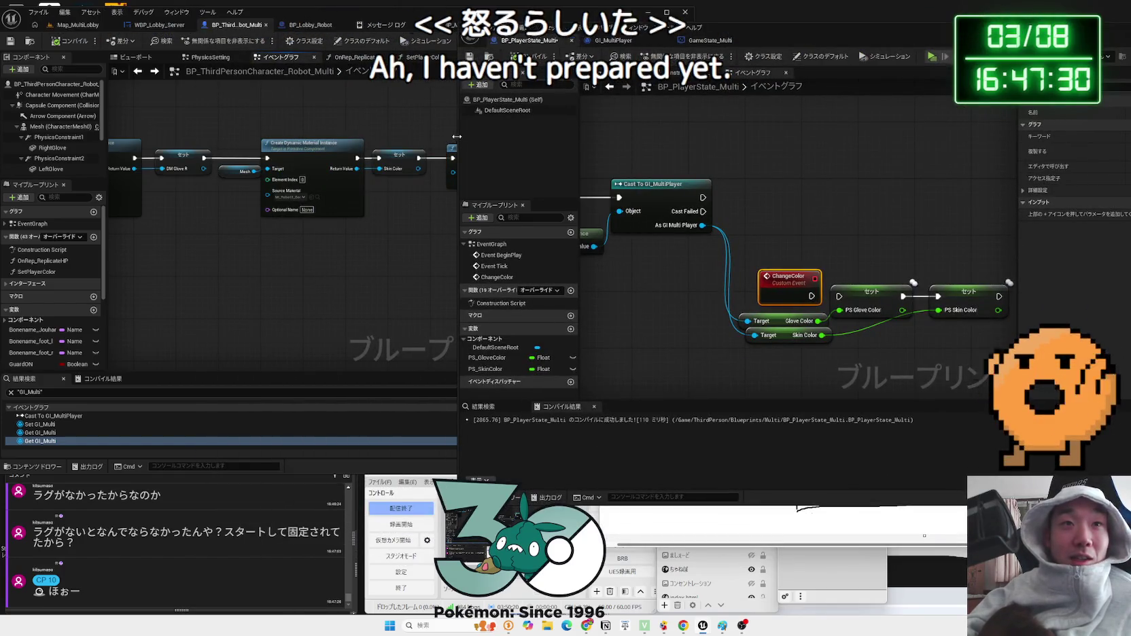
{"action": "left_click_drag", "start_coordinate": [457, 137], "coordinate": [598, 136]}
{"action": "scroll", "coordinate": [776, 181], "scroll_direction": "down", "scroll_amount": 2}
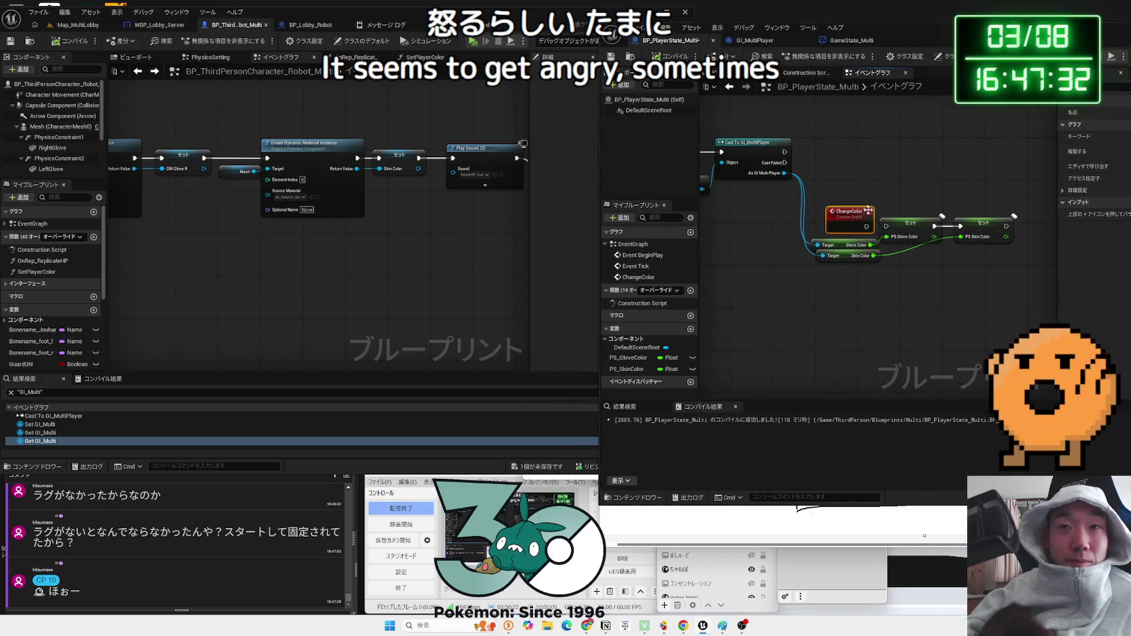
{"action": "left_click_drag", "start_coordinate": [855, 221], "coordinate": [860, 225]}
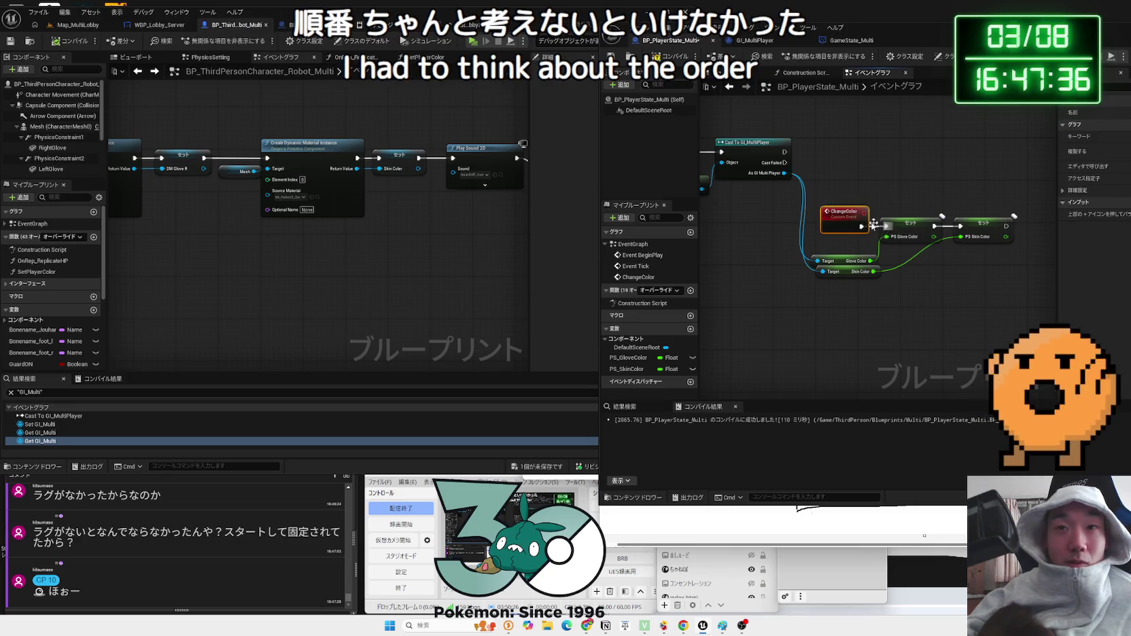
{"action": "mouse_move", "coordinate": [306, 204]}
{"action": "left_mouse_down"}
{"action": "mouse_move", "coordinate": [286, 227]}
{"action": "mouse_move", "coordinate": [199, 142]}
{"action": "mouse_move", "coordinate": [108, 157]}
{"action": "left_mouse_up"}
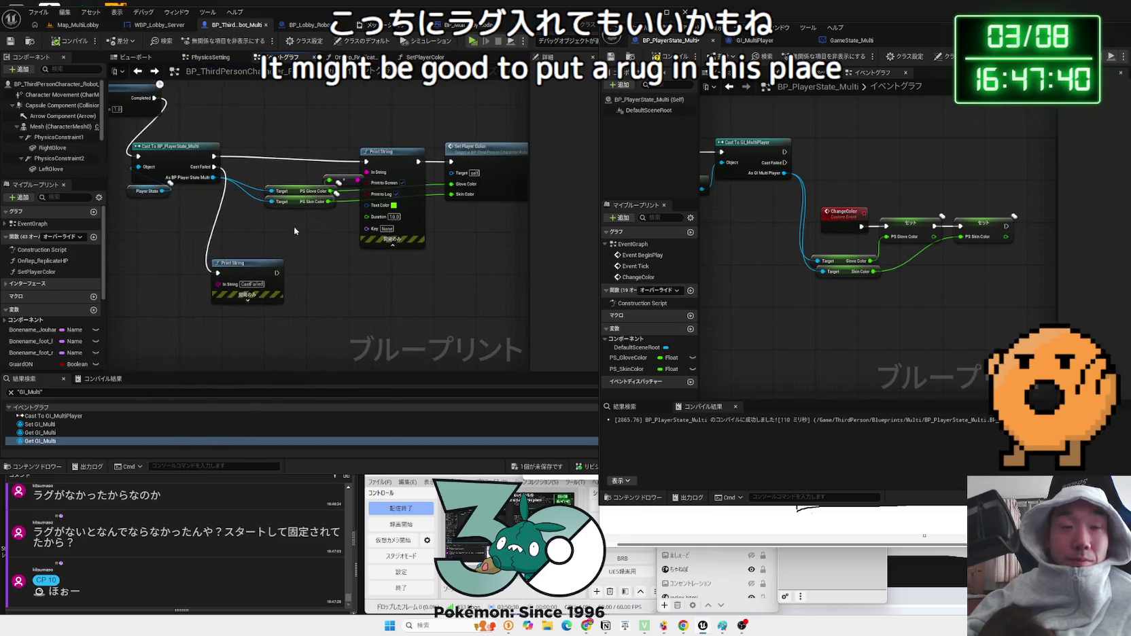
{"action": "left_click_drag", "start_coordinate": [447, 225], "coordinate": [432, 239]}
{"action": "left_click_drag", "start_coordinate": [219, 284], "coordinate": [240, 261]}
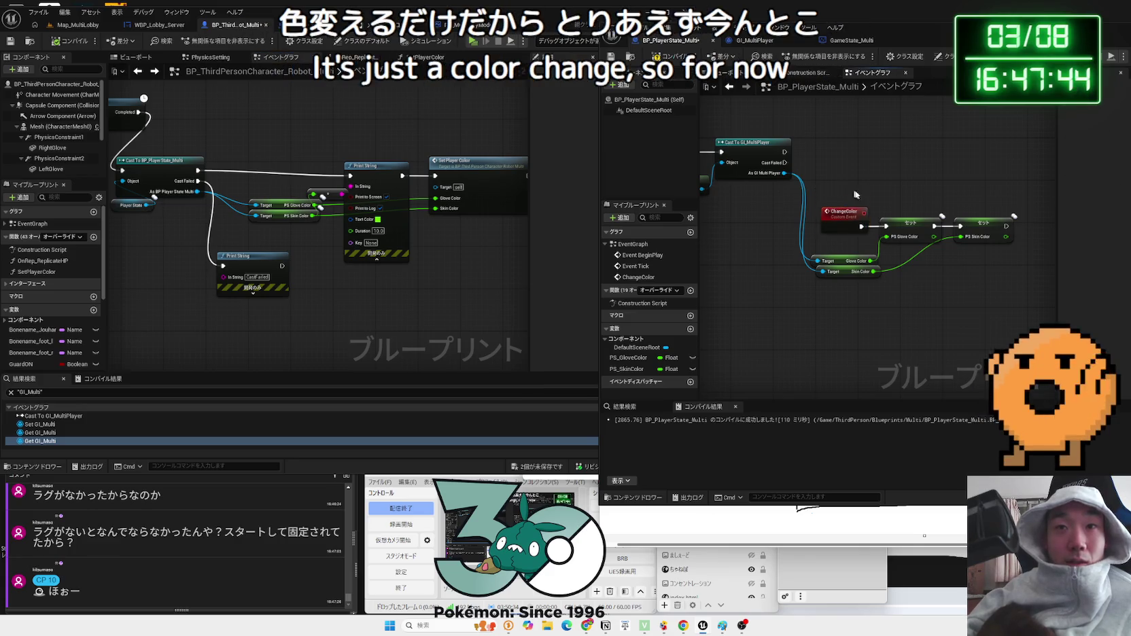
{"action": "left_click_drag", "start_coordinate": [857, 218], "coordinate": [742, 223]}
{"action": "left_click_drag", "start_coordinate": [923, 49], "coordinate": [725, 64]}
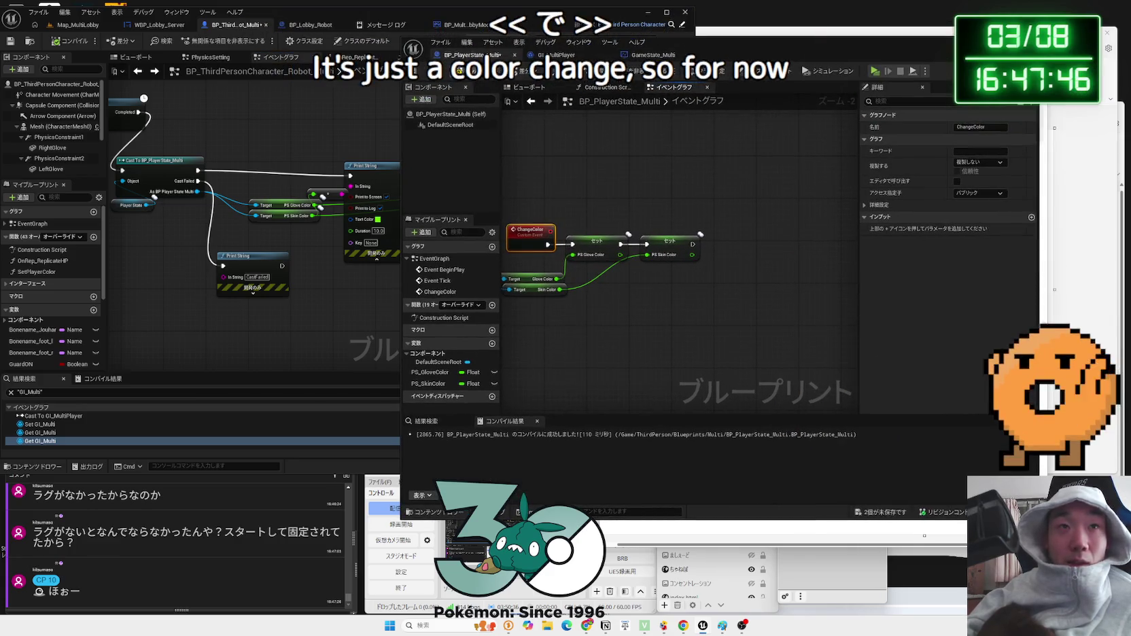
- Set the ChangeColor event's replication to Run on Server
{"action": "left_click_drag", "start_coordinate": [399, 115], "coordinate": [269, 115]}
{"action": "scroll", "coordinate": [591, 191], "scroll_direction": "up", "scroll_amount": 2}
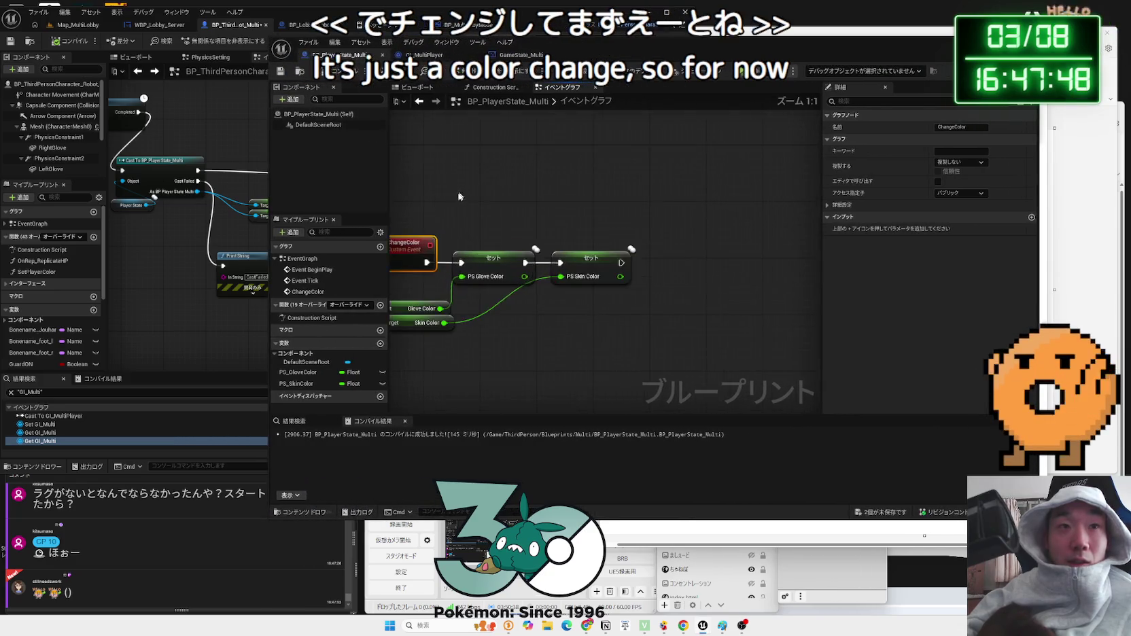
{"action": "left_click", "coordinate": [961, 161]}
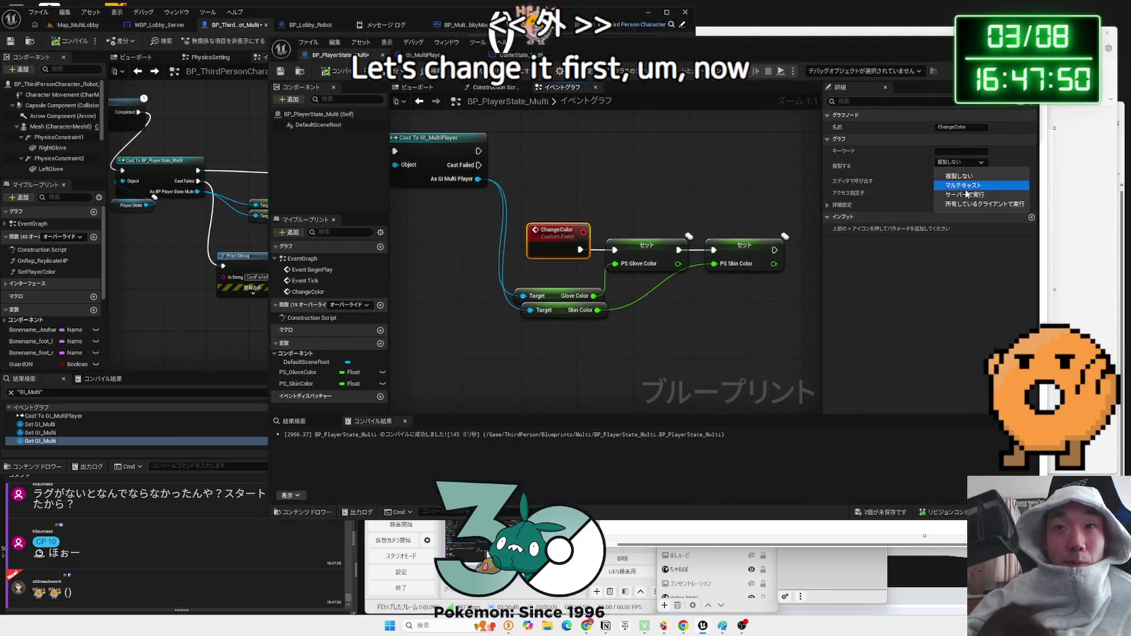
{"action": "left_click", "coordinate": [966, 195]}
{"action": "left_click", "coordinate": [563, 215]}
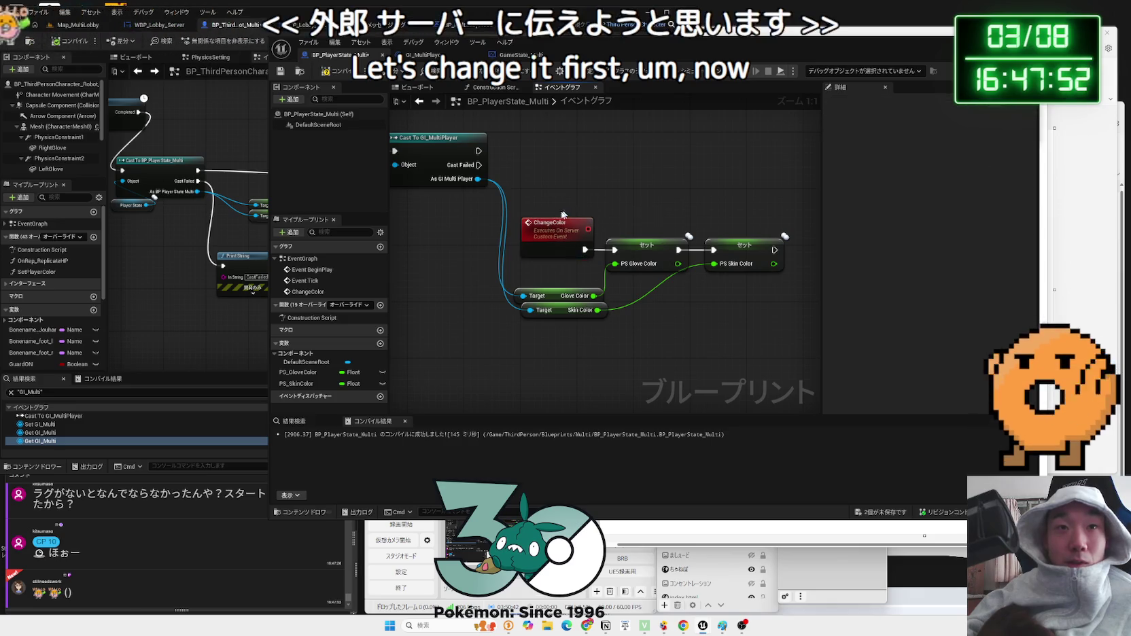
- Call Change Color right after the Cast To GI_MultiPlayer, then launch a server-plus-two-clients test
{"action": "mouse_move", "coordinate": [479, 151]}
{"action": "left_mouse_down"}
{"action": "mouse_move", "coordinate": [543, 150]}
{"action": "mouse_move", "coordinate": [504, 151]}
{"action": "left_mouse_up"}
{"action": "type", "text": "change co"}
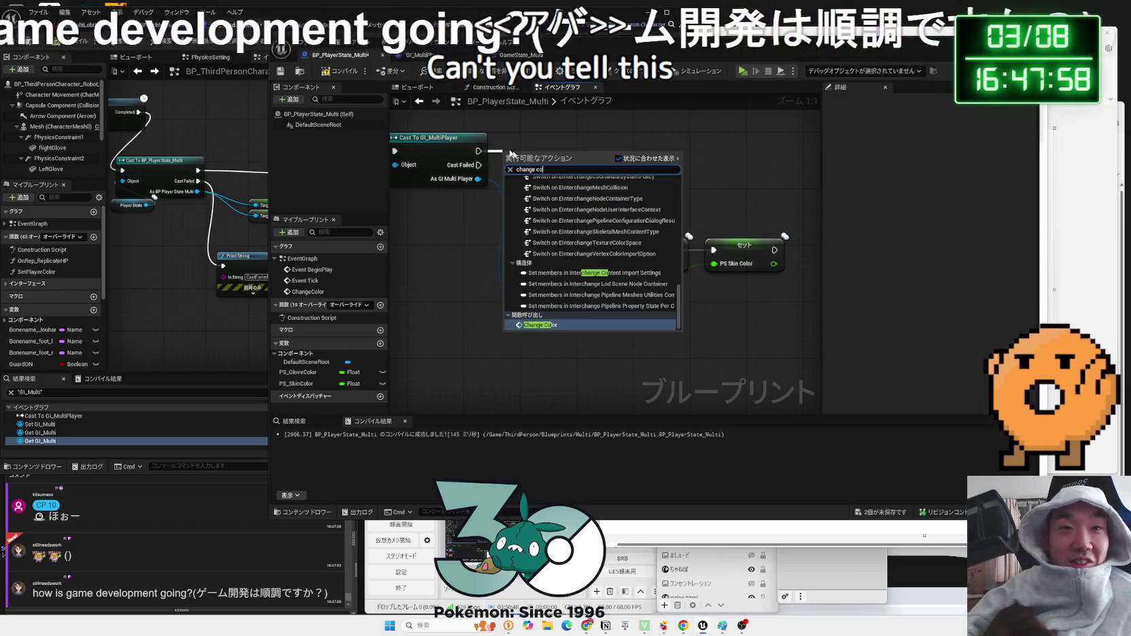
{"action": "key", "text": "Return"}
{"action": "left_click_drag", "start_coordinate": [559, 174], "coordinate": [574, 142]}
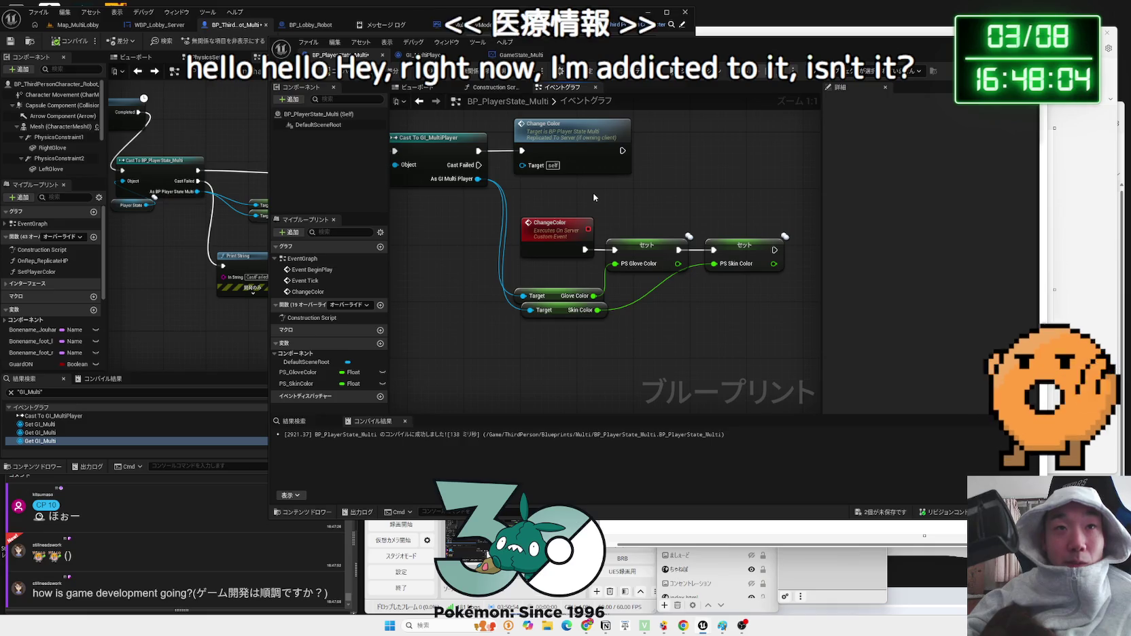
{"action": "scroll", "coordinate": [594, 197], "scroll_direction": "down", "scroll_amount": 1}
{"action": "left_click_drag", "start_coordinate": [593, 197], "coordinate": [697, 211]}
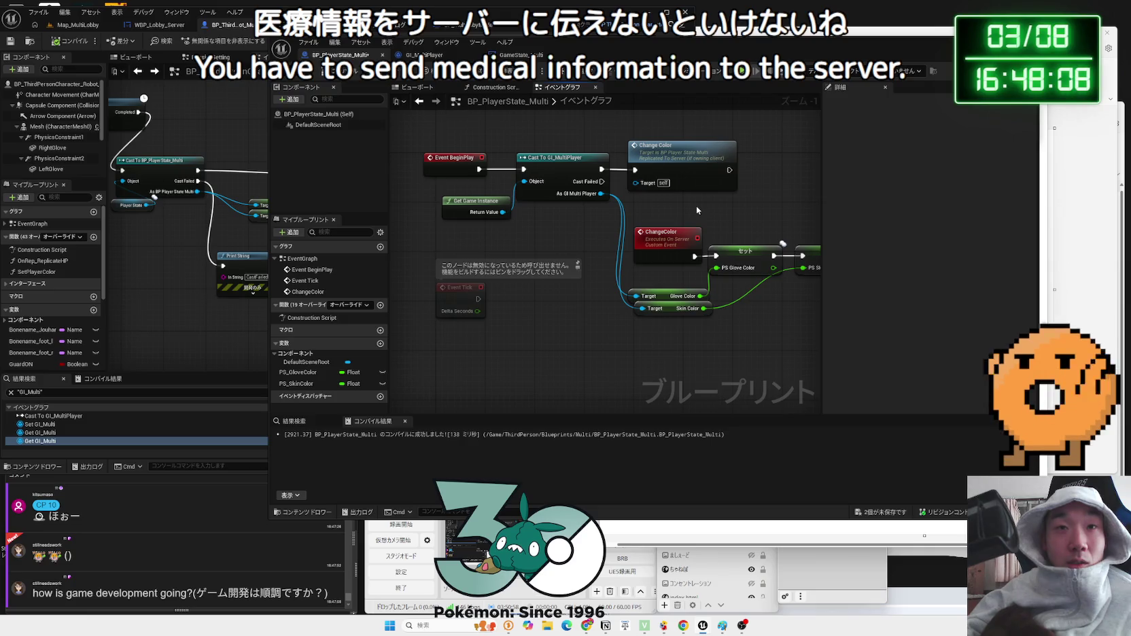
{"action": "left_click_drag", "start_coordinate": [696, 205], "coordinate": [618, 208]}
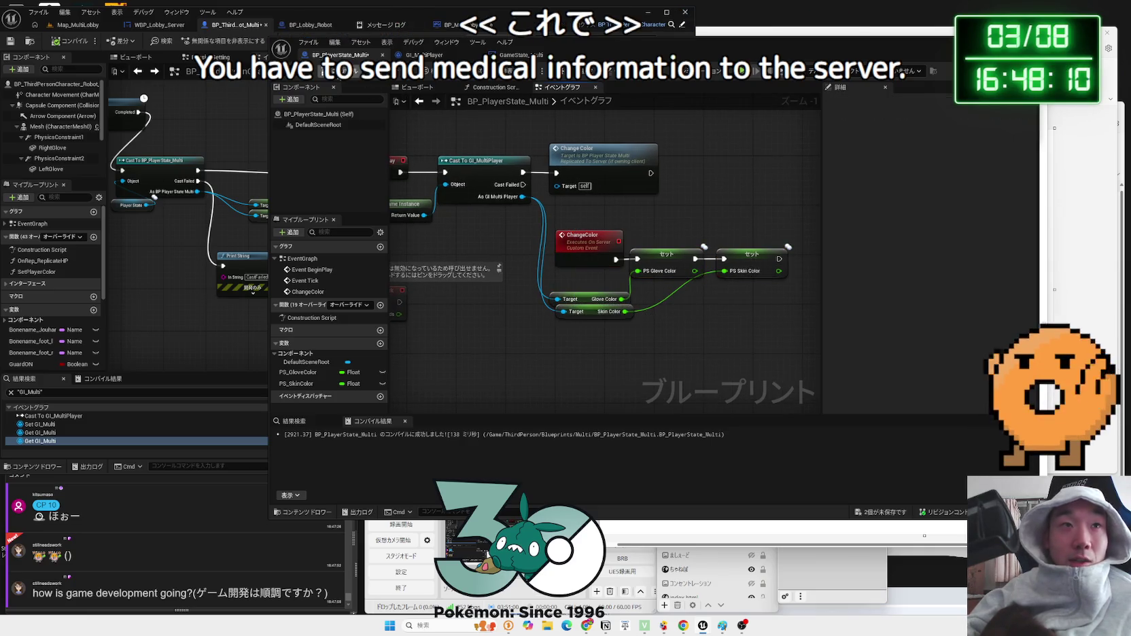
{"action": "key", "text": "alt+p"}
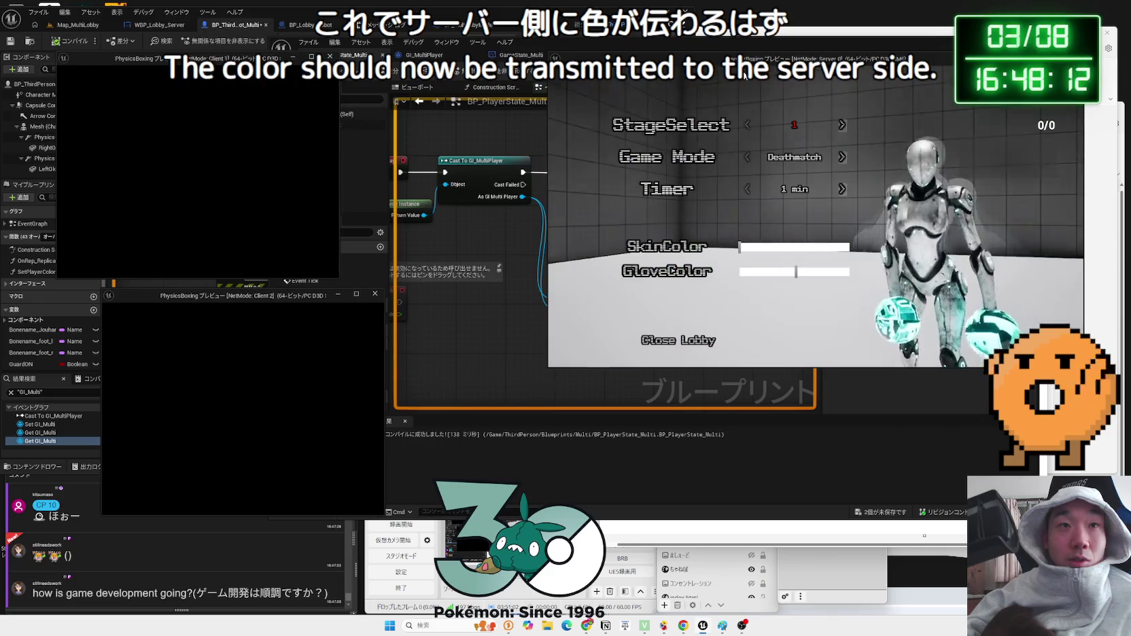
{"action": "left_click", "coordinate": [787, 271]}
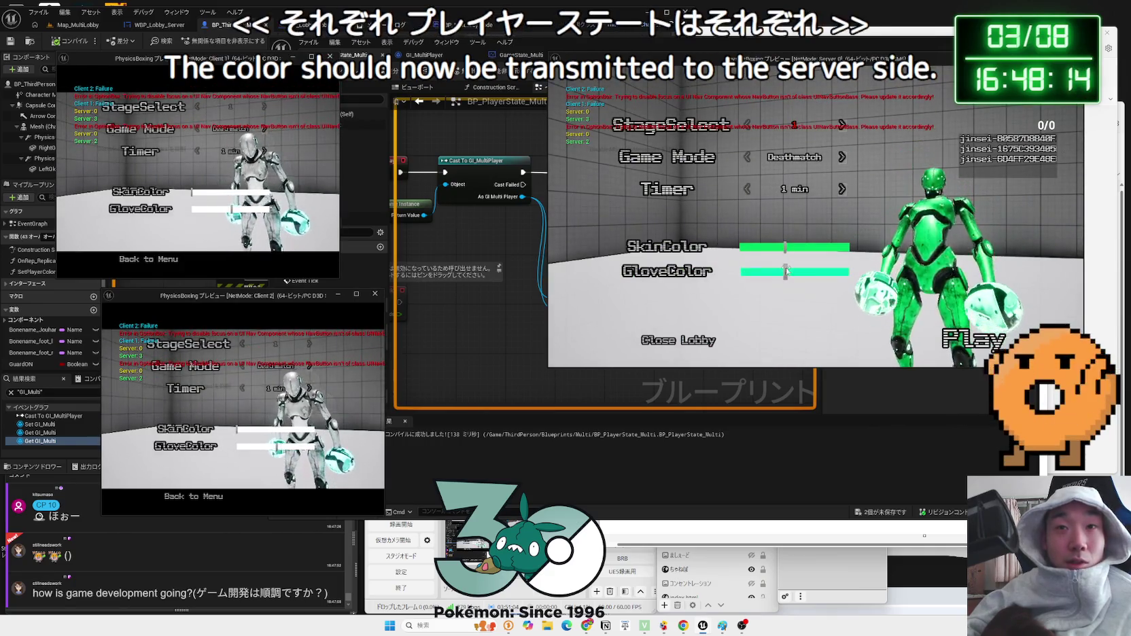
{"action": "left_click", "coordinate": [258, 192]}
{"action": "left_click", "coordinate": [258, 209]}
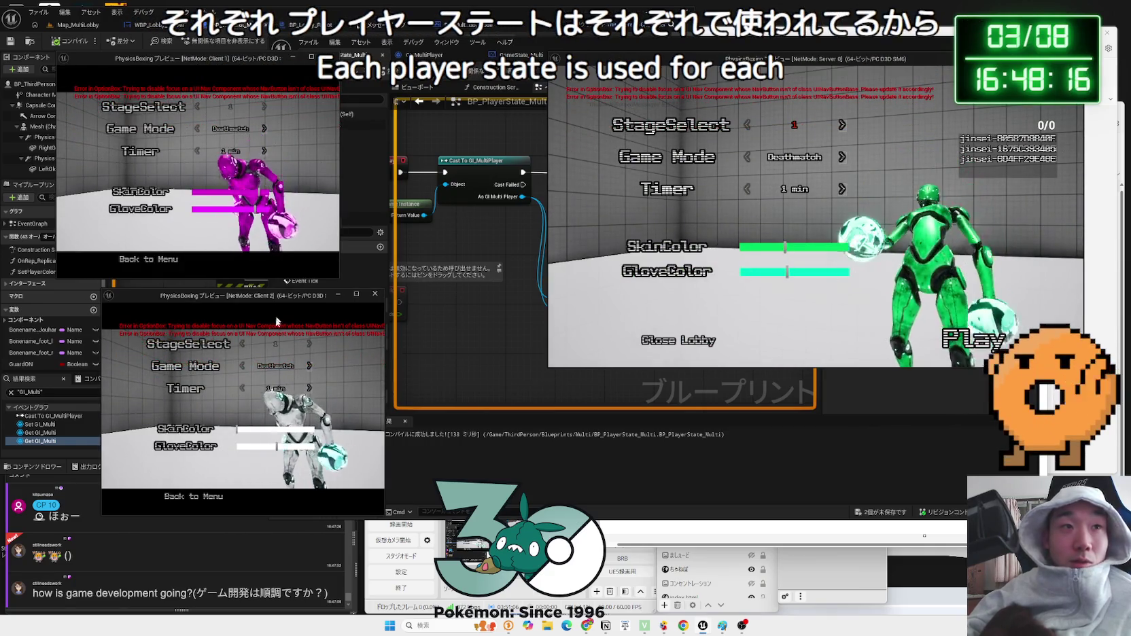
{"action": "left_click", "coordinate": [259, 429]}
{"action": "left_click", "coordinate": [259, 446]}
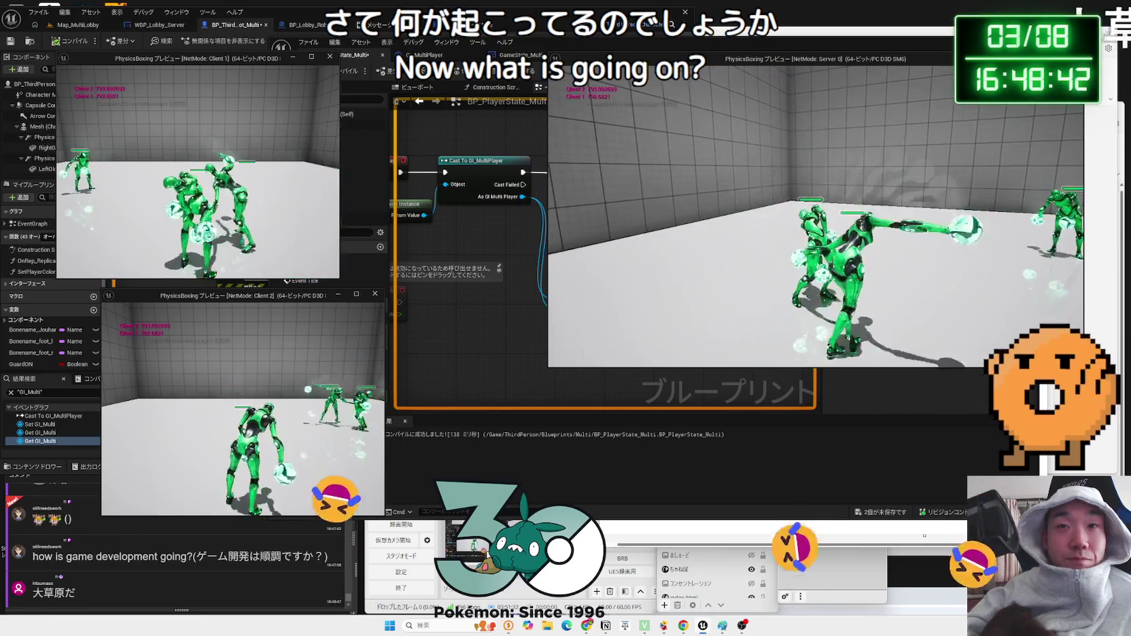
{"action": "key", "text": "Escape"}
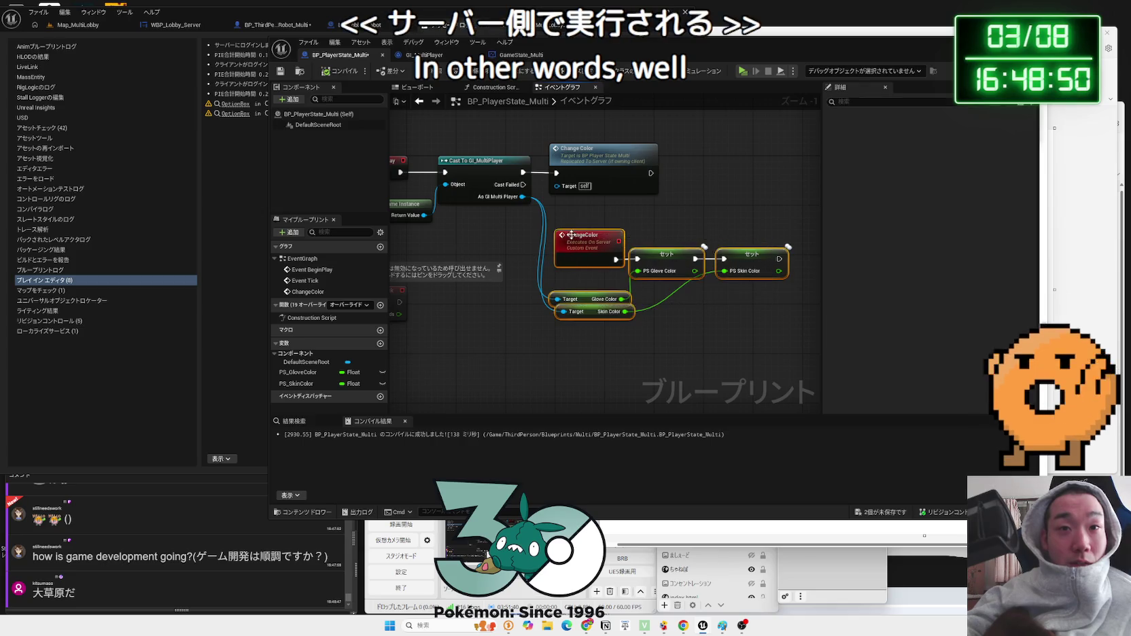
{"action": "left_click_drag", "start_coordinate": [582, 236], "coordinate": [573, 226]}
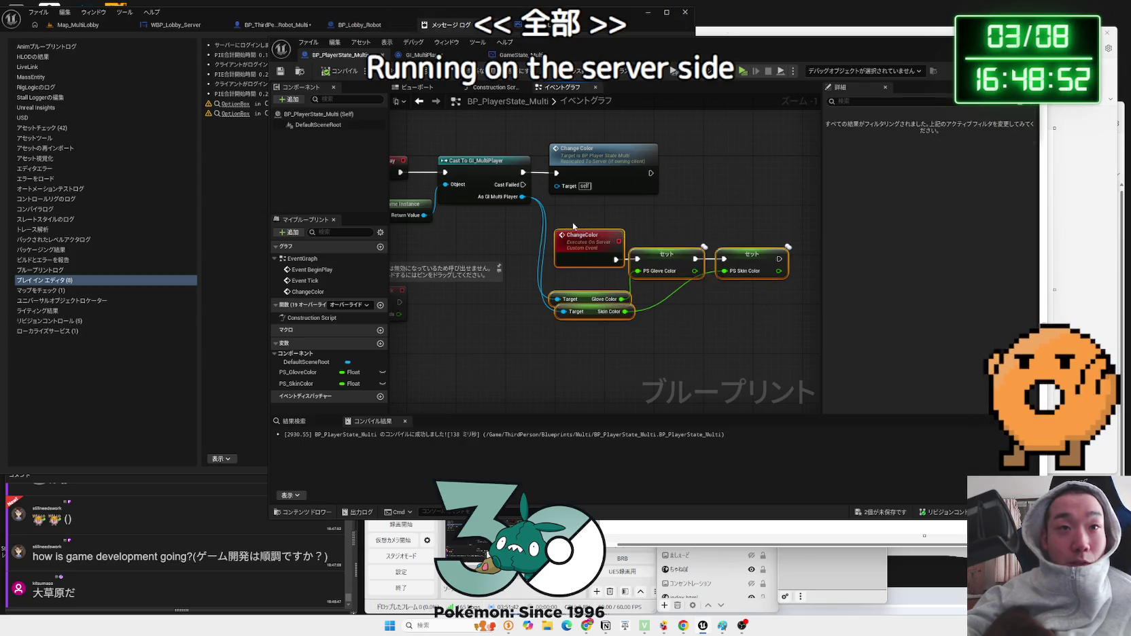
- Shift the ChangeColor event node slightly left
{"action": "left_click", "coordinate": [754, 331]}
{"action": "scroll", "coordinate": [754, 330], "scroll_direction": "down", "scroll_amount": 1}
{"action": "scroll", "coordinate": [754, 330], "scroll_direction": "up", "scroll_amount": 1}
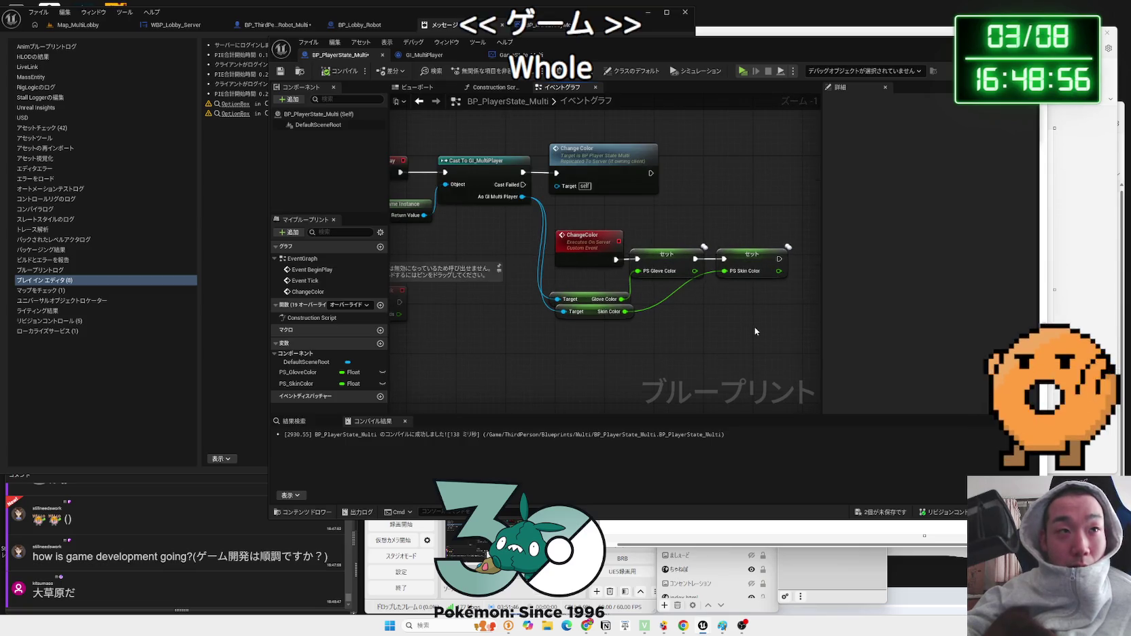
{"action": "left_click_drag", "start_coordinate": [607, 246], "coordinate": [581, 248]}
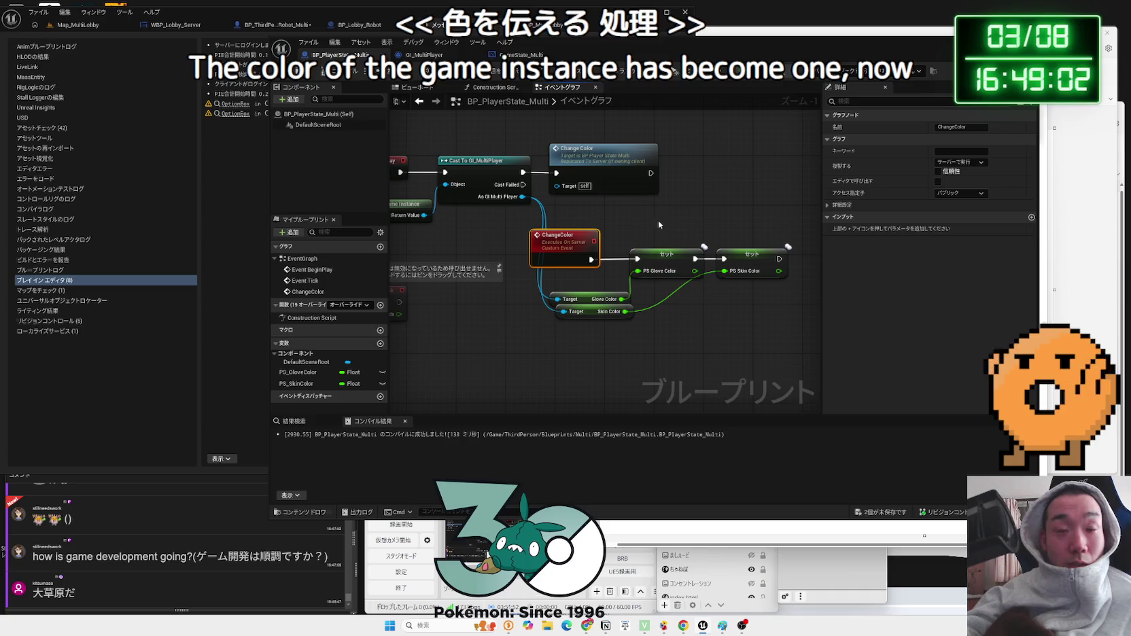
- Switch to the GameState_Multi event graph and pan to its GI Multi node
{"action": "mouse_move", "coordinate": [833, 51]}
{"action": "left_mouse_down"}
{"action": "mouse_move", "coordinate": [658, 47]}
{"action": "mouse_move", "coordinate": [855, 46]}
{"action": "left_mouse_up"}
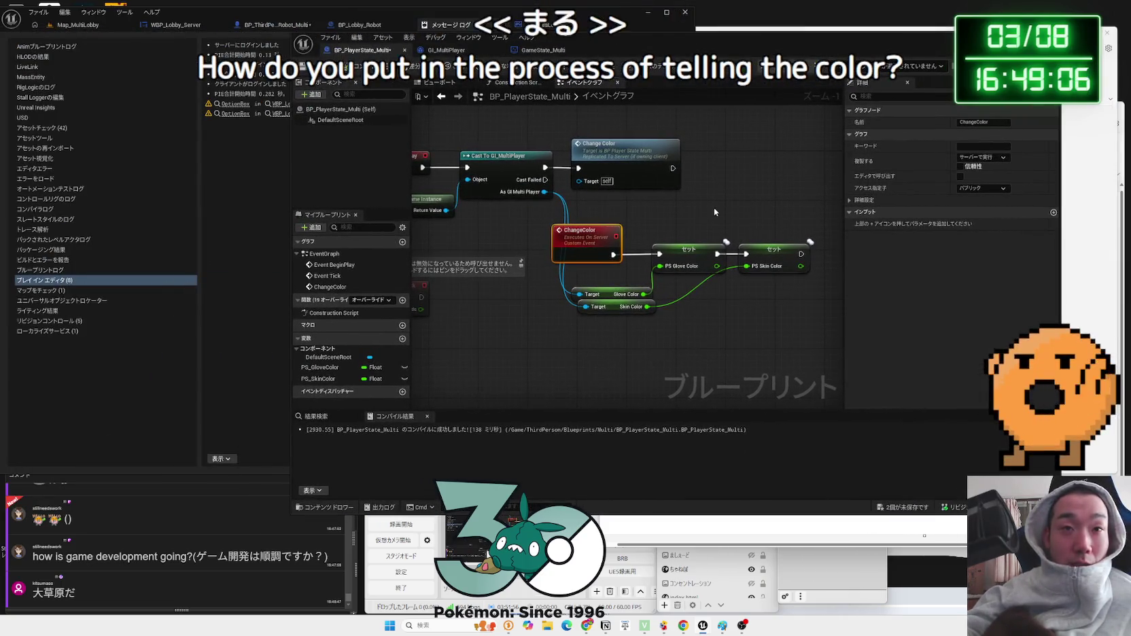
{"action": "left_click", "coordinate": [544, 51]}
{"action": "left_click_drag", "start_coordinate": [608, 291], "coordinate": [571, 216]}
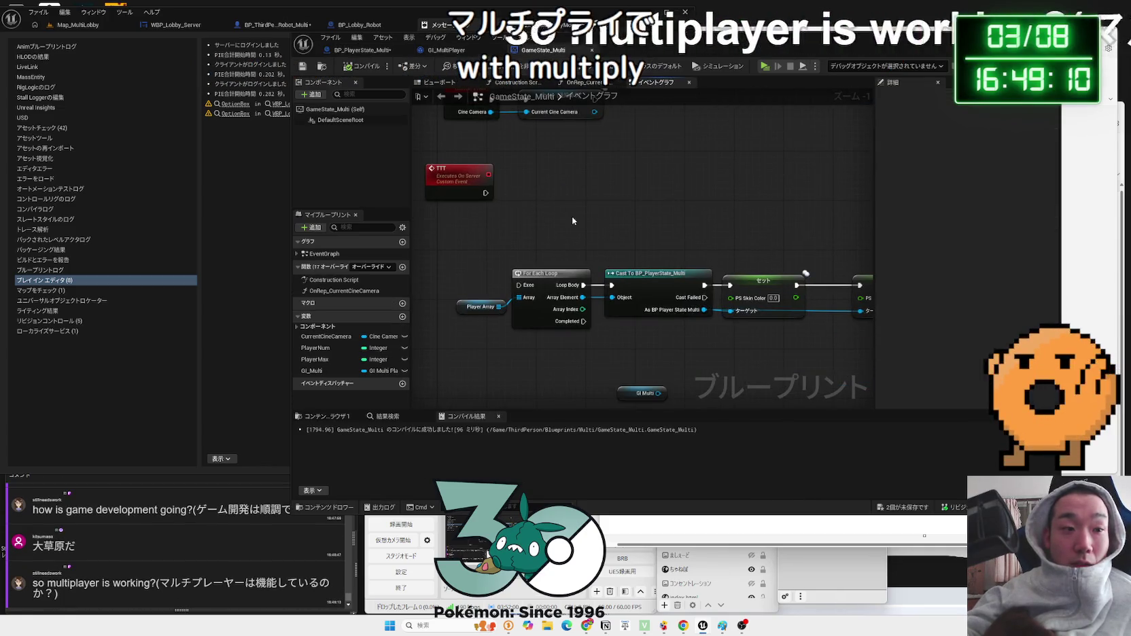
- Delete the unused GI Multi node and move the For Each loop nodes up and right
{"action": "scroll", "coordinate": [572, 216], "scroll_direction": "down", "scroll_amount": 2}
{"action": "left_click", "coordinate": [549, 344]}
{"action": "key", "text": "Delete"}
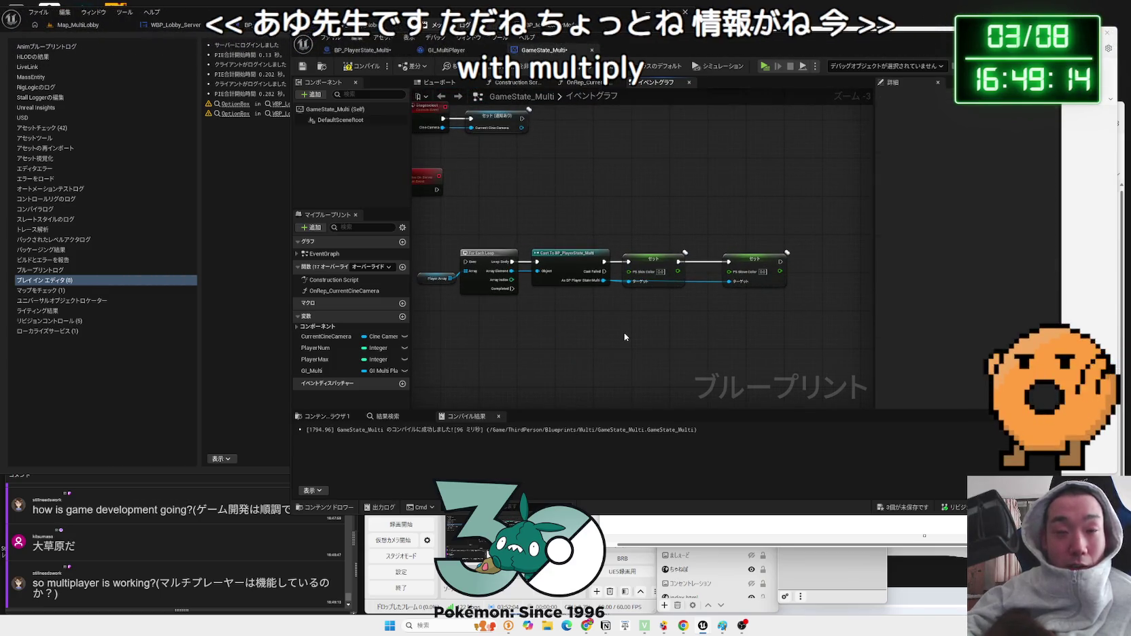
{"action": "mouse_move", "coordinate": [789, 337]}
{"action": "left_mouse_down"}
{"action": "mouse_move", "coordinate": [442, 241]}
{"action": "mouse_move", "coordinate": [502, 236]}
{"action": "mouse_move", "coordinate": [507, 207]}
{"action": "left_mouse_up"}
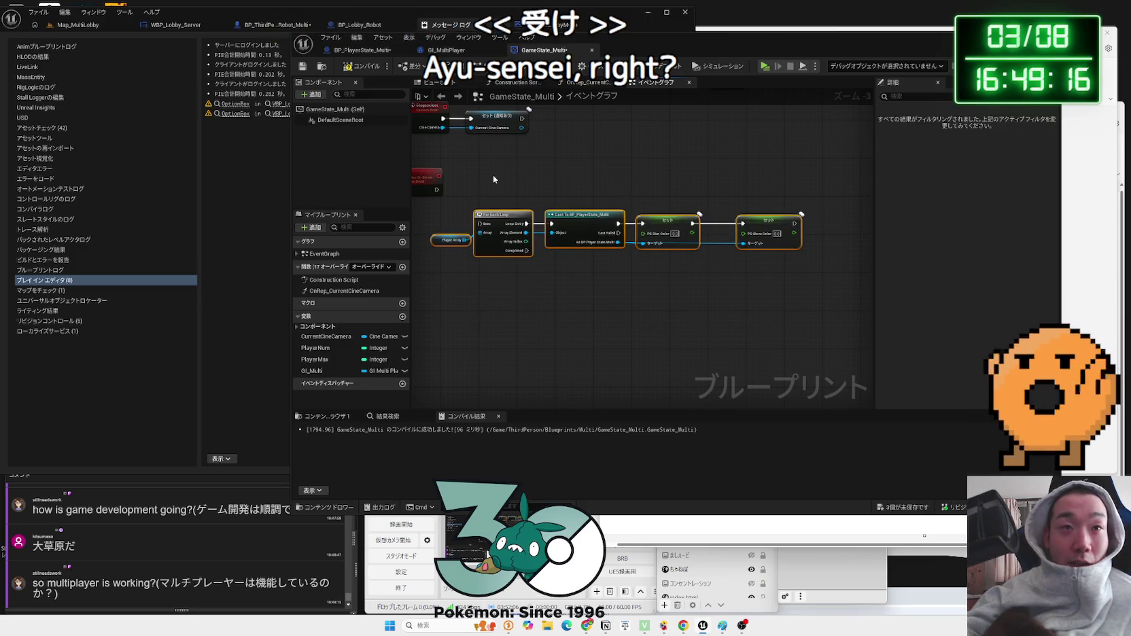
{"action": "left_click", "coordinate": [740, 238]}
{"action": "left_click", "coordinate": [702, 289]}
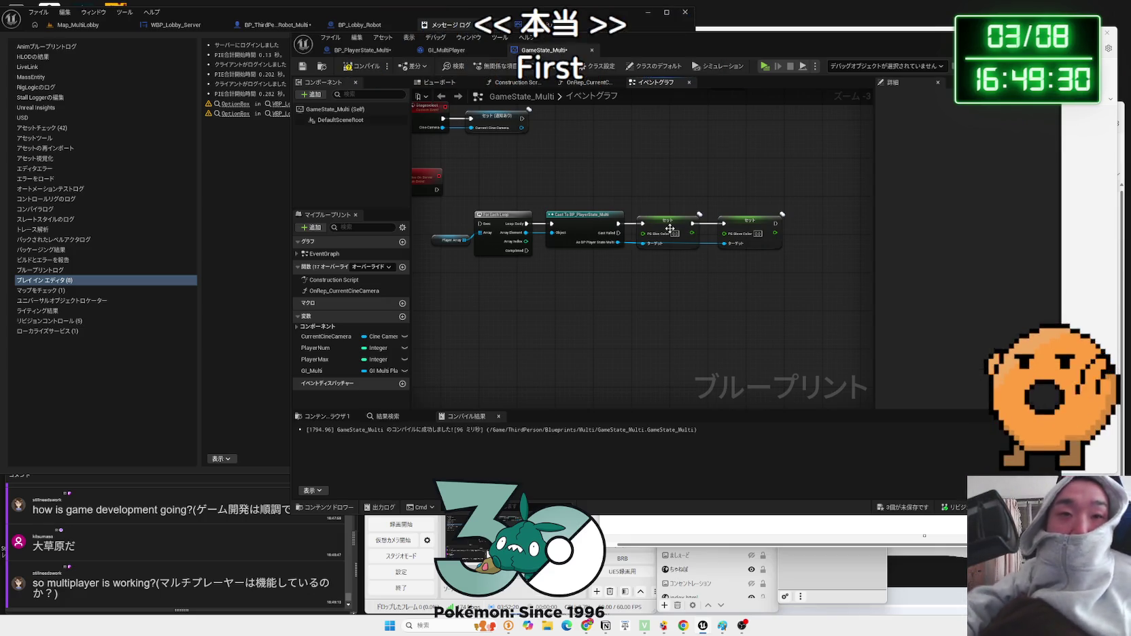
{"action": "left_click", "coordinate": [449, 241]}
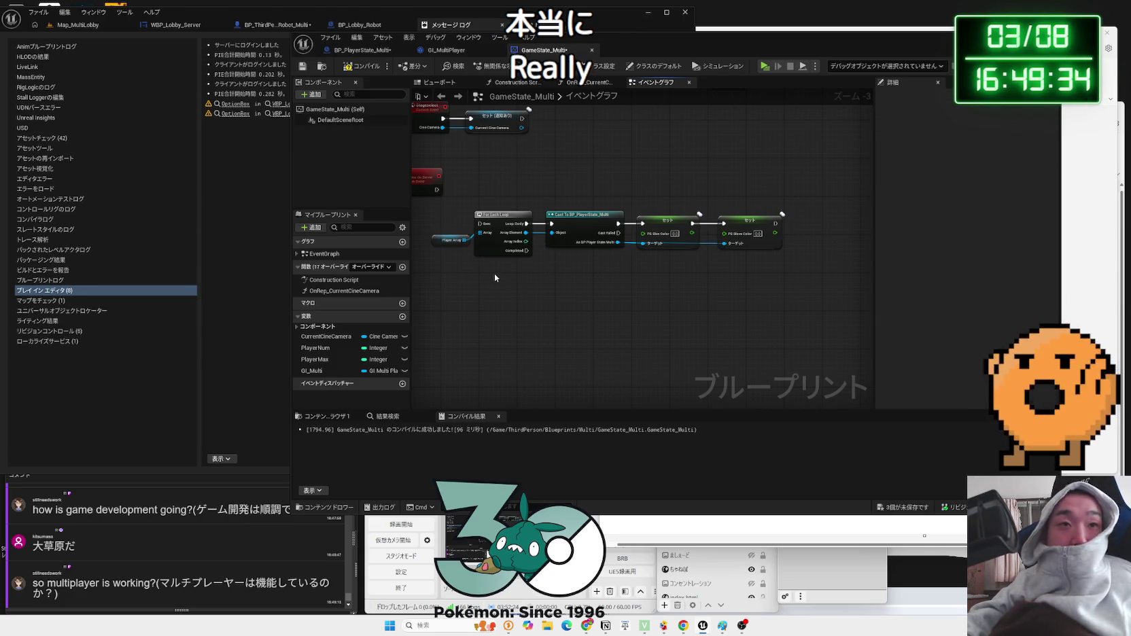
- Compile GameState_Multi and return to the BP_PlayerState_Multi graph
{"action": "left_click", "coordinate": [371, 68]}
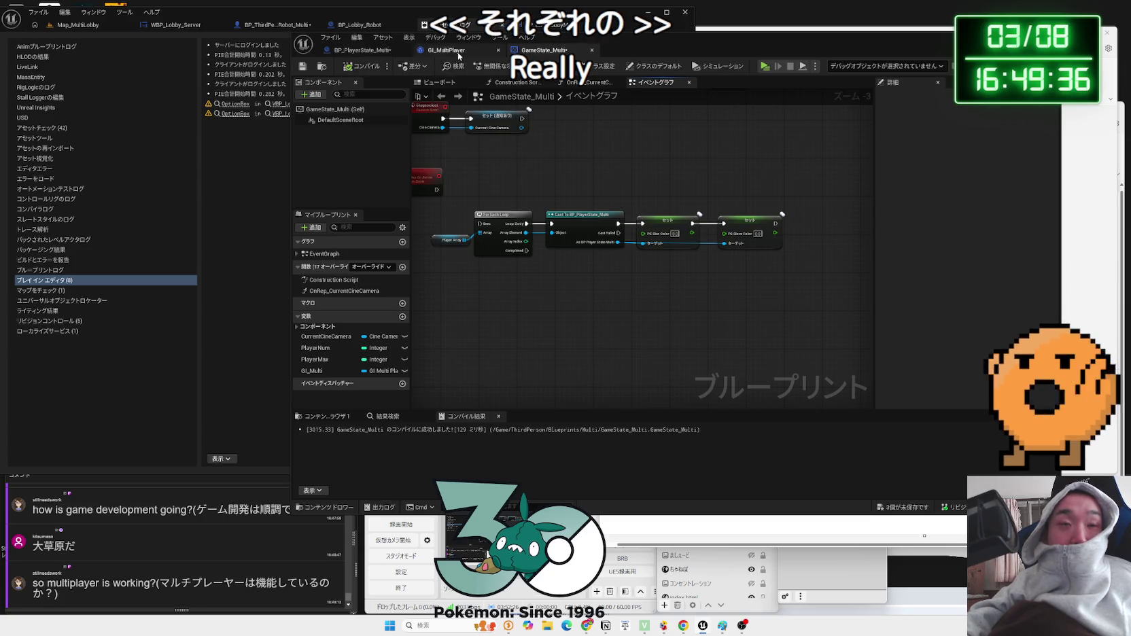
{"action": "scroll", "coordinate": [568, 283], "scroll_direction": "down", "scroll_amount": 1}
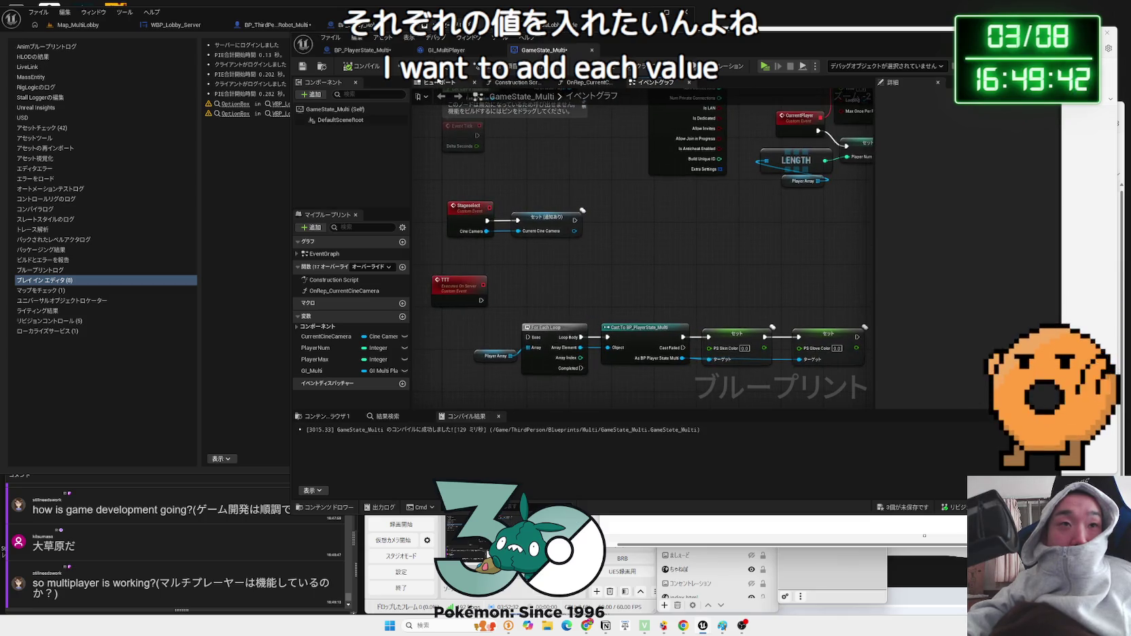
{"action": "left_click", "coordinate": [447, 50]}
{"action": "left_click", "coordinate": [363, 51]}
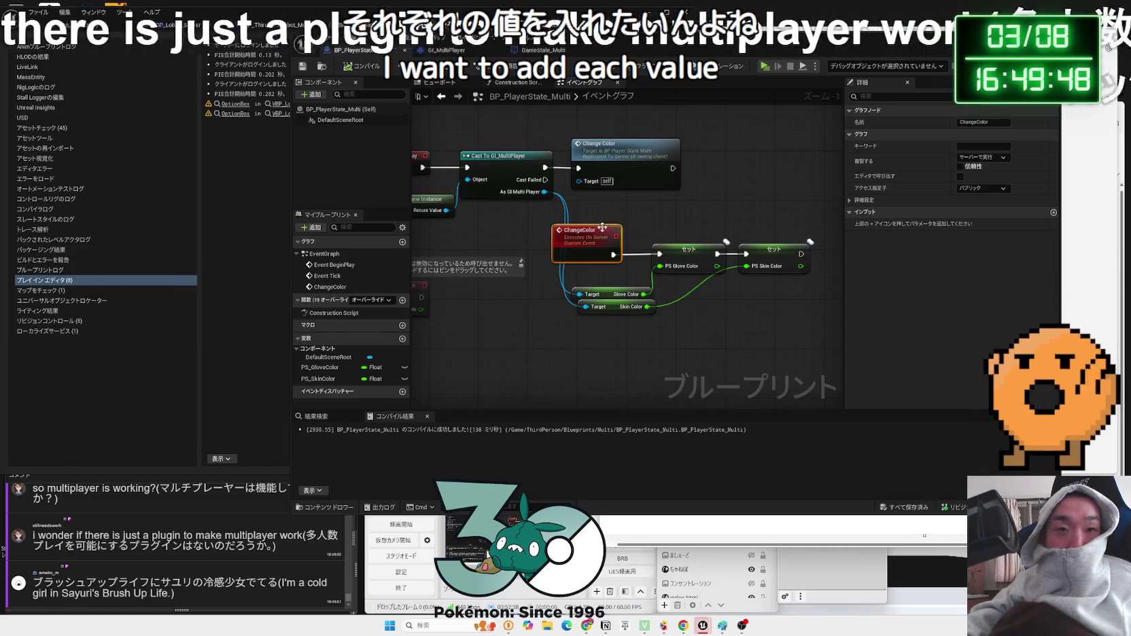
- Delete the ChangeColor custom event and Change Color call, leaving the cast beside the colour getter and setter nodes
{"action": "key", "text": "Delete"}
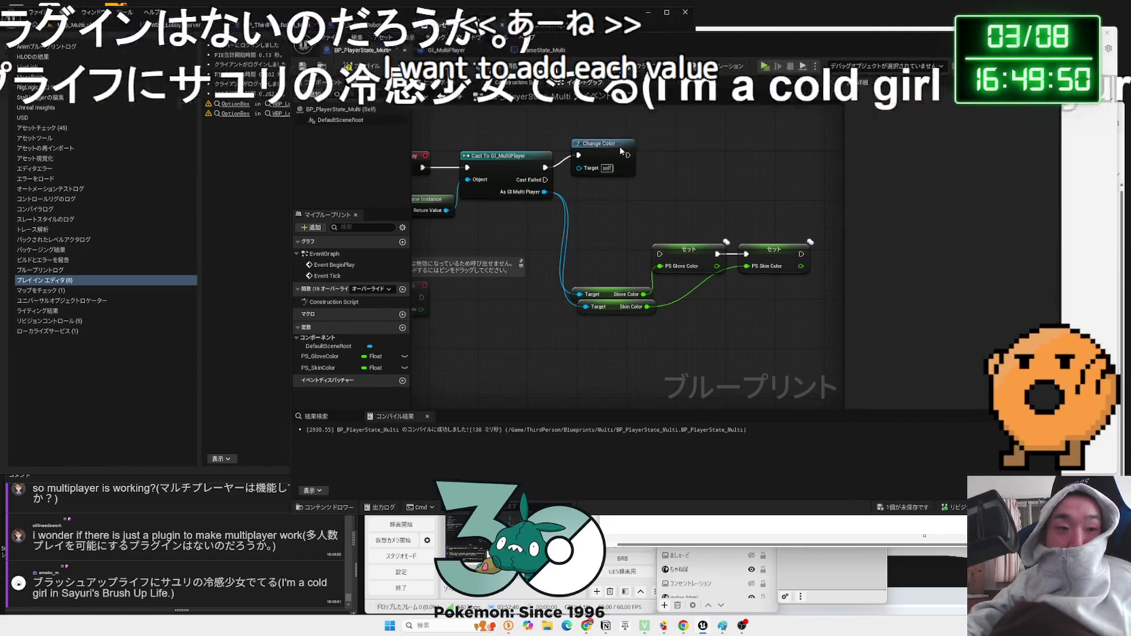
{"action": "left_click", "coordinate": [619, 146]}
{"action": "key", "text": "ctrl+z"}
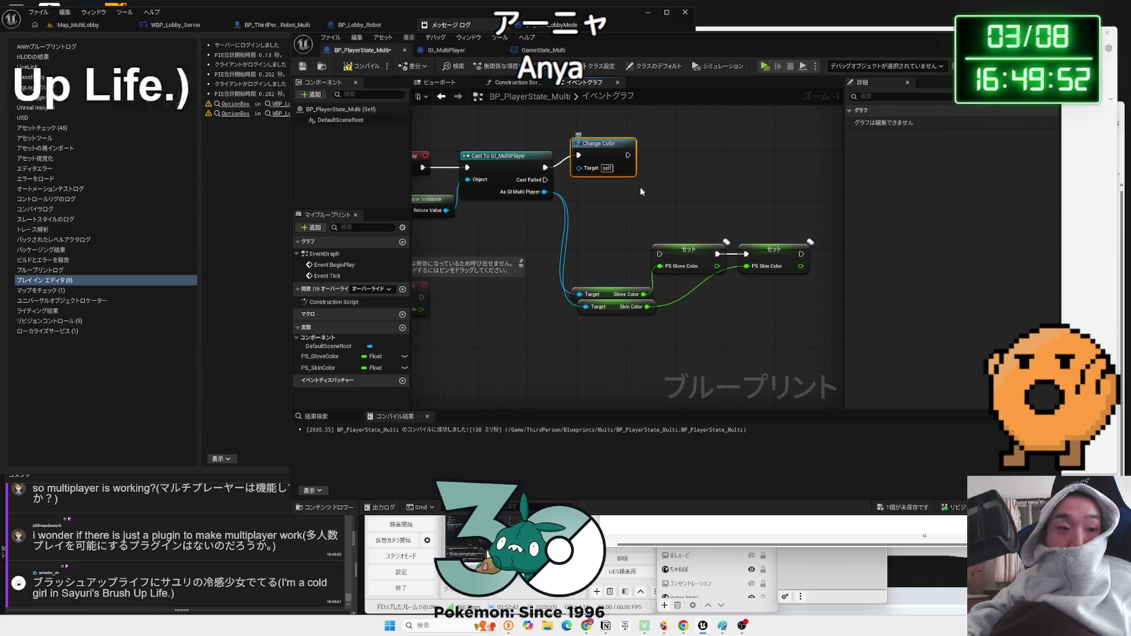
{"action": "key", "text": "Delete"}
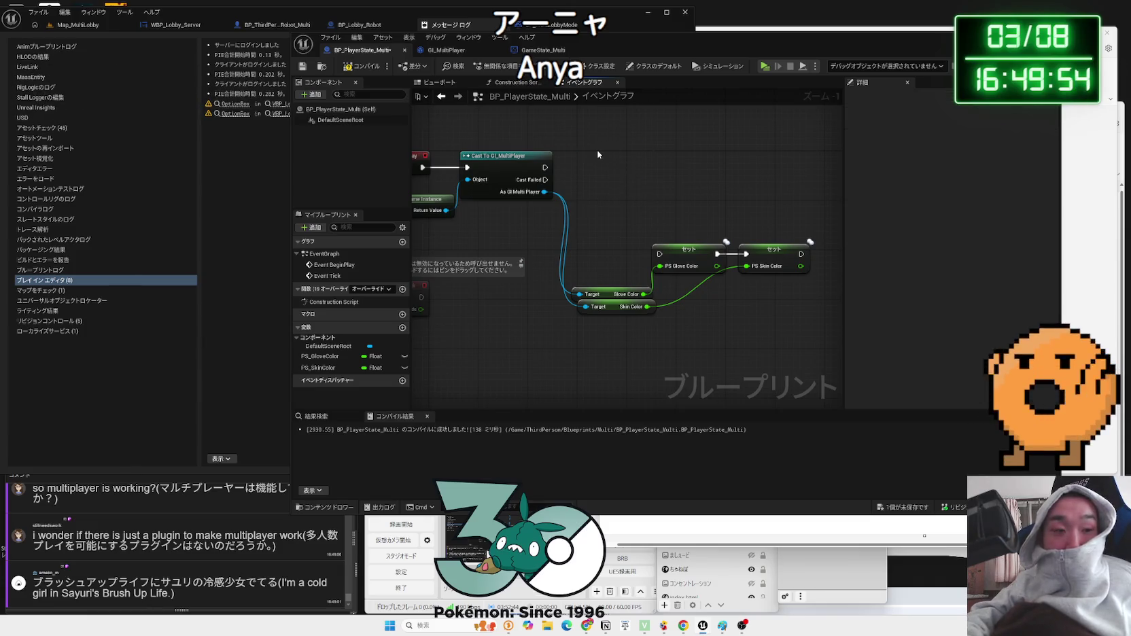
{"action": "mouse_move", "coordinate": [620, 197]}
{"action": "left_mouse_down"}
{"action": "mouse_move", "coordinate": [686, 315]}
{"action": "mouse_move", "coordinate": [613, 220]}
{"action": "left_mouse_up"}
{"action": "left_click_drag", "start_coordinate": [637, 175], "coordinate": [639, 173]}
{"action": "left_click", "coordinate": [639, 171]}
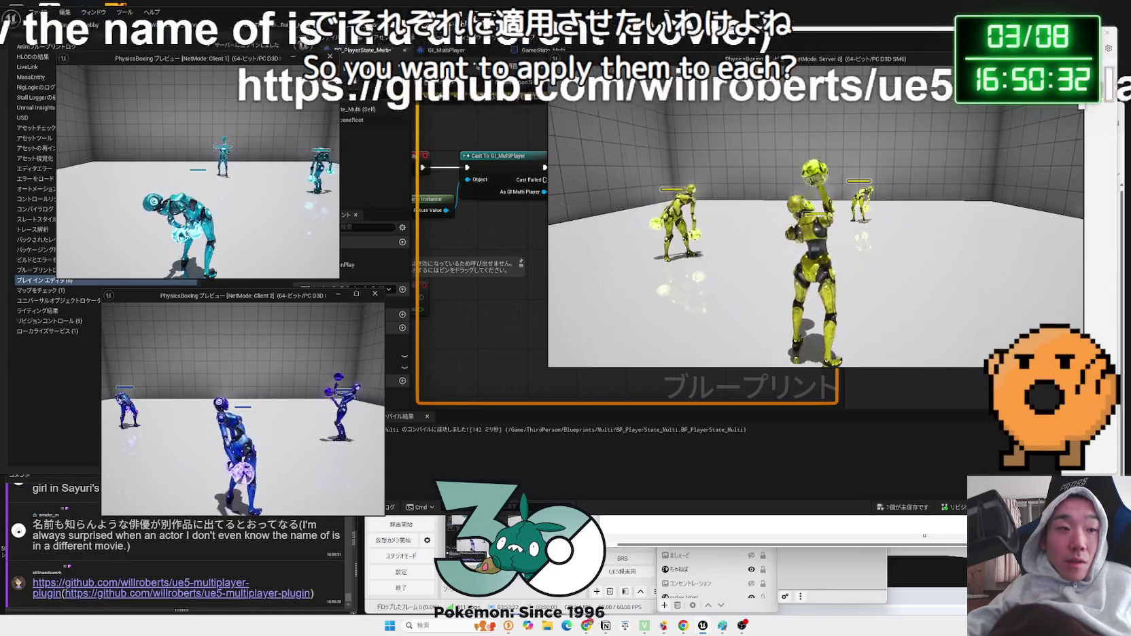
- Switch to the ue5-multiplayer-plugin GitHub page and toggle it between Japanese and English
{"action": "key", "text": "alt+Tab"}
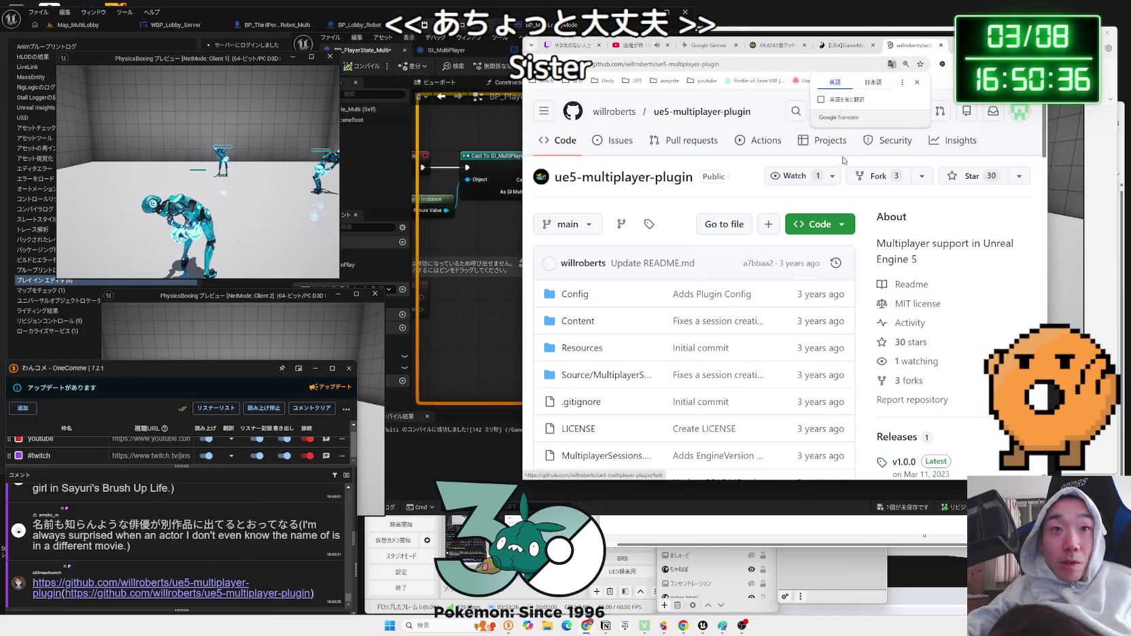
{"action": "left_click", "coordinate": [877, 82]}
{"action": "scroll", "coordinate": [694, 285], "scroll_direction": "down", "scroll_amount": 10}
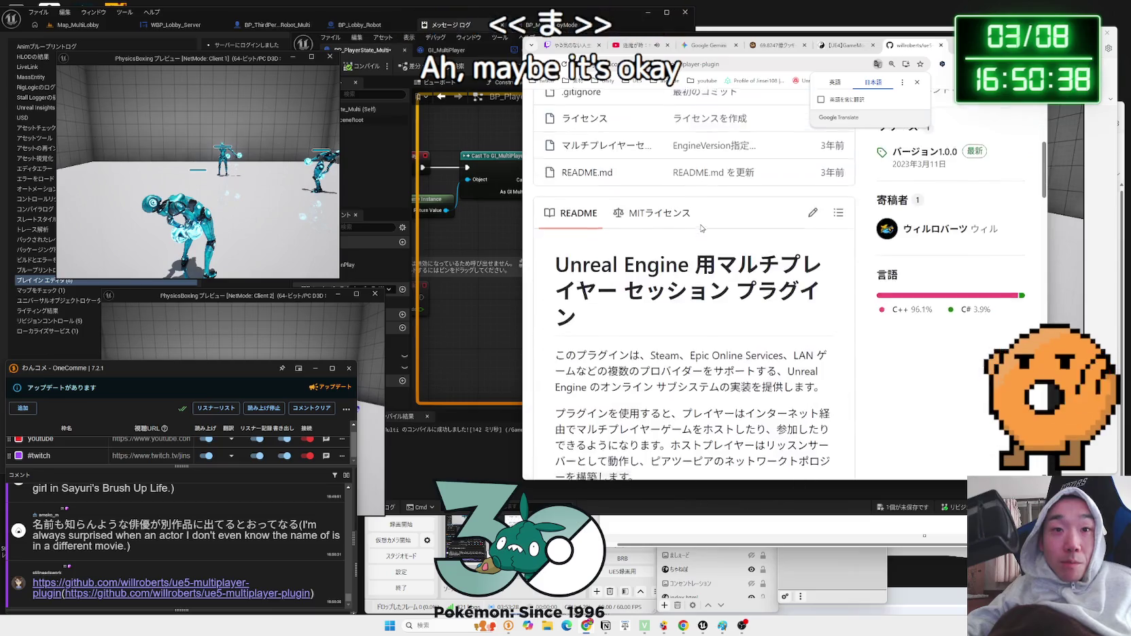
{"action": "scroll", "coordinate": [714, 218], "scroll_direction": "up", "scroll_amount": 1}
{"action": "left_click", "coordinate": [837, 83]}
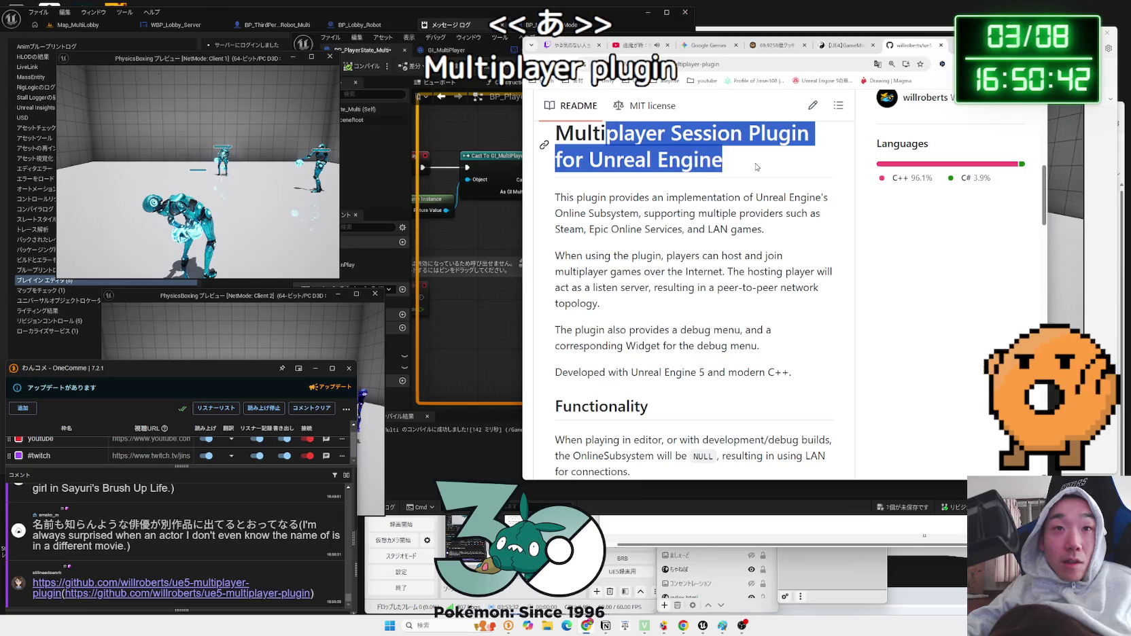
{"action": "left_click", "coordinate": [601, 134]}
- Scroll through the README and highlight its introductory paragraph
{"action": "scroll", "coordinate": [714, 224], "scroll_direction": "down", "scroll_amount": 10}
{"action": "scroll", "coordinate": [714, 224], "scroll_direction": "down", "scroll_amount": 3}
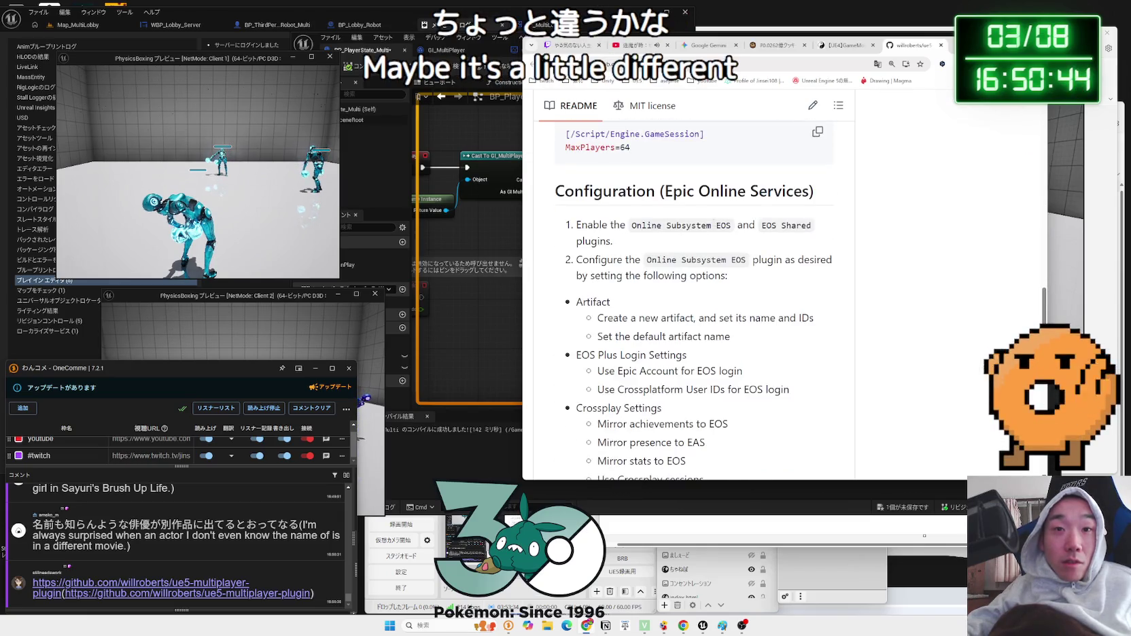
{"action": "scroll", "coordinate": [714, 223], "scroll_direction": "down", "scroll_amount": 4}
{"action": "scroll", "coordinate": [728, 252], "scroll_direction": "down", "scroll_amount": 5}
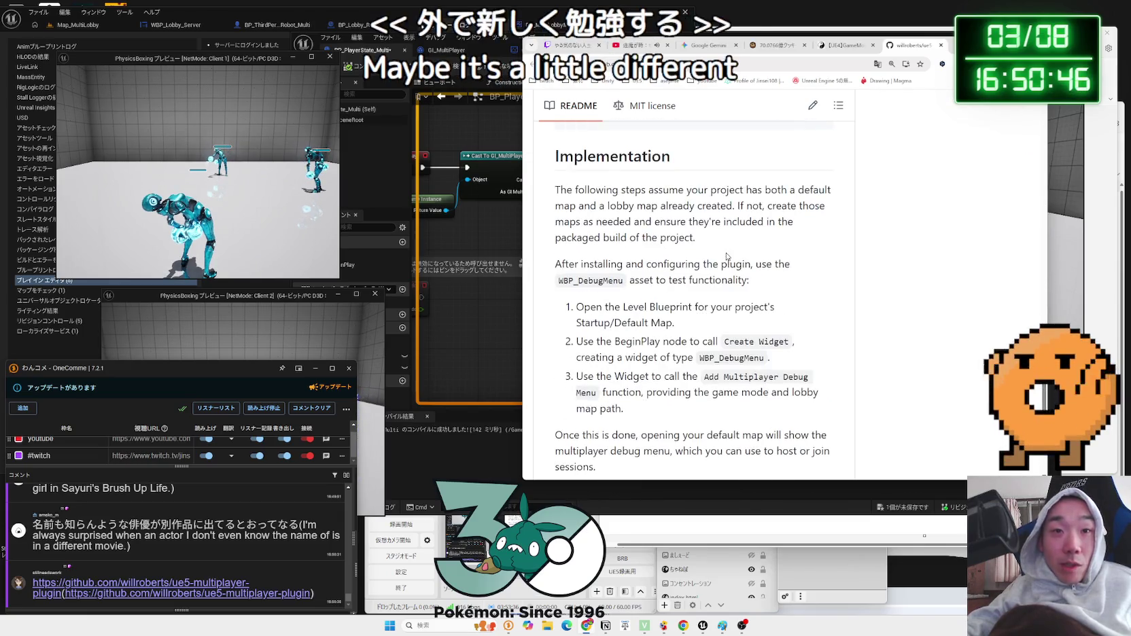
{"action": "scroll", "coordinate": [729, 252], "scroll_direction": "up", "scroll_amount": 7}
{"action": "scroll", "coordinate": [729, 252], "scroll_direction": "up", "scroll_amount": 4}
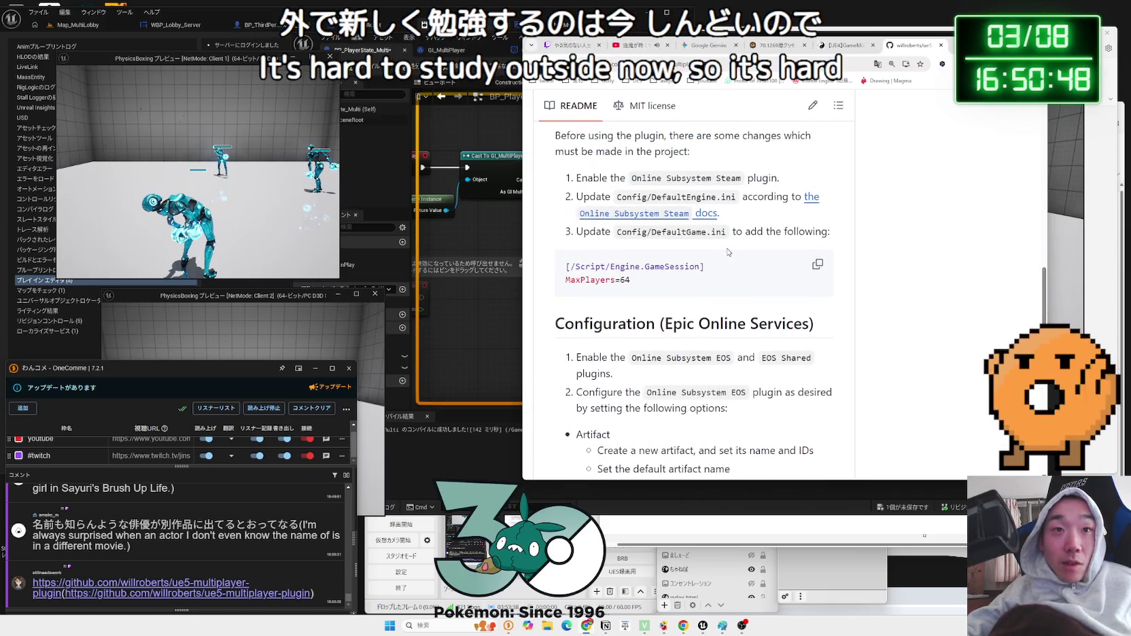
{"action": "scroll", "coordinate": [727, 253], "scroll_direction": "up", "scroll_amount": 7}
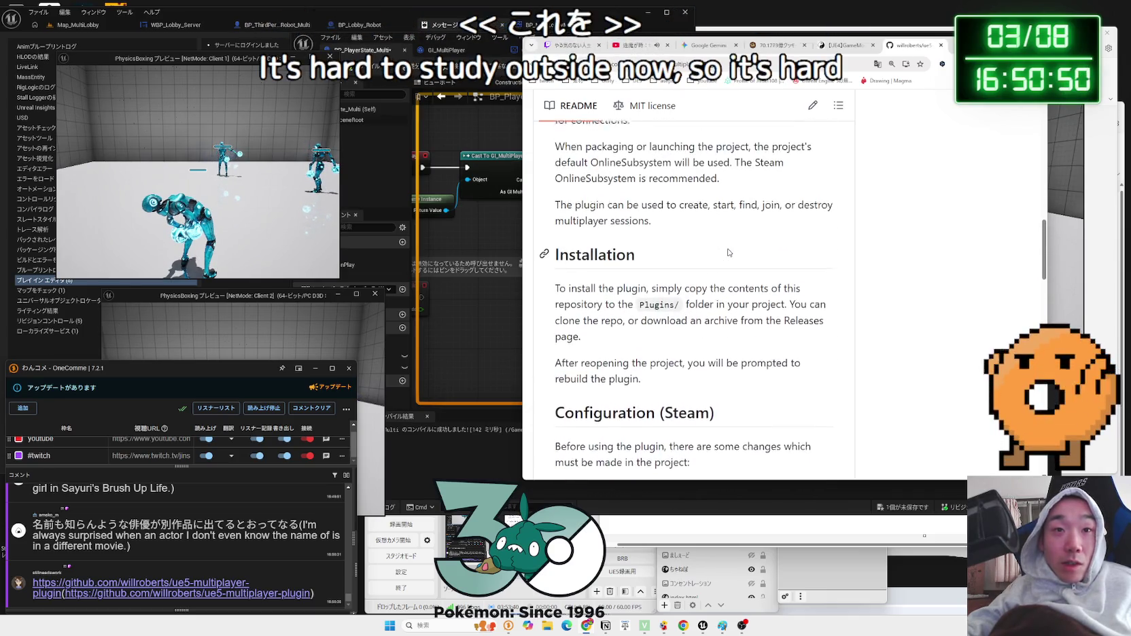
{"action": "scroll", "coordinate": [729, 253], "scroll_direction": "up", "scroll_amount": 4}
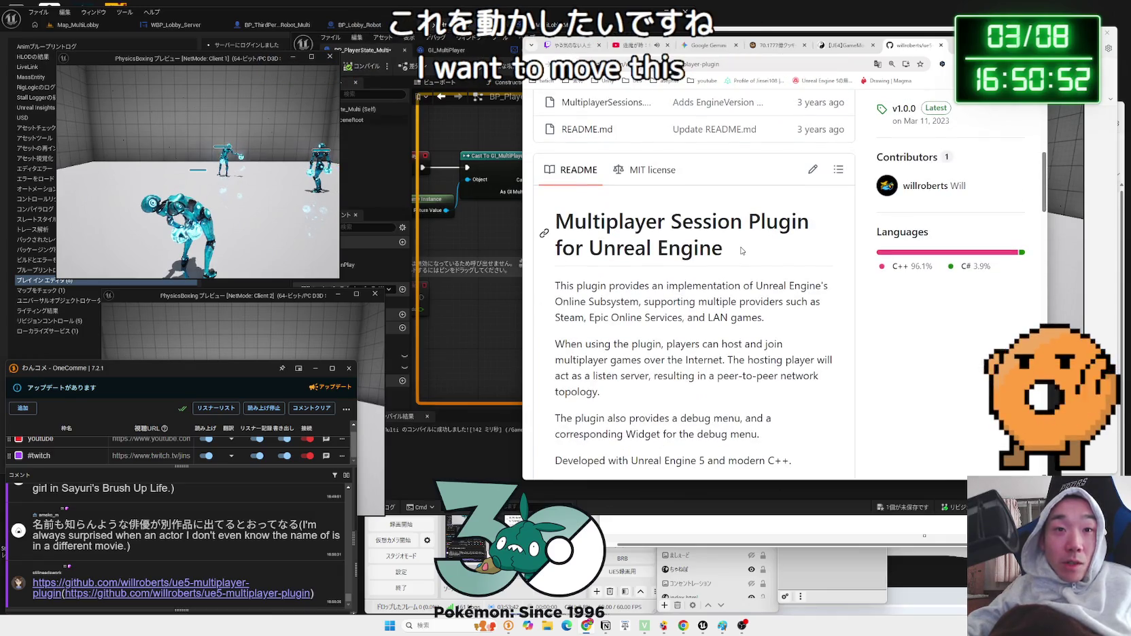
{"action": "left_click_drag", "start_coordinate": [566, 286], "coordinate": [741, 316]}
{"action": "left_click", "coordinate": [743, 314]}
- Close the ue5-multiplayer-plugin repository tab and move to the next page
{"action": "scroll", "coordinate": [734, 306], "scroll_direction": "up", "scroll_amount": 5}
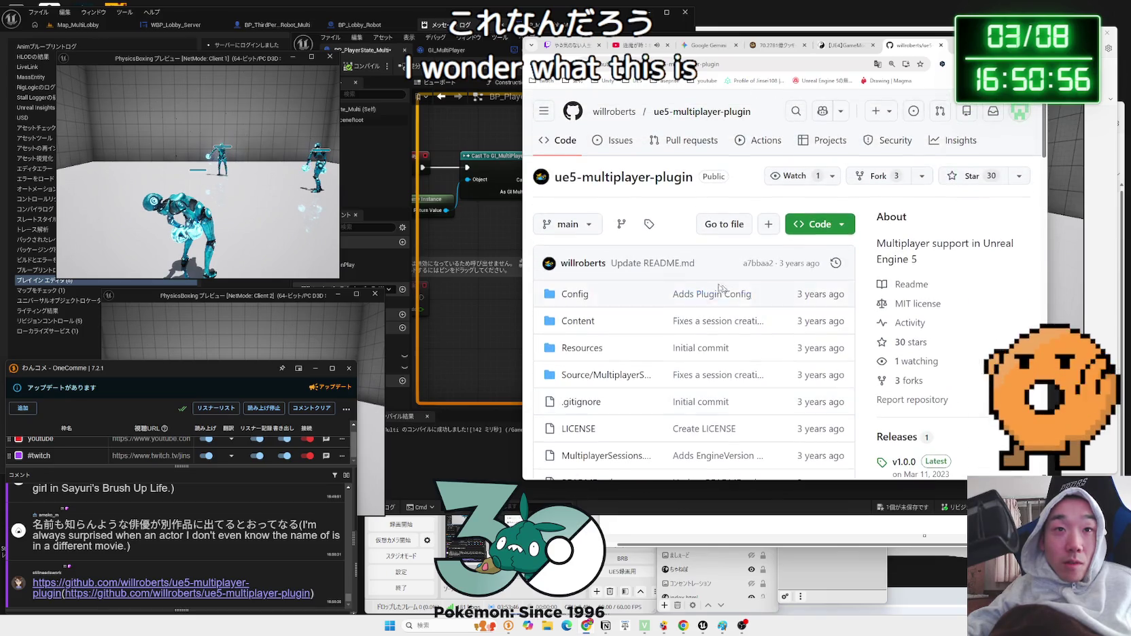
{"action": "scroll", "coordinate": [721, 279], "scroll_direction": "down", "scroll_amount": 3}
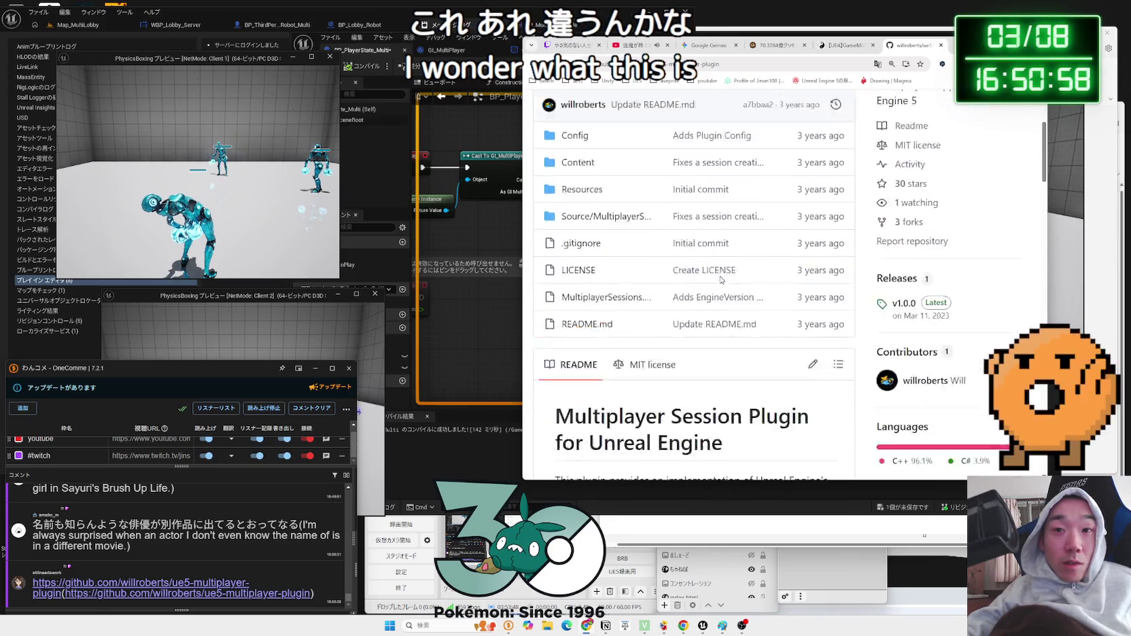
{"action": "scroll", "coordinate": [722, 279], "scroll_direction": "down", "scroll_amount": 1}
{"action": "scroll", "coordinate": [722, 279], "scroll_direction": "up", "scroll_amount": 4}
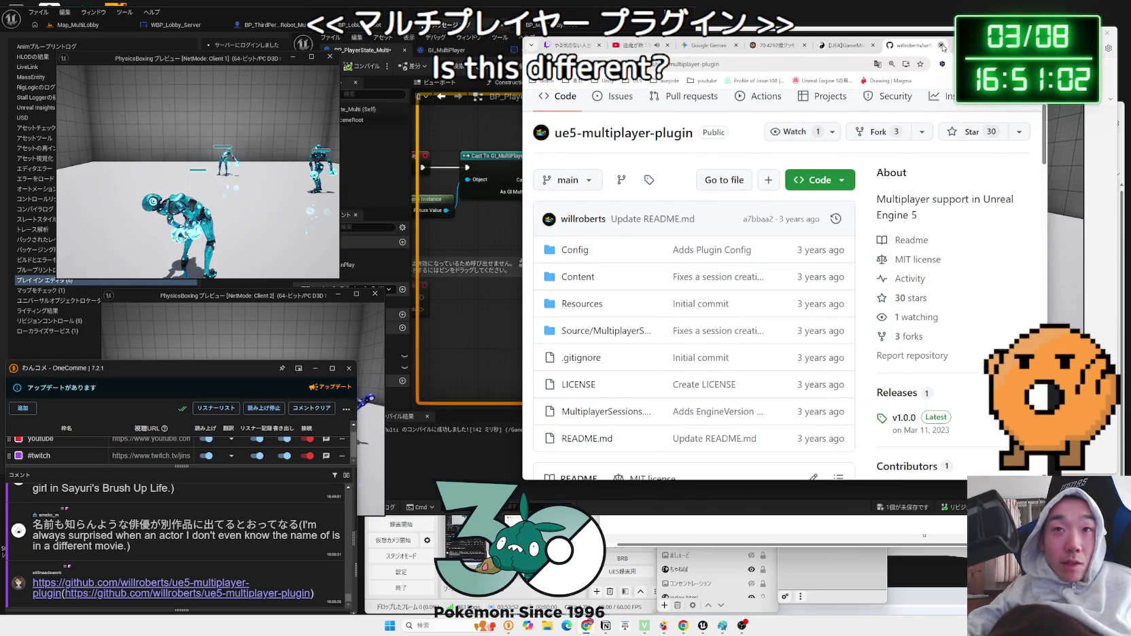
{"action": "left_click", "coordinate": [942, 45]}
{"action": "left_click", "coordinate": [821, 45]}
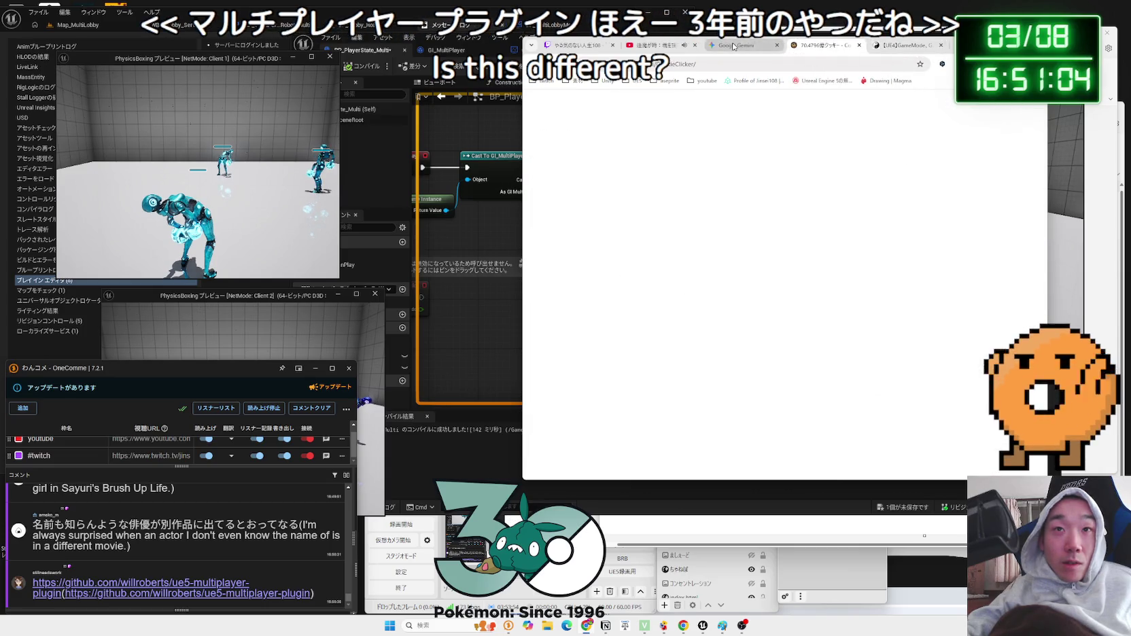
- Read Gemini's cast-failure checklist, highlighting the creation and timing mismatch point, then stop Unreal's simulation
{"action": "left_click", "coordinate": [733, 45]}
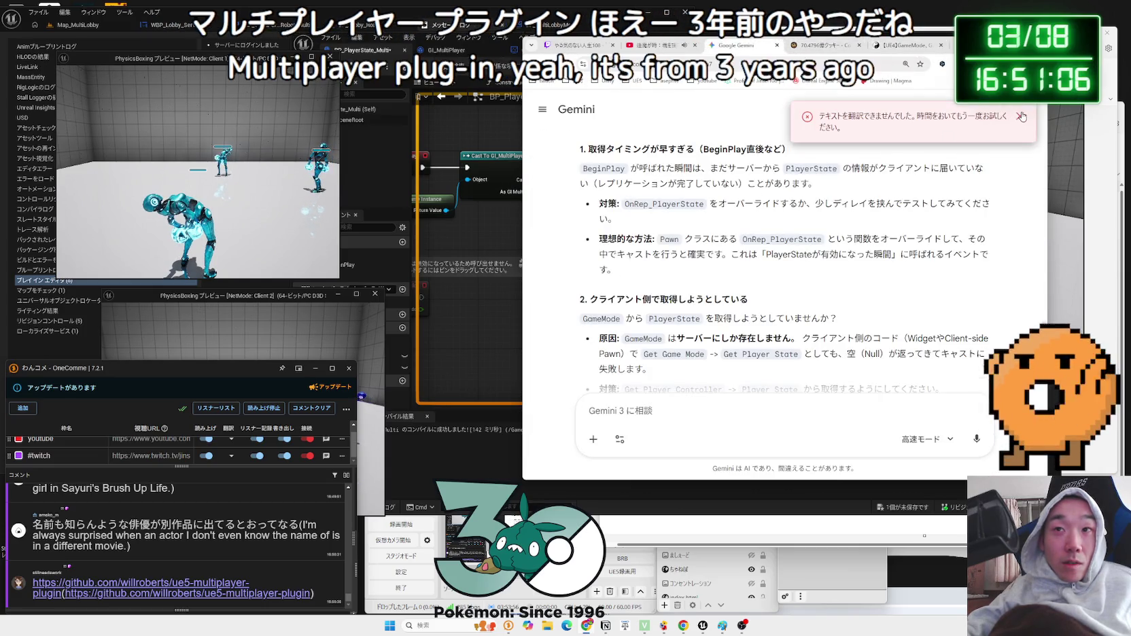
{"action": "scroll", "coordinate": [857, 191], "scroll_direction": "down", "scroll_amount": 3}
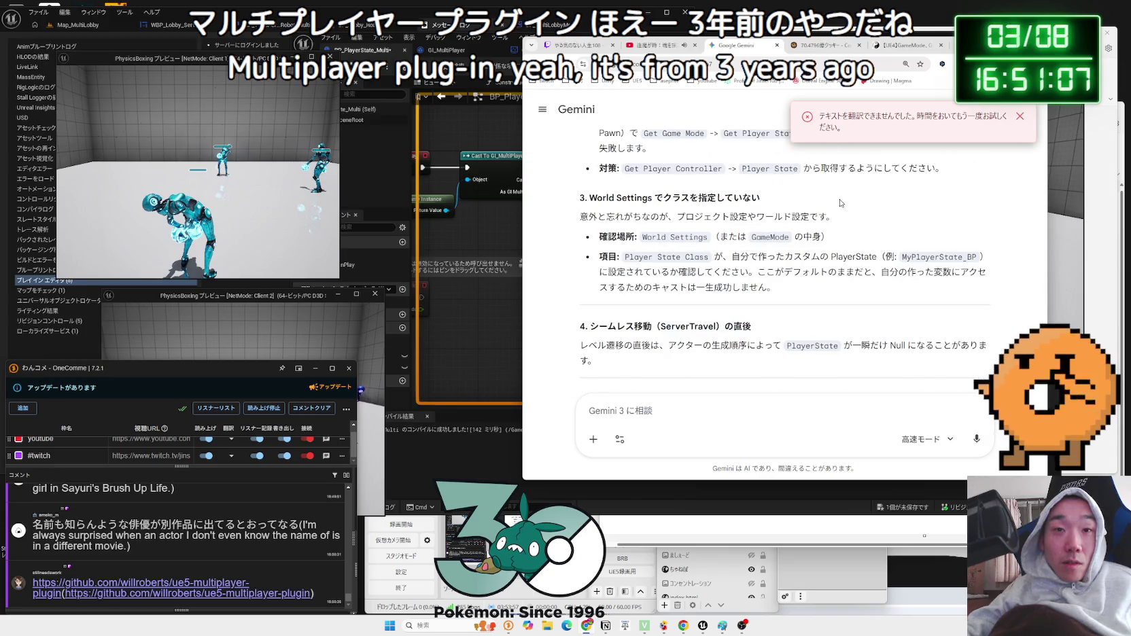
{"action": "left_click", "coordinate": [1021, 117]}
{"action": "scroll", "coordinate": [841, 207], "scroll_direction": "up", "scroll_amount": 6}
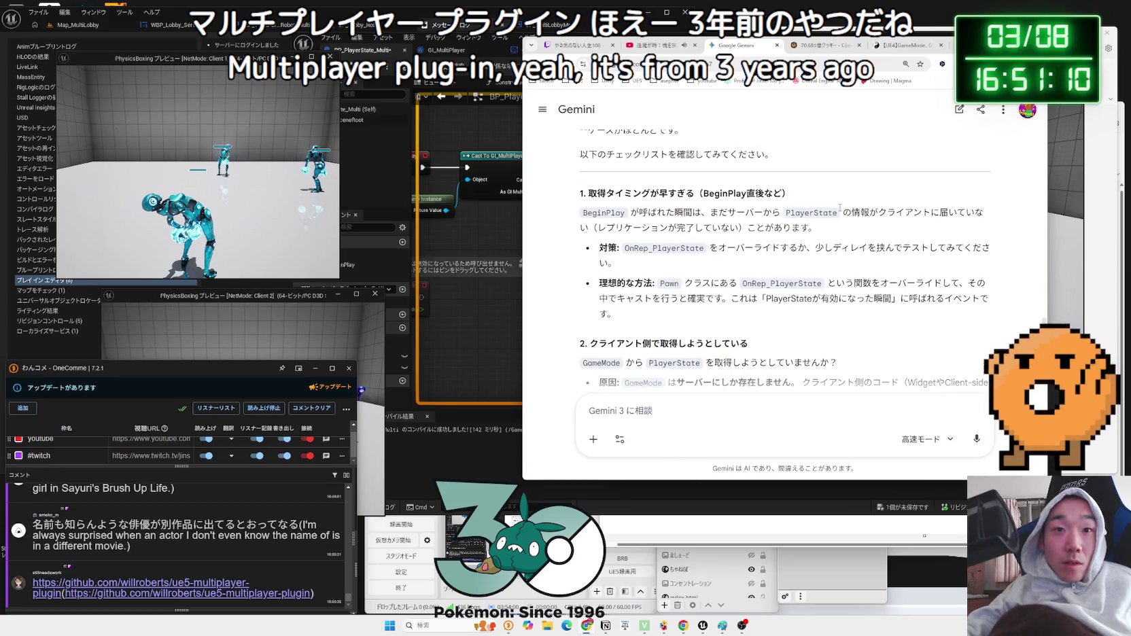
{"action": "scroll", "coordinate": [840, 207], "scroll_direction": "up", "scroll_amount": 1}
{"action": "scroll", "coordinate": [841, 207], "scroll_direction": "down", "scroll_amount": 1}
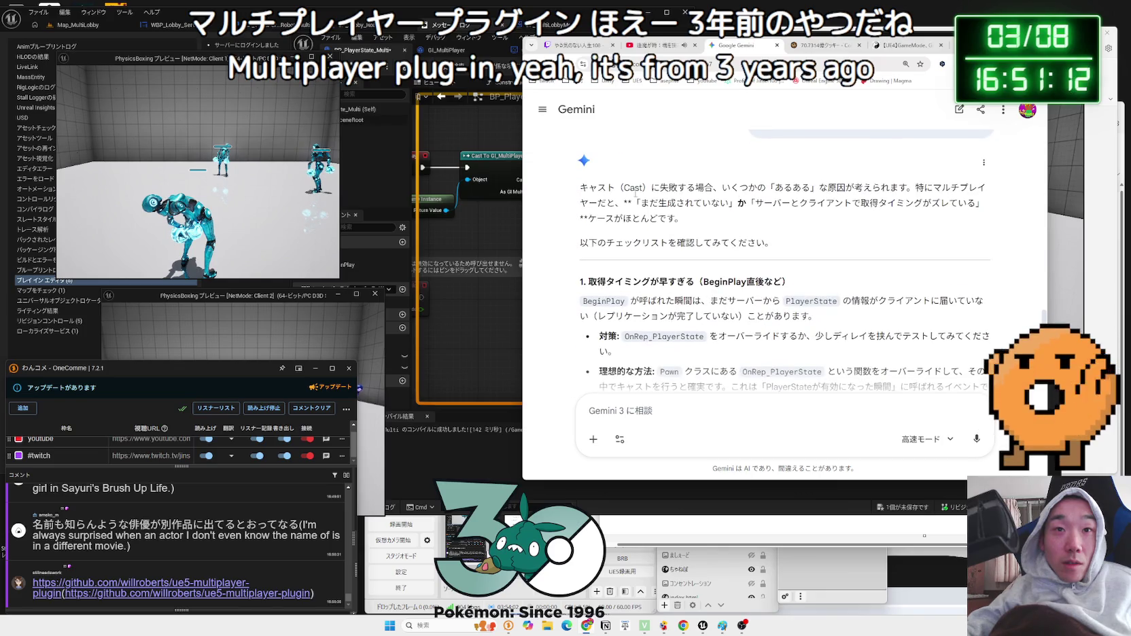
{"action": "left_click_drag", "start_coordinate": [771, 202], "coordinate": [948, 202]}
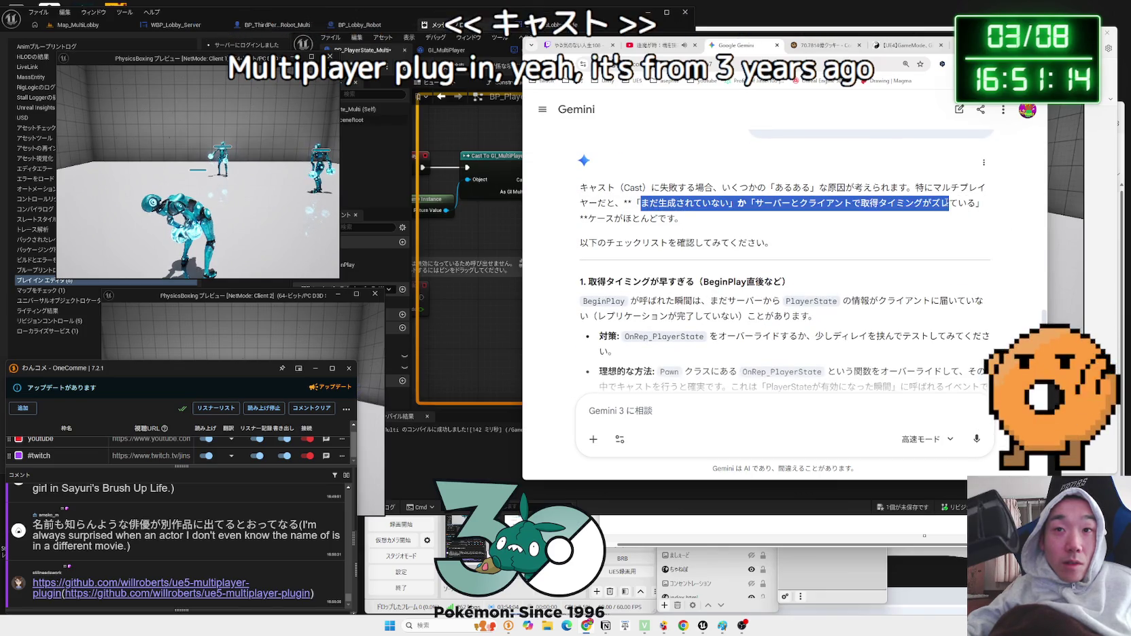
{"action": "scroll", "coordinate": [789, 272], "scroll_direction": "down", "scroll_amount": 10}
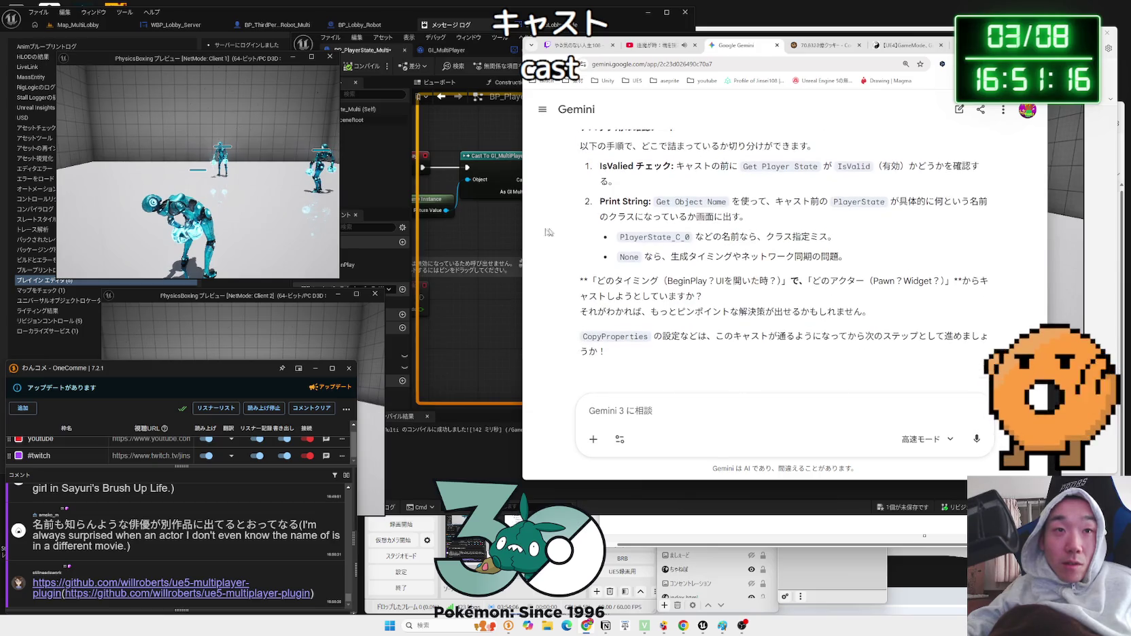
{"action": "left_click", "coordinate": [504, 114]}
{"action": "left_click", "coordinate": [791, 67]}
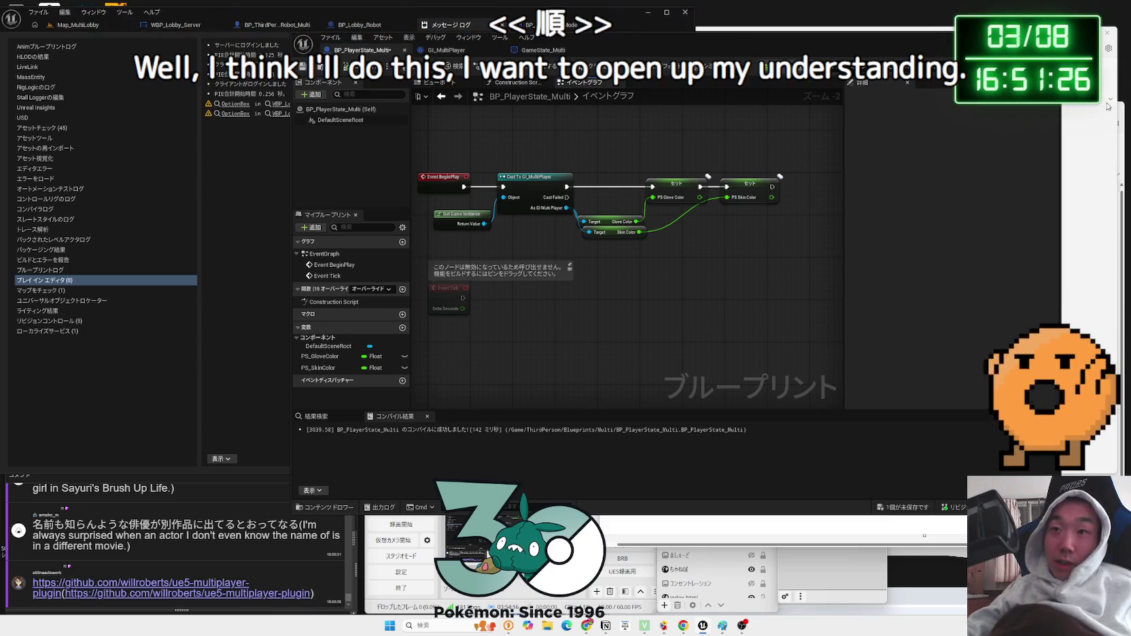
{"action": "left_click", "coordinate": [1126, 144]}
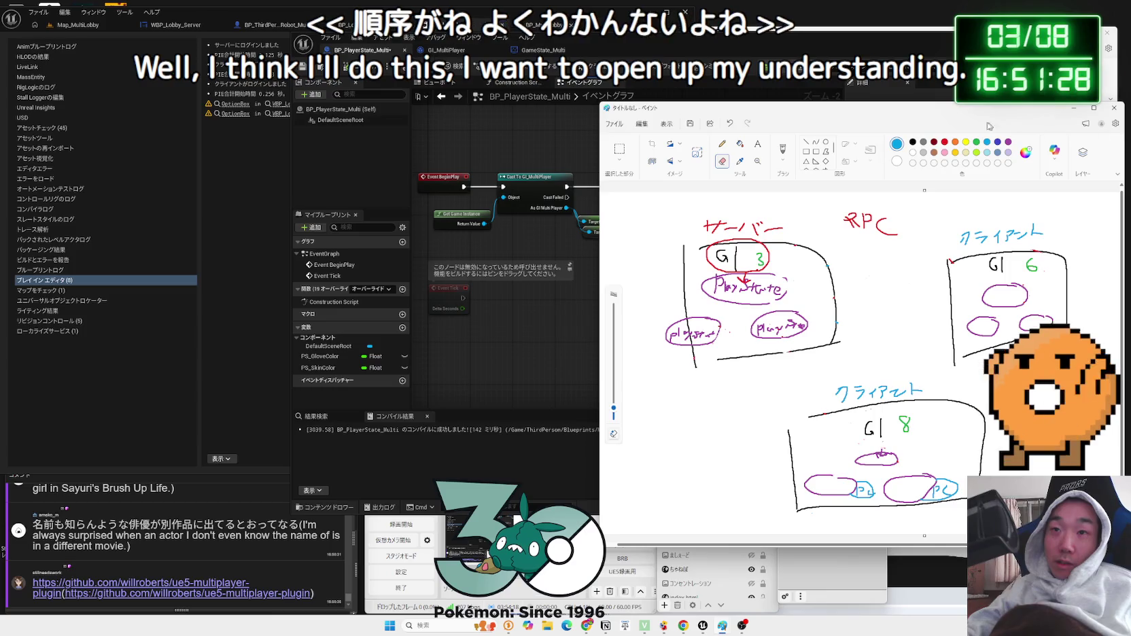
{"action": "left_click_drag", "start_coordinate": [748, 107], "coordinate": [721, 95]}
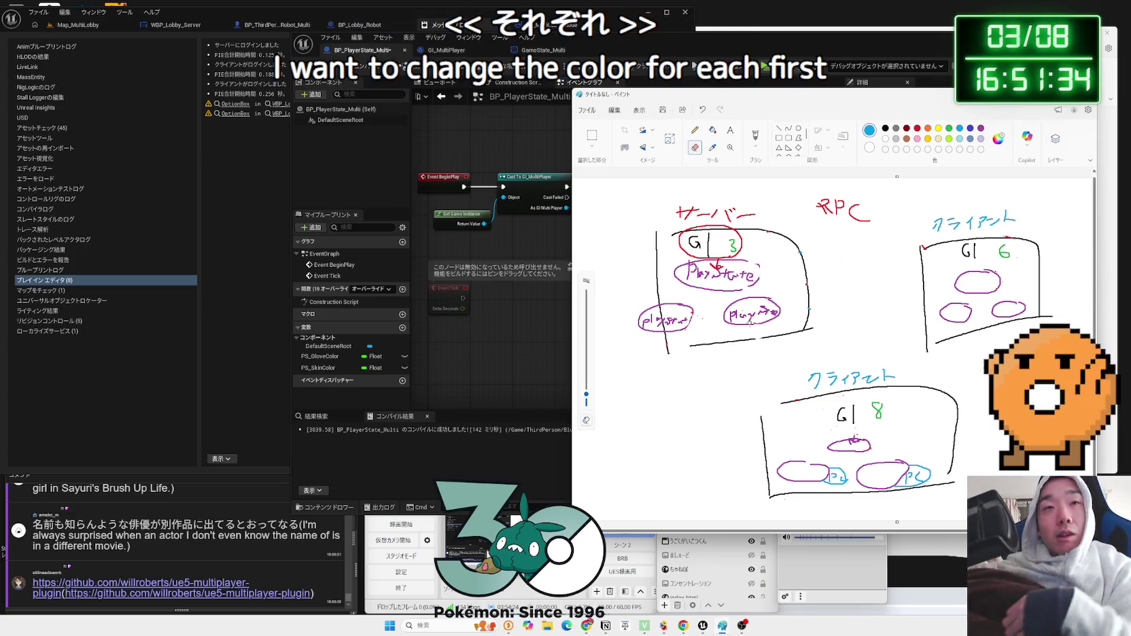
{"action": "left_click", "coordinate": [524, 251]}
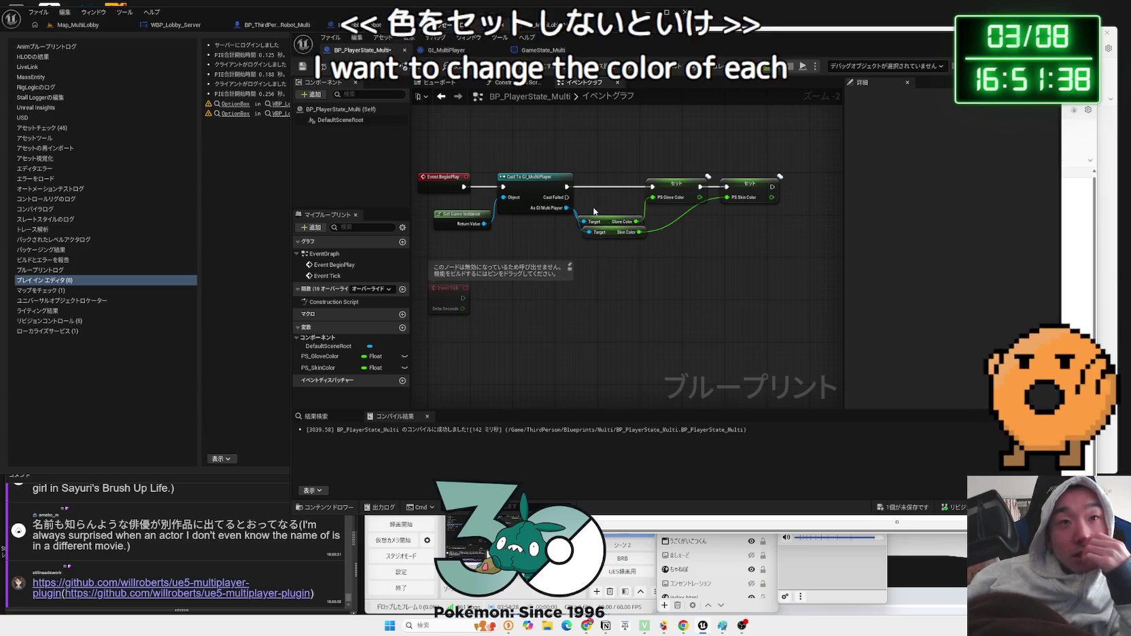
- Pan to GameState_Multi's ForEachLoop, Cast and Set nodes, move the TTT event down-right, then view GI_MultiPlayer
{"action": "left_click", "coordinate": [446, 50]}
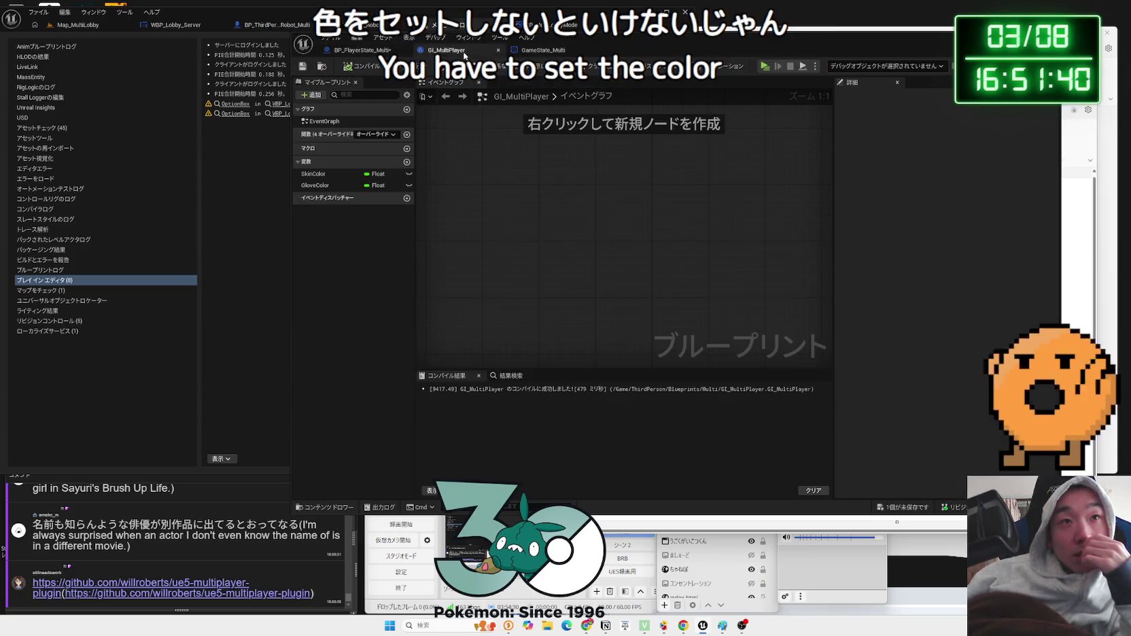
{"action": "left_click", "coordinate": [544, 50]}
{"action": "left_click_drag", "start_coordinate": [640, 284], "coordinate": [611, 183]}
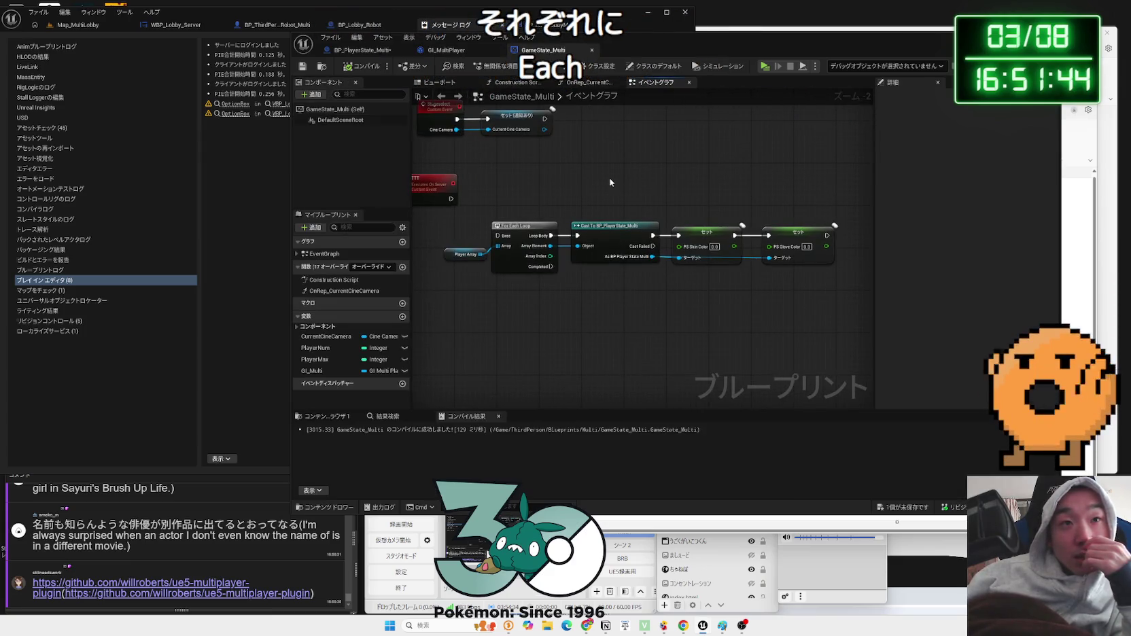
{"action": "mouse_move", "coordinate": [438, 179]}
{"action": "left_mouse_down"}
{"action": "mouse_move", "coordinate": [450, 216]}
{"action": "mouse_move", "coordinate": [433, 193]}
{"action": "left_mouse_up"}
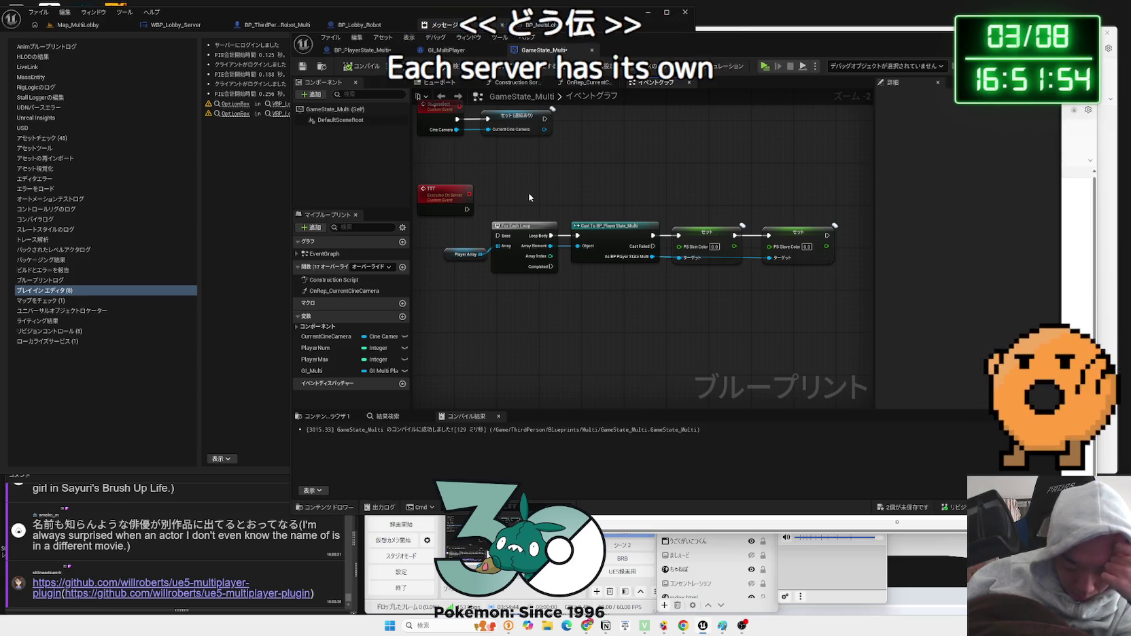
{"action": "left_click", "coordinate": [362, 49]}
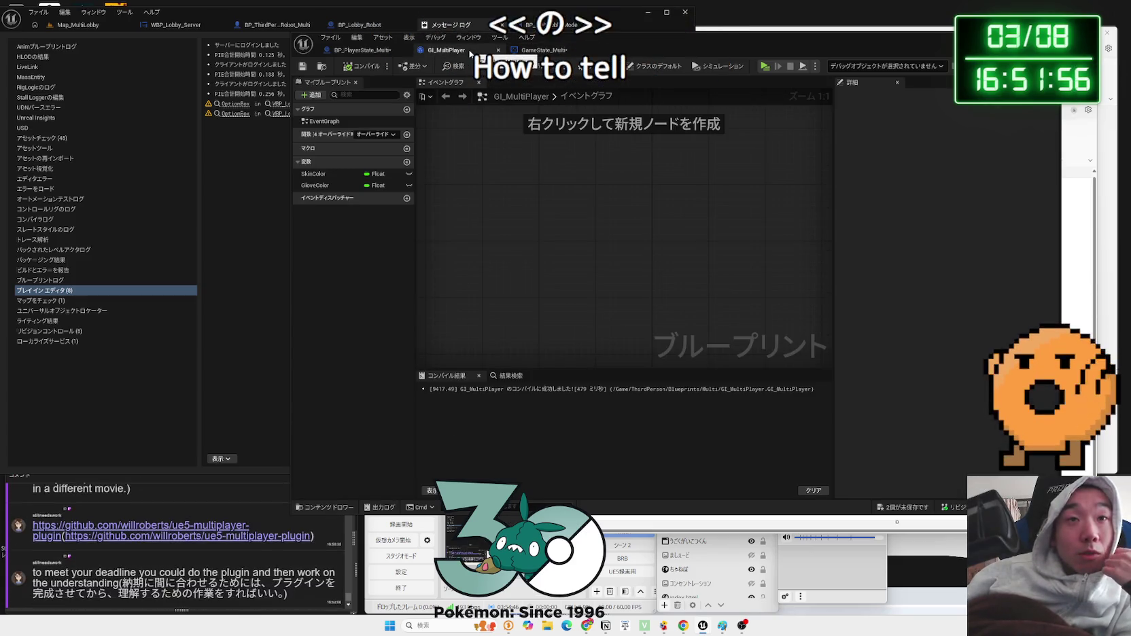